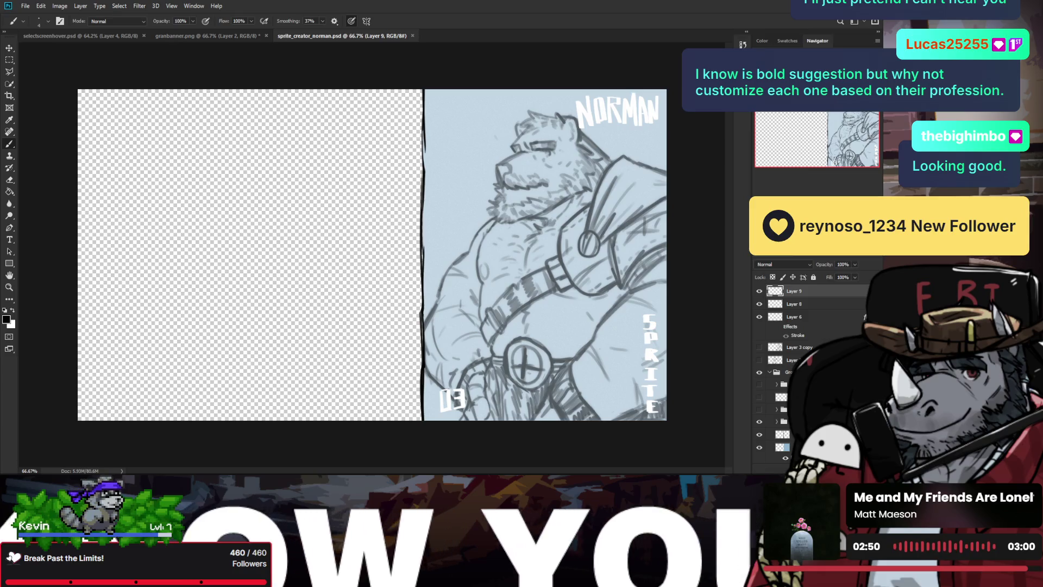
- Close sprite_creator_norman.psd, keeping granbanner.png in view, and start a new blank document
left_click(157, 36)
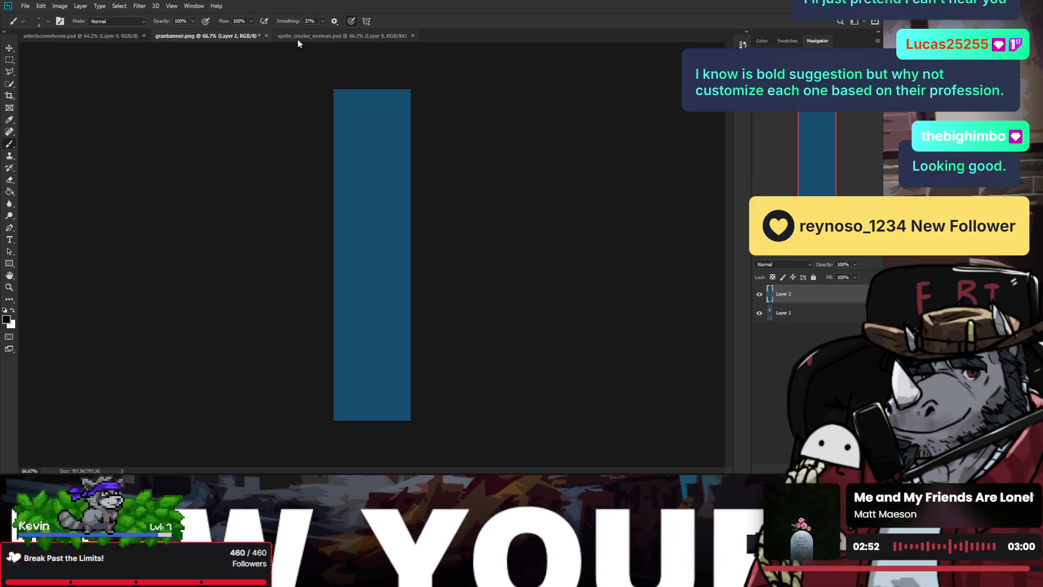
left_click(413, 36)
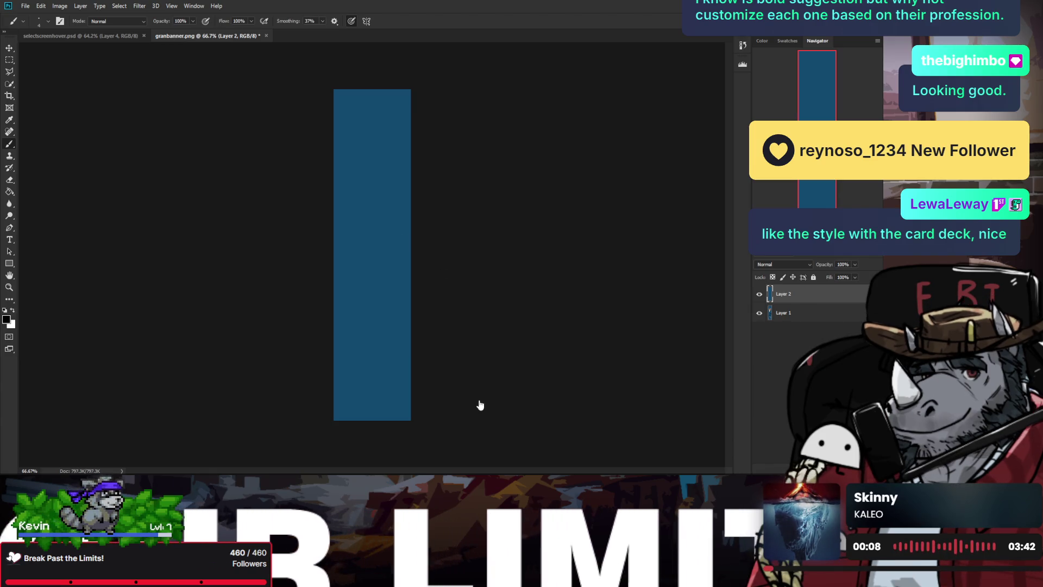
key("ctrl+alt+n")
- Save the blank portrait document as playing cards.psd and zoom in slightly on it
key("z")
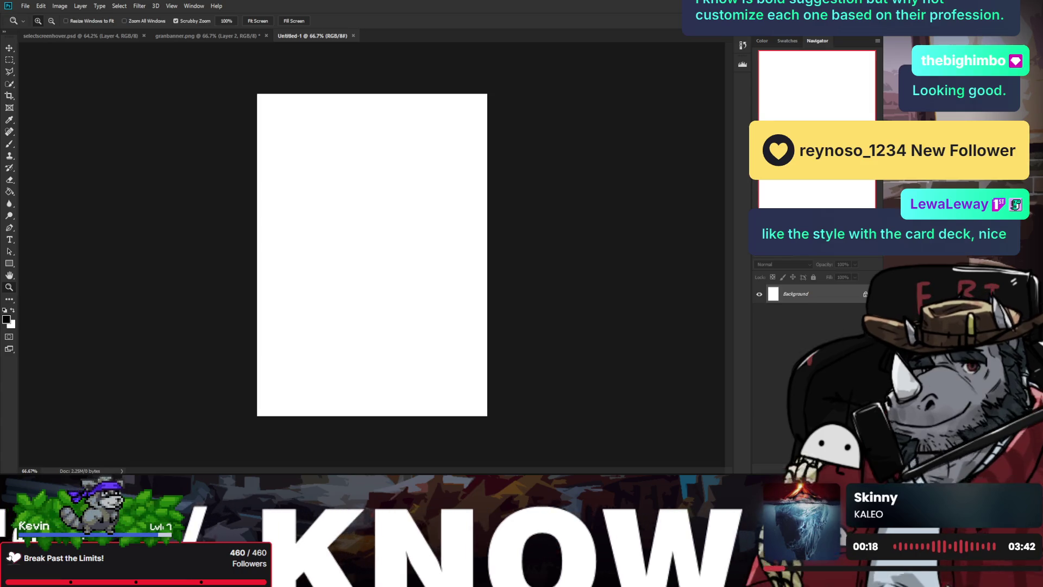
key("Return")
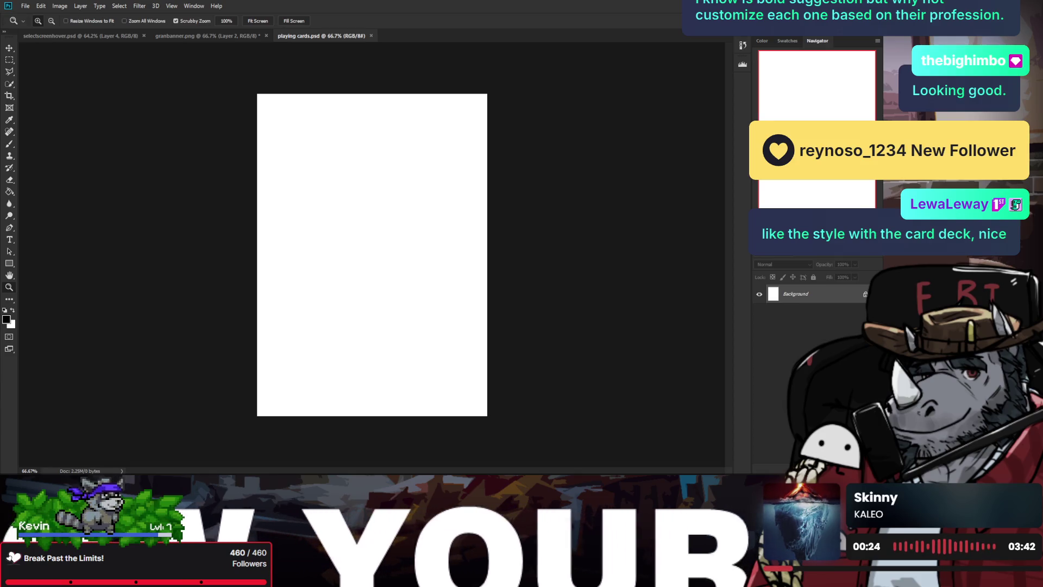
left_click_drag(435, 344, 420, 346)
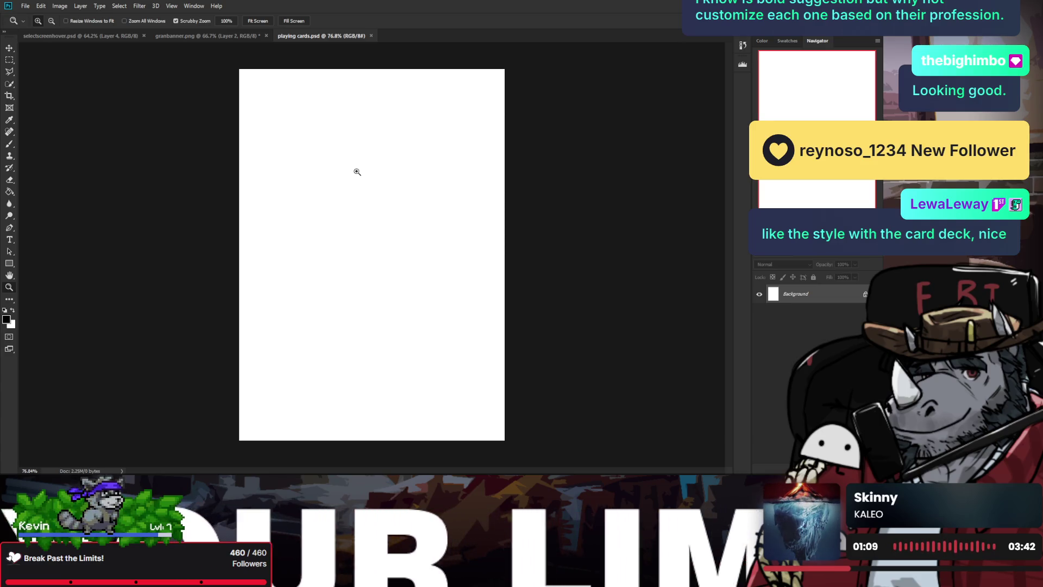
- Zoom the view to about 81% and unlock the Background layer into Layer 0
left_click_drag(369, 206, 395, 211)
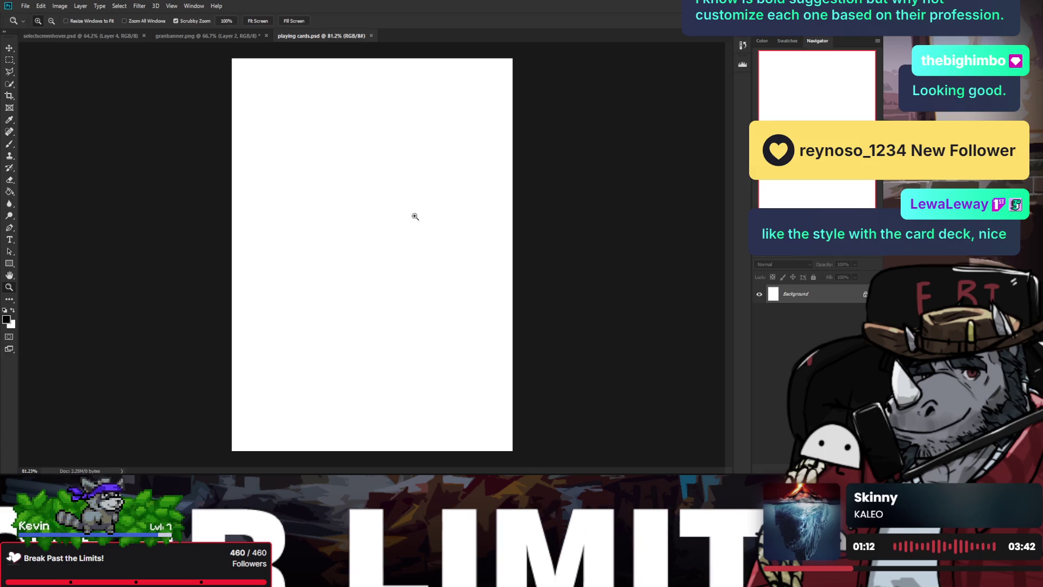
left_click(865, 294)
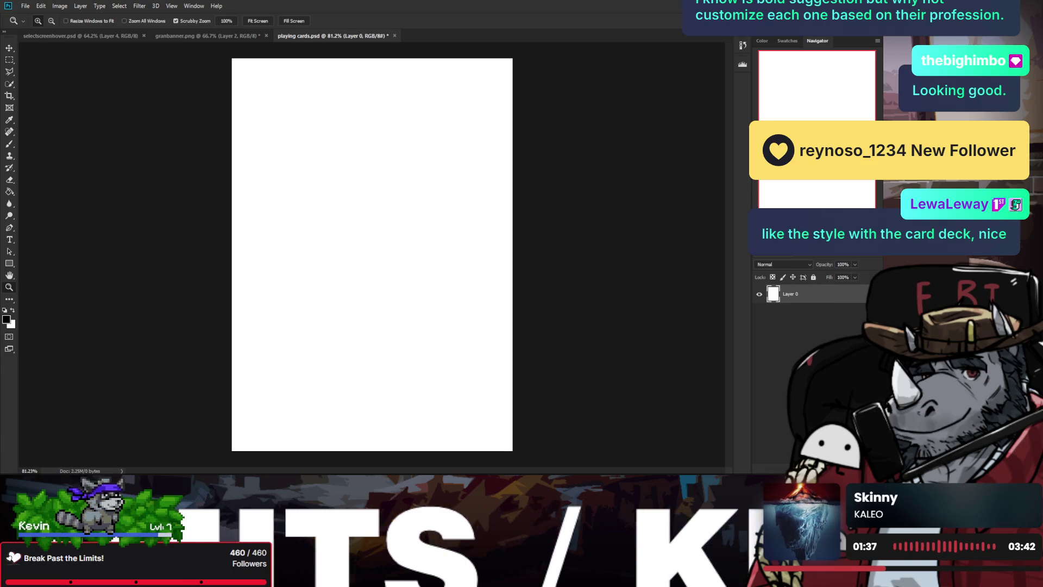
- Zoom to 92%, add an empty Layer 1 above Layer 0, then close all documents
mouse_move(330, 214)
left_mouse_down()
mouse_move(319, 223)
mouse_move(329, 223)
left_mouse_up()
key("b")
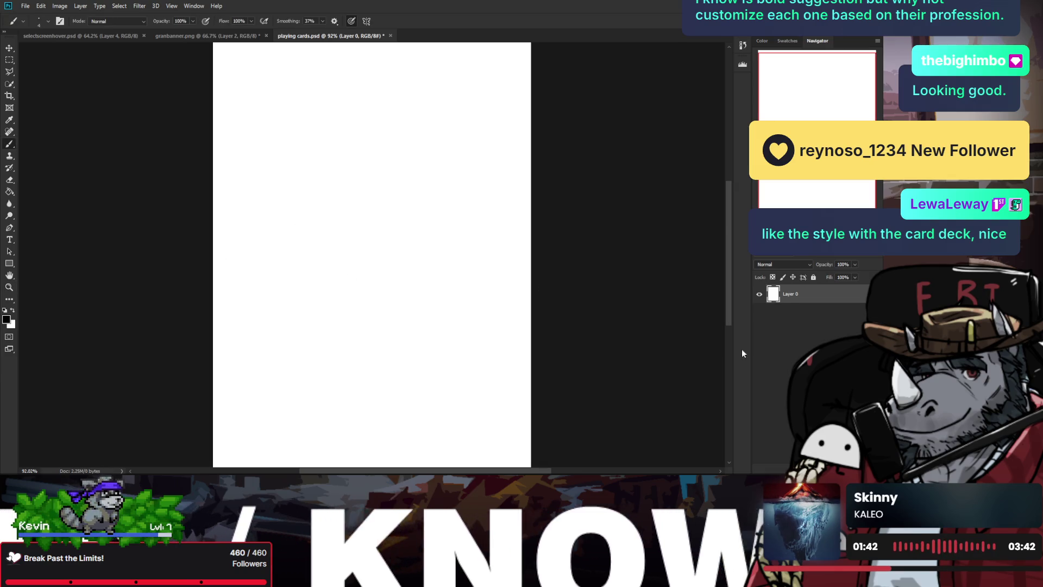
key("ctrl+shift+alt+n")
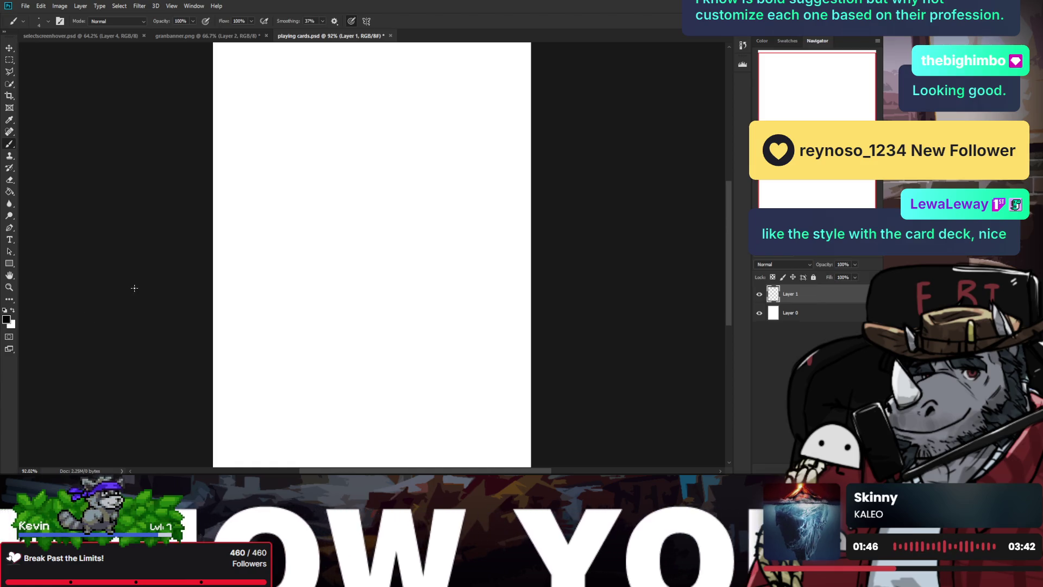
key("ctrl+alt+w")
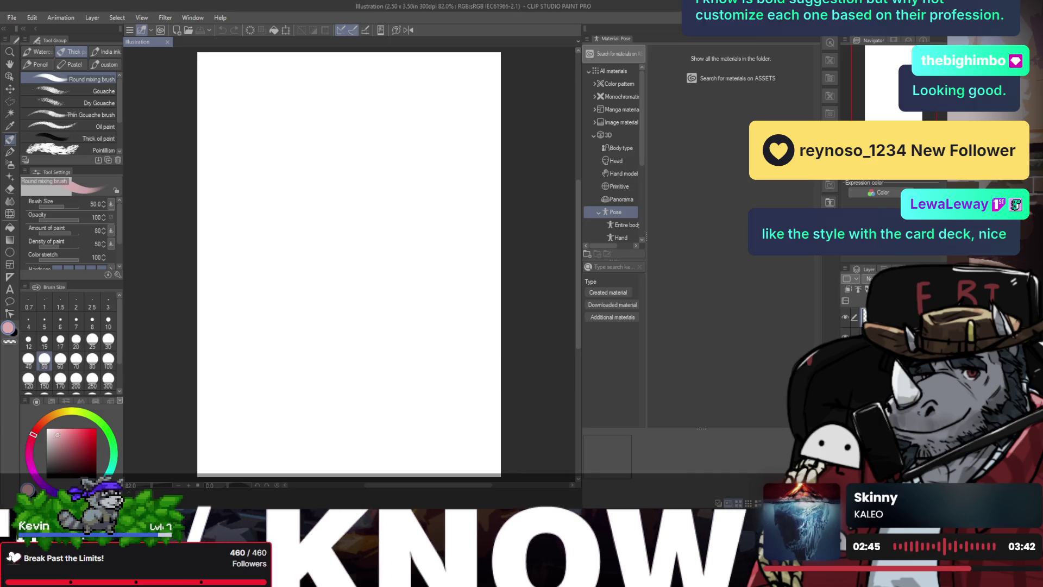
- Narrow the Material palette and collapse it to widen the blank canvas area
left_click_drag(580, 69, 795, 69)
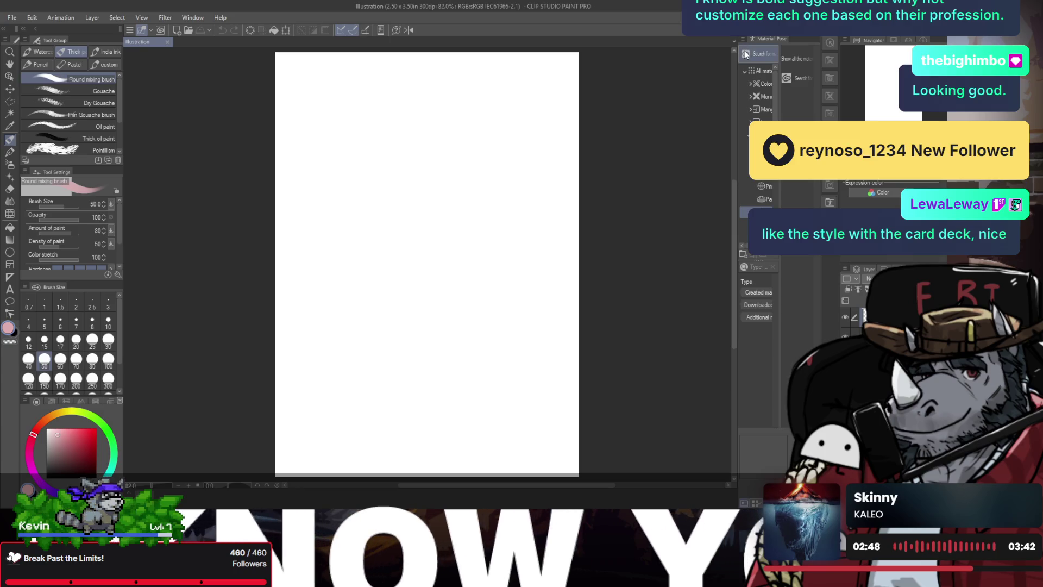
left_click(746, 54)
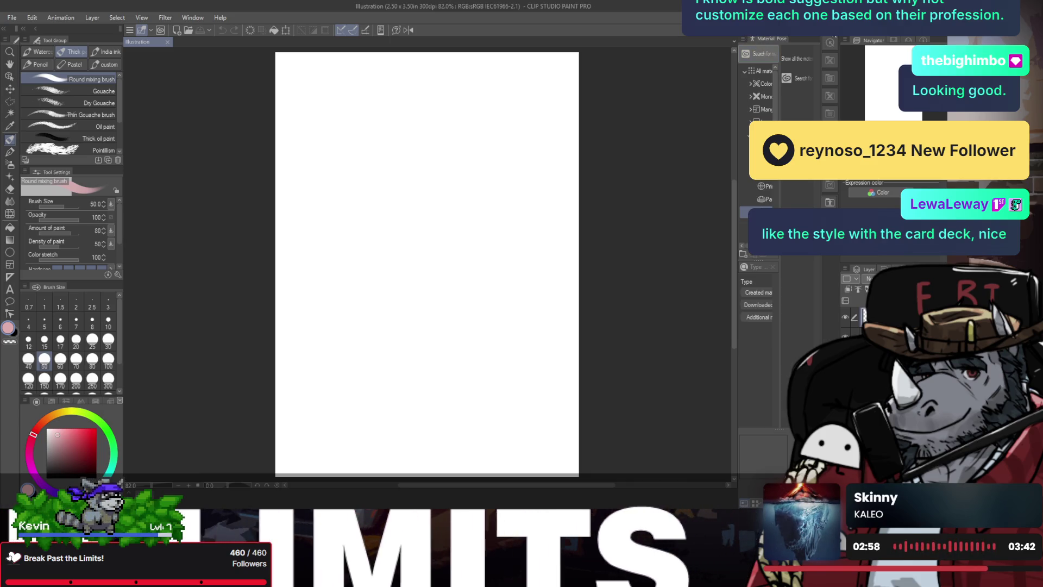
left_click(835, 36)
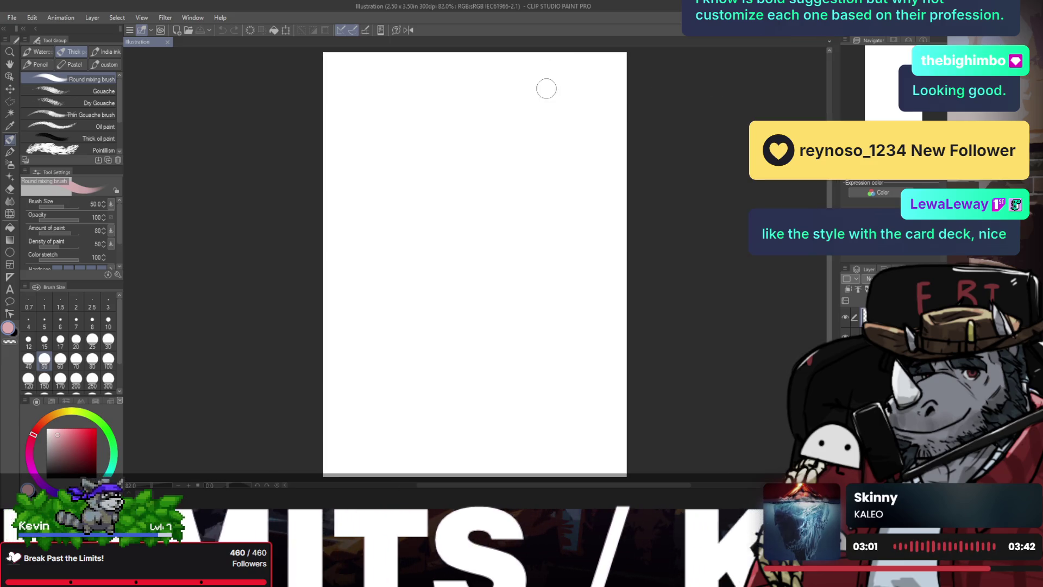
key("slash")
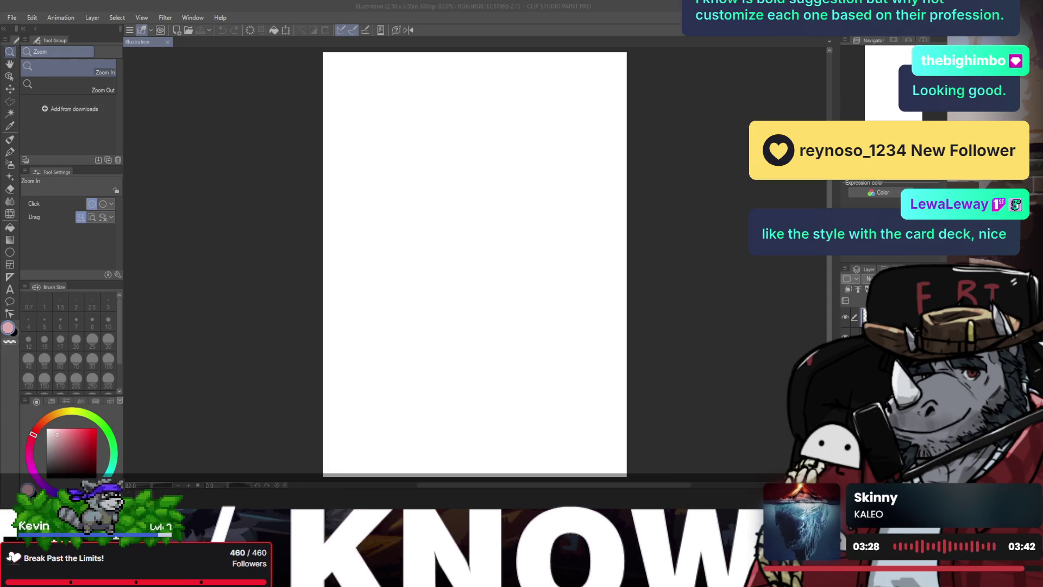
- Paint a quick pink test stroke with the mixing brush, then undo it
key("alt+Tab")
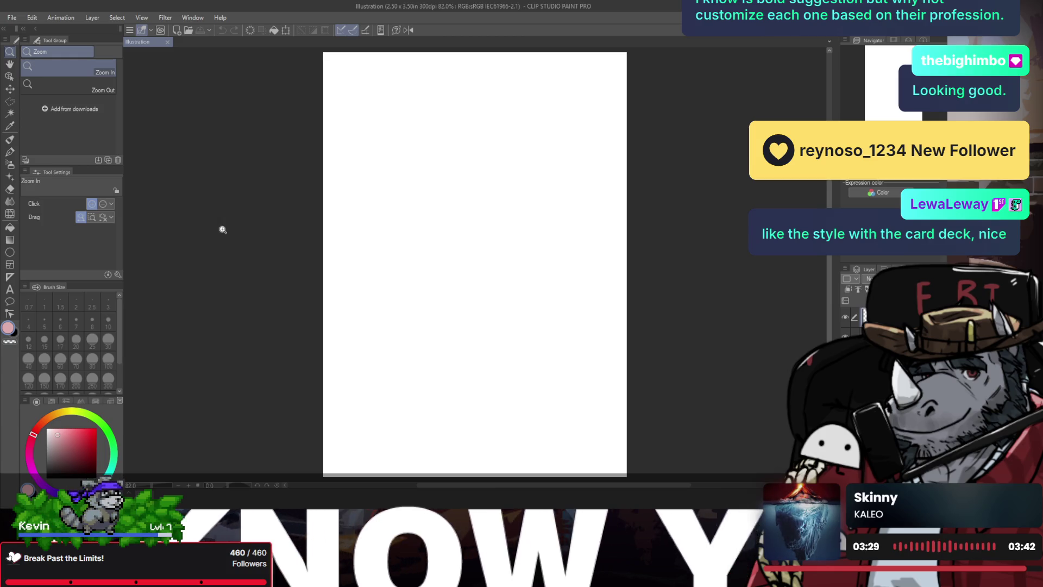
scroll(380, 211, "down", 3)
scroll(400, 209, "up", 3)
key("b")
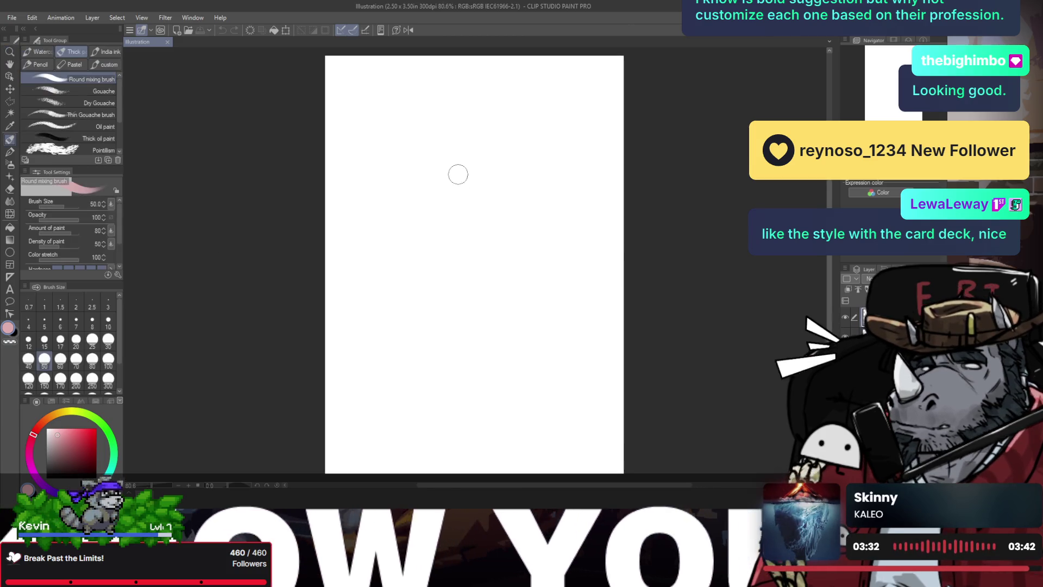
left_click_drag(459, 175, 451, 236)
key("ctrl+z")
- Set the drawing colour to black and select the G-pen at size 7
left_click(46, 476)
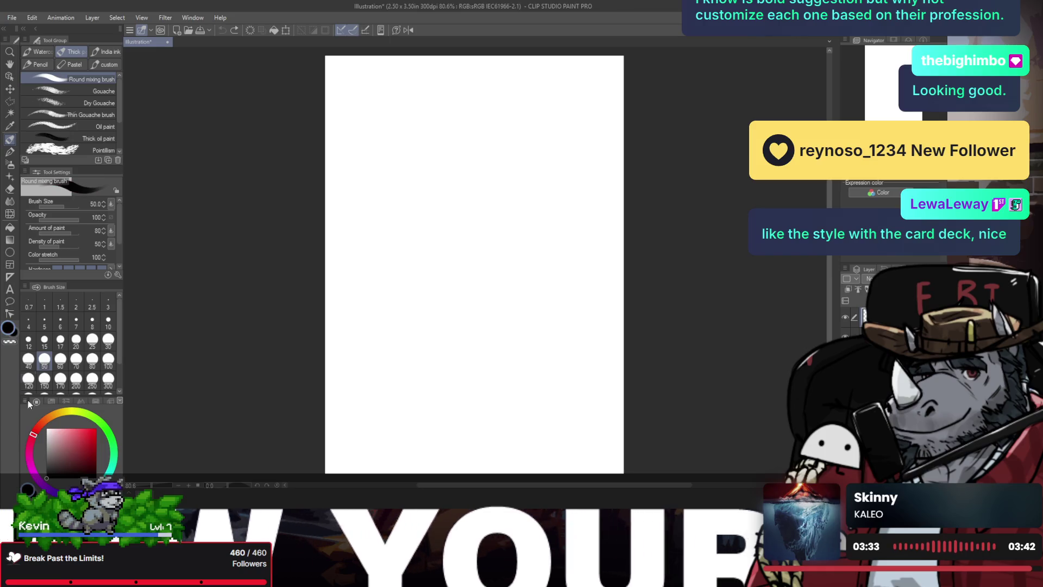
left_click(73, 63)
left_click(71, 52)
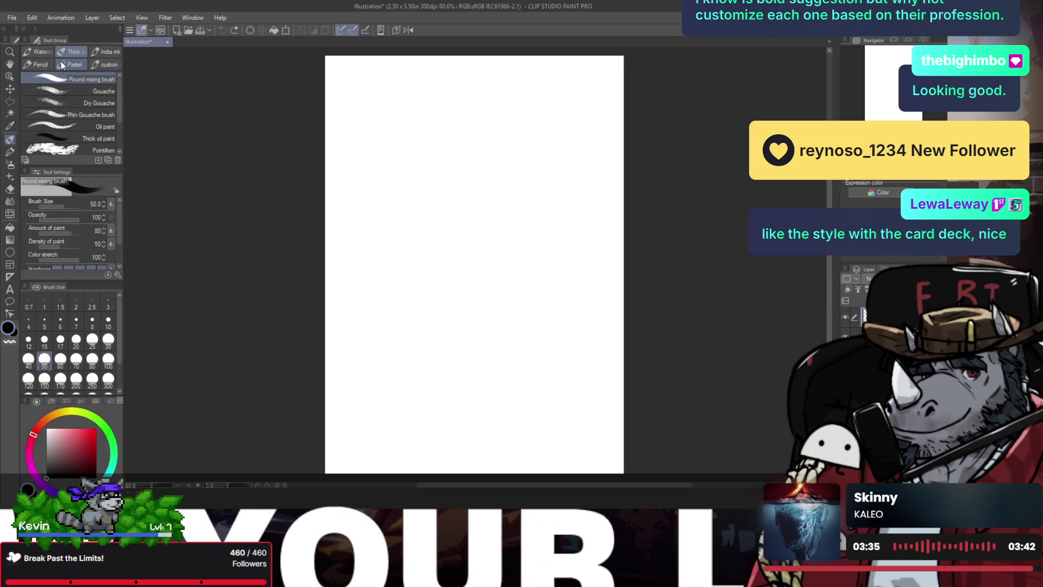
left_click(103, 52)
left_click(38, 63)
left_click(80, 64)
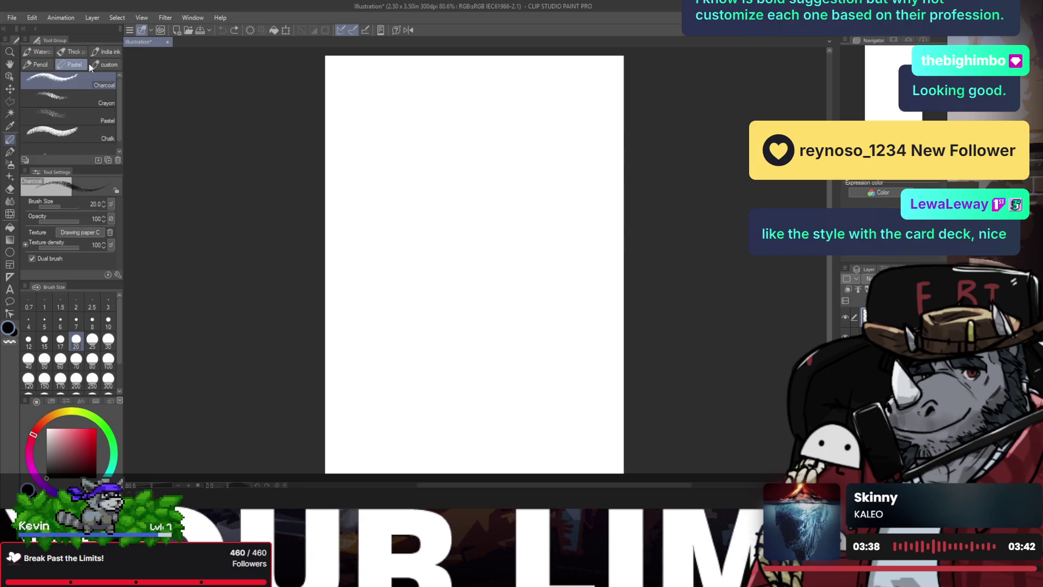
left_click(8, 153)
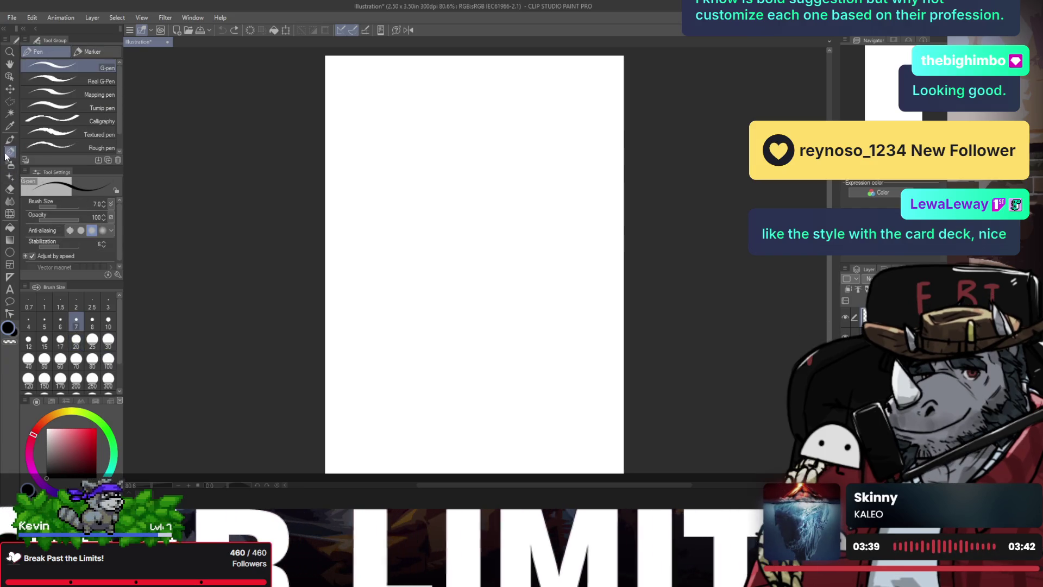
- Try the Real G-Pen, return to the regular G-pen, and undo the test strokes
left_click(95, 52)
left_click(63, 51)
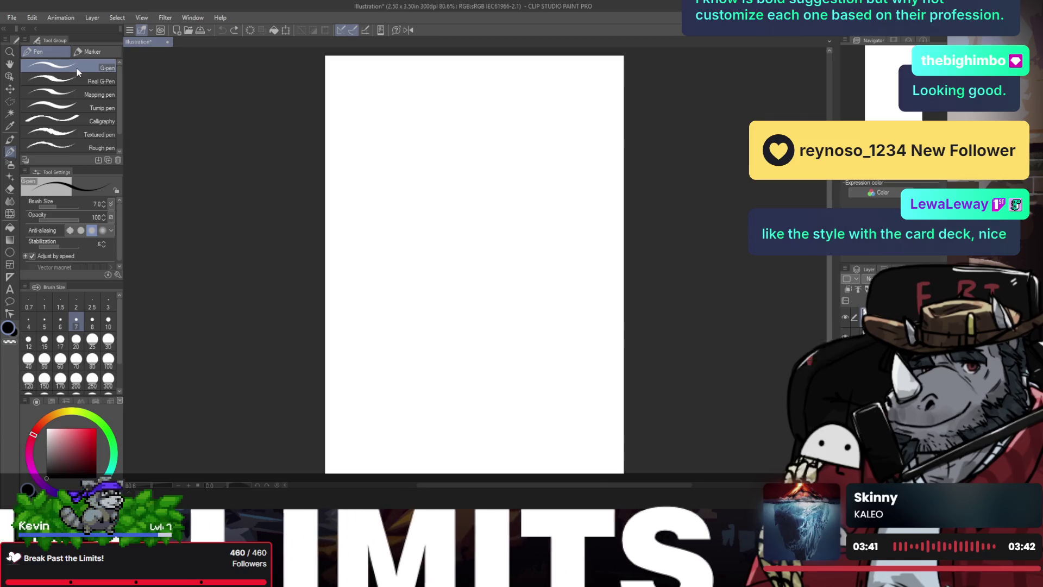
left_click(77, 80)
mouse_move(367, 99)
left_mouse_down()
mouse_move(359, 310)
mouse_move(429, 296)
left_mouse_up()
key("Delete")
left_click(66, 66)
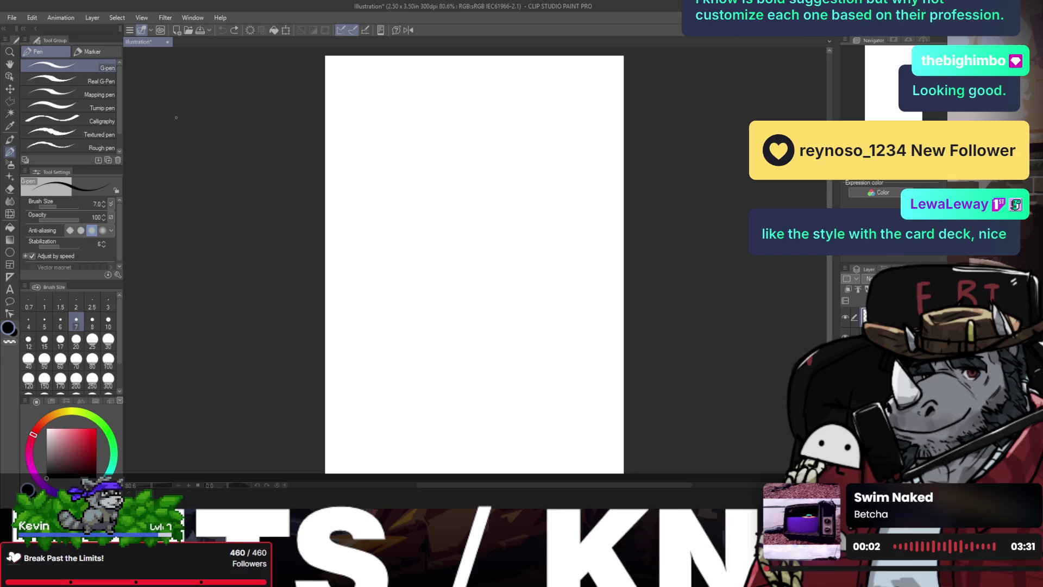
left_click_drag(415, 86, 403, 274)
left_click_drag(452, 84, 438, 340)
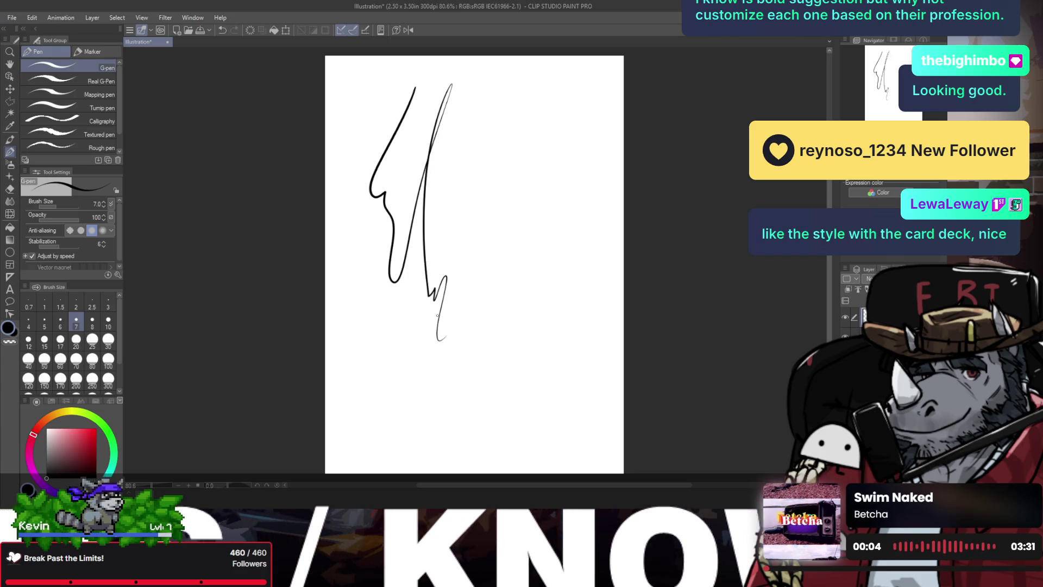
key("ctrl+z")
key("ctrl+z")
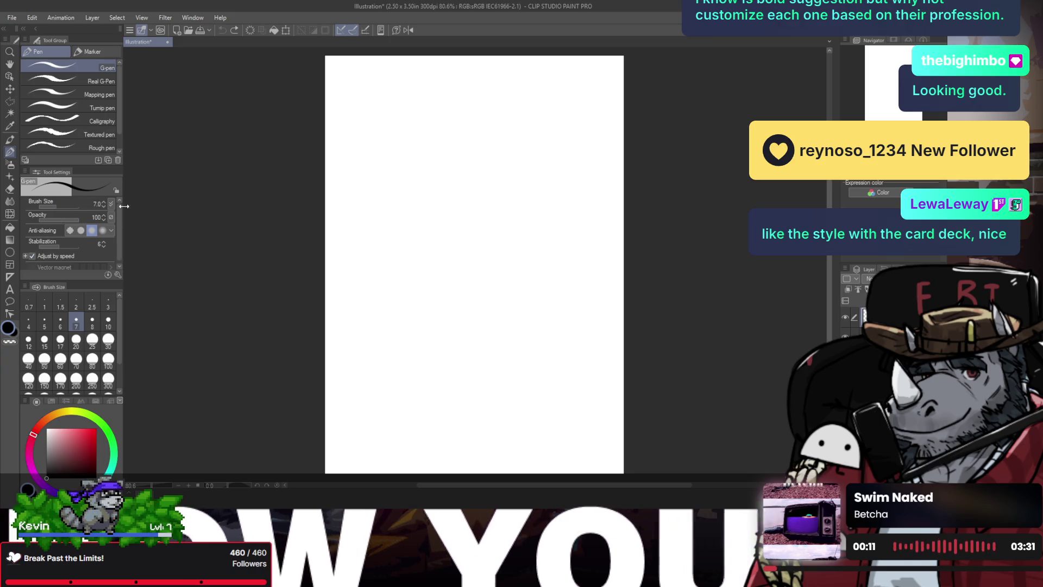
- Test the pen's stabilization at 0 and at 100 with trial strokes
mouse_move(118, 213)
left_mouse_down()
mouse_move(117, 224)
mouse_move(117, 210)
left_mouse_up()
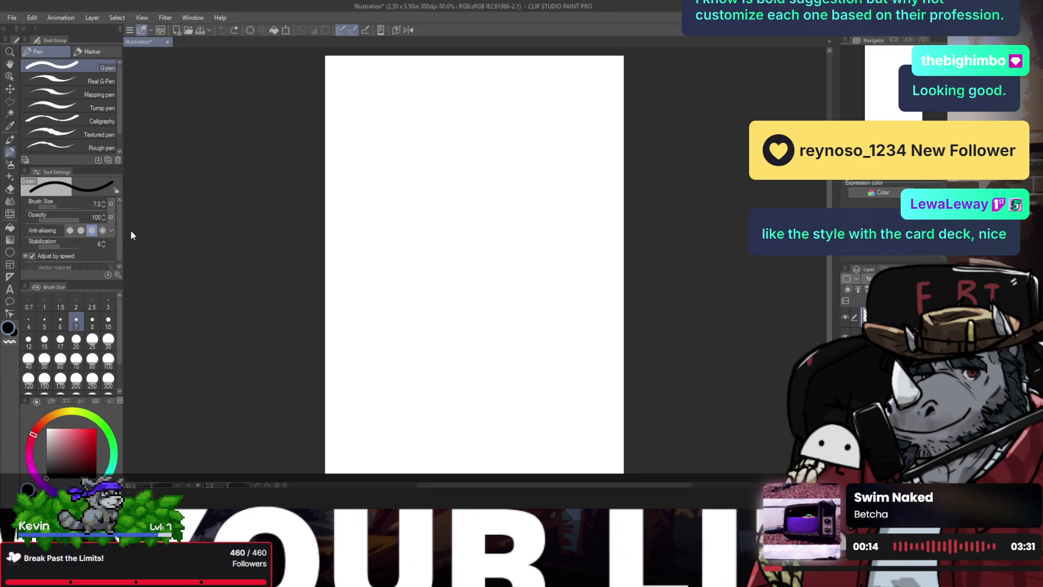
mouse_move(429, 121)
left_mouse_down()
mouse_move(410, 158)
mouse_move(546, 163)
mouse_move(451, 110)
mouse_move(435, 111)
left_mouse_up()
key("ctrl+z")
key("ctrl+z")
key("ctrl+z")
key("ctrl+z")
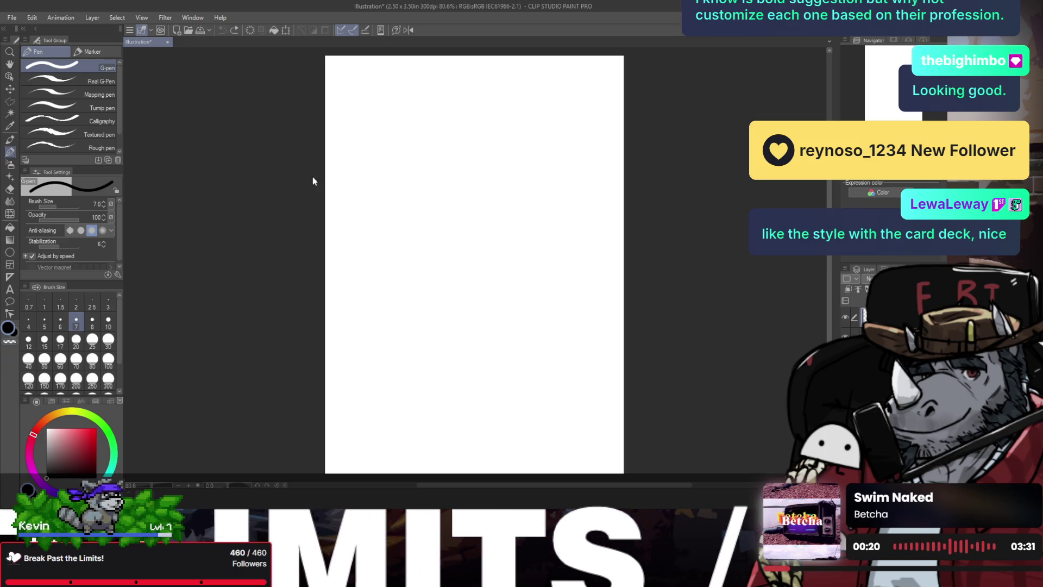
scroll(81, 244, "down", 1)
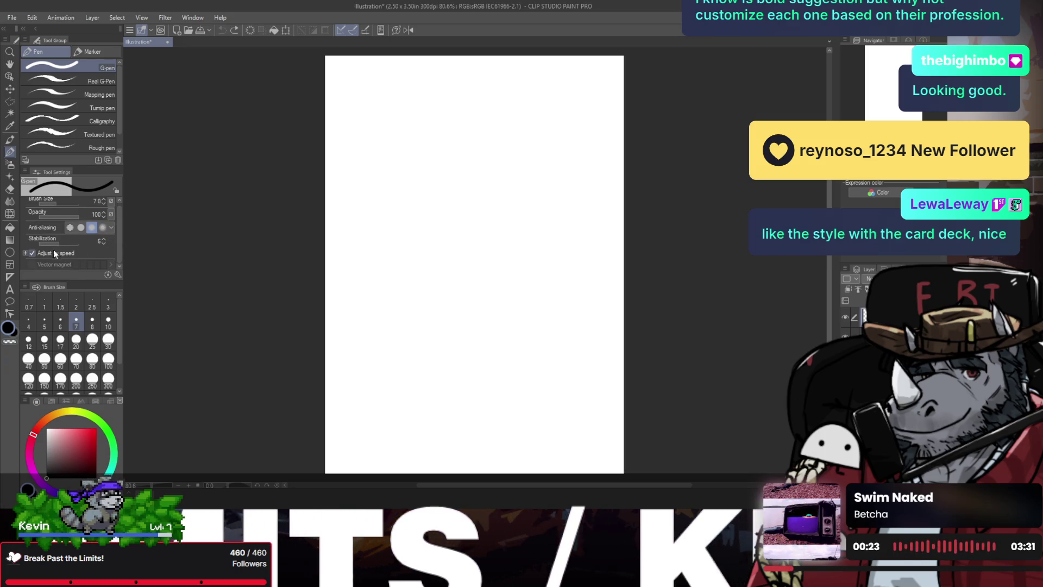
left_click_drag(48, 244, 36, 245)
mouse_move(440, 101)
left_mouse_down()
mouse_move(443, 214)
mouse_move(414, 136)
left_mouse_up()
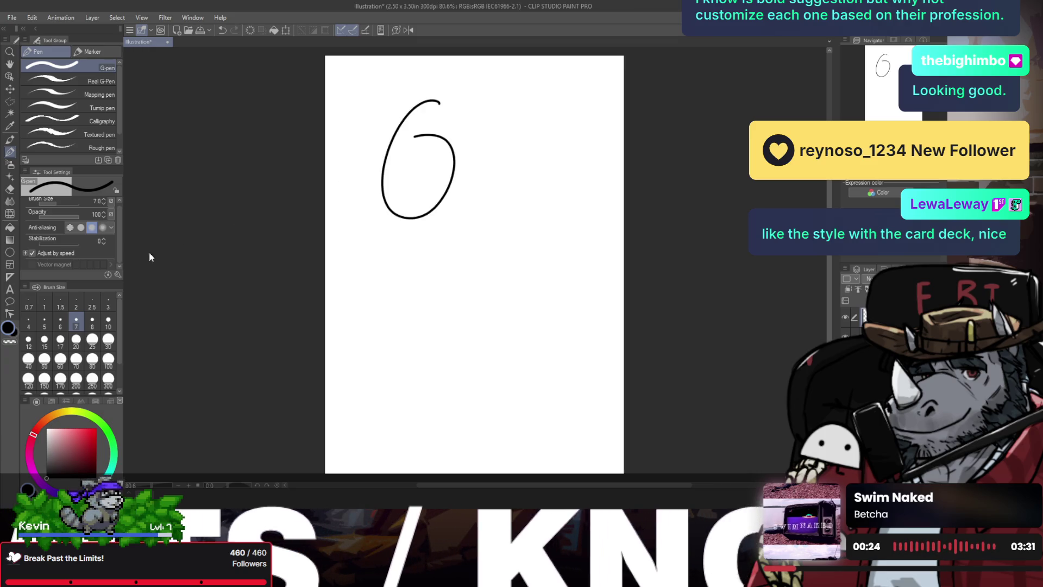
left_click_drag(70, 244, 79, 243)
left_click_drag(404, 98, 391, 136)
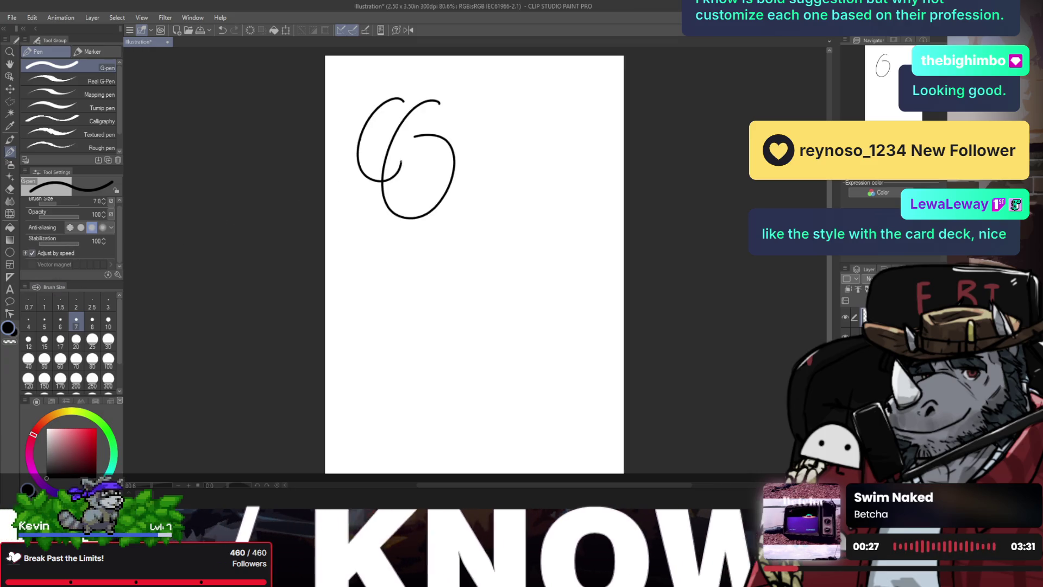
key("ctrl+z")
- Set the G-pen's stabilization to 6 and clear the remaining test strokes
key("ctrl+z")
left_click(58, 244)
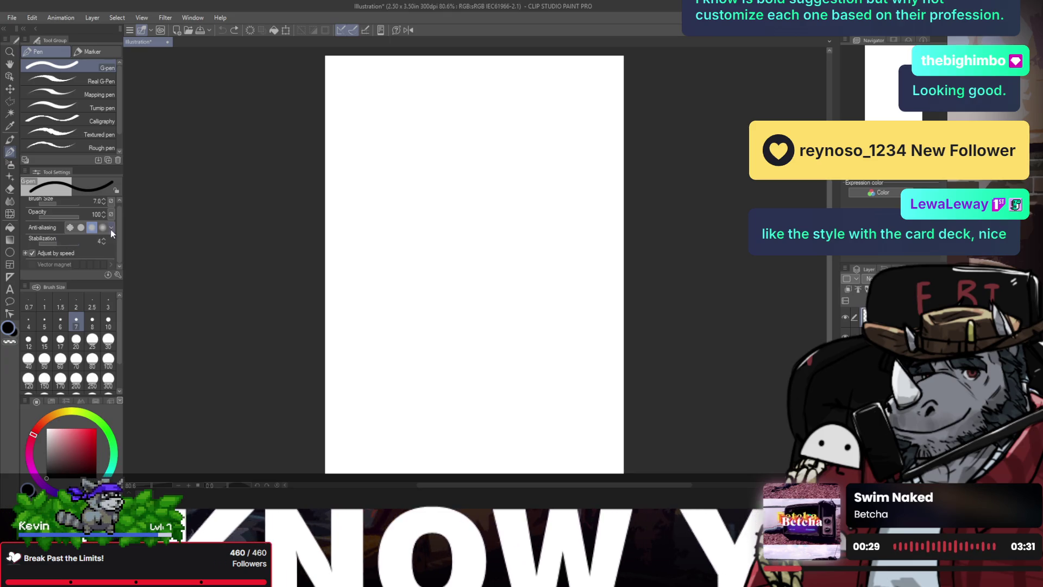
left_click(66, 243)
mouse_move(394, 99)
left_mouse_down()
mouse_move(380, 104)
mouse_move(451, 119)
mouse_move(440, 200)
mouse_move(462, 95)
left_mouse_up()
key("ctrl+z")
key("ctrl+z")
key("ctrl+z")
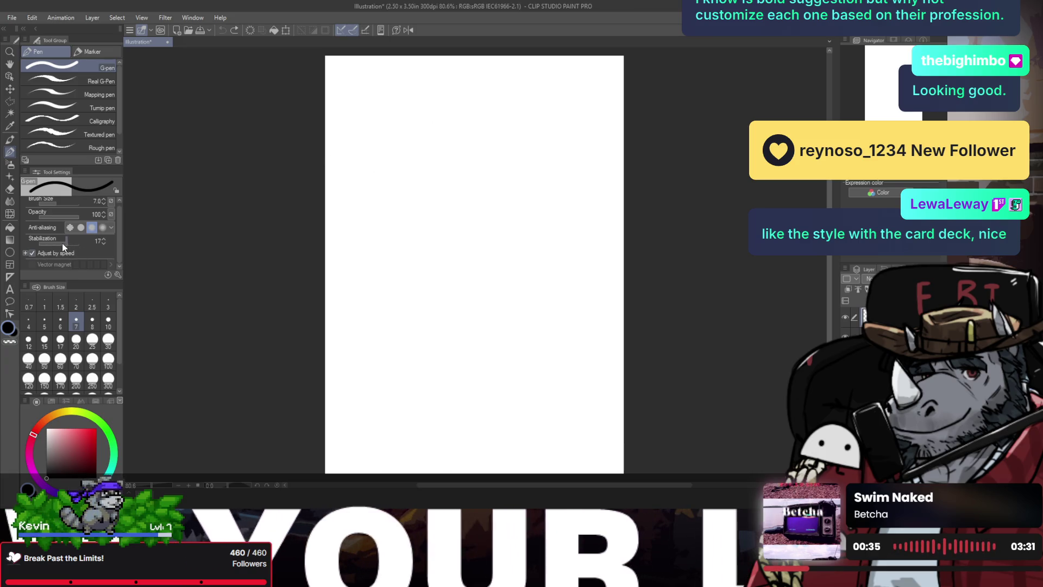
left_click(60, 244)
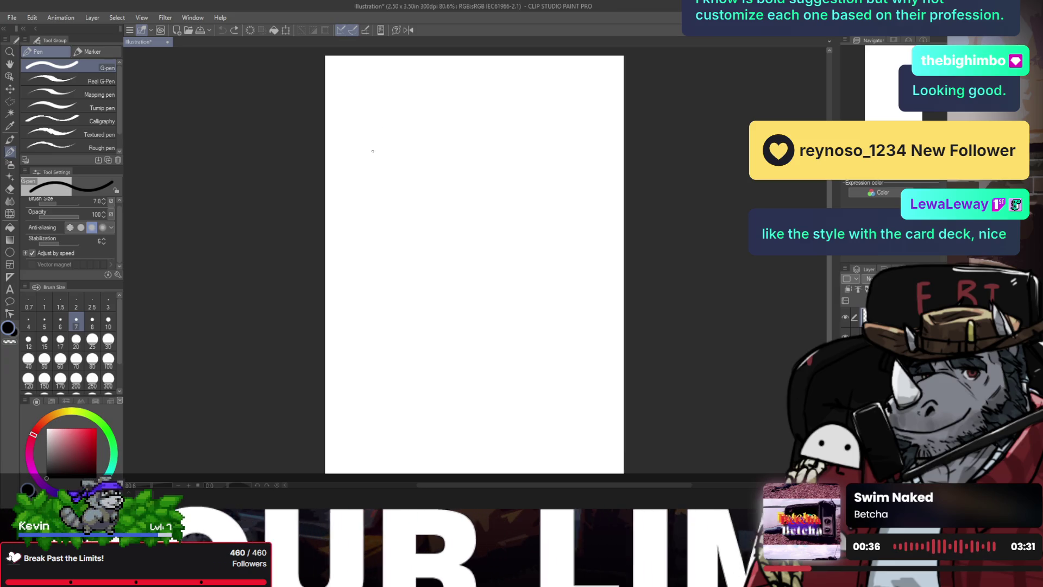
- Fill the whole canvas with flat grey and zoom the view to 100%
key("ctrl+space")
left_click_drag(414, 102, 404, 99)
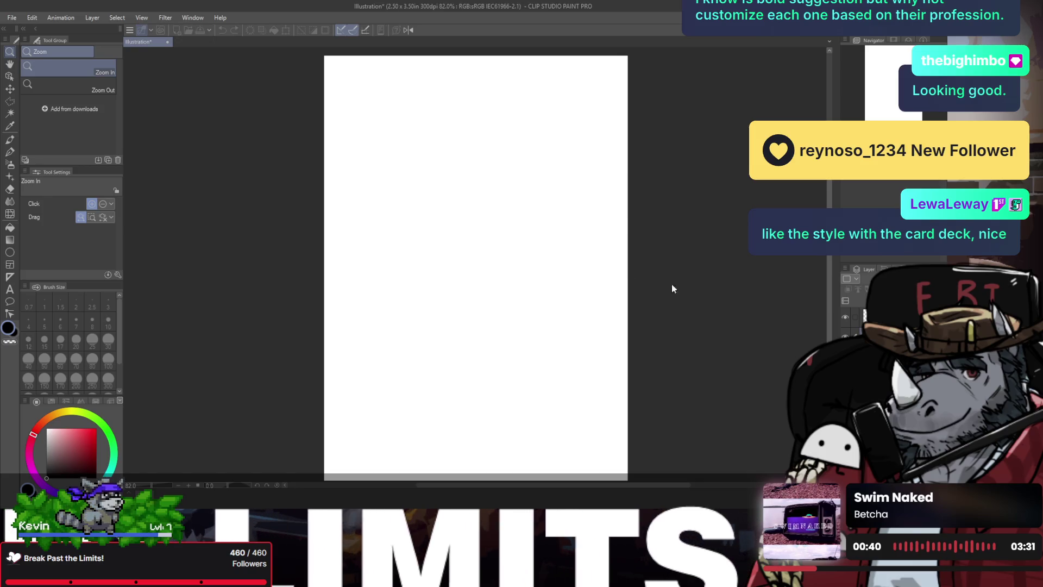
key("alt+BackSpace")
key("alt+BackSpace")
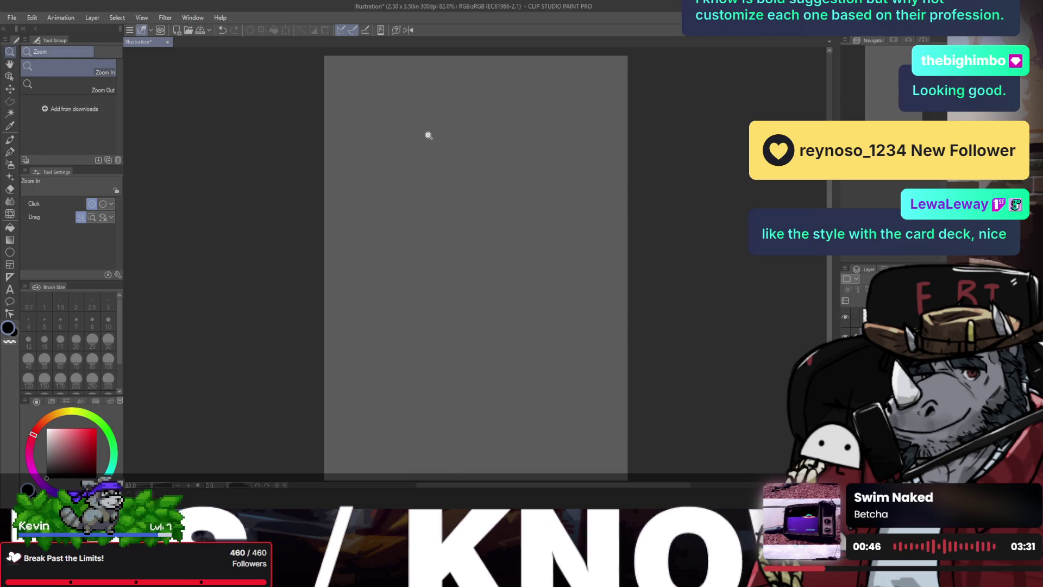
left_click(393, 110)
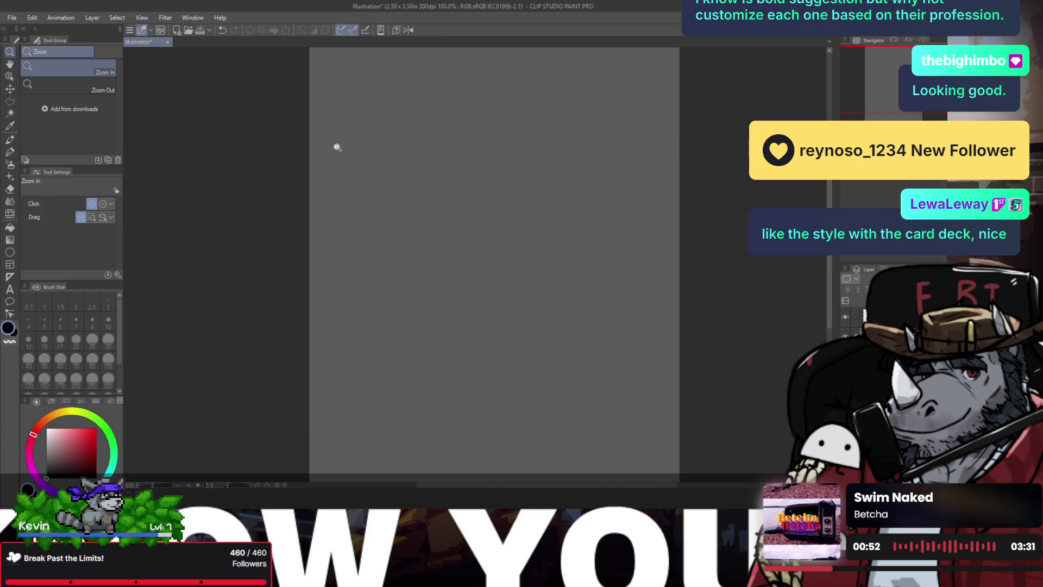
scroll(370, 143, "down", 1)
scroll(380, 138, "up", 2)
- Switch to the G-pen on a new layer and shrink its size from 7 to 4, undoing test strokes
key("b")
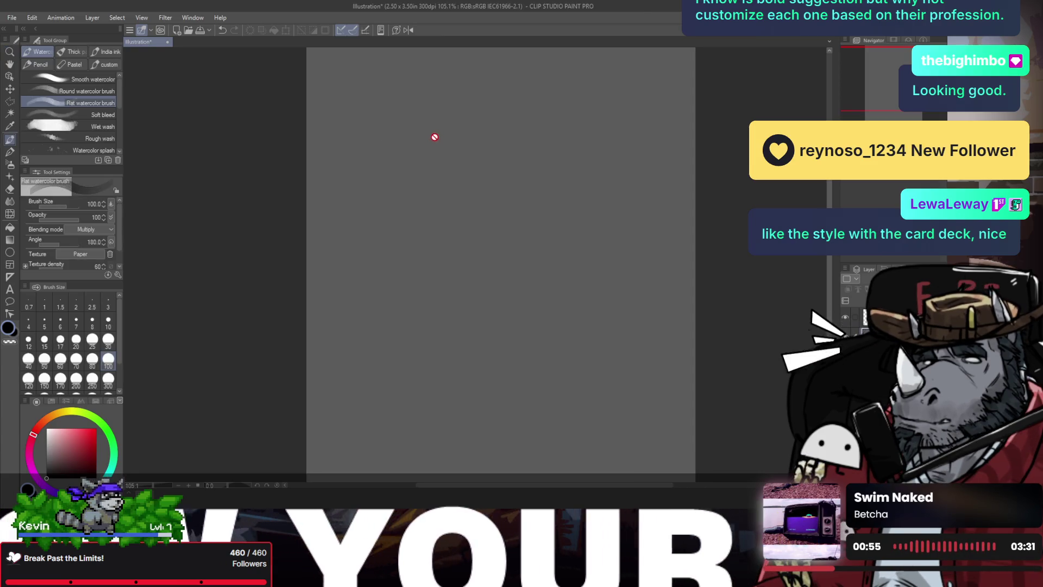
key("ctrl+shift+n")
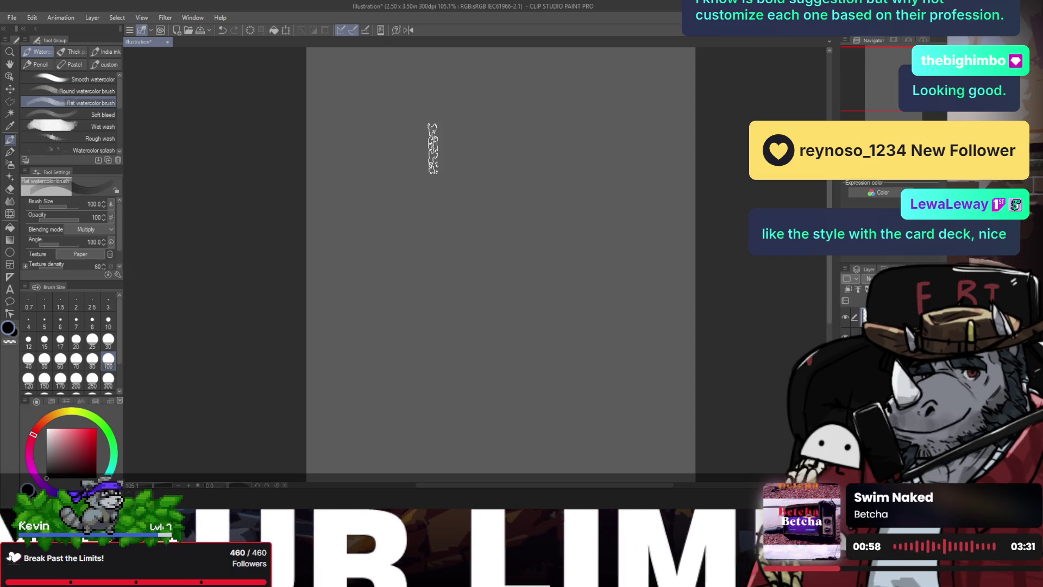
key("e")
key("p")
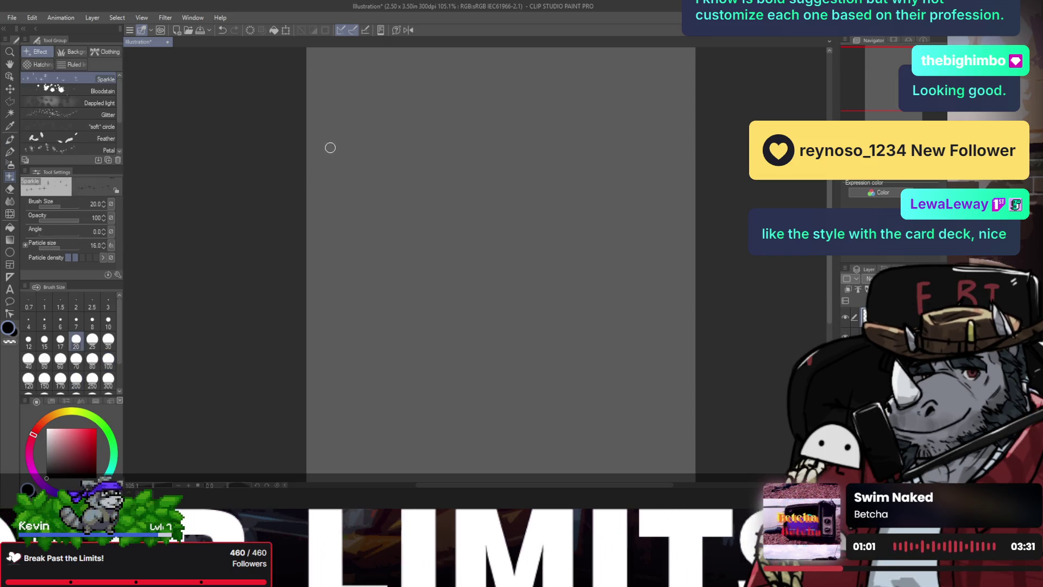
key("p")
mouse_move(405, 133)
left_mouse_down()
mouse_move(433, 128)
mouse_move(459, 157)
left_mouse_up()
key("ctrl+z")
key("ctrl+z")
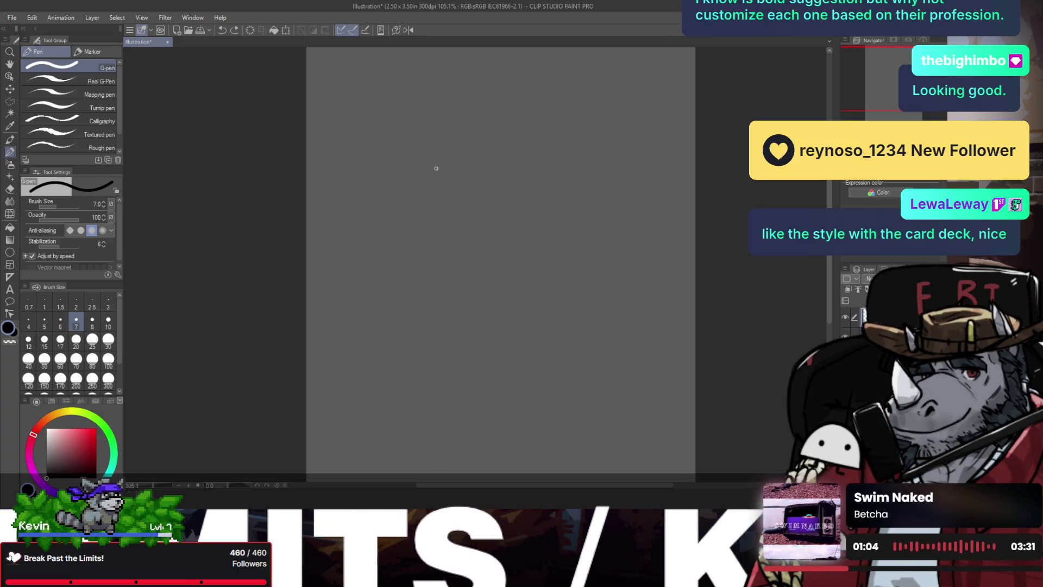
key("bracketleft")
key("bracketleft")
key("bracketleft")
mouse_move(459, 144)
left_mouse_down()
mouse_move(450, 154)
mouse_move(450, 134)
left_mouse_up()
key("ctrl+z")
key("slash")
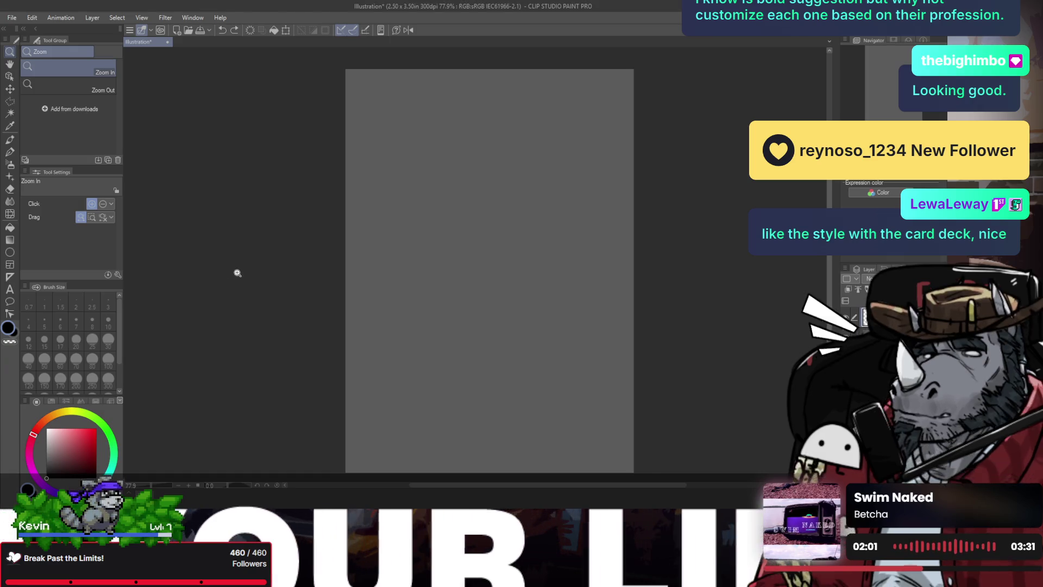
left_click_drag(342, 228, 398, 214)
key("b")
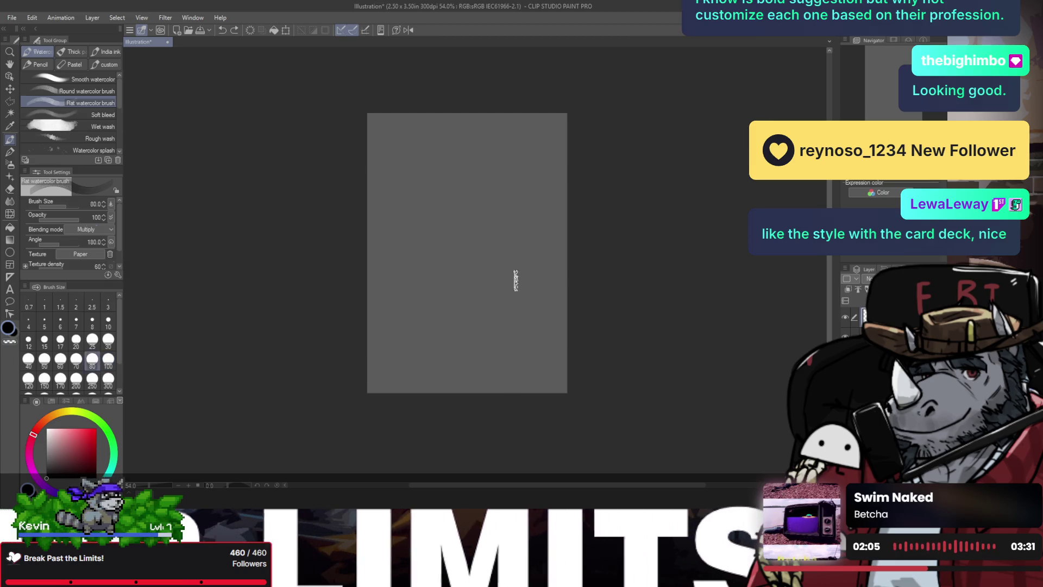
key("p")
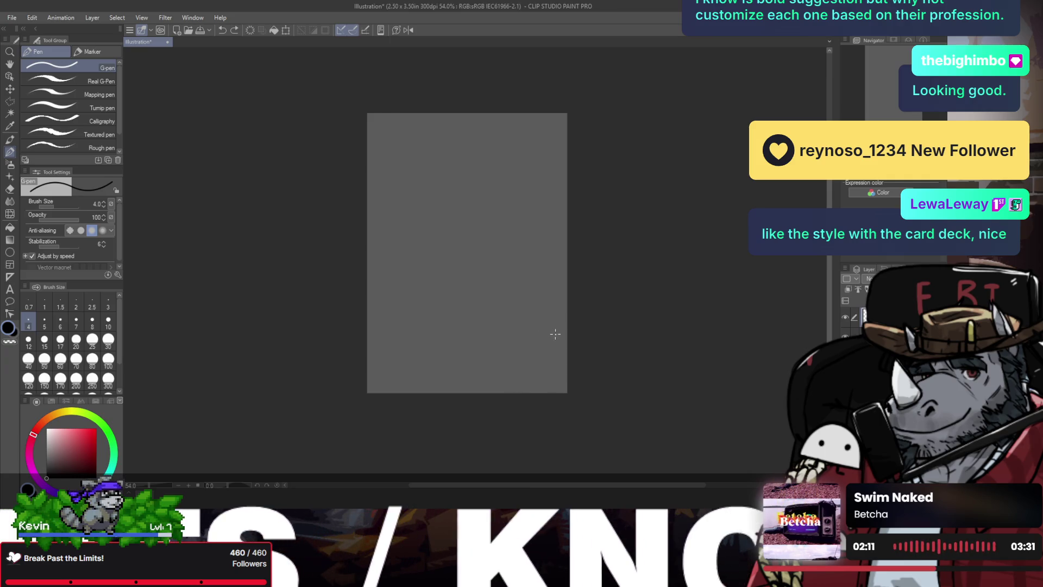
left_click_drag(569, 327, 513, 394)
key("ctrl+z")
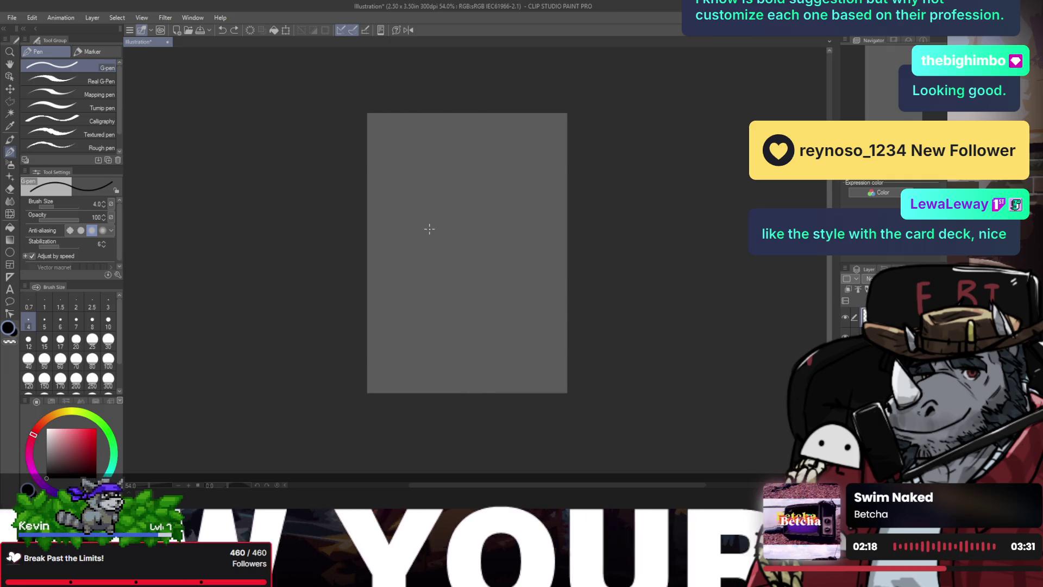
left_click_drag(382, 162, 384, 166)
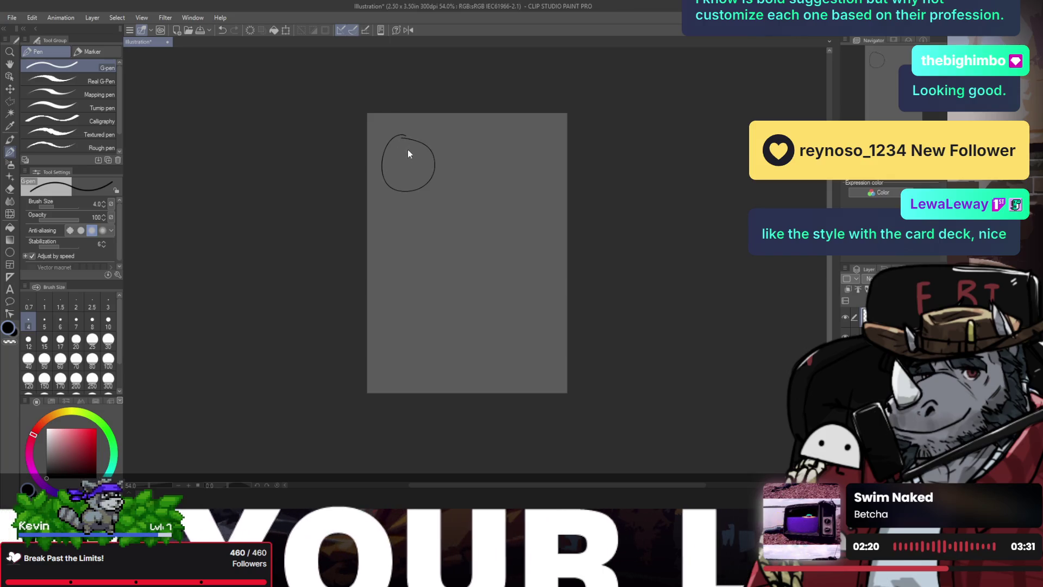
key("ctrl+z")
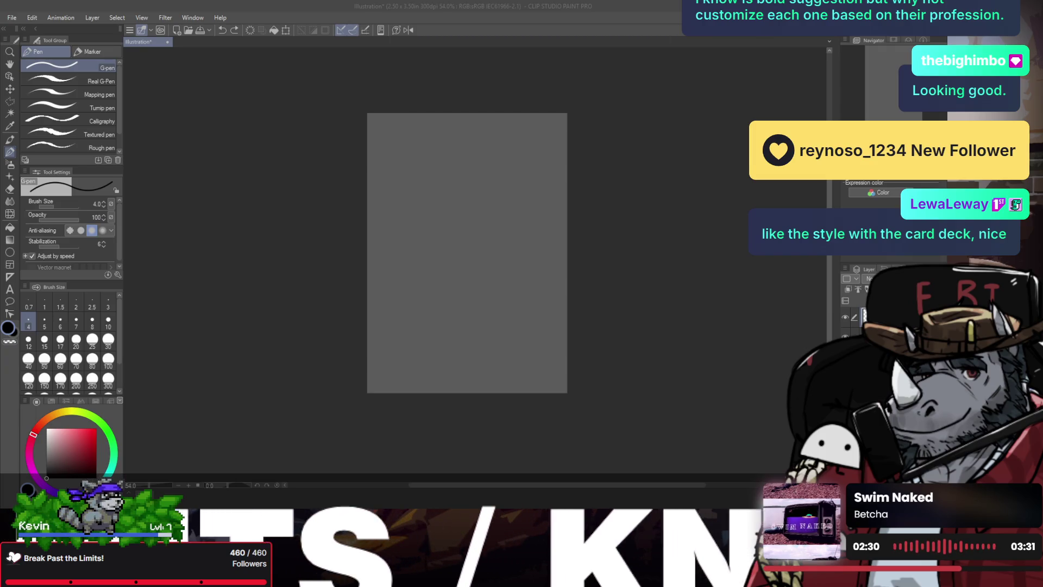
left_click(508, 146)
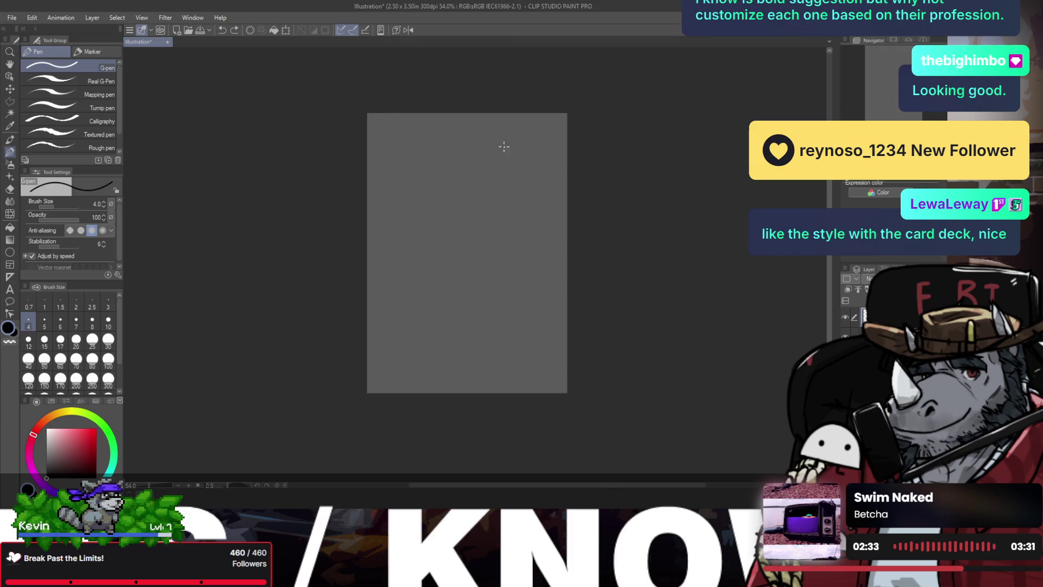
left_click_drag(480, 154, 460, 150)
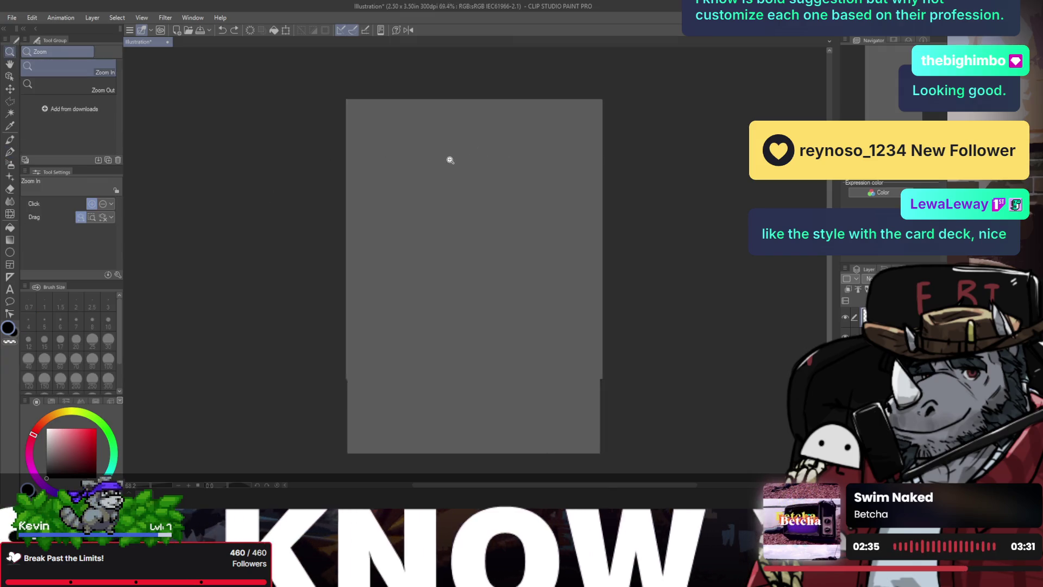
key("b")
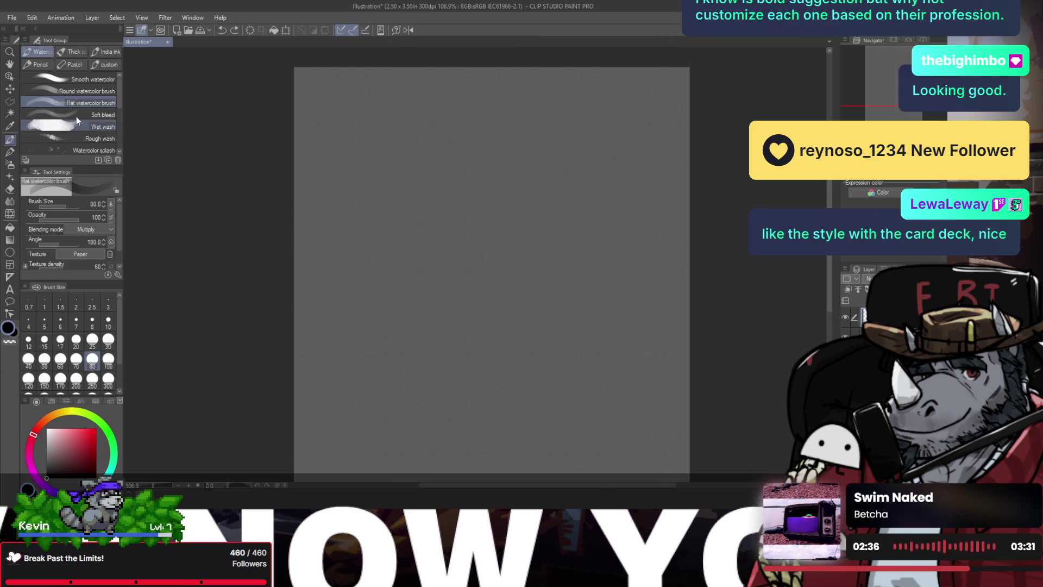
- Choose the Hard Round Pressure Opacity brush from the custom set and try it out
left_click(68, 89)
key("b")
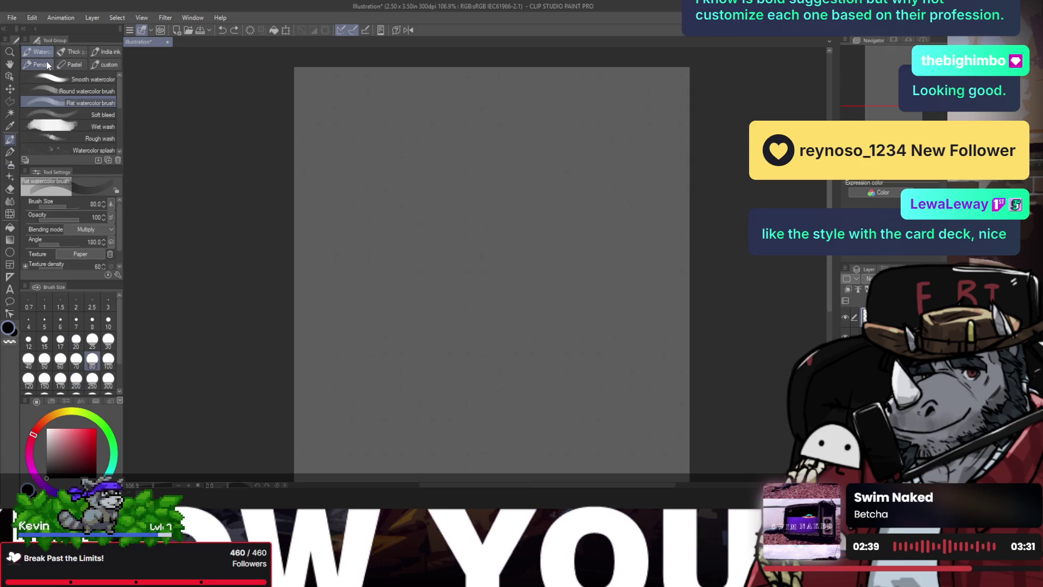
left_click(47, 63)
left_click(69, 65)
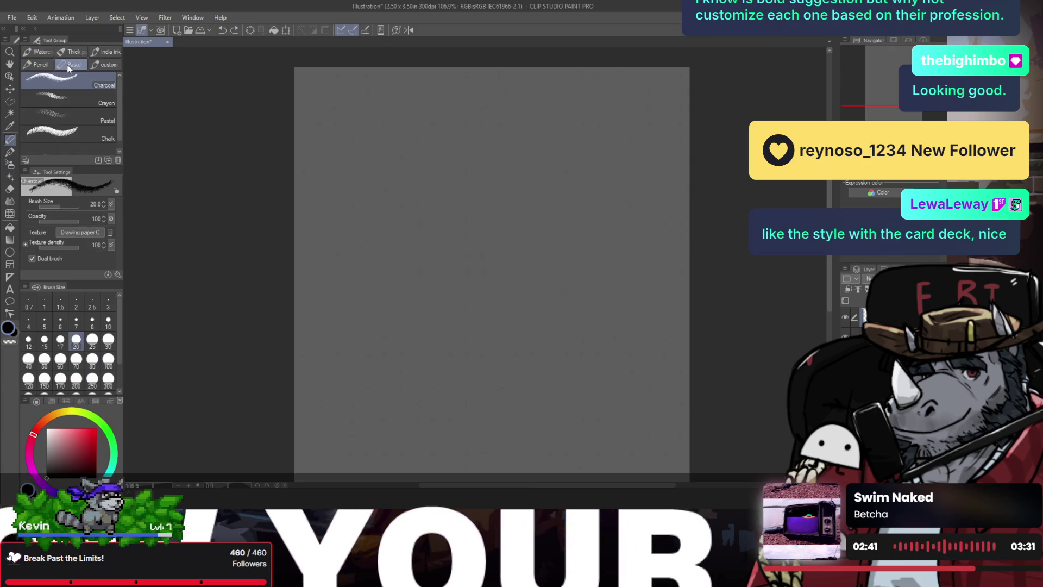
left_click(46, 65)
left_click(103, 63)
left_click(89, 79)
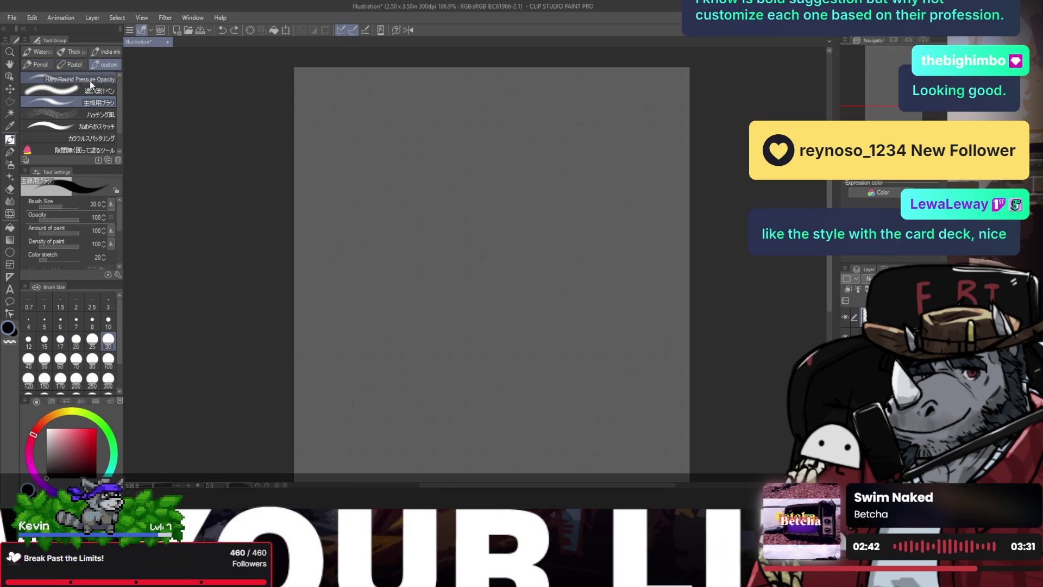
left_click_drag(387, 143, 399, 248)
key("ctrl+z")
mouse_move(445, 173)
left_mouse_down()
mouse_move(404, 203)
mouse_move(443, 272)
left_mouse_up()
key("ctrl+z")
key("ctrl+z")
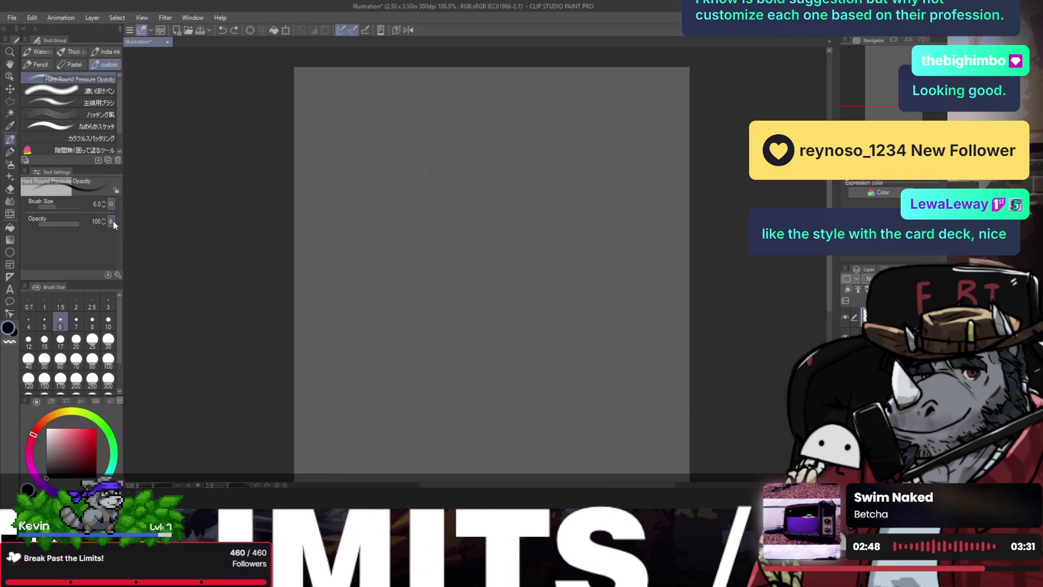
- Reduce the brush size from 6 to 5, clear test strokes, and zoom out to about 70%
mouse_move(384, 174)
left_mouse_down()
mouse_move(380, 239)
mouse_move(425, 298)
mouse_move(510, 307)
left_mouse_up()
key("ctrl+z")
left_click_drag(446, 181, 429, 209)
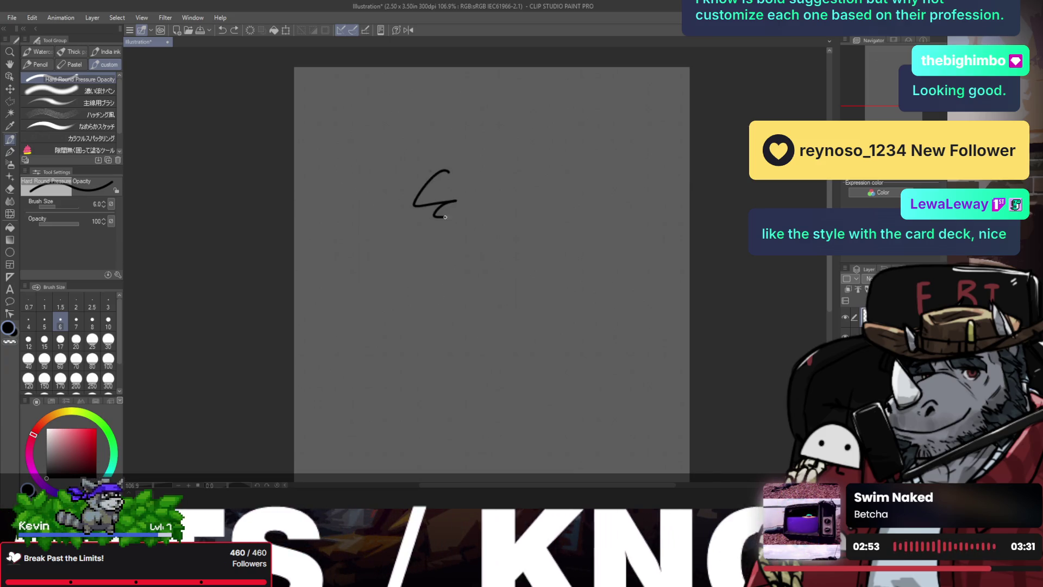
key("ctrl+z")
key("bracketleft")
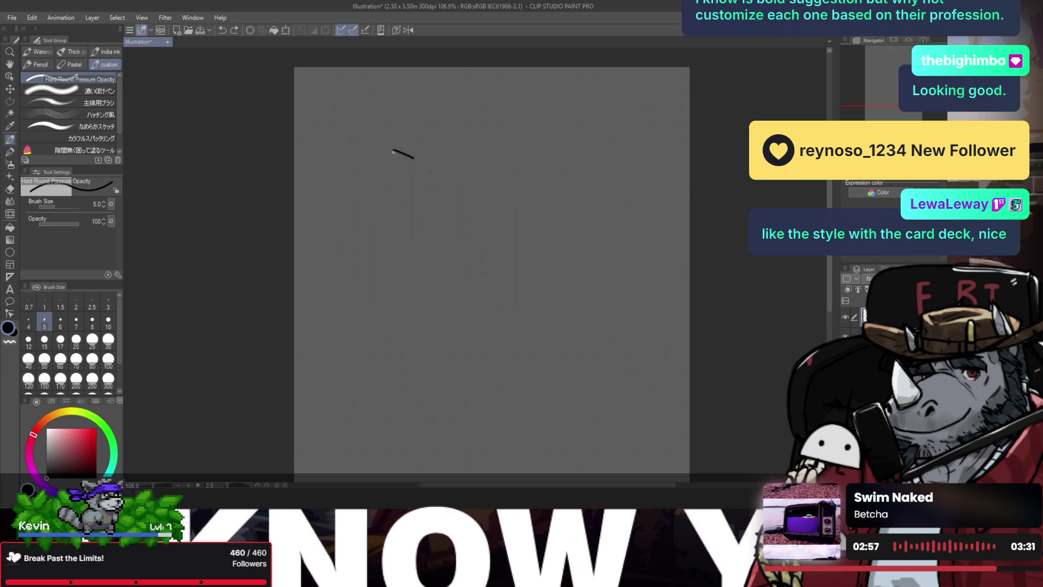
key("ctrl+z")
key("slash")
left_click_drag(411, 172, 421, 187)
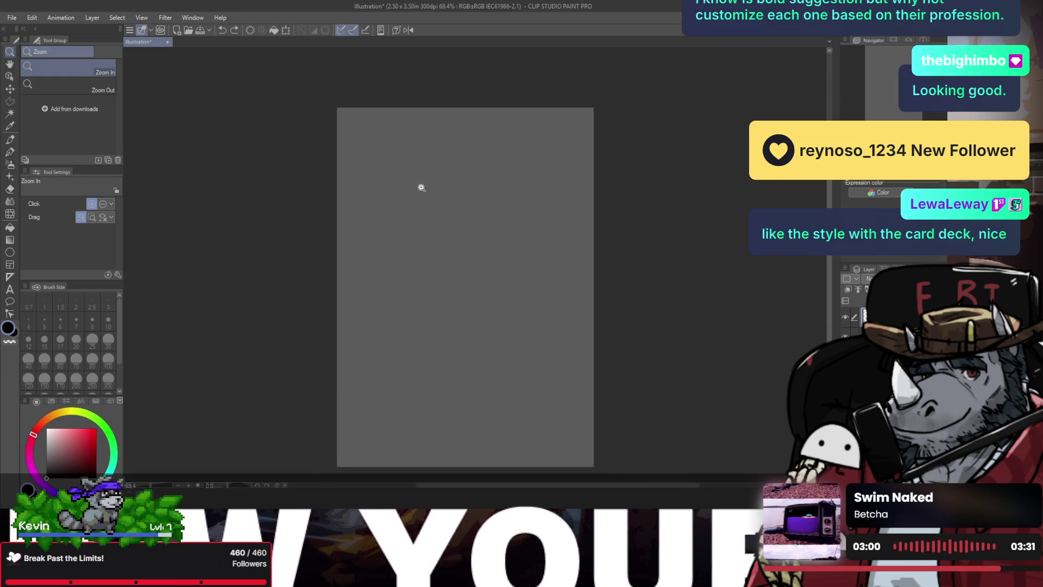
- Draw a small triangle for the beast's nose near the top of the canvas
key("p")
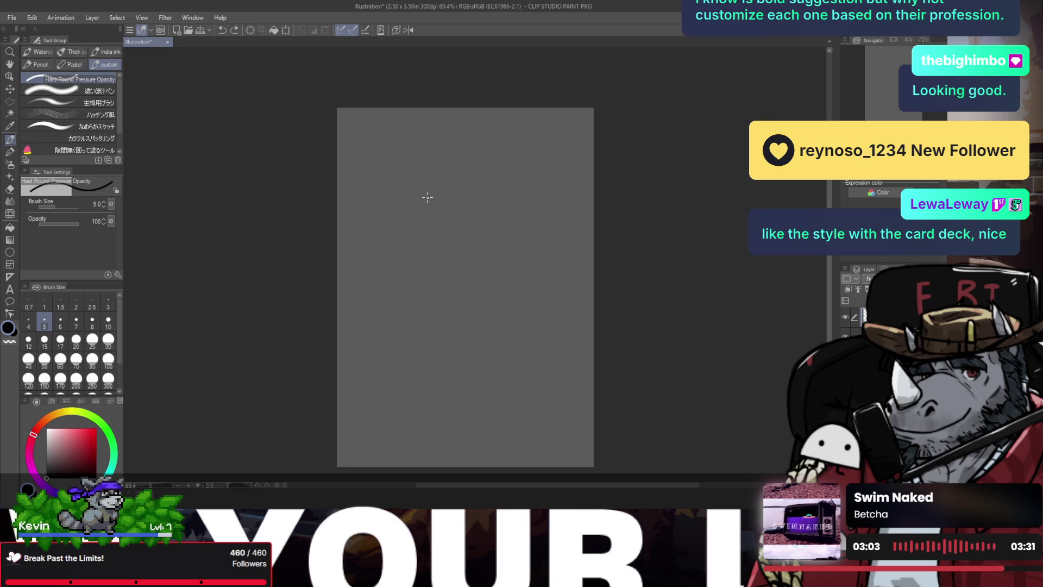
left_click_drag(426, 199, 430, 213)
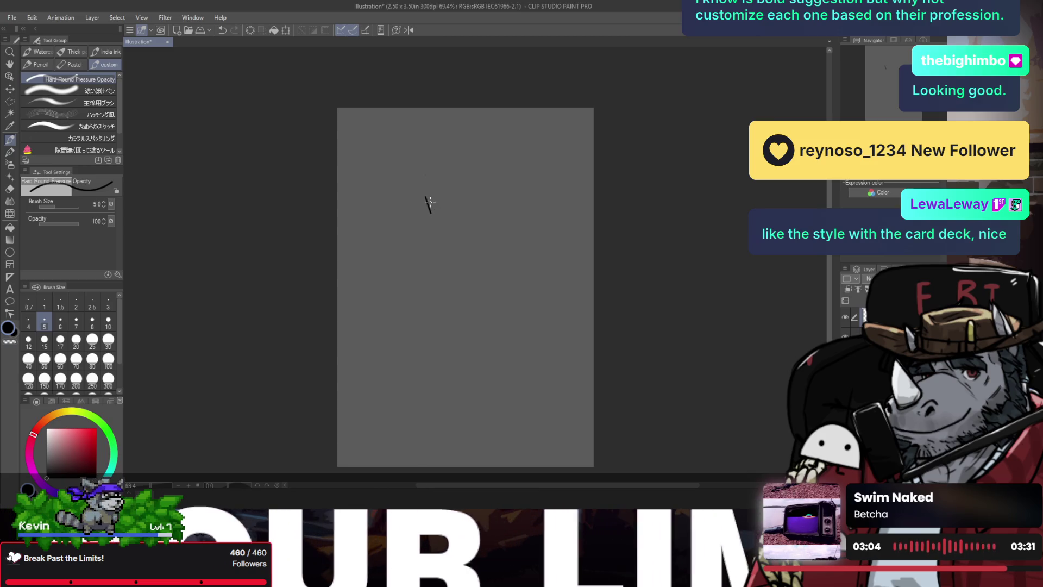
key("ctrl+z")
scroll(424, 190, "up", 1)
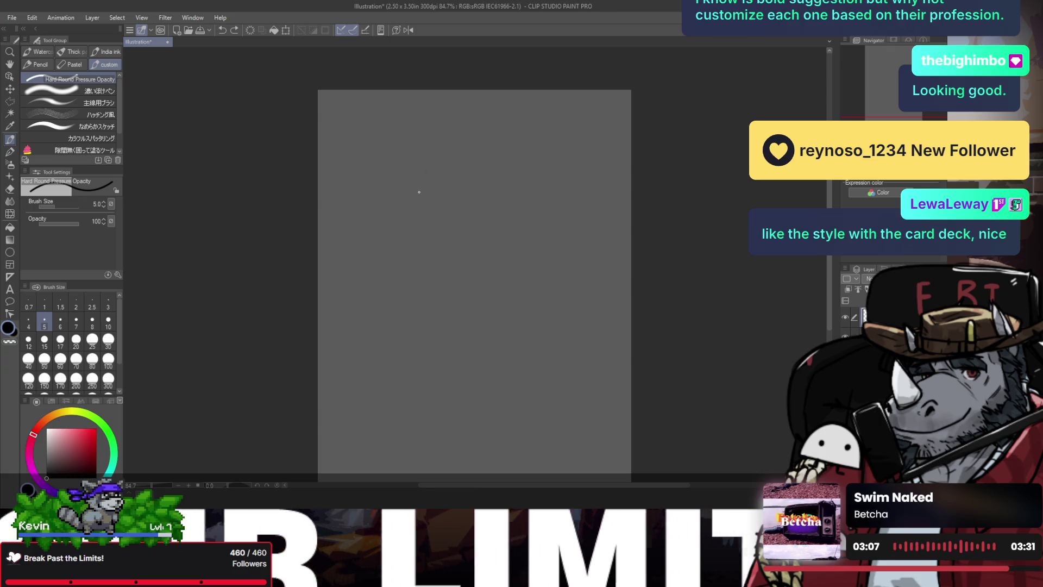
left_click_drag(419, 196, 423, 222)
- Erase the stray tail below the triangle and add a stroke running right from its tip
key("e")
scroll(427, 223, "up", 2)
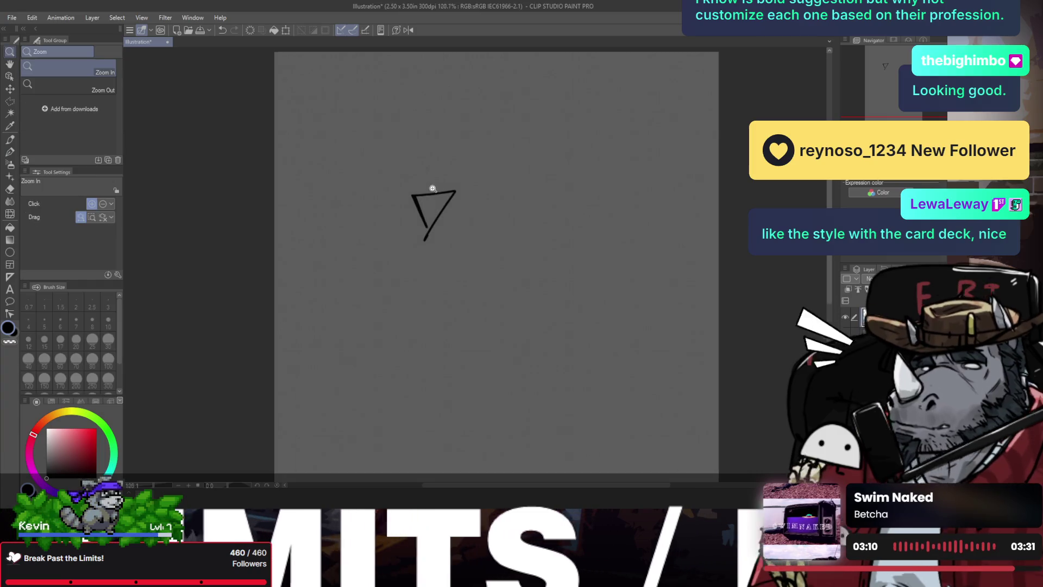
left_click_drag(428, 230, 423, 241)
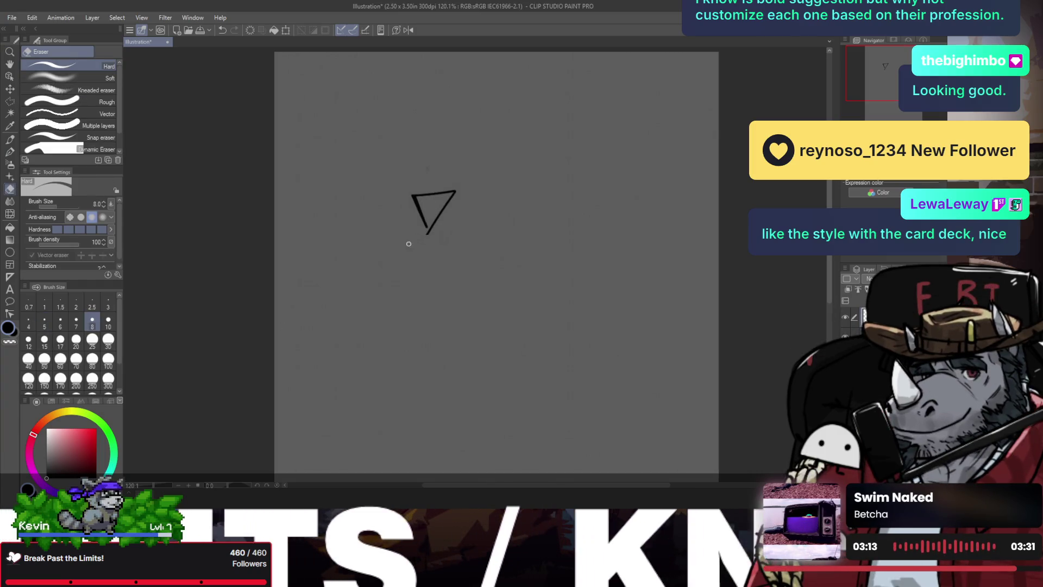
key("p")
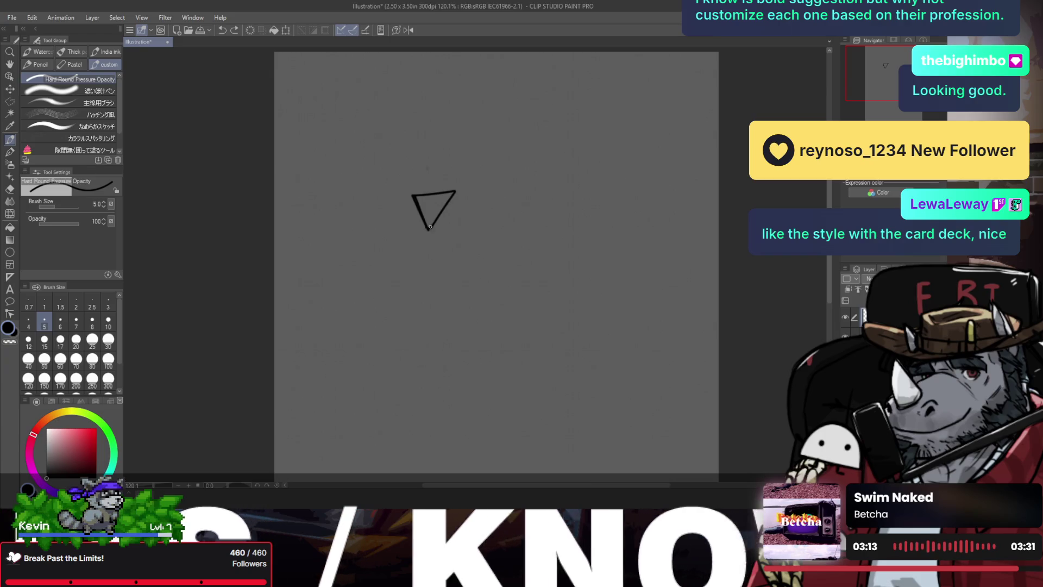
mouse_move(429, 226)
left_mouse_down()
mouse_move(448, 212)
mouse_move(431, 236)
mouse_move(508, 228)
left_mouse_up()
- Draw the mouth line and a line running left from the nose tip, redoing failed attempts
key("ctrl+z")
left_click_drag(432, 239, 518, 215)
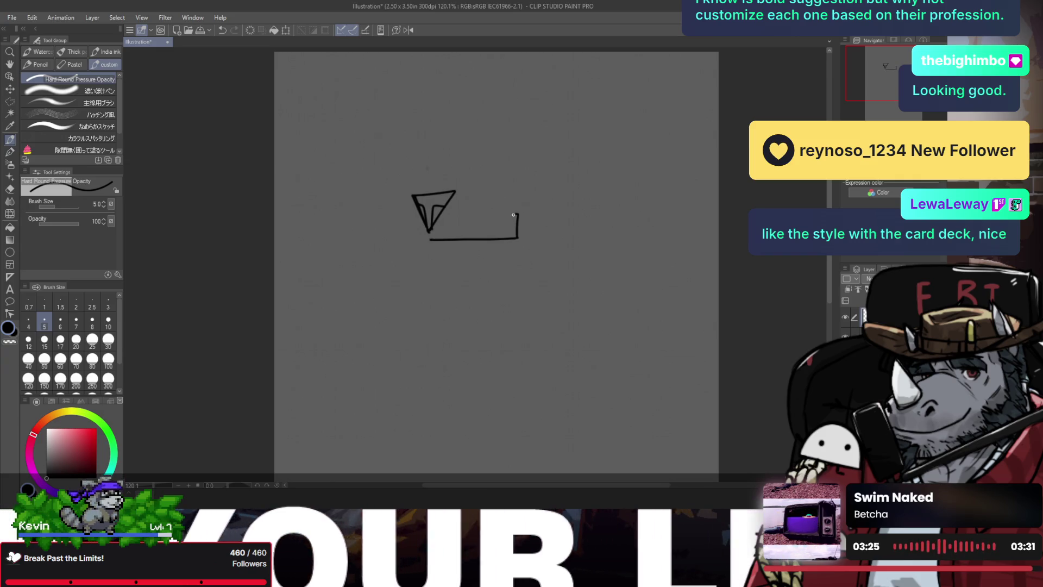
left_click_drag(427, 240, 371, 208)
key("ctrl+z")
mouse_move(431, 239)
left_mouse_down()
mouse_move(391, 198)
mouse_move(484, 162)
left_mouse_up()
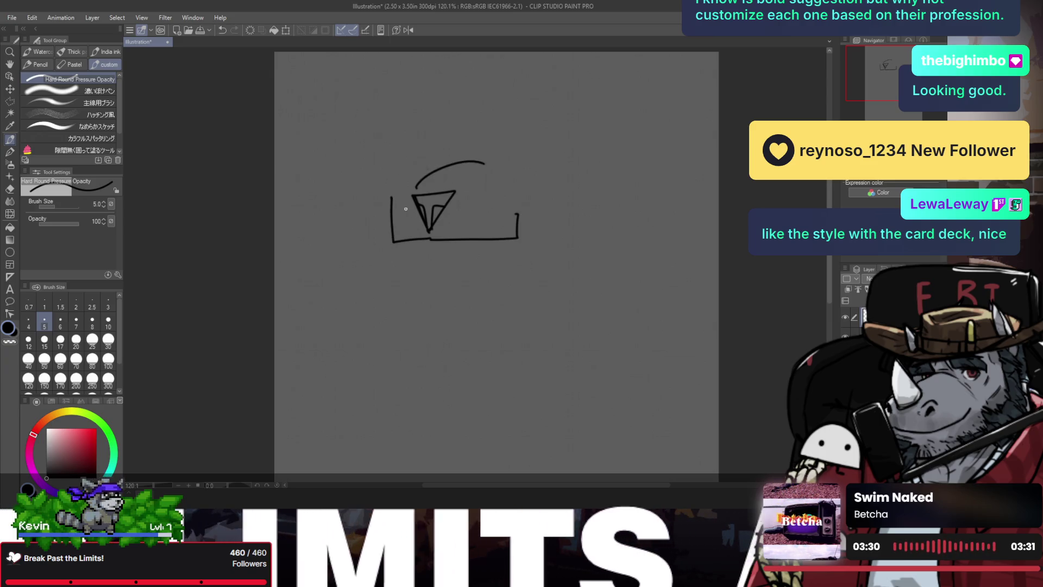
- Erase the stray left vertical stroke and the hooked ends of the mouth line
key("e")
mouse_move(391, 221)
left_mouse_down()
mouse_move(391, 247)
mouse_move(400, 242)
left_mouse_up()
key("p")
key("e")
left_click_drag(517, 212, 517, 237)
key("p")
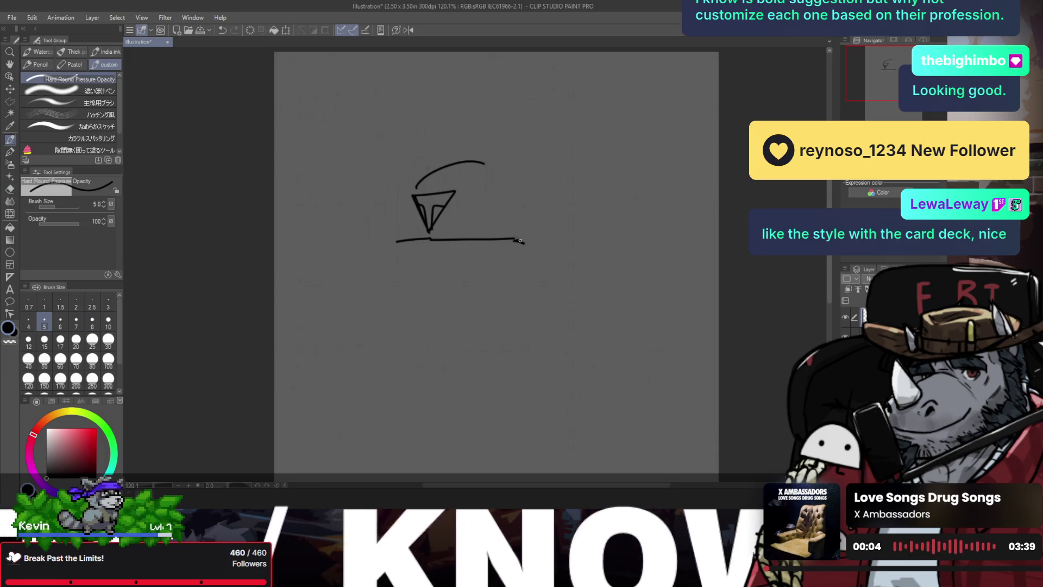
- Sketch a small fang arch on the mouth line, undoing misdrawn strokes
mouse_move(491, 188)
left_mouse_down()
mouse_move(481, 241)
mouse_move(491, 205)
mouse_move(494, 244)
left_mouse_up()
key("ctrl+z")
key("ctrl+z")
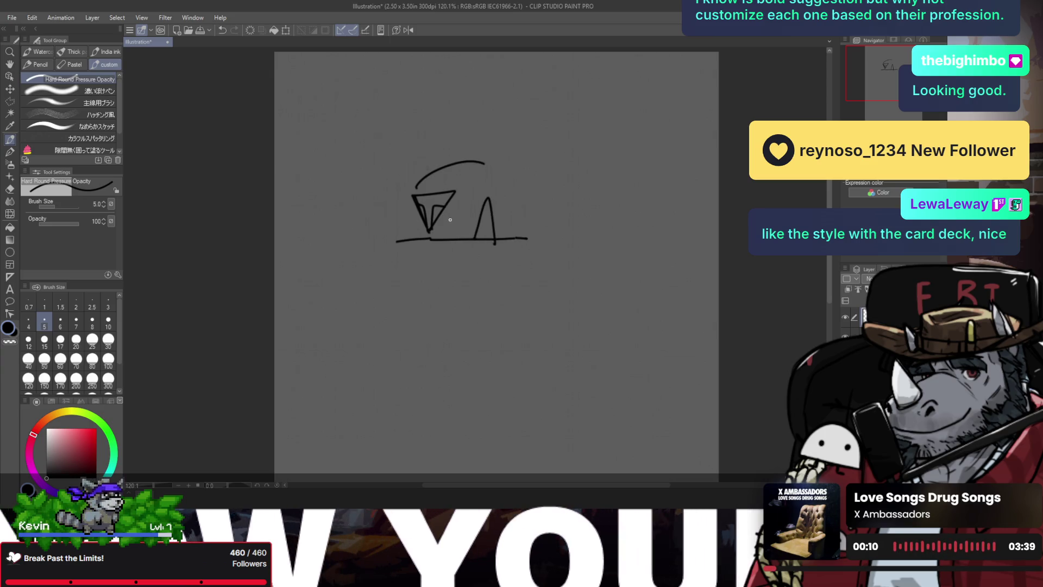
mouse_move(392, 242)
left_mouse_down()
mouse_move(408, 245)
mouse_move(397, 283)
mouse_move(411, 302)
mouse_move(500, 288)
left_mouse_up()
key("ctrl+z")
key("ctrl+z")
key("ctrl+z")
- Draw a baseline below the sketch, retrying it several times
key("ctrl+z")
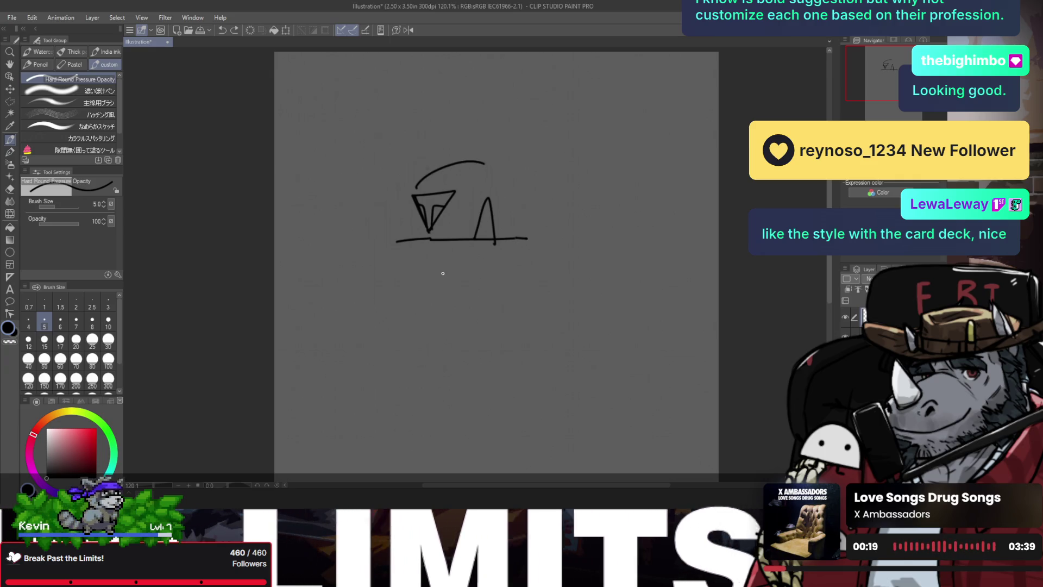
left_click_drag(408, 292, 541, 275)
key("ctrl+z")
mouse_move(439, 293)
left_mouse_down()
mouse_move(554, 278)
mouse_move(498, 279)
left_mouse_up()
key("ctrl+z")
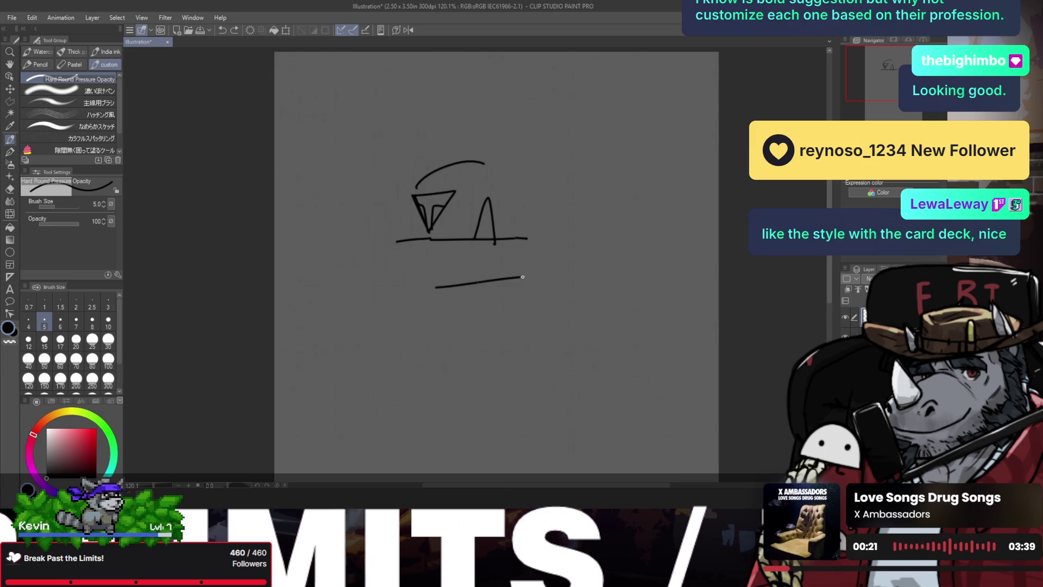
key("ctrl+z")
scroll(498, 279, "down", 2)
scroll(444, 239, "up", 2)
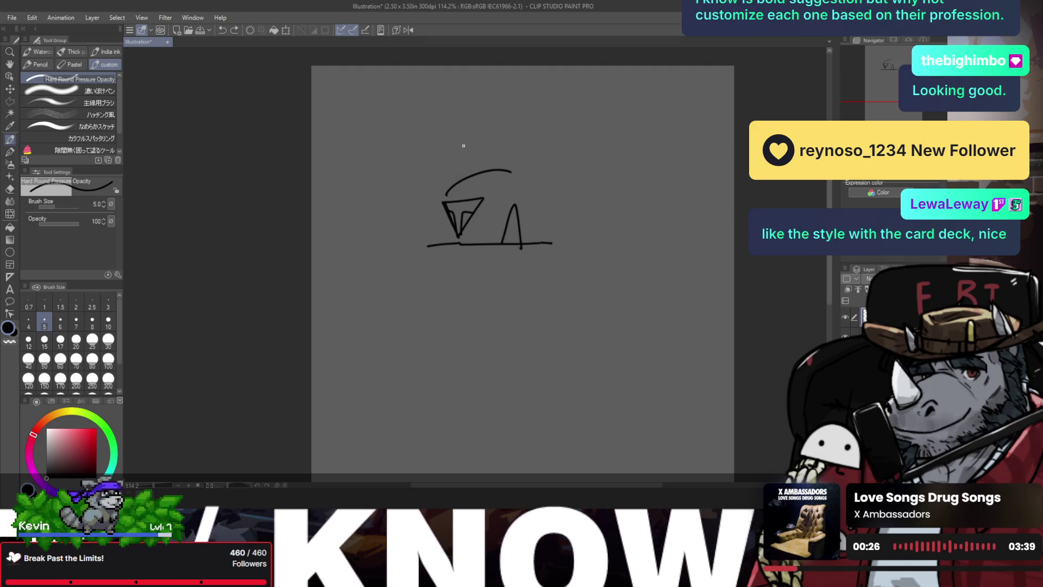
- Add a stroke above the brow curve and try a jagged beard under the mouth
left_click_drag(472, 133, 471, 175)
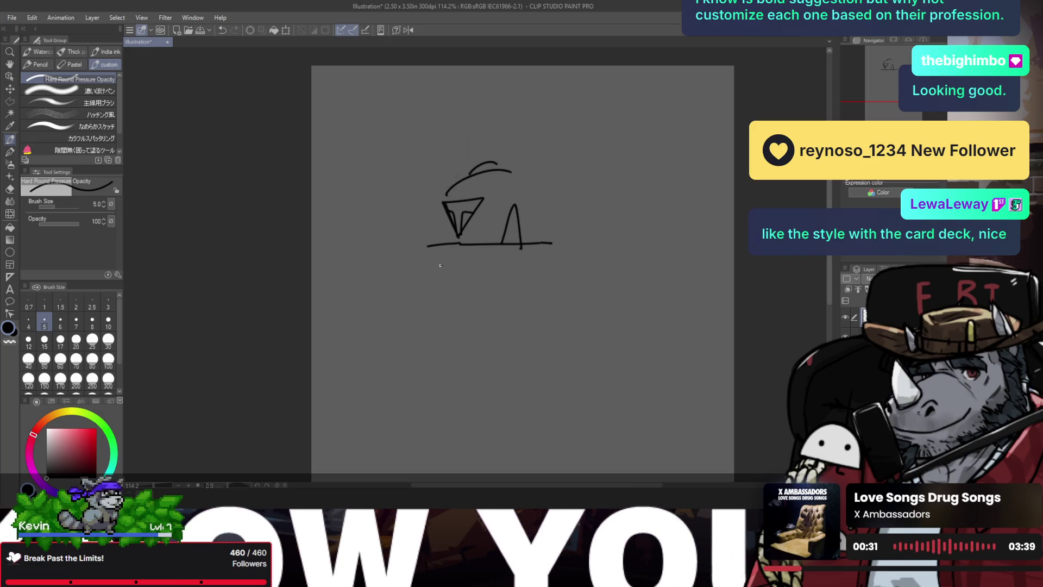
left_click_drag(441, 265, 540, 298)
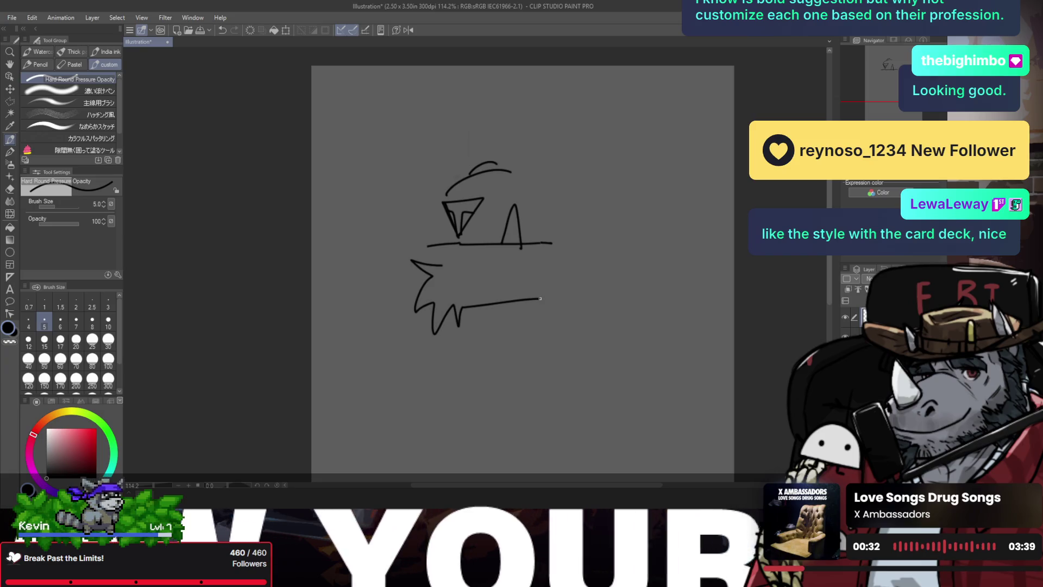
key("ctrl+z")
mouse_move(442, 265)
left_mouse_down()
mouse_move(584, 270)
mouse_move(579, 281)
left_mouse_up()
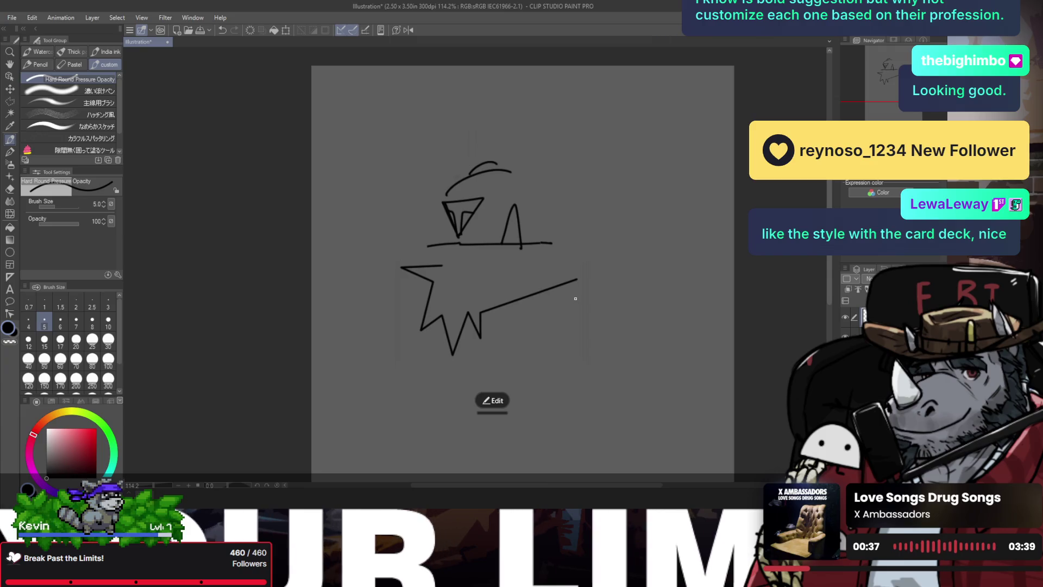
key("ctrl+z")
- Redraw the zigzag beard with a jaw line rising to the right
mouse_move(394, 256)
left_mouse_down()
mouse_move(417, 293)
mouse_move(570, 284)
left_mouse_up()
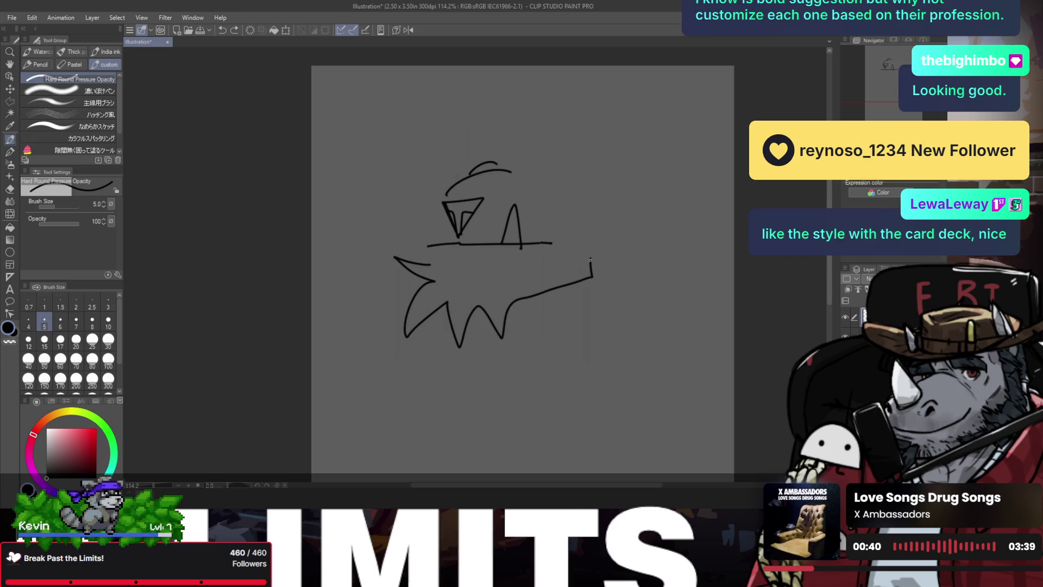
key("ctrl+z")
left_click_drag(395, 257, 584, 261)
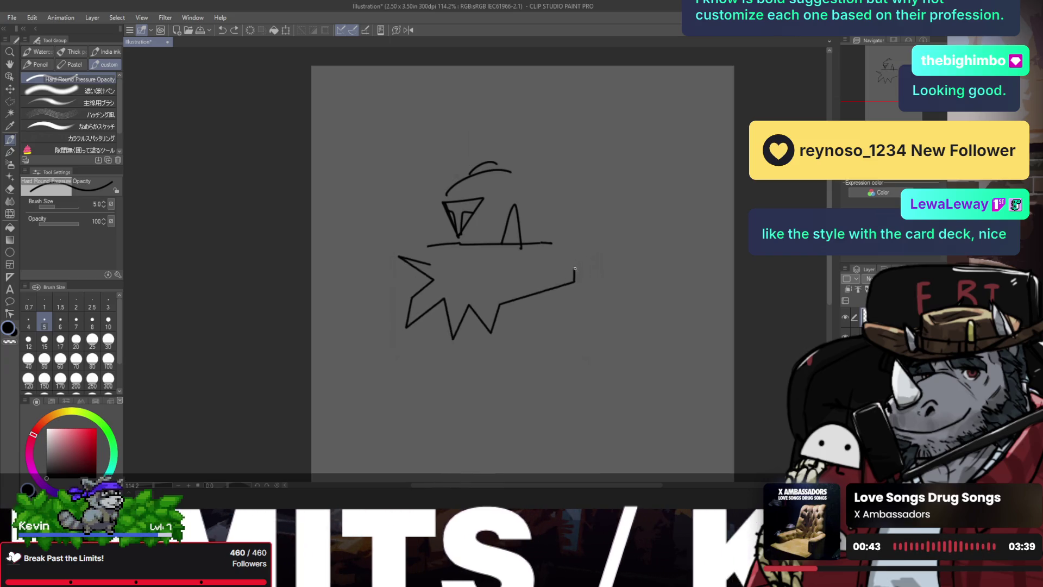
key("ctrl+z")
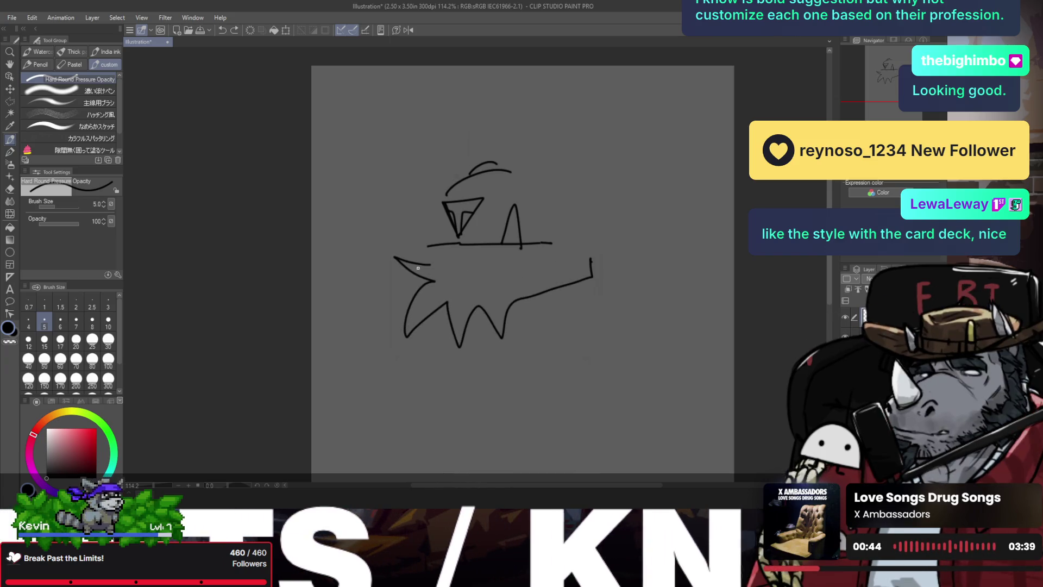
left_click_drag(422, 261, 452, 308)
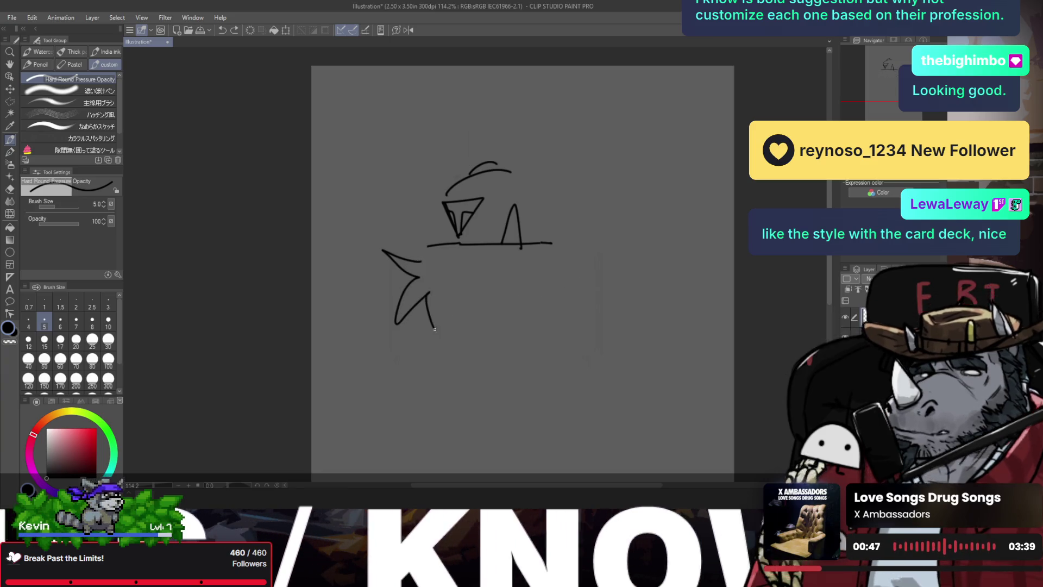
key("ctrl+z")
mouse_move(436, 266)
left_mouse_down()
mouse_move(441, 337)
mouse_move(565, 282)
mouse_move(587, 242)
left_mouse_up()
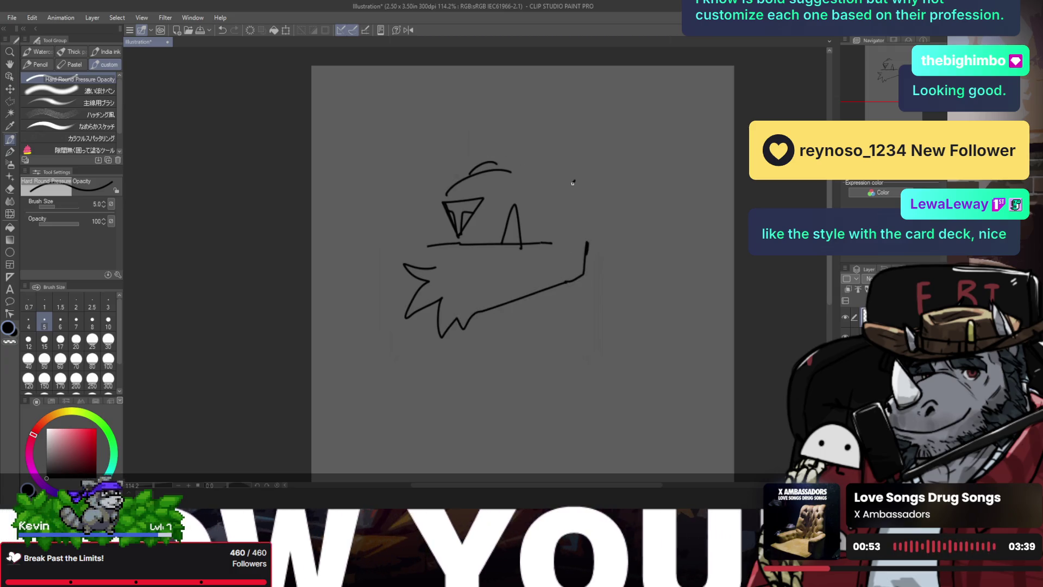
- Add short strokes right of the brow and up the left face, and start a hat outline
left_click_drag(547, 207, 584, 189)
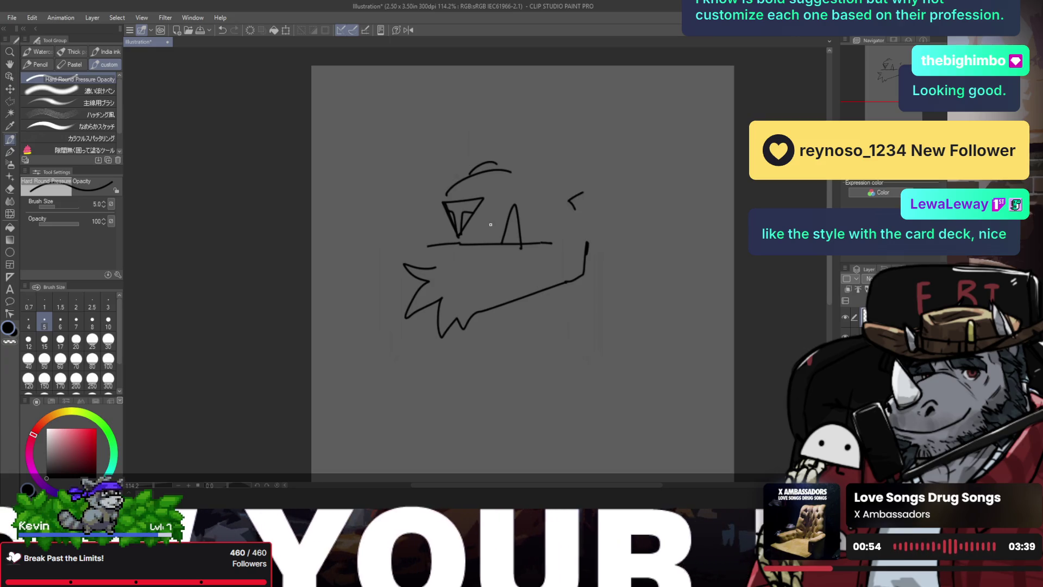
left_click_drag(418, 217, 431, 251)
key("ctrl+z")
key("ctrl+z")
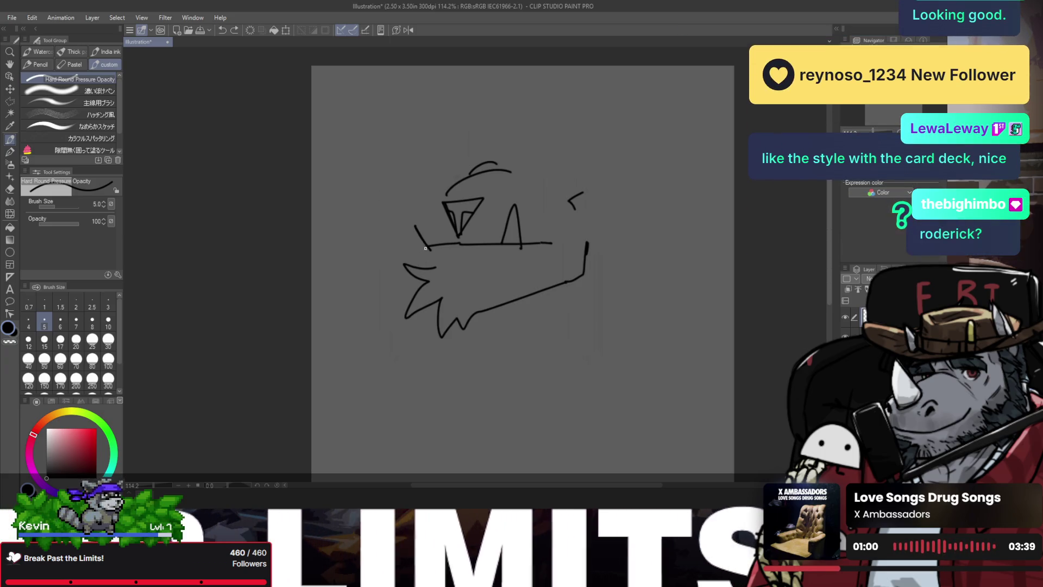
left_click_drag(415, 225, 447, 178)
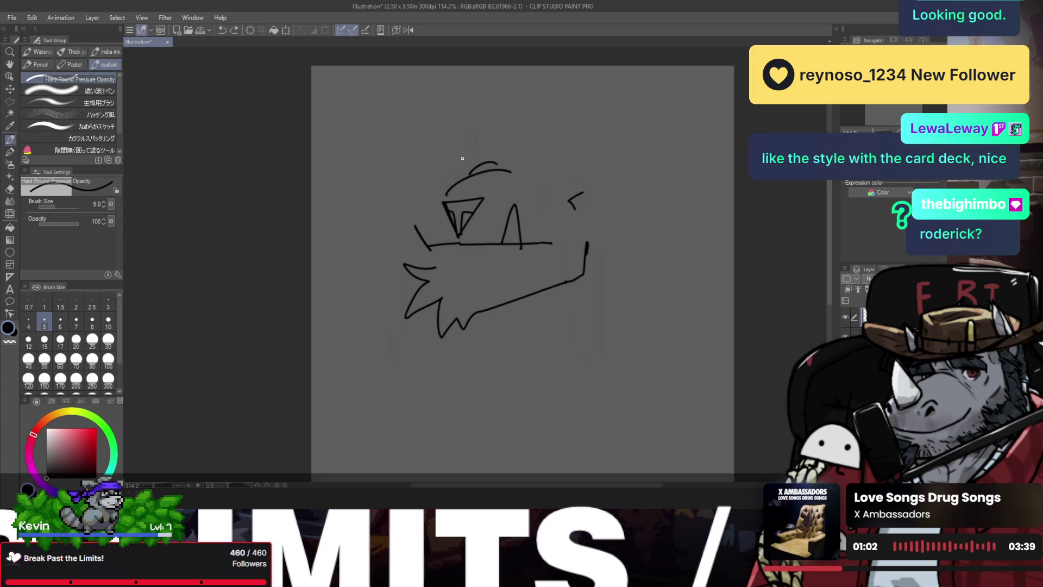
left_click_drag(509, 154, 579, 132)
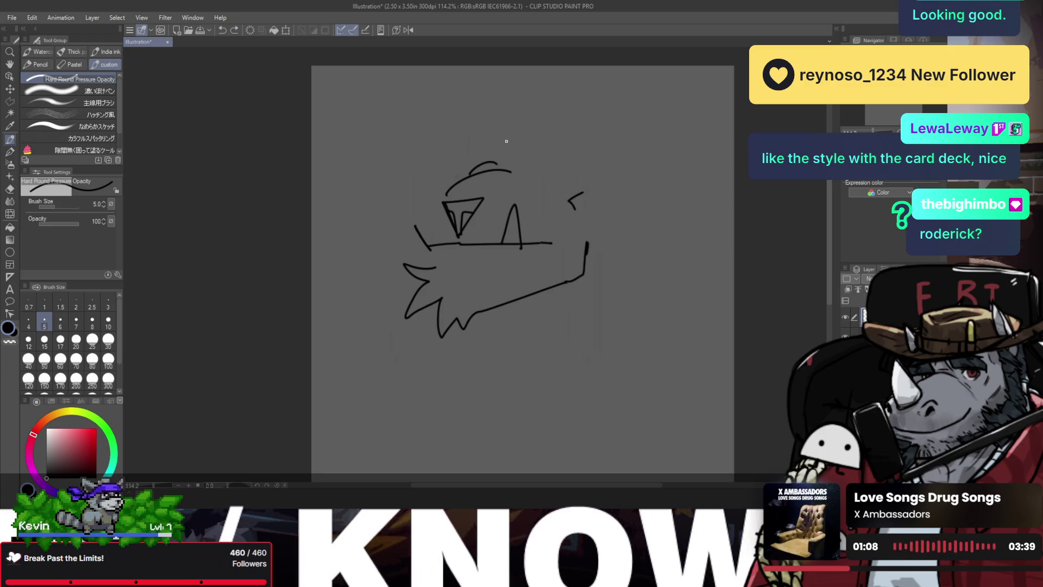
scroll(525, 160, "up", 2)
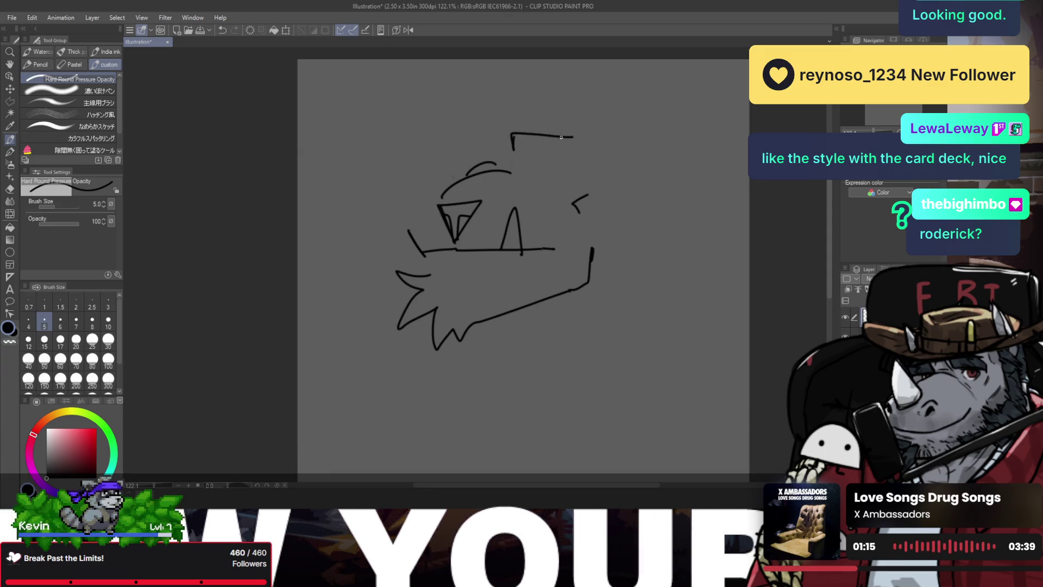
- Draw the hat's top and right side above the head after several brim attempts
key("ctrl+z")
left_click_drag(494, 136, 511, 157)
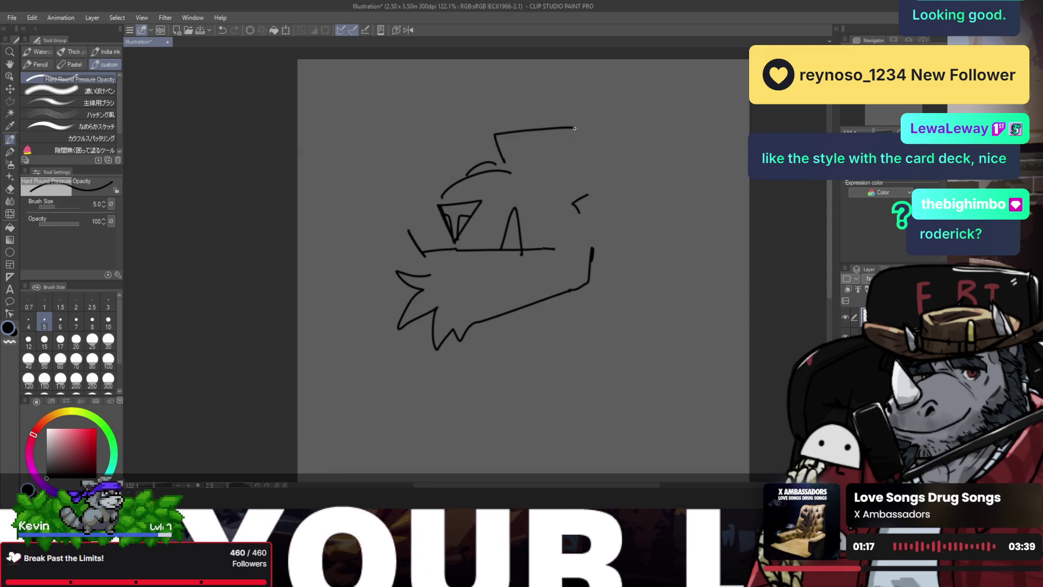
key("ctrl+z")
mouse_move(498, 134)
left_mouse_down()
mouse_move(489, 168)
mouse_move(599, 161)
left_mouse_up()
key("ctrl+z")
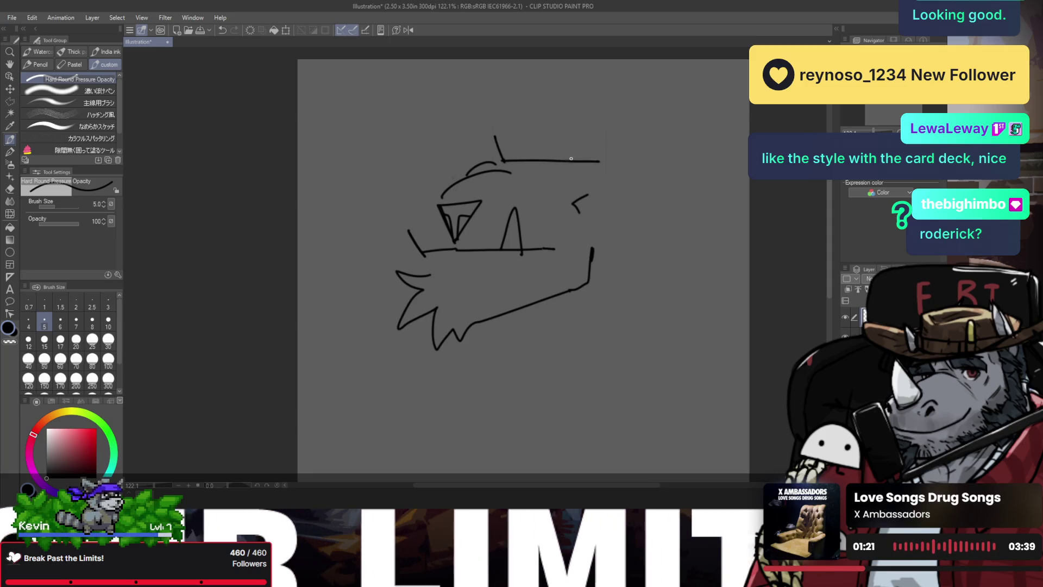
left_click_drag(513, 131, 605, 162)
mouse_move(528, 165)
left_mouse_down()
mouse_move(571, 169)
mouse_move(543, 163)
mouse_move(563, 161)
mouse_move(549, 176)
mouse_move(422, 152)
mouse_move(481, 158)
left_mouse_up()
key("ctrl+z")
key("ctrl+z")
key("ctrl+z")
key("ctrl+z")
key("ctrl+z")
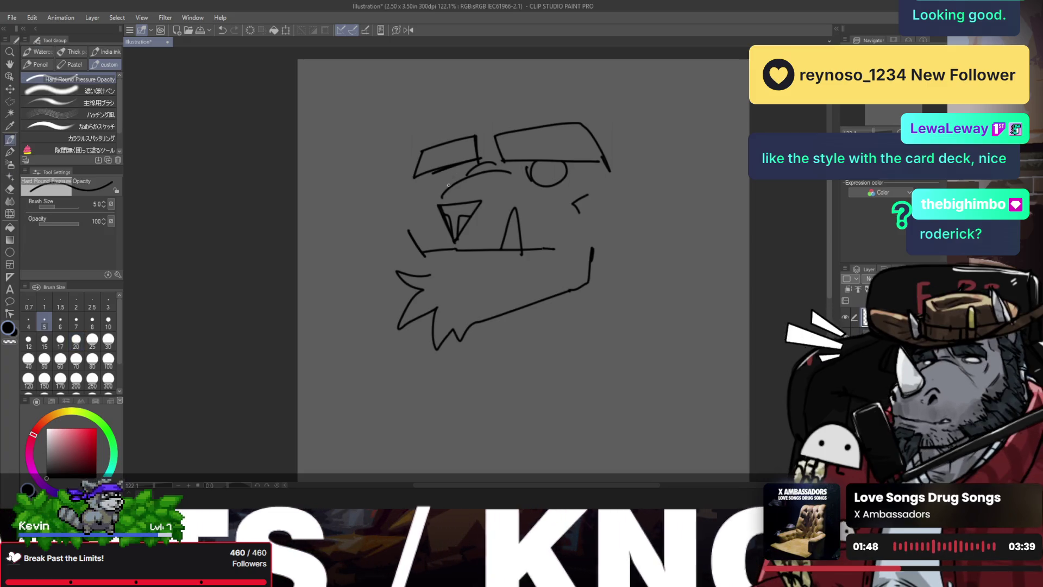
- Keep the eye under the left brim, add a left cheek stroke and flip the view horizontally
mouse_move(449, 186)
left_mouse_down()
mouse_move(446, 175)
mouse_move(466, 178)
left_mouse_up()
key("ctrl+z")
key("ctrl+z")
key("ctrl+y")
key("ctrl+y")
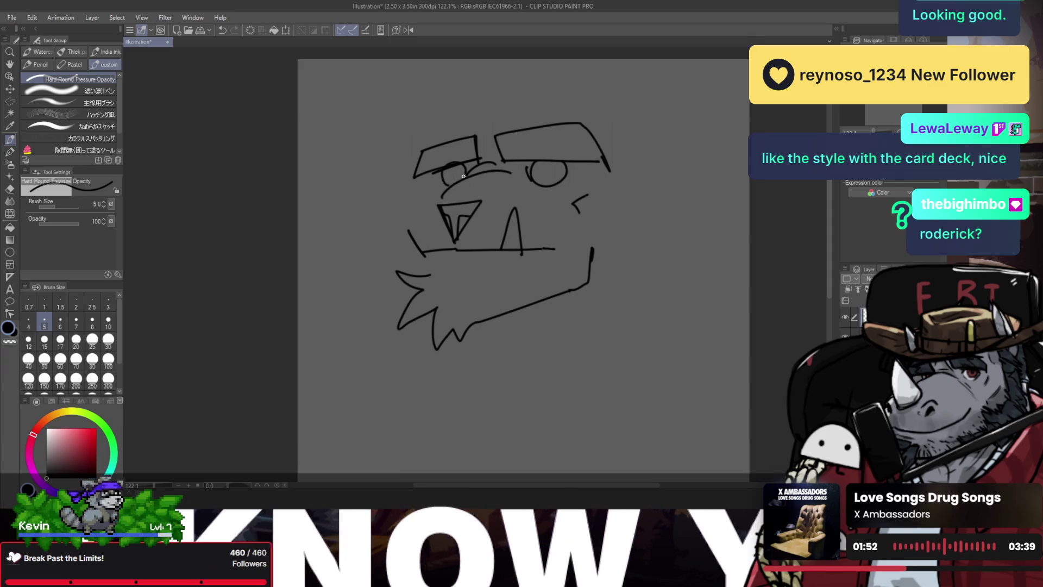
key("ctrl+y")
left_click_drag(414, 198, 427, 226)
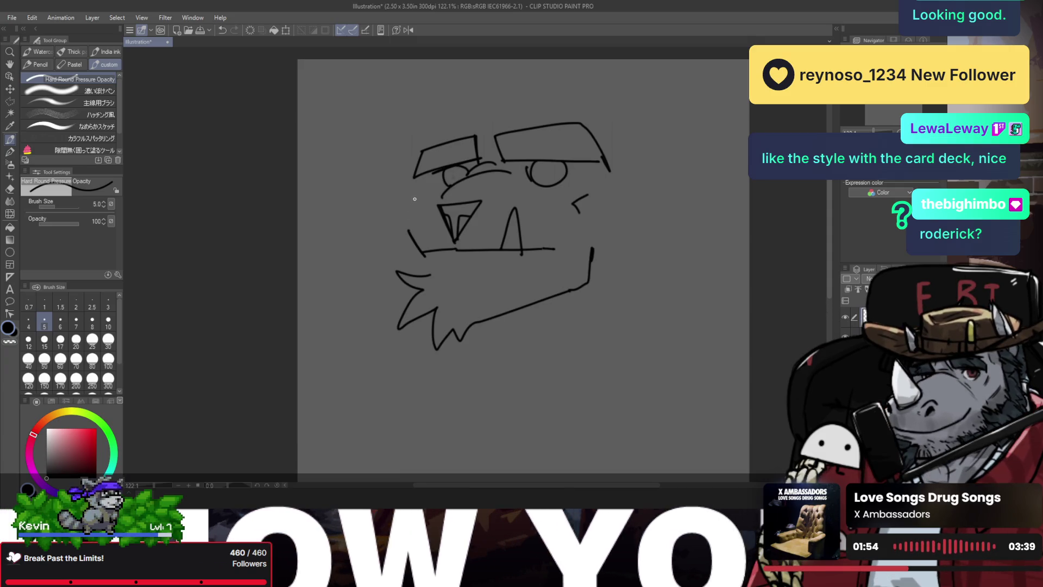
key("h")
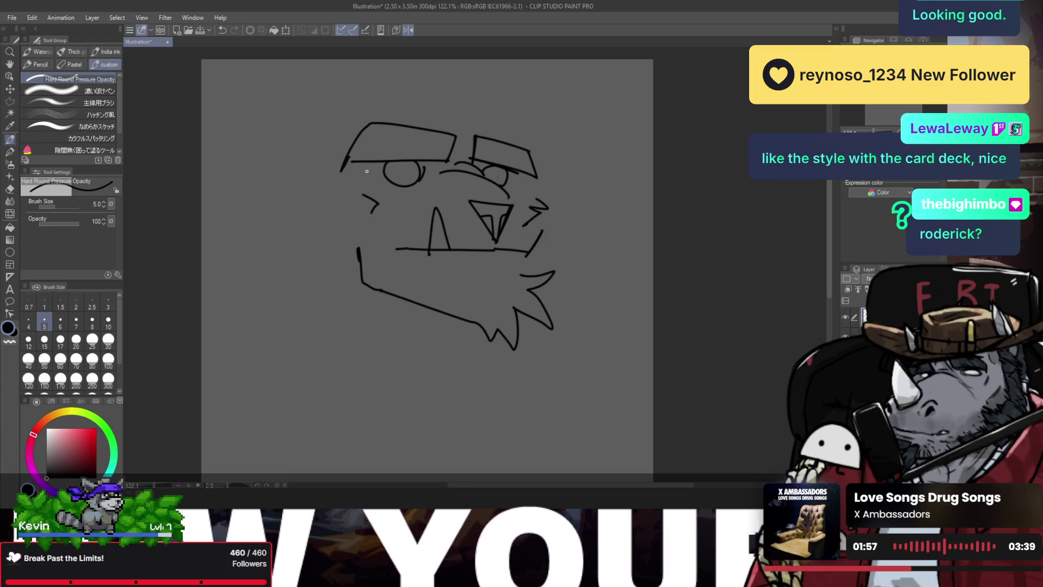
scroll(430, 209, "down", 2)
- Move the head sketch down and to the left with Ctrl+T, then zoom in on it
key("ctrl+t")
left_click_drag(451, 205, 437, 224)
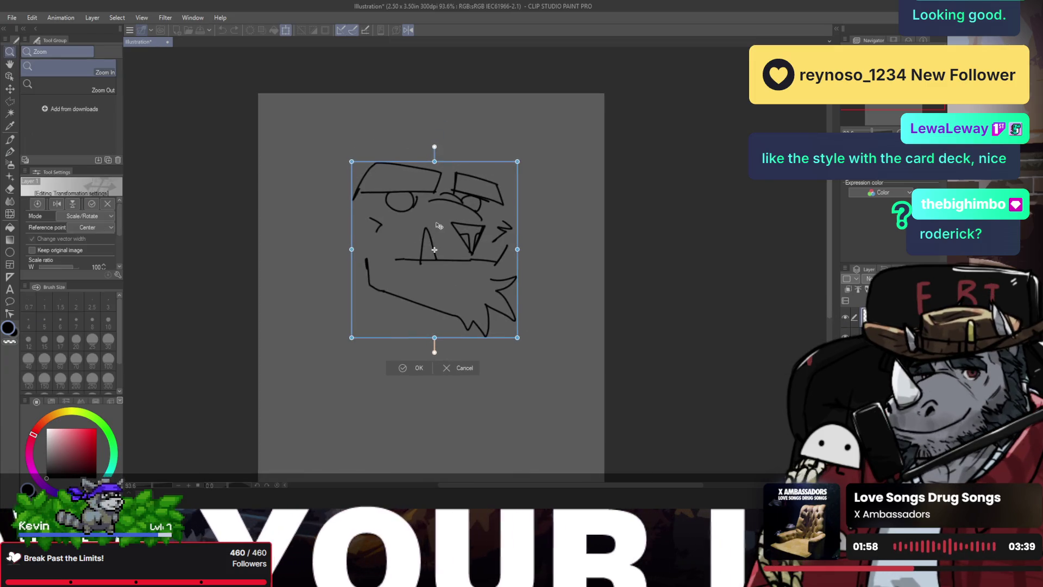
left_click(402, 367)
left_click(391, 153)
key("p")
- Try ear and hair curves above the head, keeping a larger arc over it
mouse_move(502, 72)
left_mouse_down()
mouse_move(496, 120)
mouse_move(547, 132)
left_mouse_up()
key("ctrl+z")
key("ctrl+z")
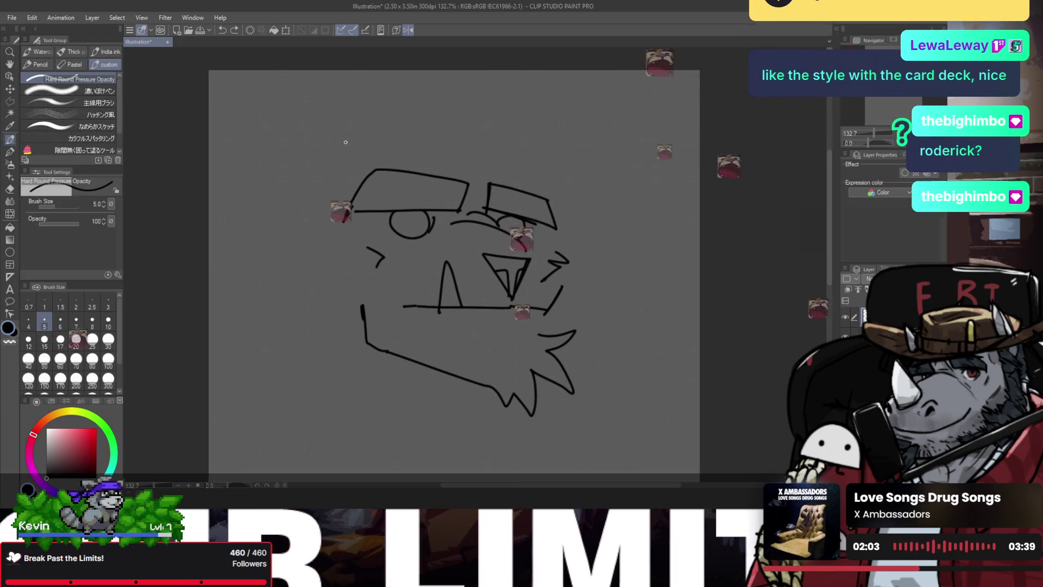
left_click_drag(384, 111, 324, 182)
key("ctrl+z")
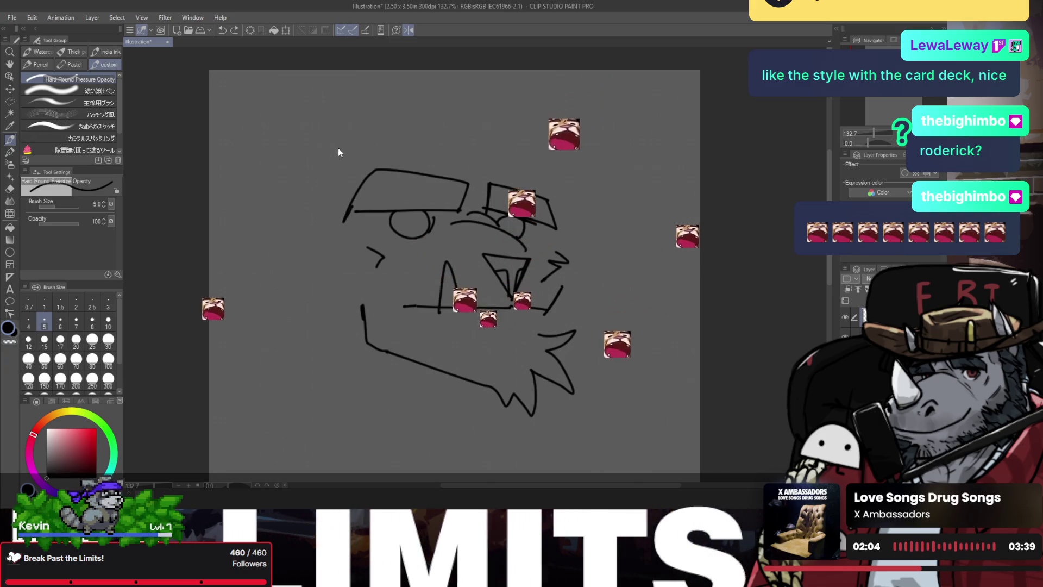
left_click_drag(453, 144, 477, 193)
key("ctrl+z")
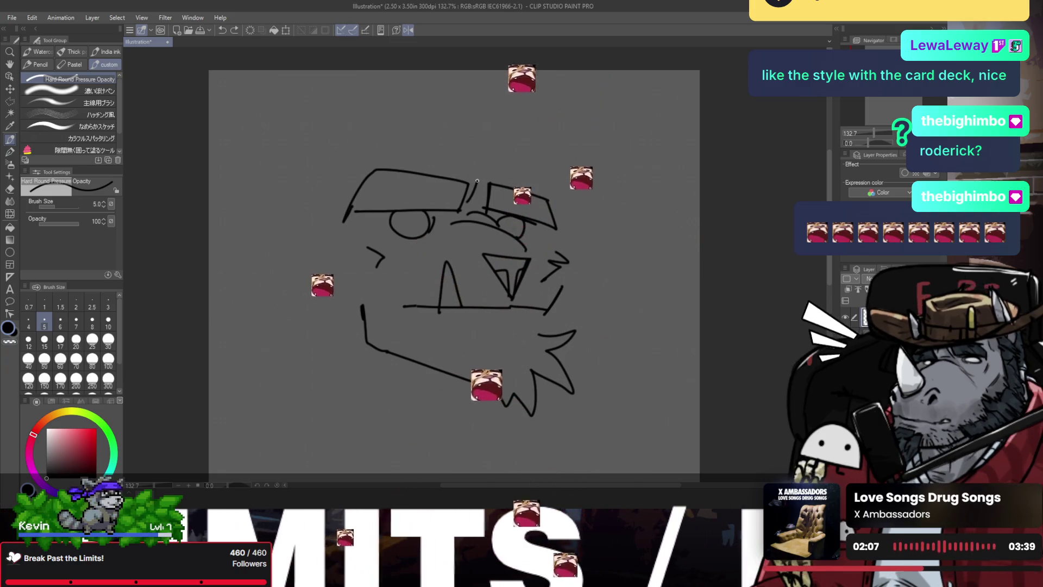
left_click_drag(392, 116, 478, 170)
left_click_drag(422, 104, 467, 150)
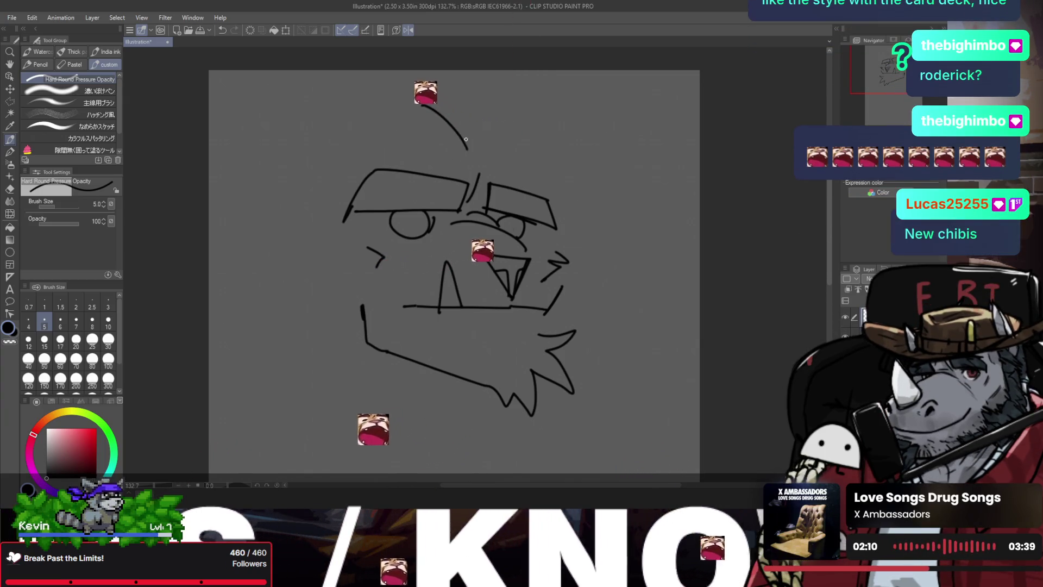
key("ctrl+z")
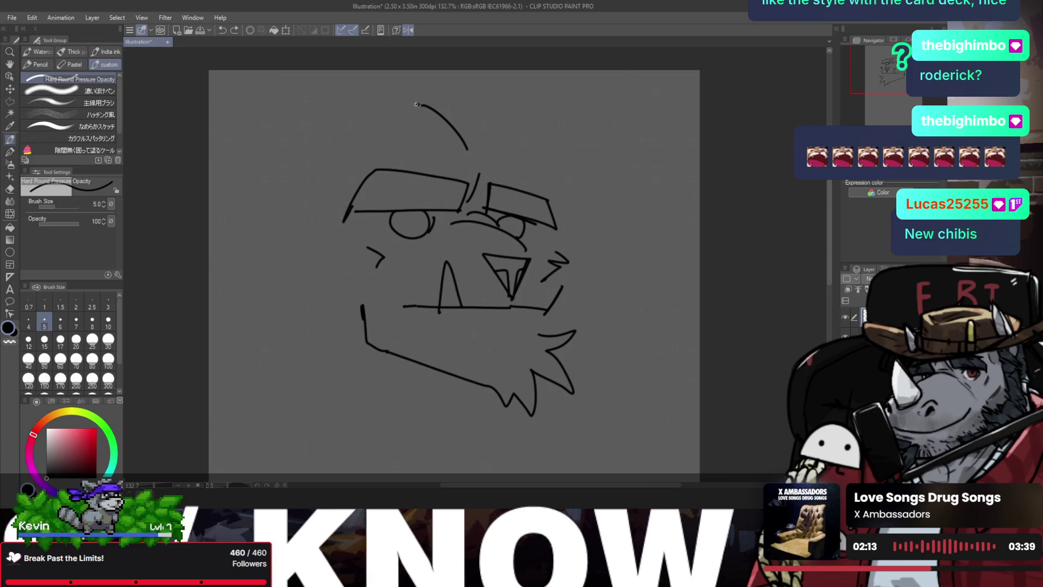
left_click_drag(418, 103, 310, 158)
key("ctrl+z")
- Add short strokes above the brow and at the head's upper left, flipping the view to check
key("ctrl+z")
left_click_drag(442, 132, 472, 158)
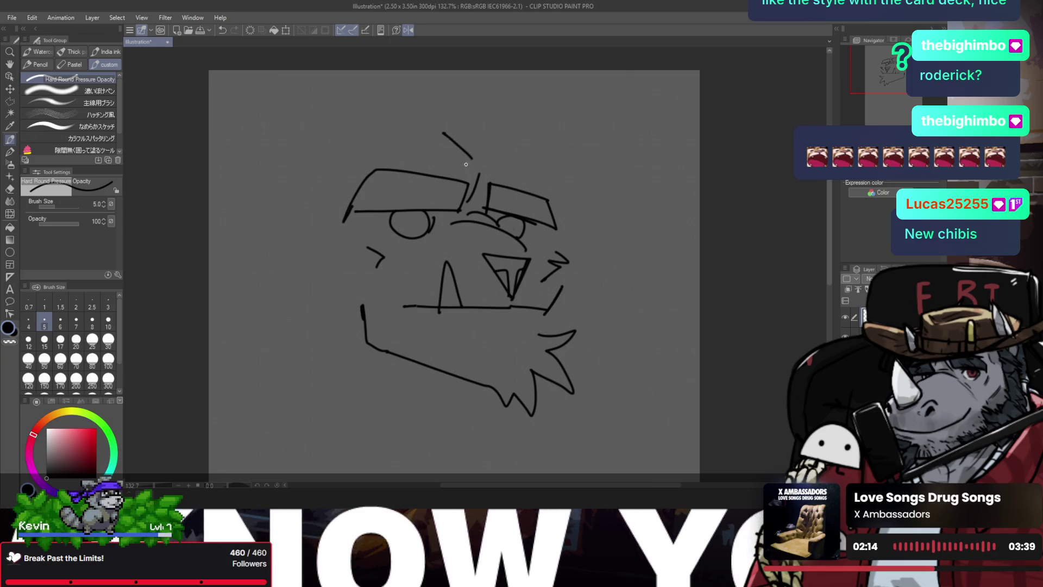
left_click_drag(361, 164, 400, 129)
left_click_drag(532, 154, 559, 193)
key("h")
key("ctrl+z")
mouse_move(410, 189)
left_mouse_down()
mouse_move(476, 139)
mouse_move(465, 139)
left_mouse_up()
- Draw a longer hair diagonal above the brow and a short stroke beside the left eye
key("ctrl+z")
mouse_move(404, 233)
left_mouse_down()
mouse_move(410, 263)
mouse_move(411, 231)
left_mouse_up()
key("ctrl+z")
key("ctrl+z")
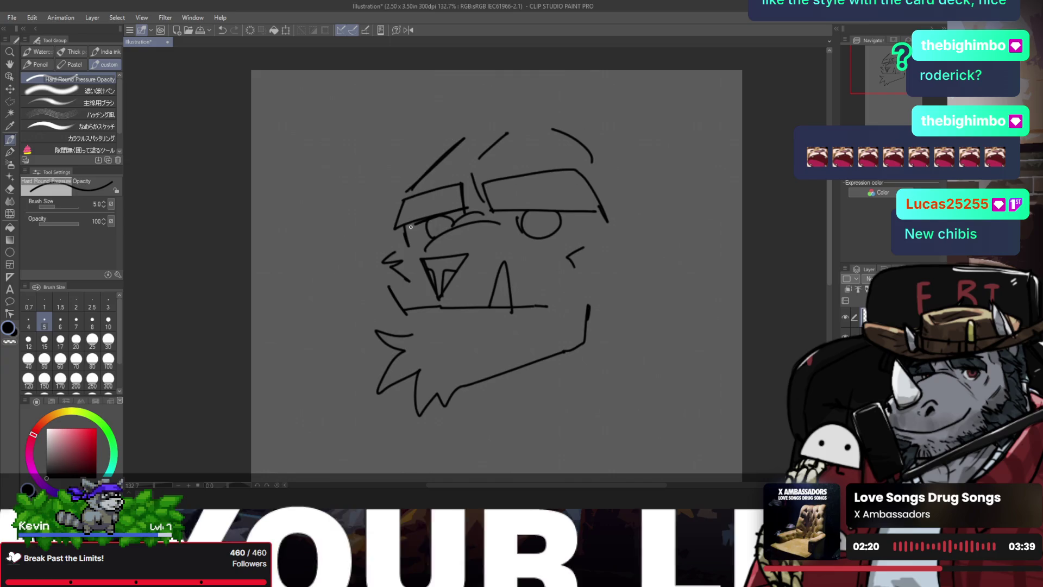
key("ctrl+z")
key("ctrl+z")
left_click_drag(409, 194, 486, 119)
key("ctrl+z")
left_click_drag(408, 194, 483, 130)
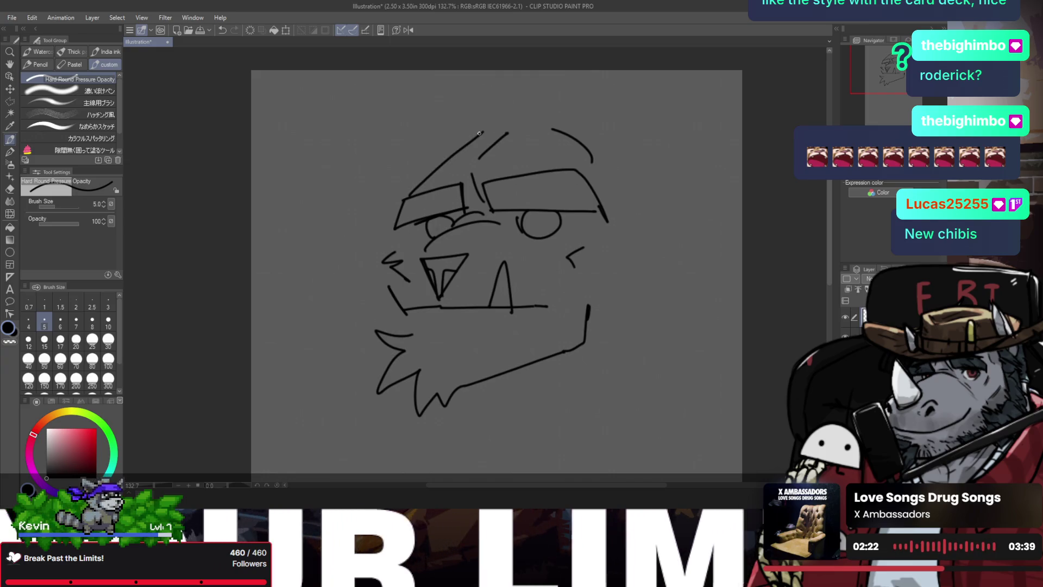
left_click_drag(405, 230, 414, 252)
key("ctrl+z")
key("ctrl+z")
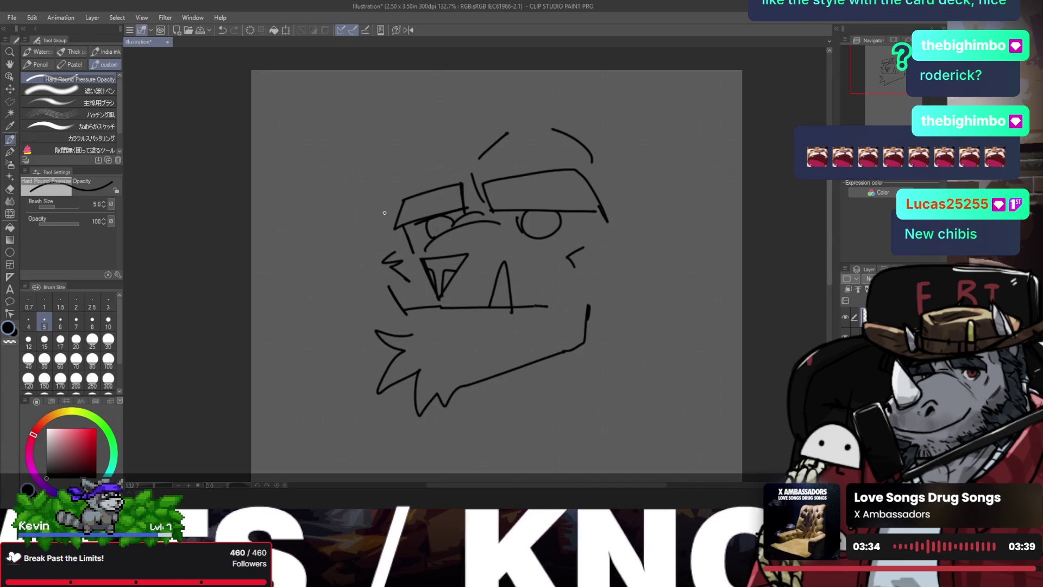
- Switch to zooming the view with Ctrl+Space
key("ctrl+space")
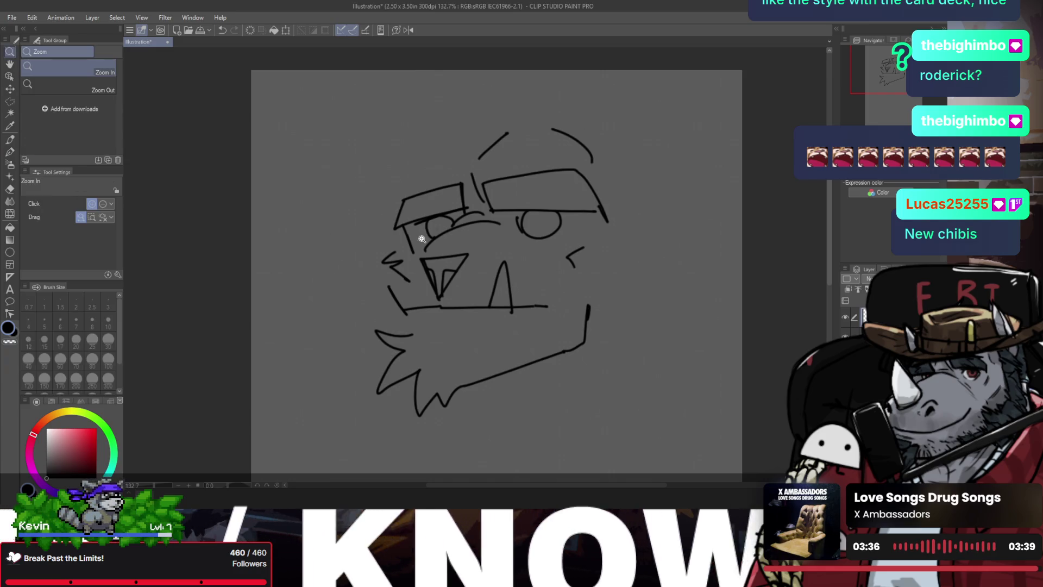
- Zoom out to the whole head and back in, restoring the left eyebrow stroke
left_click_drag(384, 212, 418, 262)
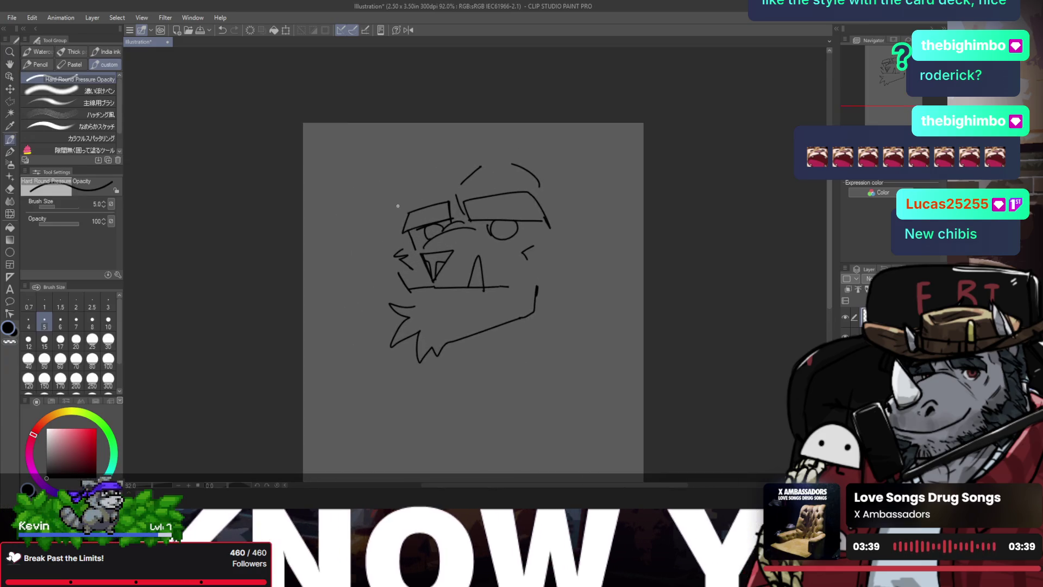
key("ctrl+space")
mouse_move(415, 203)
left_mouse_down()
mouse_move(450, 190)
mouse_move(438, 178)
mouse_move(414, 210)
left_mouse_up()
key("ctrl+z")
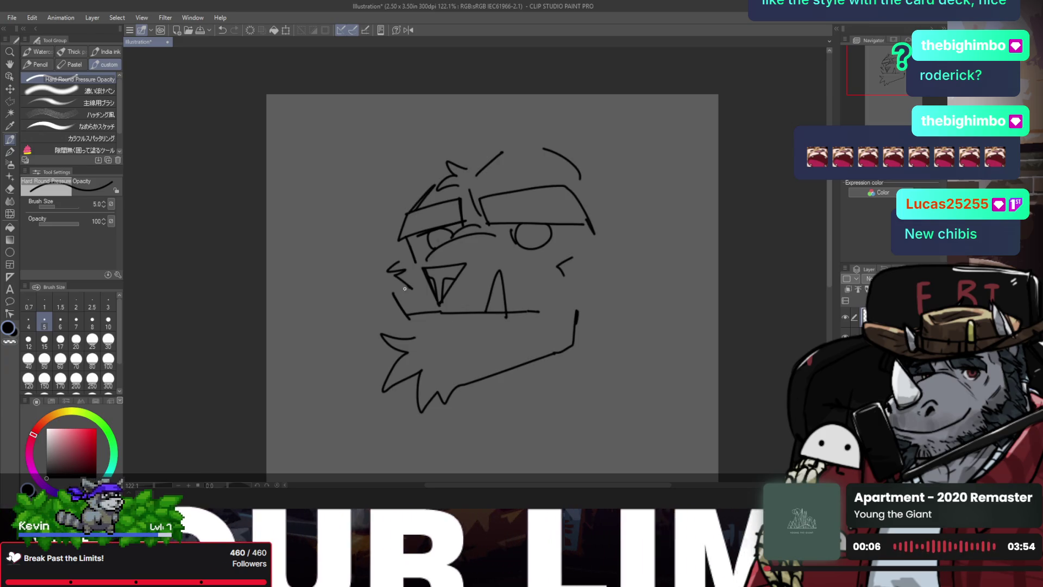
scroll(395, 324, "down", 2)
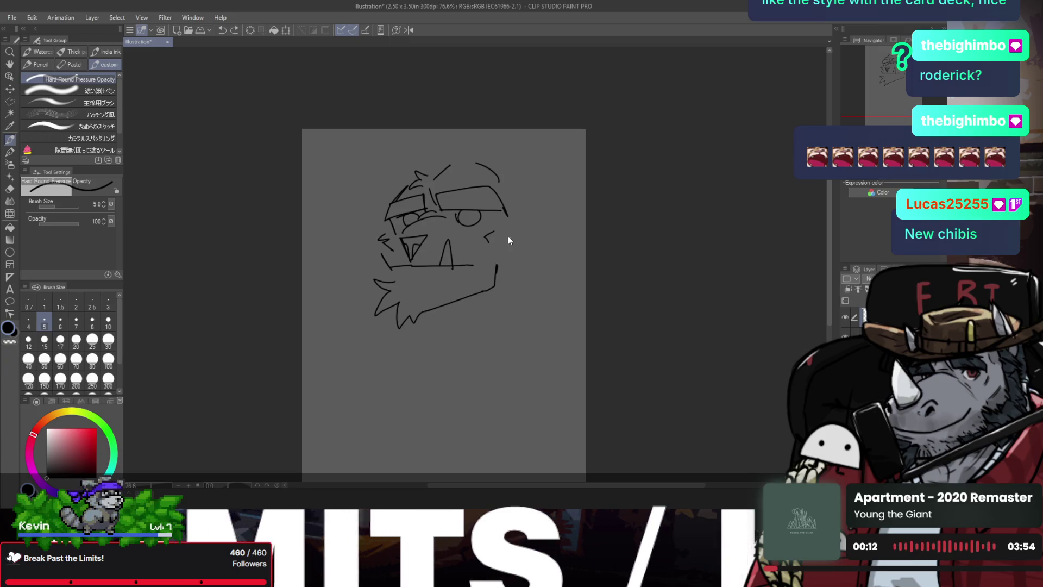
- Rework the jaw line down the head's right side, undoing unwanted strokes
mouse_move(507, 218)
left_mouse_down()
mouse_move(518, 268)
mouse_move(496, 258)
mouse_move(520, 267)
mouse_move(485, 292)
left_mouse_up()
key("ctrl+z")
key("e")
key("p")
key("ctrl+z")
- Flip the canvas, redraw the short cheek stroke and add a curve at the head's top left
key("h")
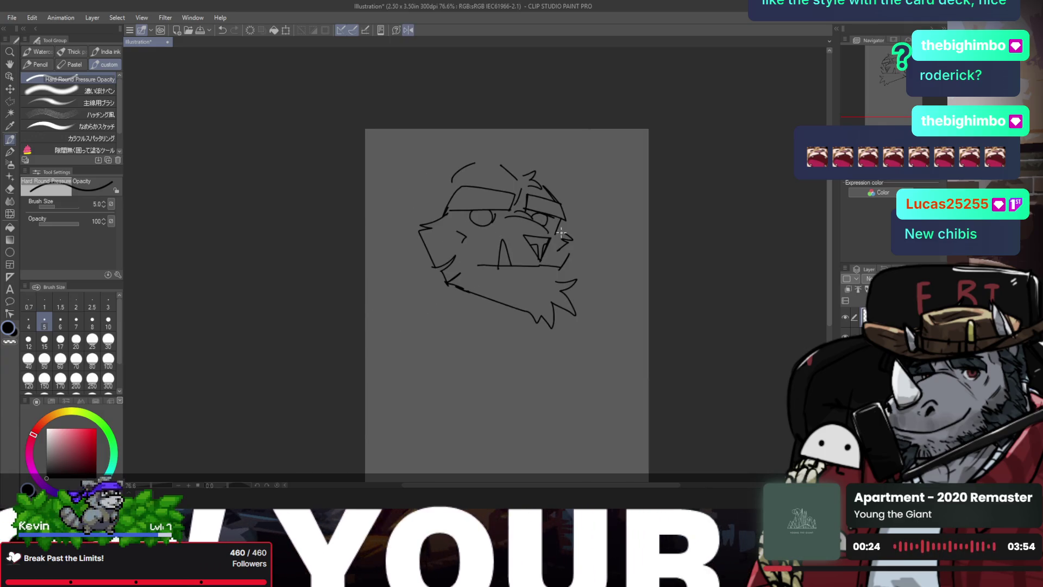
key("ctrl+z")
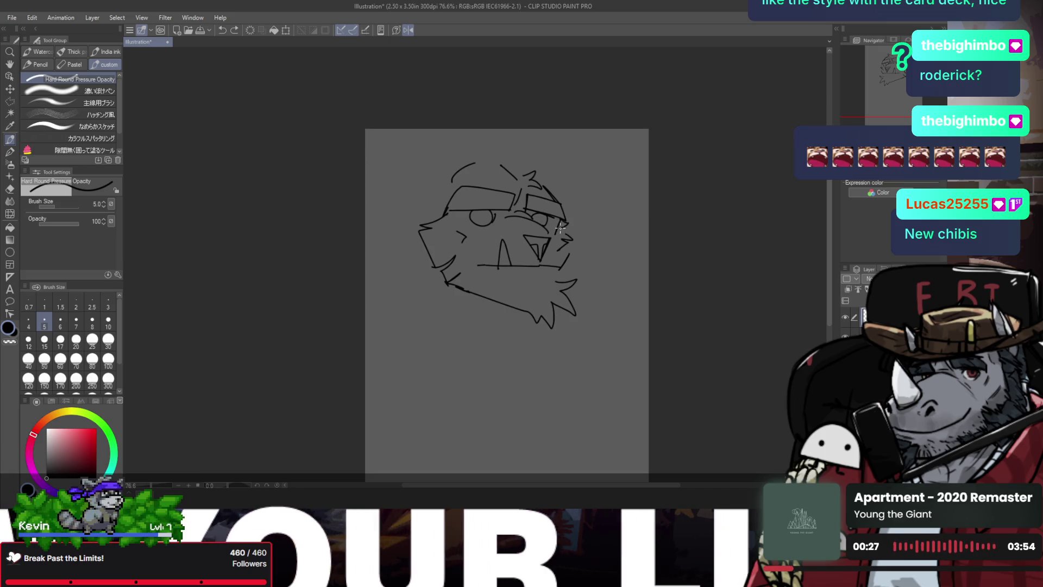
left_click_drag(561, 228, 566, 240)
left_click_drag(438, 178, 454, 142)
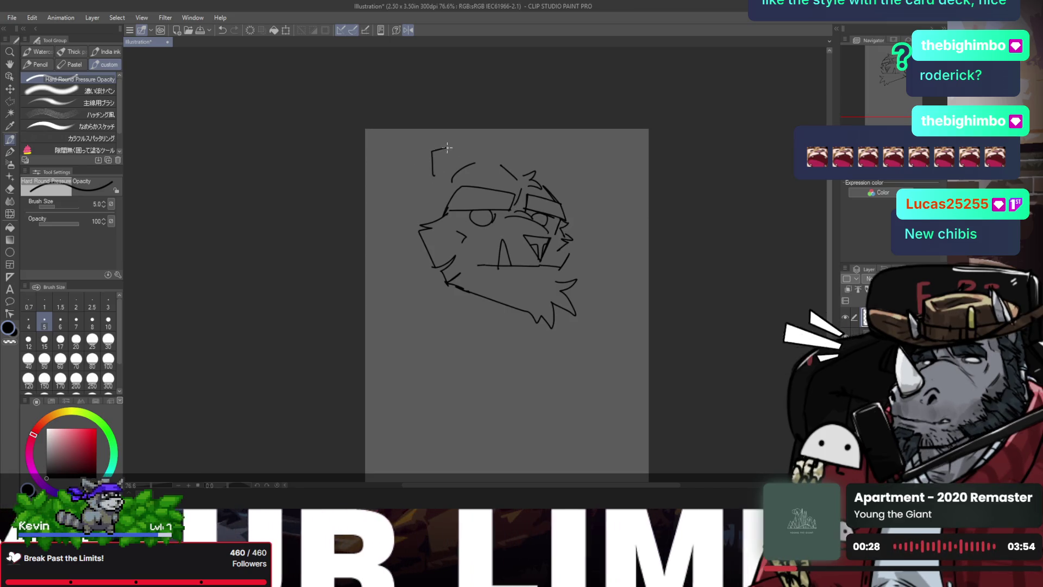
- Redraw a straighter top-left stroke and an arched ear on top of the head
key("ctrl+z")
mouse_move(434, 176)
left_mouse_down()
mouse_move(442, 145)
mouse_move(418, 220)
mouse_move(443, 204)
mouse_move(421, 228)
left_mouse_up()
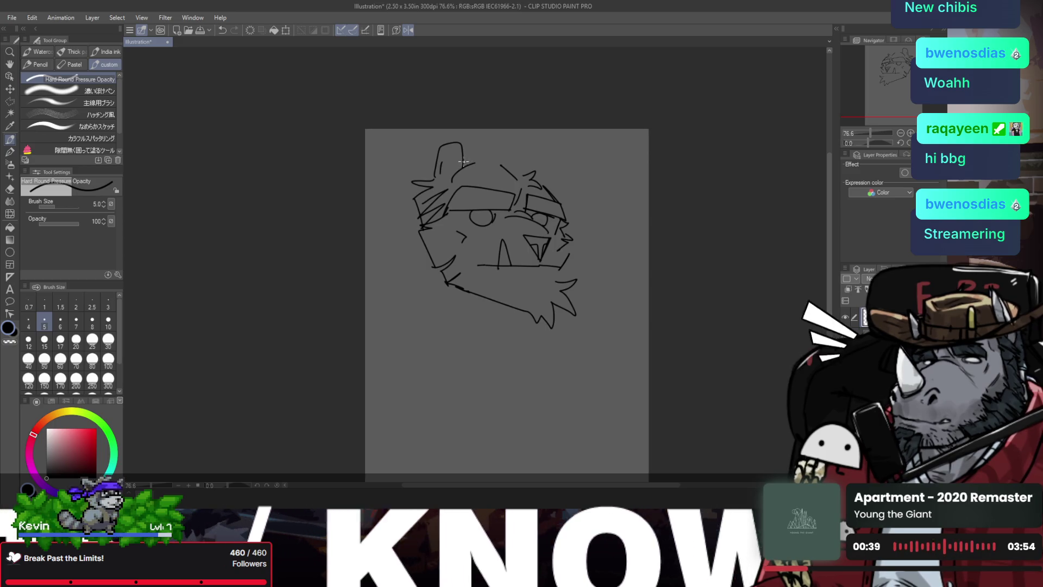
left_click_drag(464, 163, 511, 168)
key("h")
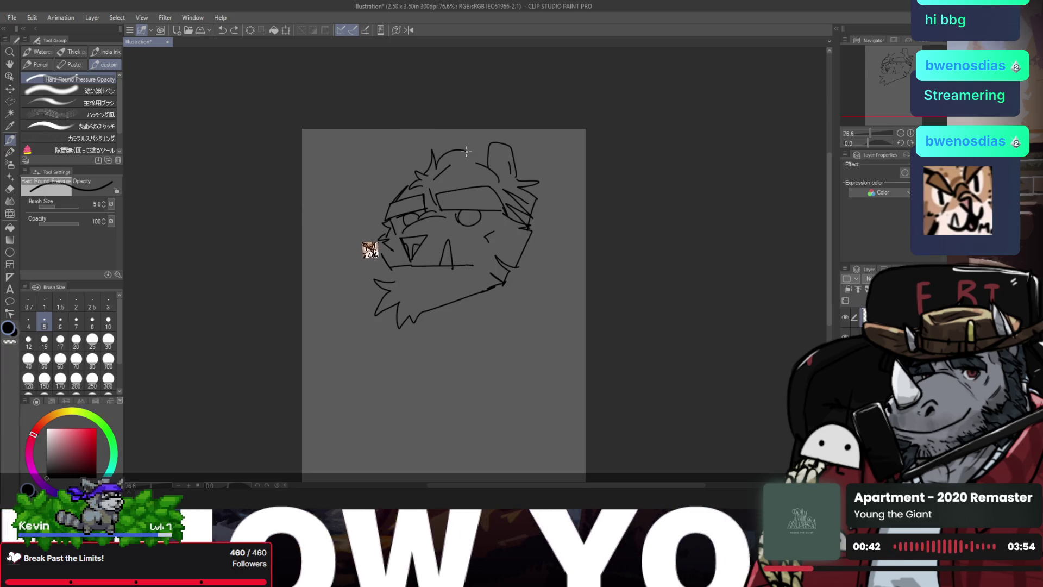
- Sketch spiky hair across the head and zigzag fur along the cheek, then flip and zoom the view
left_click_drag(424, 175, 489, 159)
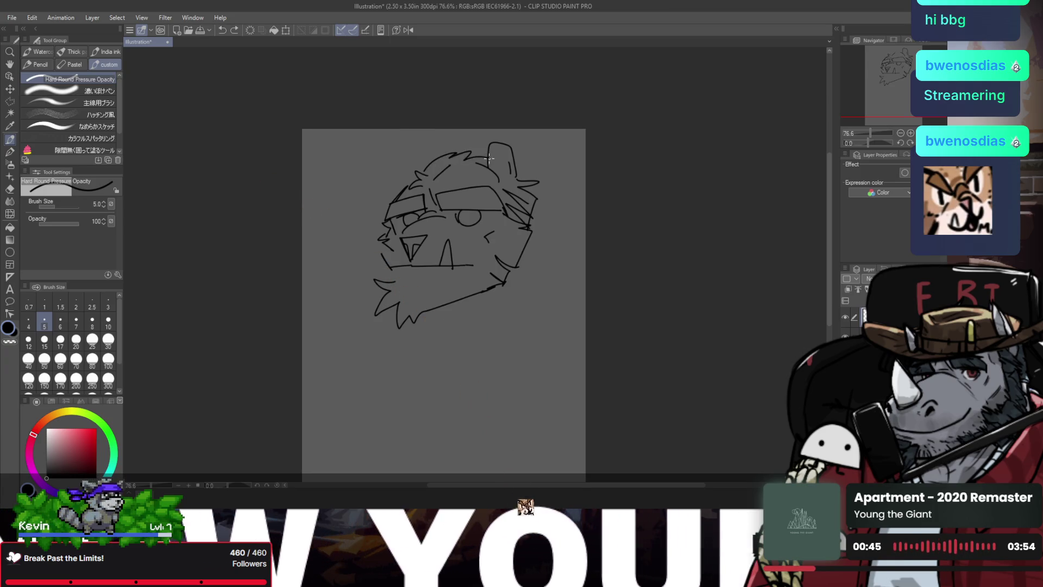
mouse_move(408, 188)
left_mouse_down()
mouse_move(409, 160)
mouse_move(416, 179)
mouse_move(419, 170)
mouse_move(390, 196)
mouse_move(411, 188)
mouse_move(402, 196)
left_mouse_up()
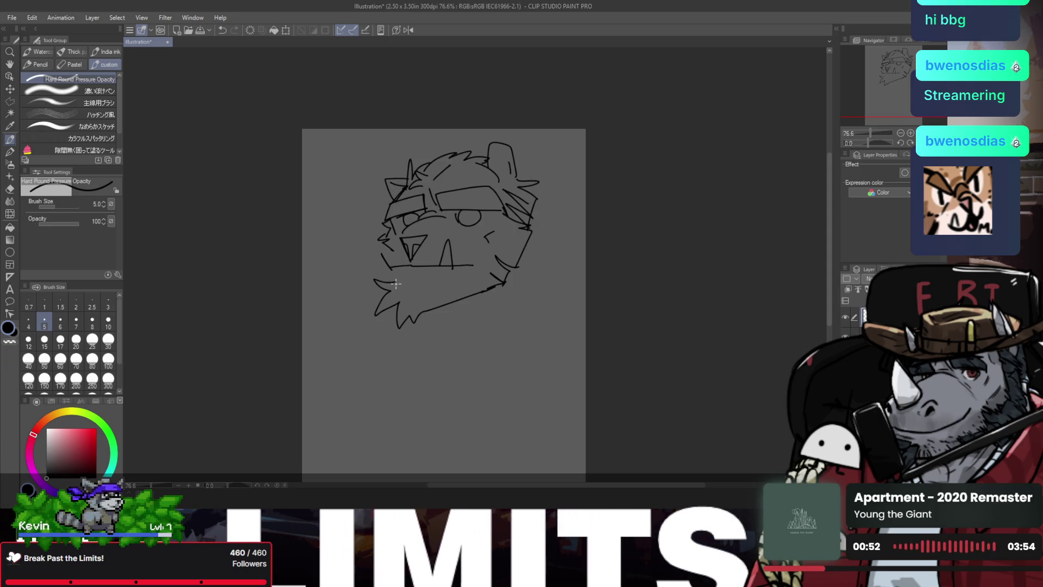
mouse_move(380, 242)
left_mouse_down()
mouse_move(383, 270)
mouse_move(395, 280)
left_mouse_up()
key("h")
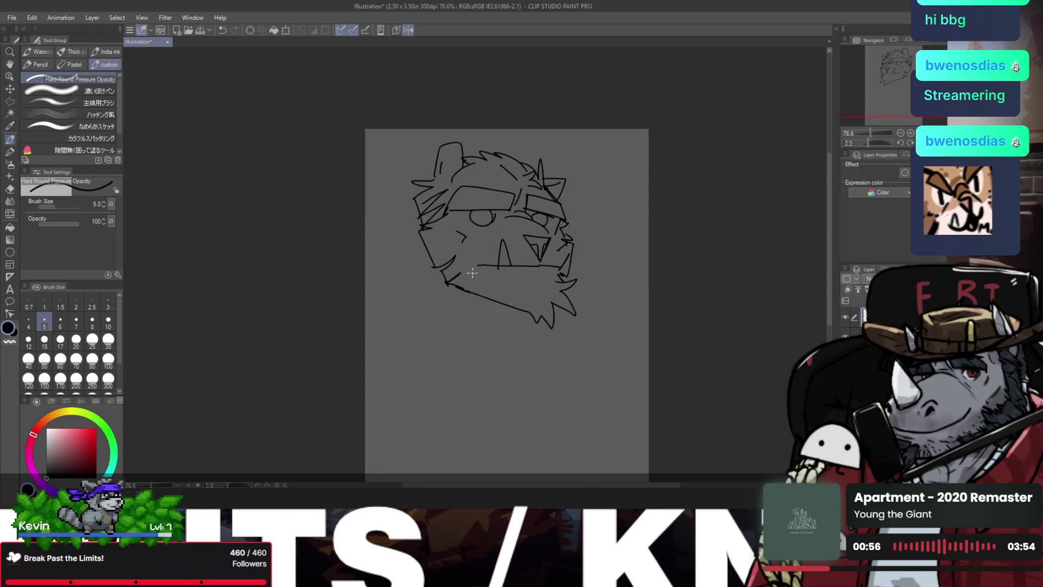
key("slash")
mouse_move(467, 255)
left_mouse_down()
mouse_move(487, 247)
mouse_move(496, 262)
left_mouse_up()
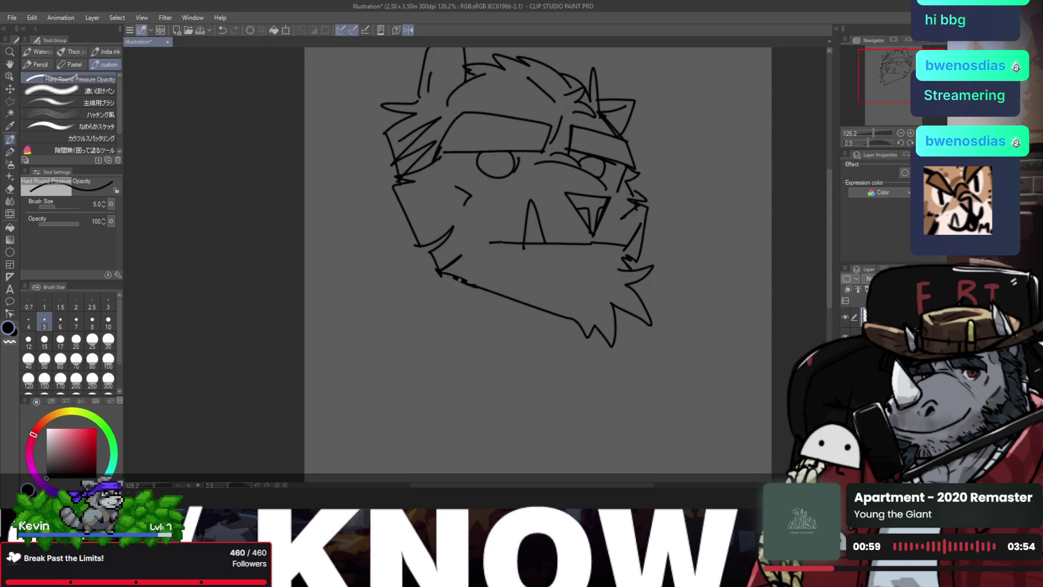
key("slash")
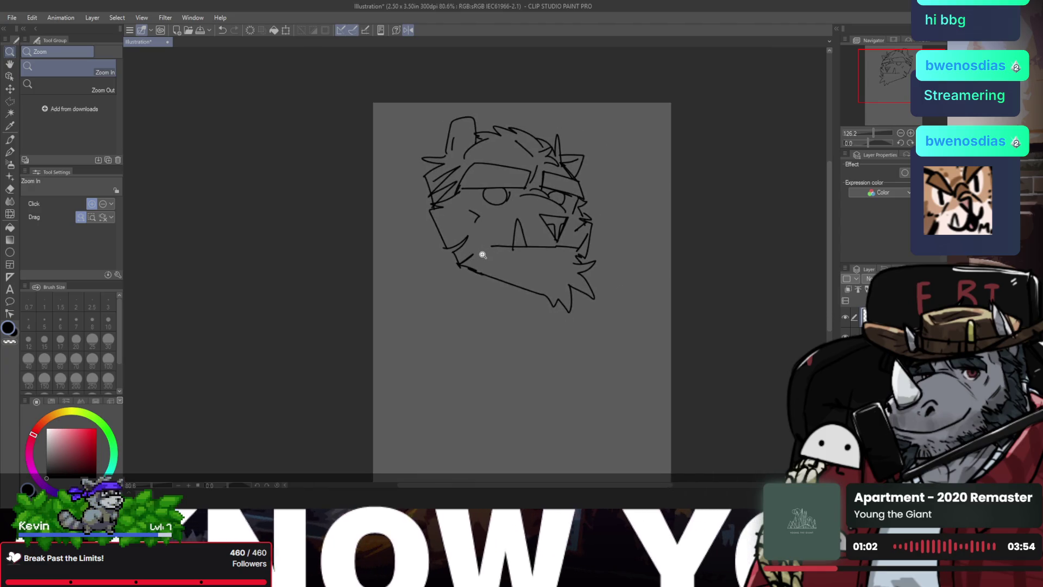
- Zoom out and pan to show more of the page, undoing the stroke below the face
left_click_drag(489, 256, 477, 251)
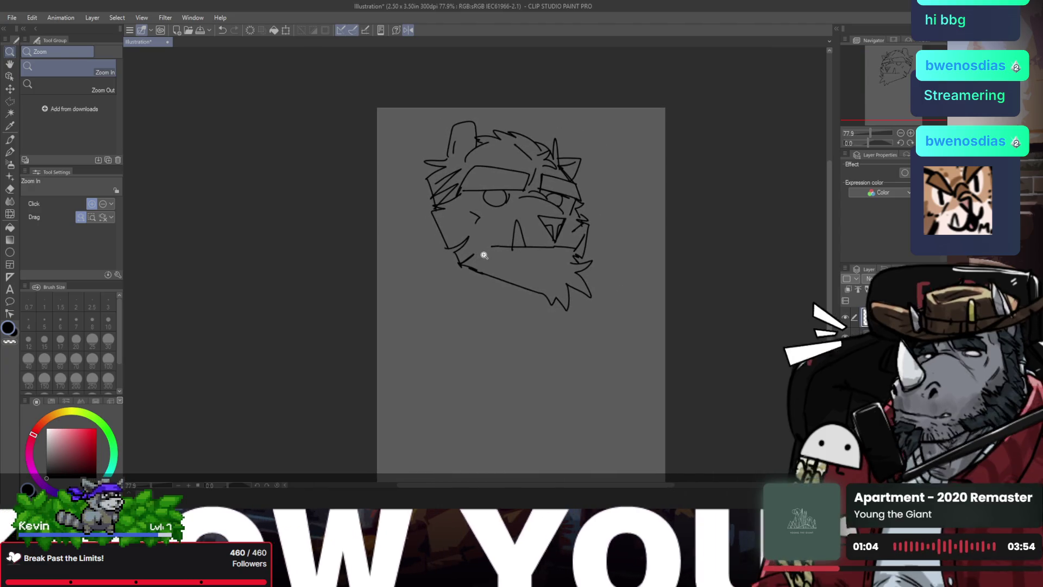
key("h")
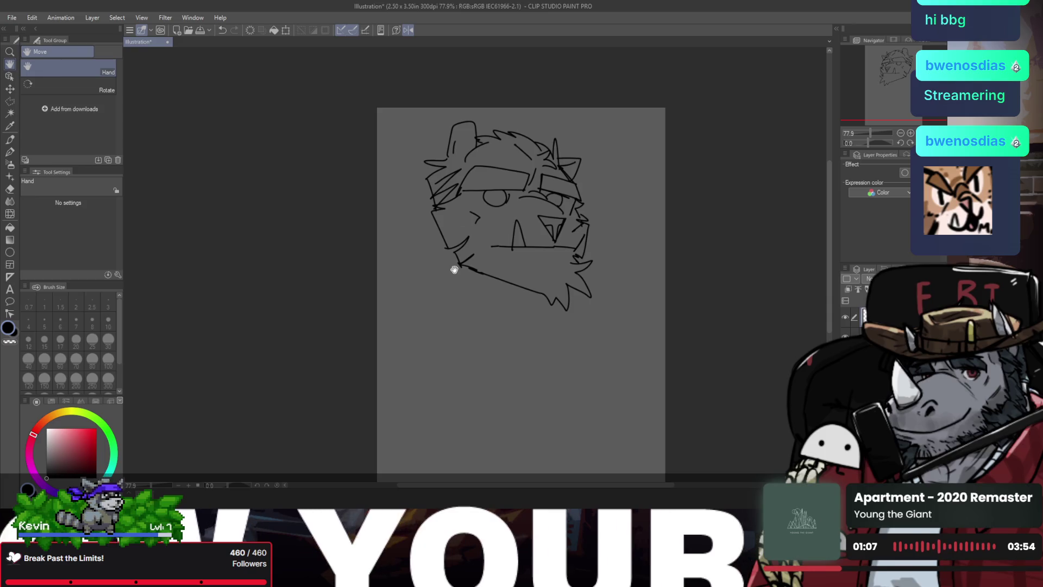
left_click_drag(454, 269, 455, 223)
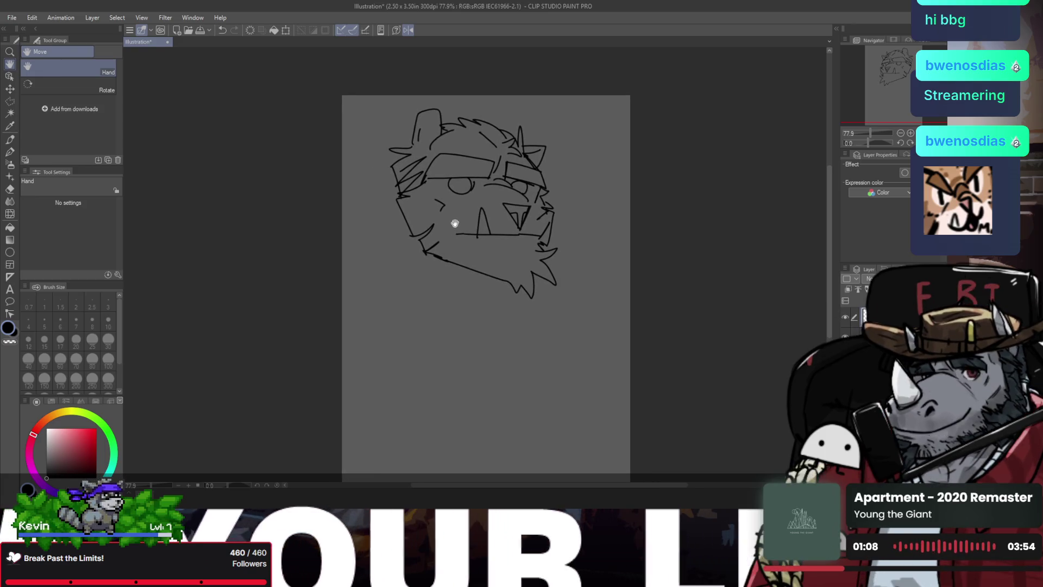
key("f")
key("f")
key("f")
key("slash")
left_click_drag(456, 257, 421, 339)
key("p")
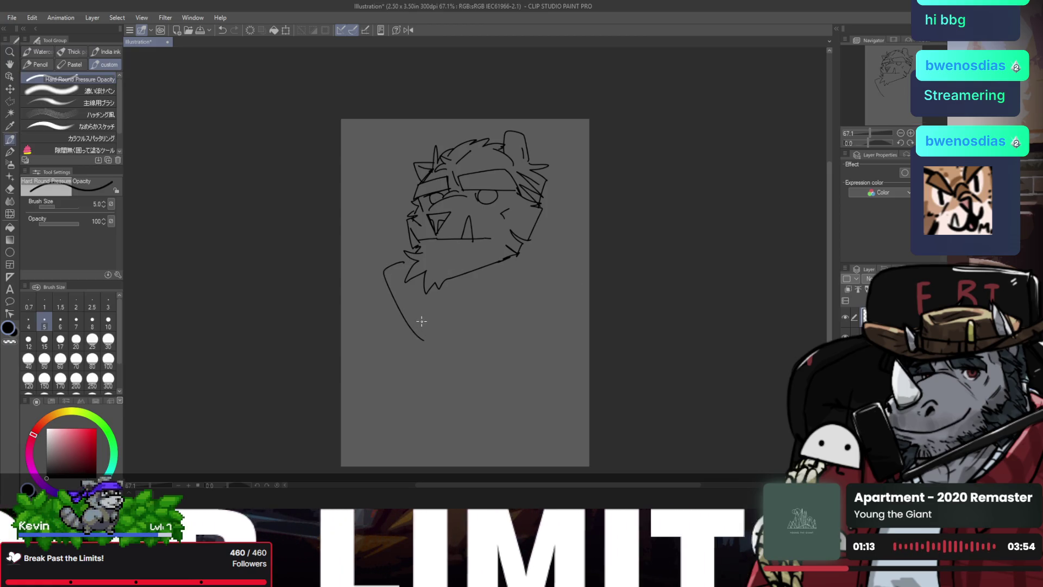
key("ctrl+z")
key("f")
- Shrink the whole sketch with Ctrl+T, then zoom in and back out on the page
key("ctrl+t")
mouse_move(547, 295)
left_mouse_down()
mouse_move(523, 270)
mouse_move(540, 263)
left_mouse_up()
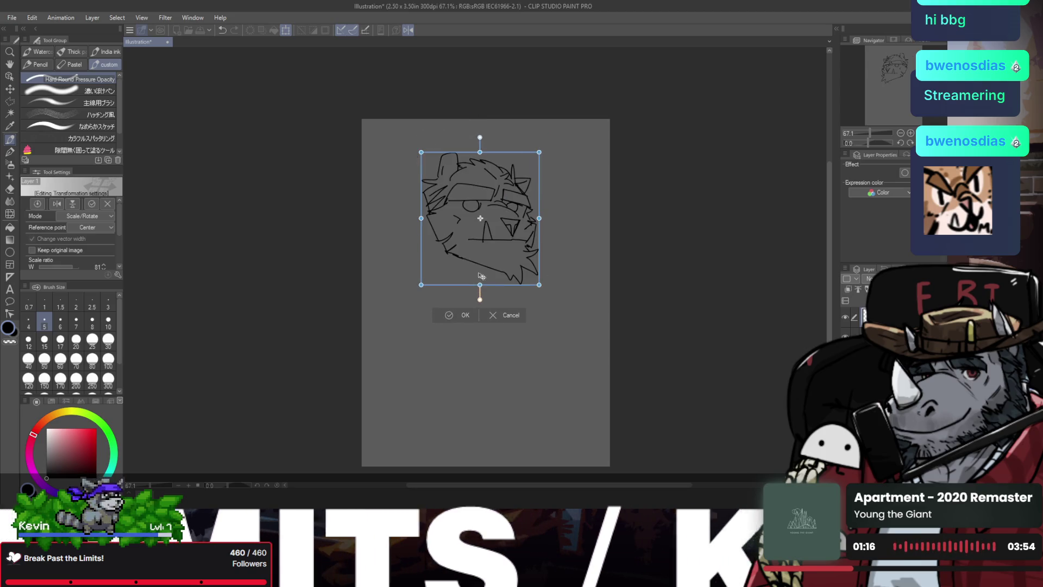
left_click(451, 302)
key("/")
left_click(456, 231)
key("p")
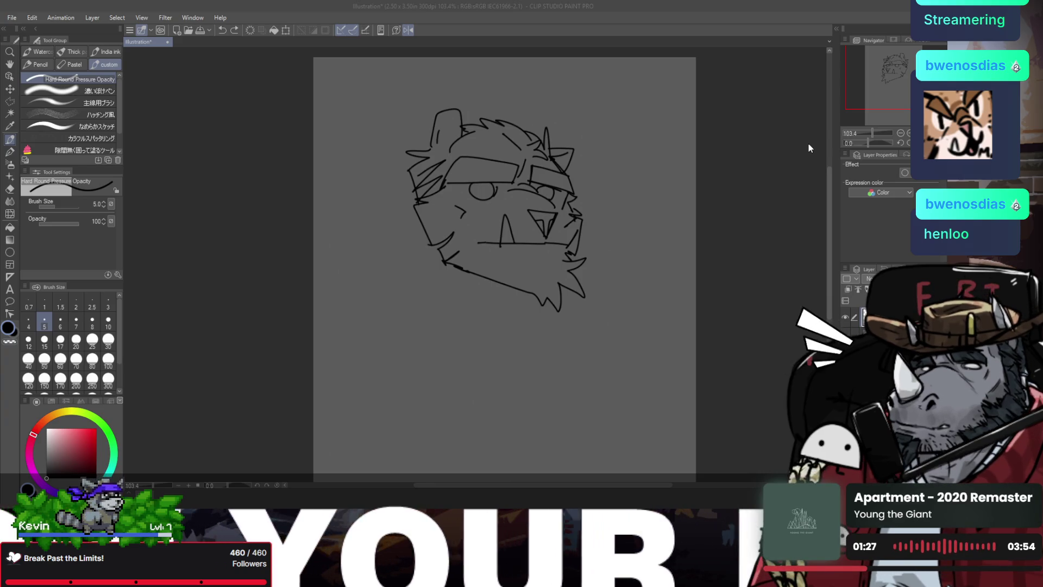
left_click(619, 134, "alt")
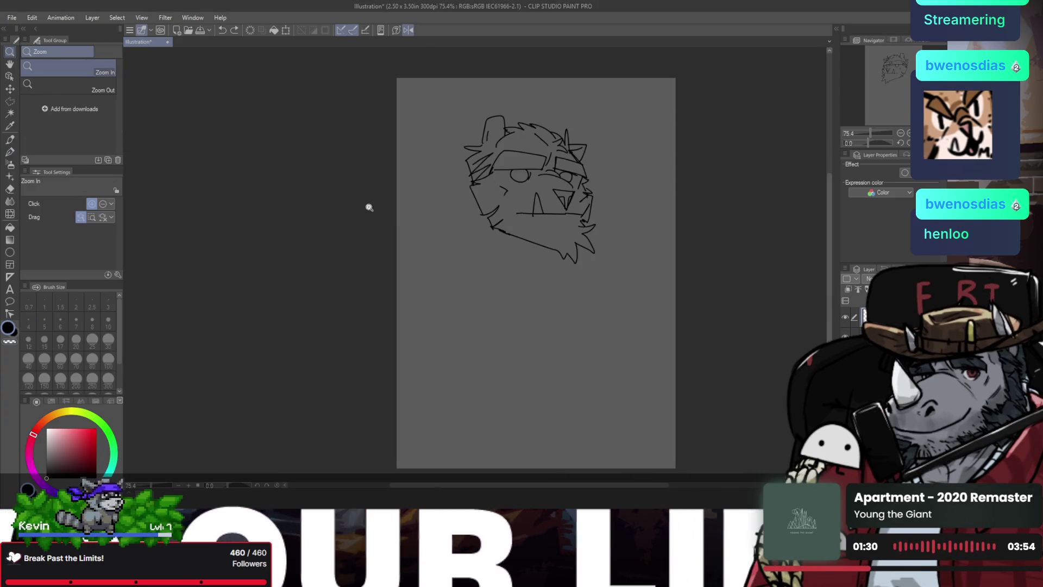
- Move the head sketch up and left, then scale it down from its corner
key("ctrl+t")
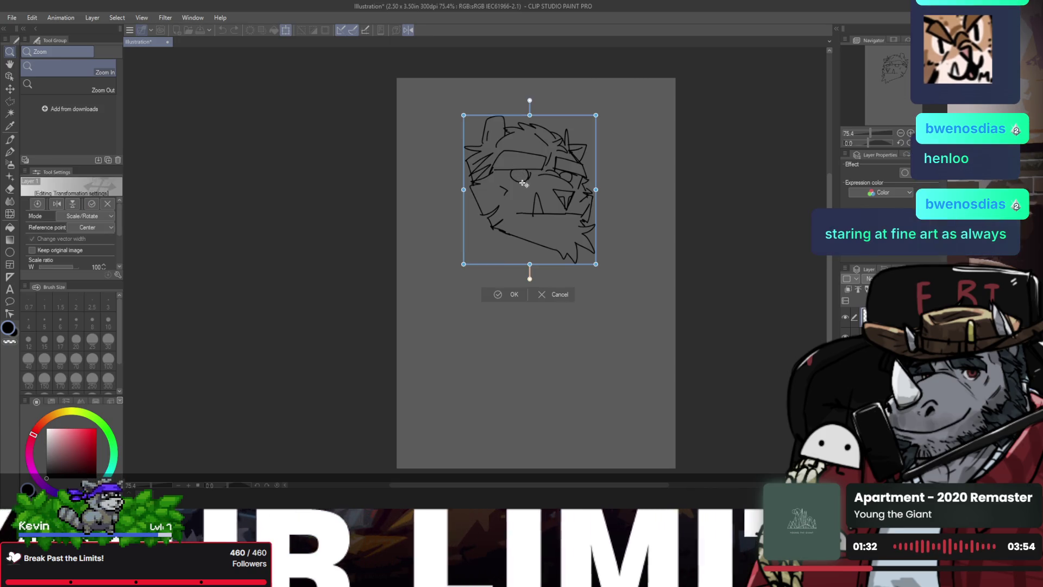
left_click_drag(565, 209, 548, 181)
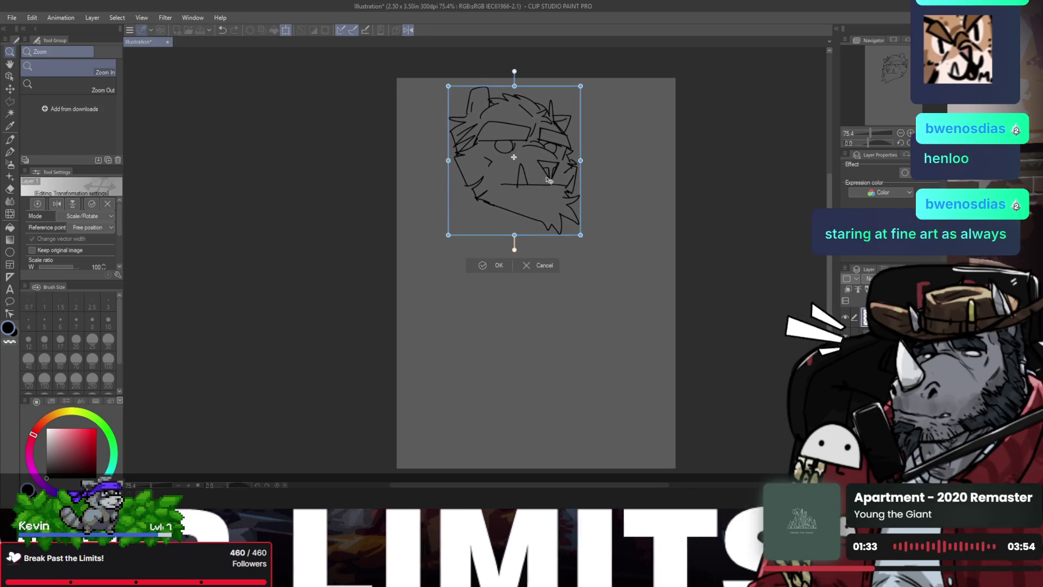
left_click(497, 270)
key("ctrl+t")
left_click_drag(580, 235, 562, 216)
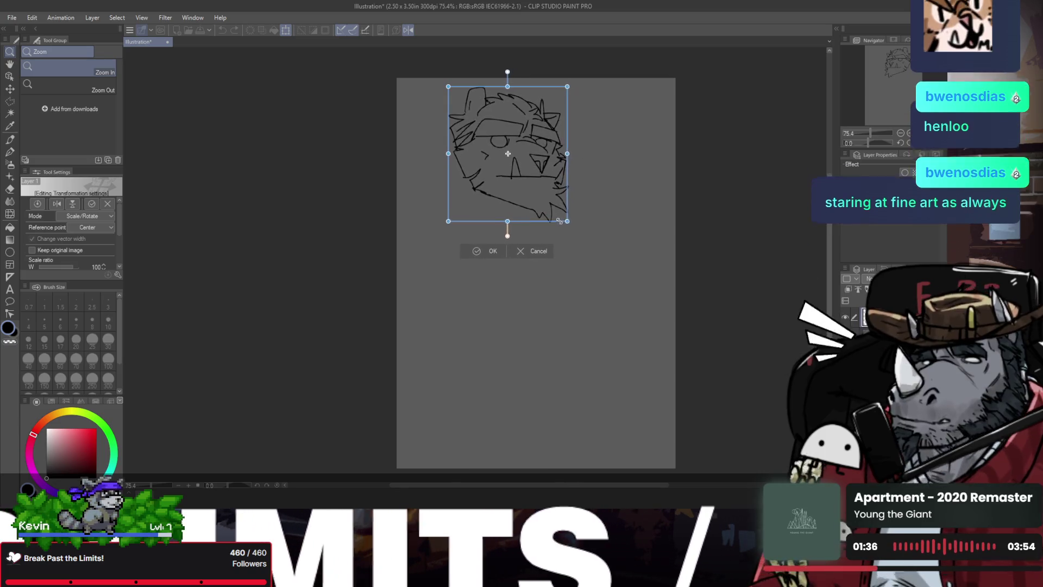
left_click(478, 247)
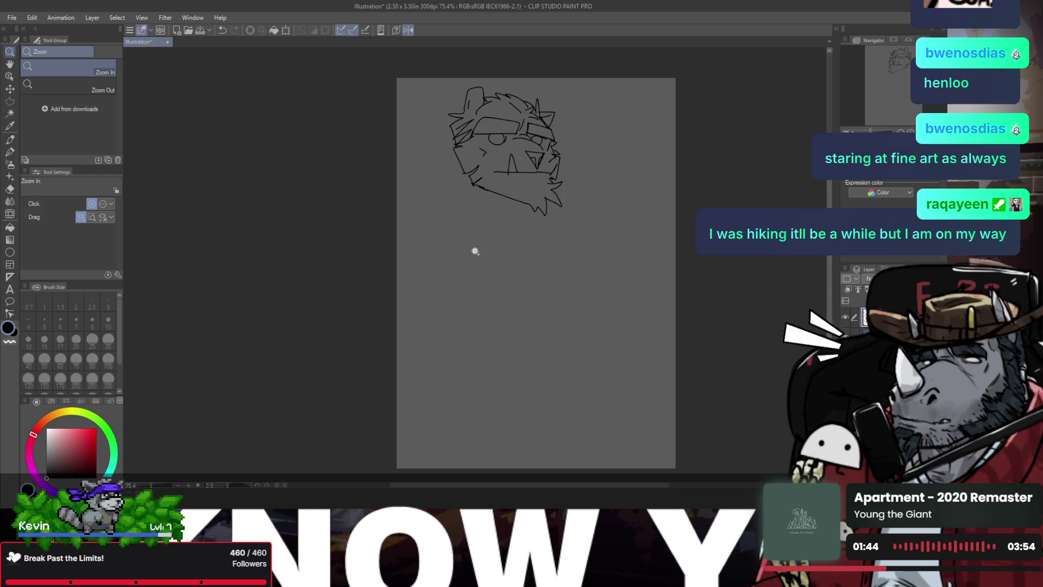
- Zoom in on the head and sketch strokes down the face's left cheek
left_click(510, 170)
left_click_drag(474, 177, 470, 186)
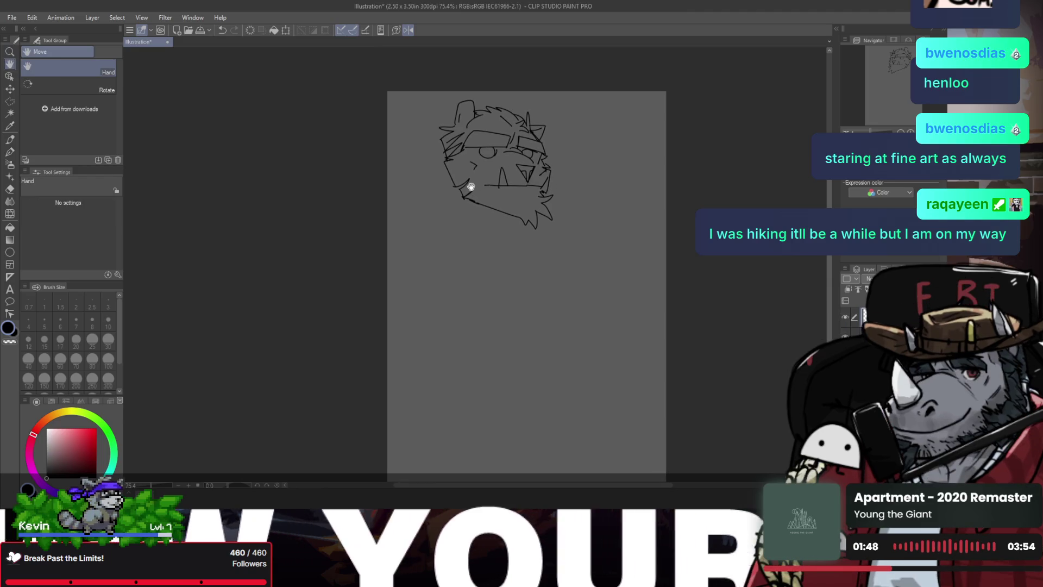
key("p")
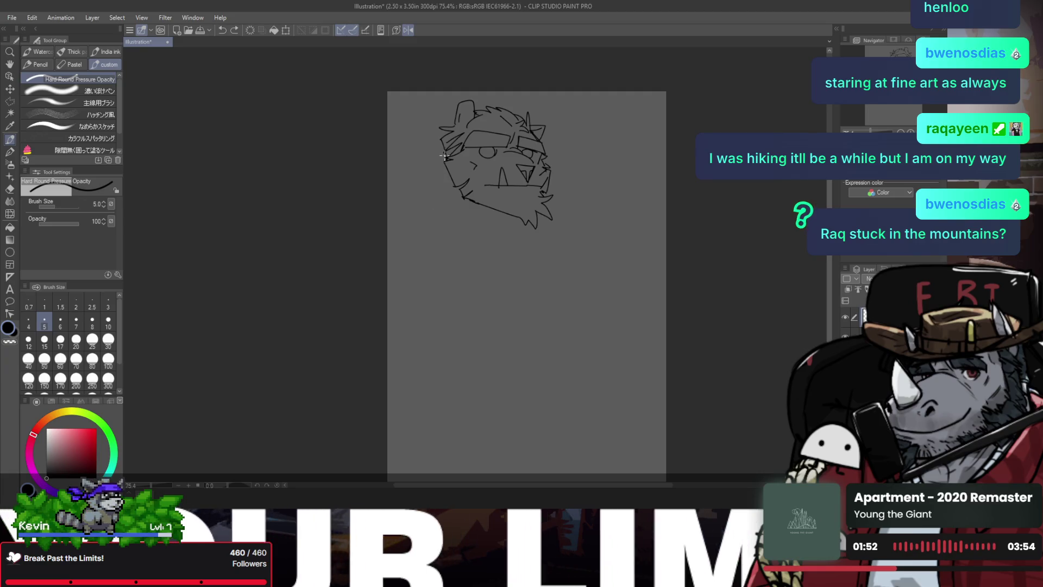
mouse_move(443, 153)
left_mouse_down()
mouse_move(430, 194)
mouse_move(504, 245)
left_mouse_up()
left_click_drag(430, 194, 511, 262)
- Draw a long neck line and a short stroke under the chin, checking with a mirrored view
key("h")
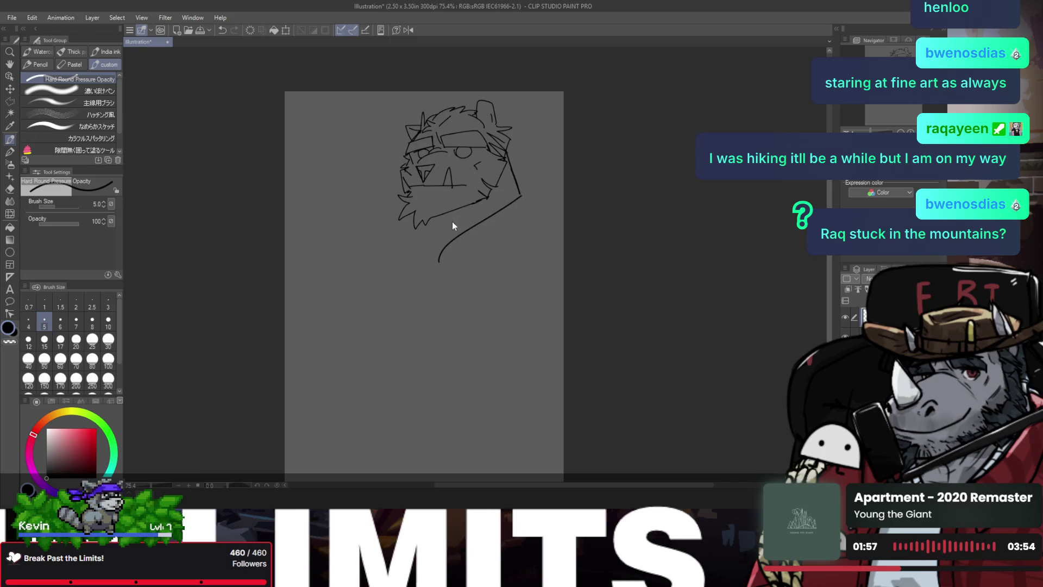
left_click_drag(519, 197, 436, 278)
mouse_move(429, 221)
left_mouse_down()
mouse_move(454, 224)
mouse_move(447, 233)
mouse_move(492, 235)
left_mouse_up()
key("h")
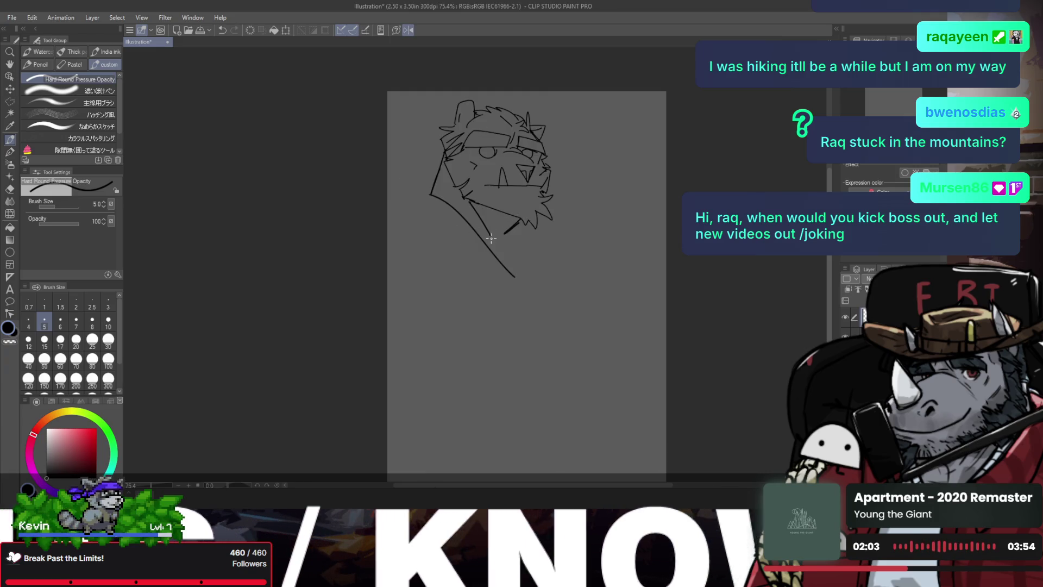
key("ctrl+z")
left_click_drag(471, 200, 496, 237)
- Try shoulder strokes beside the chin, then draw a long curve down from below it
left_click_drag(395, 210, 440, 190)
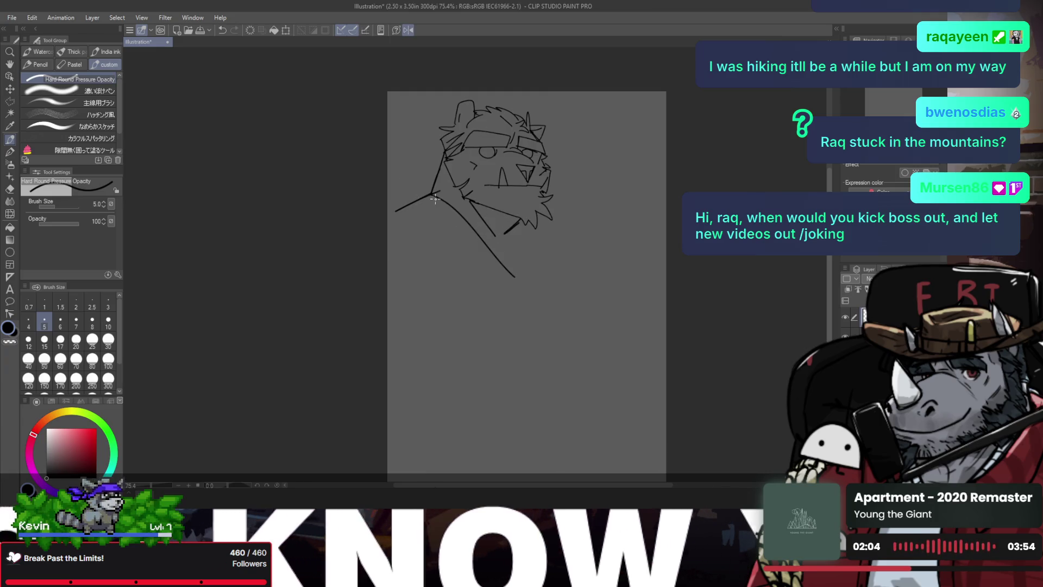
mouse_move(394, 216)
left_mouse_down()
mouse_move(430, 195)
mouse_move(349, 258)
left_mouse_up()
key("ctrl+z")
key("h")
key("ctrl+z")
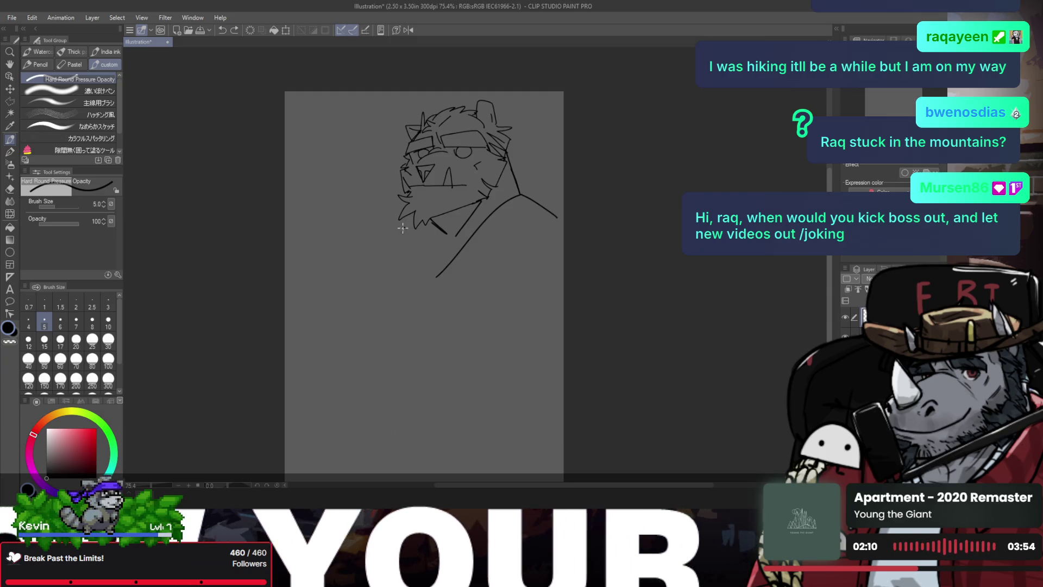
left_click_drag(405, 228, 364, 324)
key("h")
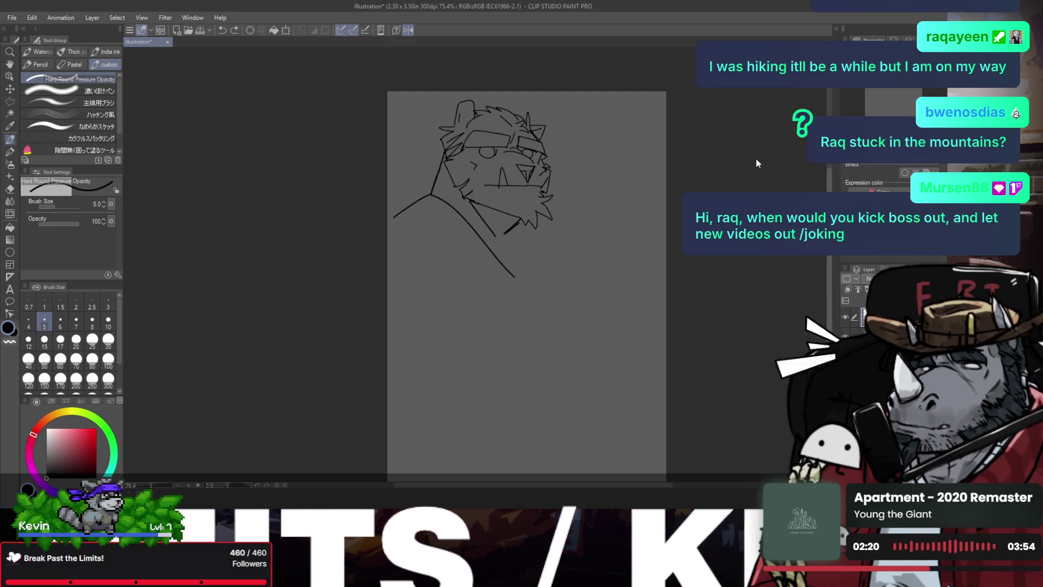
- Test erasing the lower part of the long diagonal with a larger eraser, then restore it
scroll(598, 139, "down", 1)
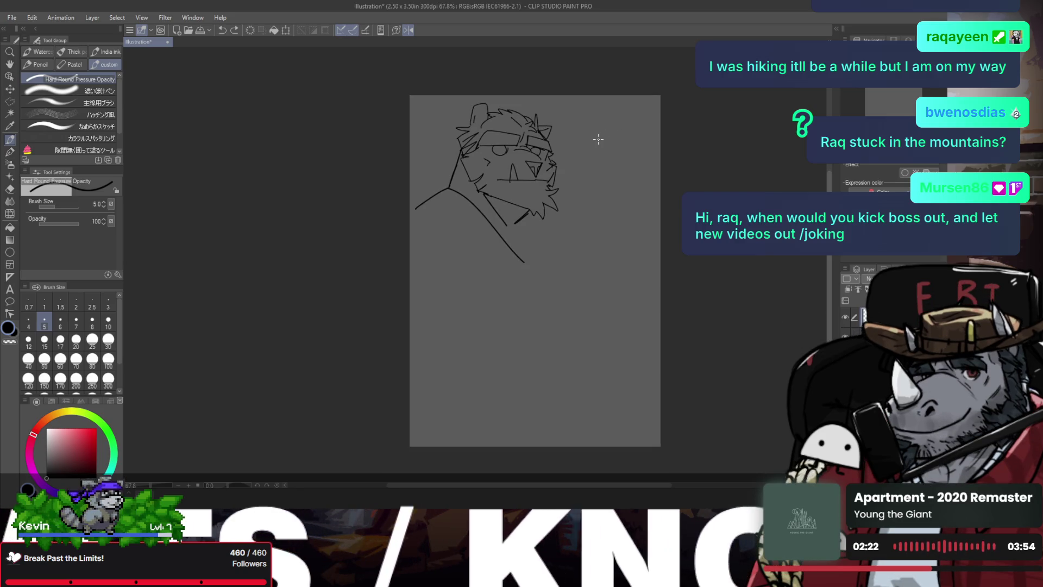
scroll(602, 144, "up", 2)
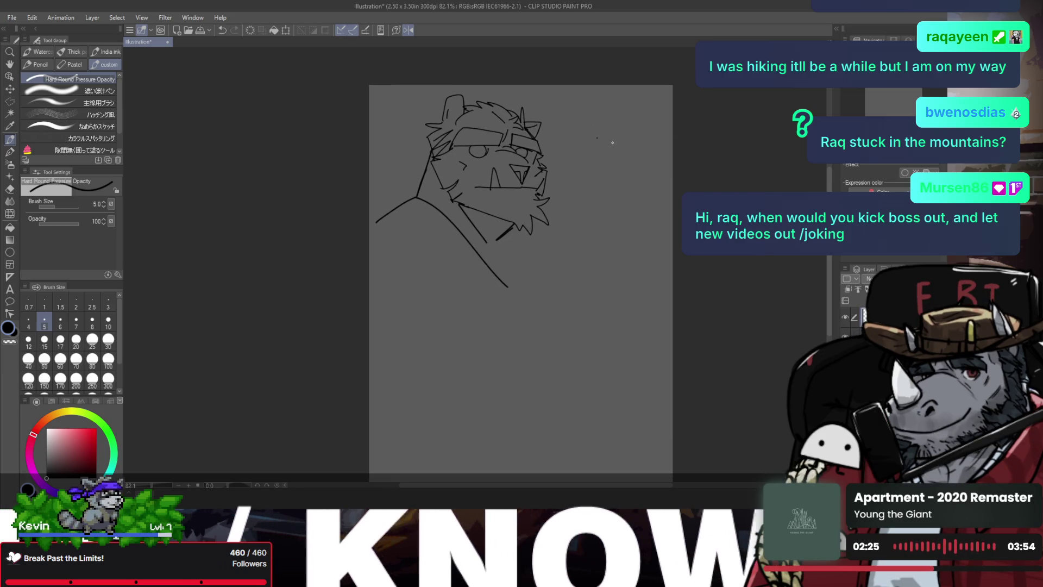
key("e")
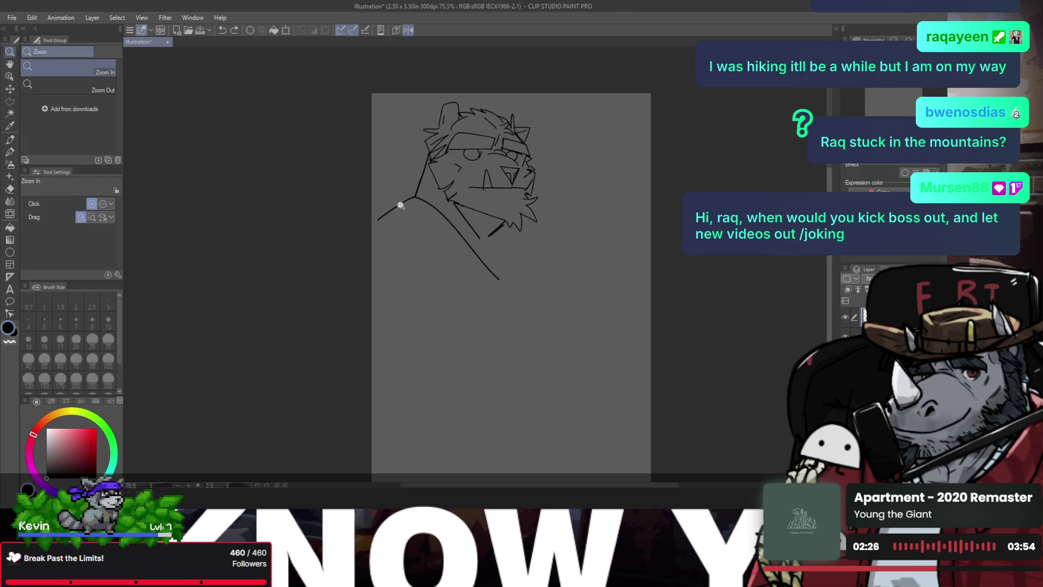
scroll(369, 228, "down", 1)
key("h")
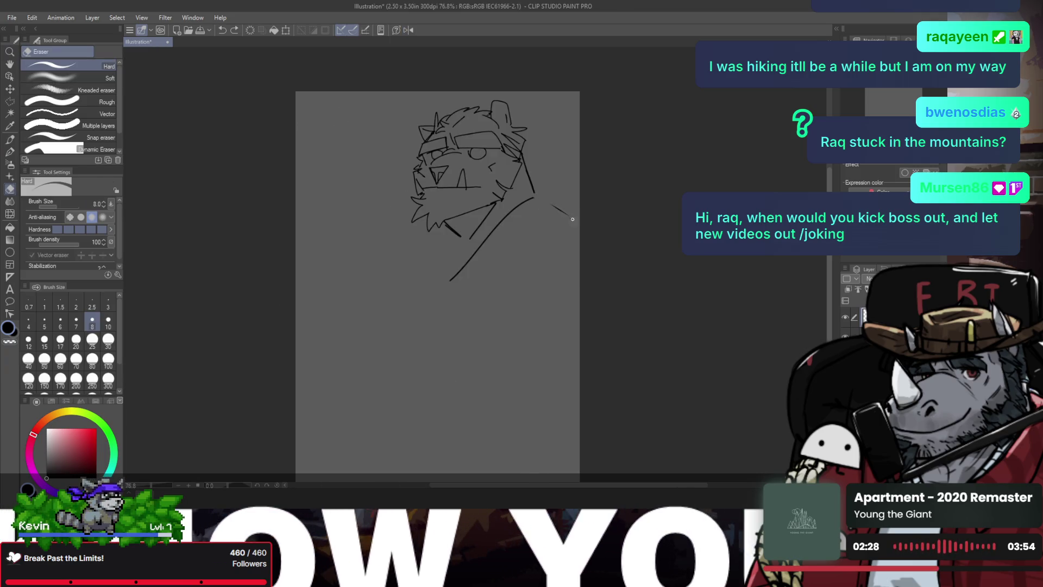
key("bracketright")
key("bracketright")
key("bracketright")
key("bracketright")
key("bracketright")
left_click_drag(537, 198, 454, 278)
key("ctrl+z")
- Redraw the line down from the jaw and add a shoulder line sweeping right off the jaw
key("slash")
left_click(516, 179)
key("p")
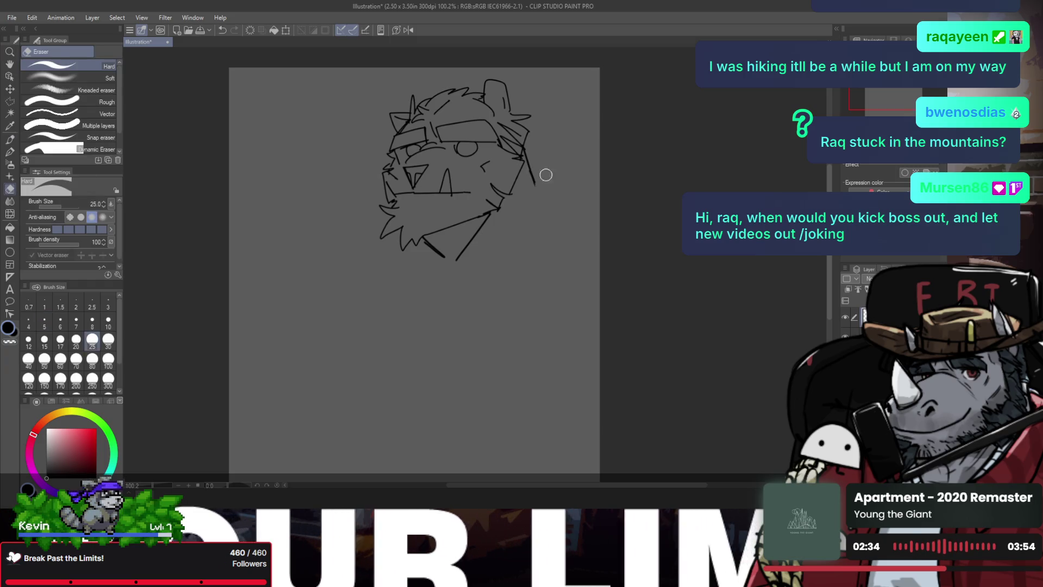
key("ctrl+z")
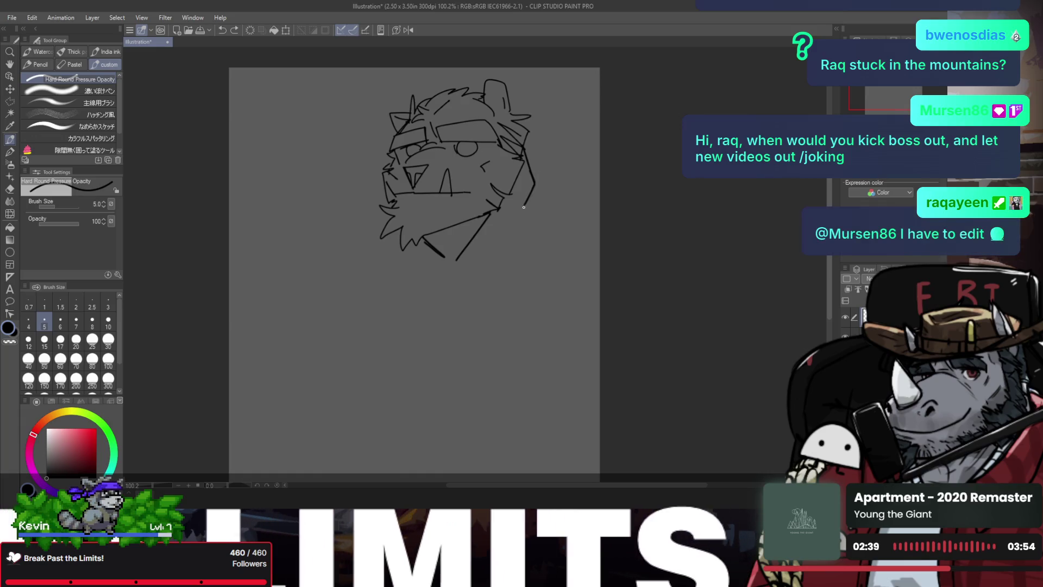
left_click_drag(535, 183, 506, 235)
left_click_drag(528, 159, 572, 237)
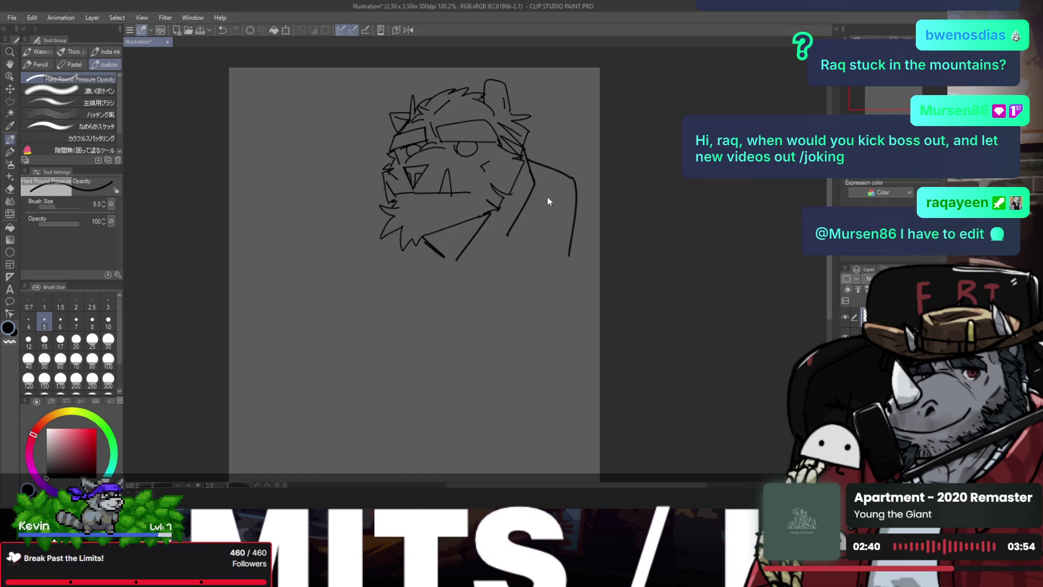
key("ctrl+z")
key("ctrl+z")
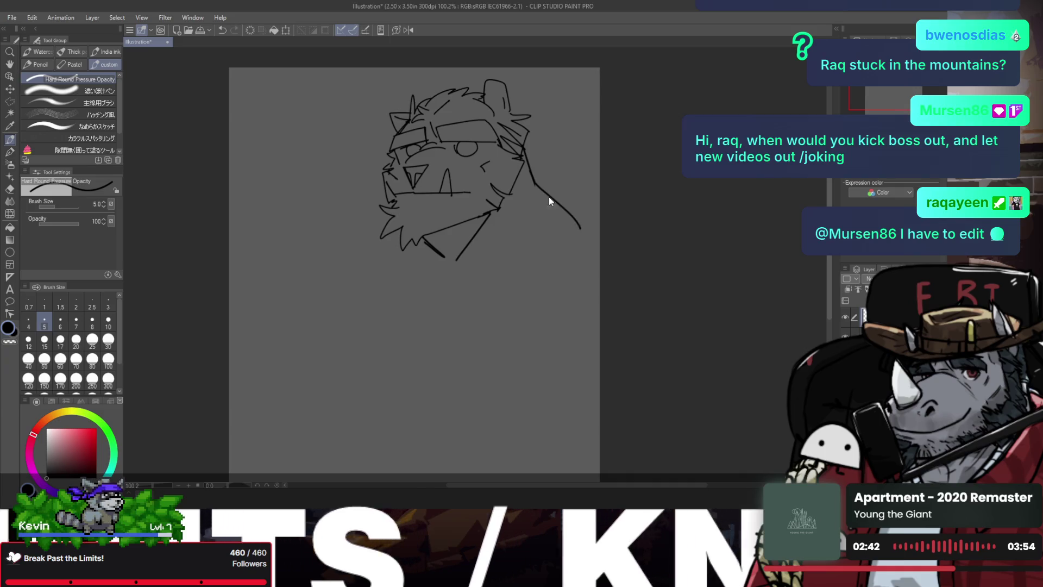
left_click_drag(533, 186, 575, 210)
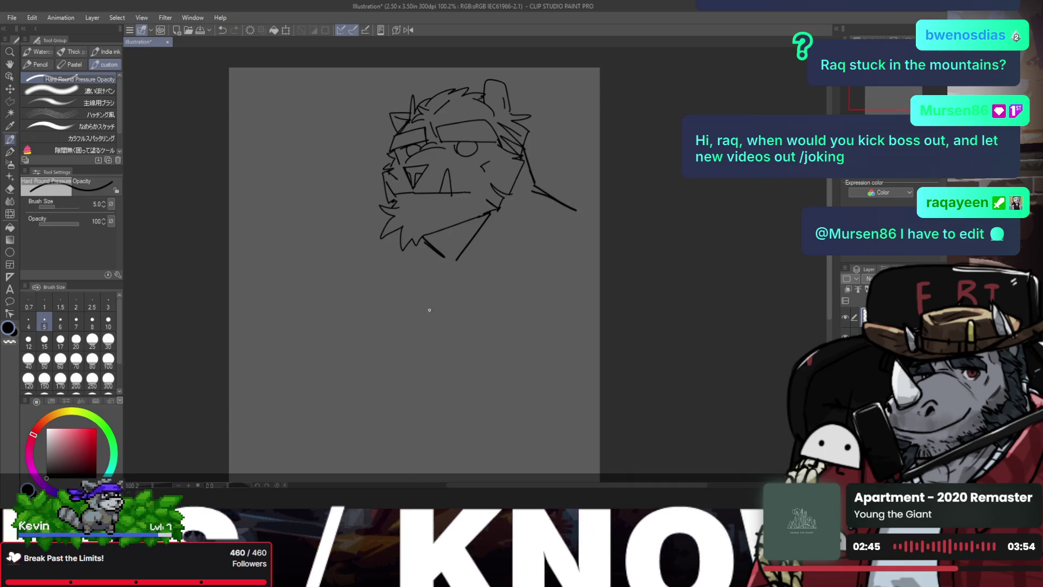
left_click_drag(431, 288, 439, 426)
key("ctrl+z")
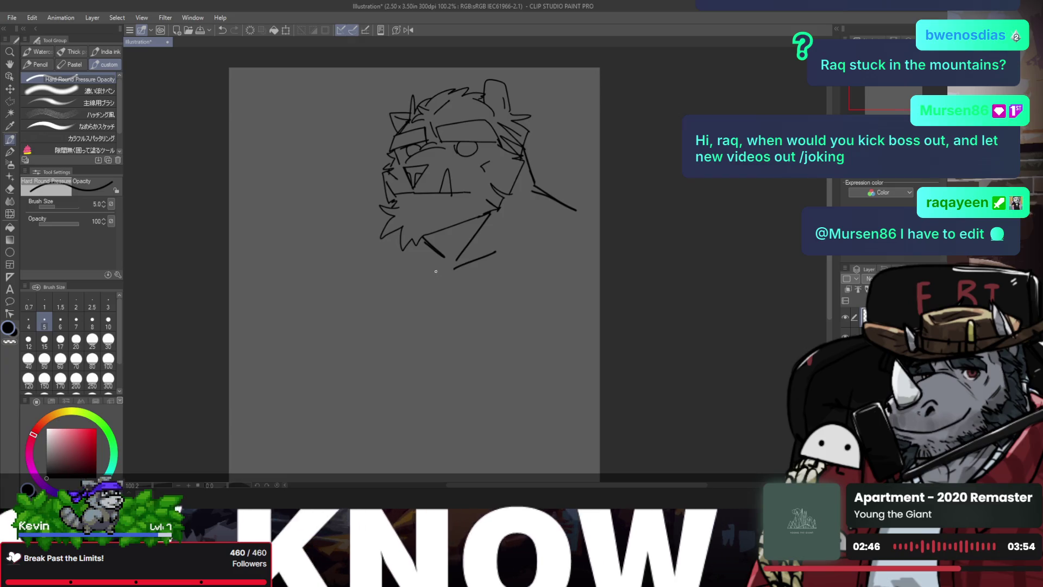
- Draw a curved torso line below the head and a line rising up-right from its bottom
key("h")
key("ctrl+z")
mouse_move(503, 277)
left_mouse_down()
mouse_move(511, 399)
mouse_move(478, 418)
left_mouse_up()
key("ctrl+z")
mouse_move(506, 292)
left_mouse_down()
mouse_move(483, 413)
mouse_move(374, 350)
left_mouse_up()
key("h")
key("ctrl+z")
mouse_move(484, 420)
left_mouse_down()
mouse_move(549, 380)
mouse_move(526, 349)
left_mouse_up()
- Zoom out and pan to view the whole sketch
key("h")
key("h")
left_click_drag(512, 306, 496, 273)
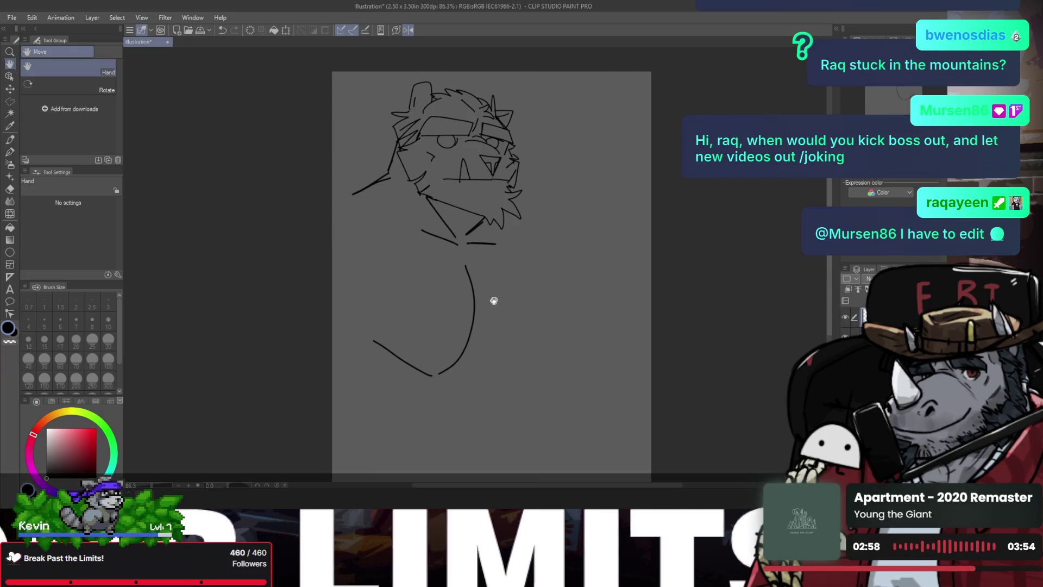
key("slash")
scroll(533, 239, "down", 1)
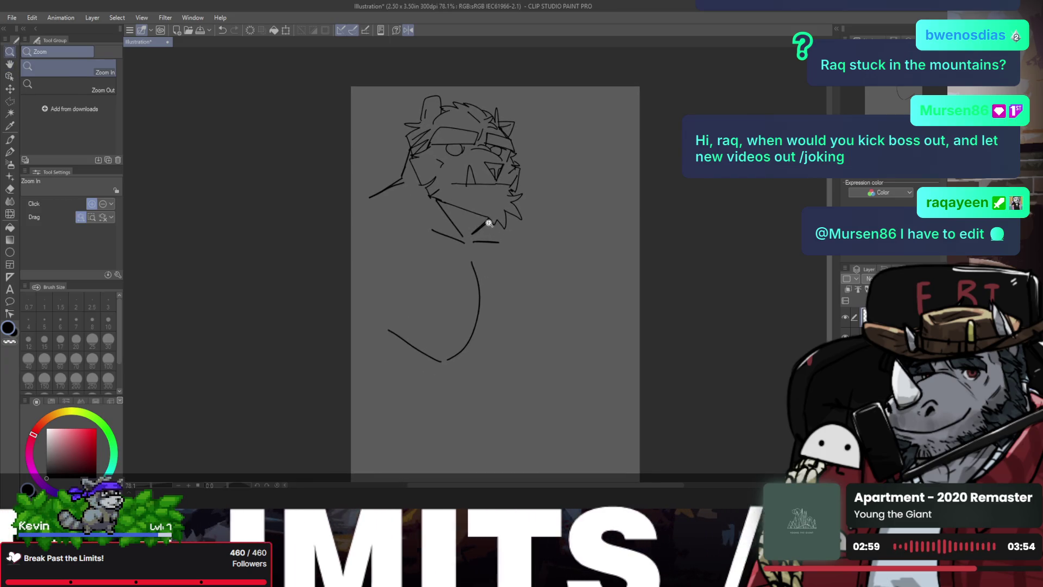
key("p")
key("e")
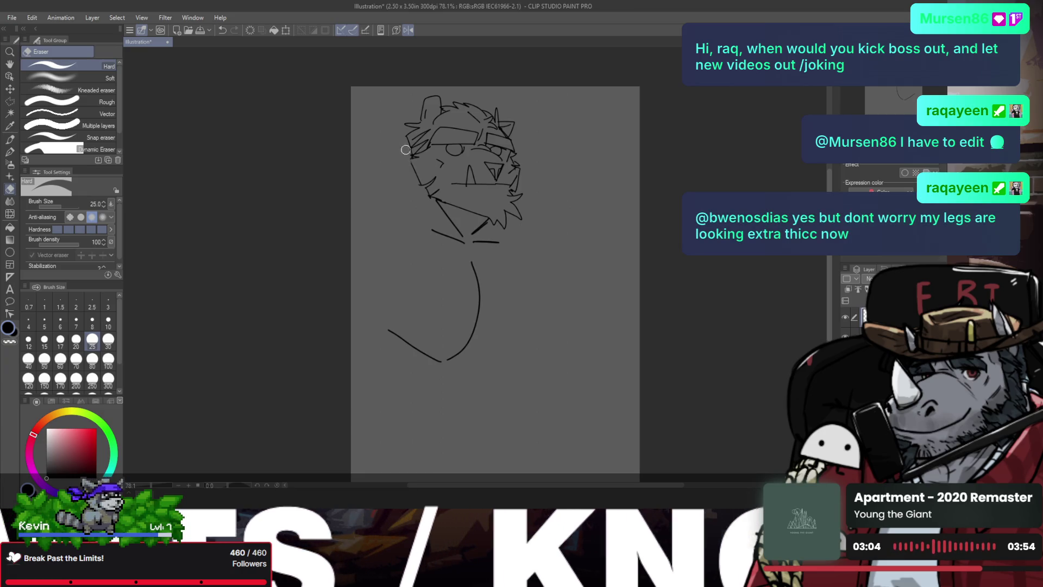
key("p")
- After trial strokes, draw the long right shoulder line sloping down from the head
left_click_drag(408, 136, 401, 229)
key("ctrl+z")
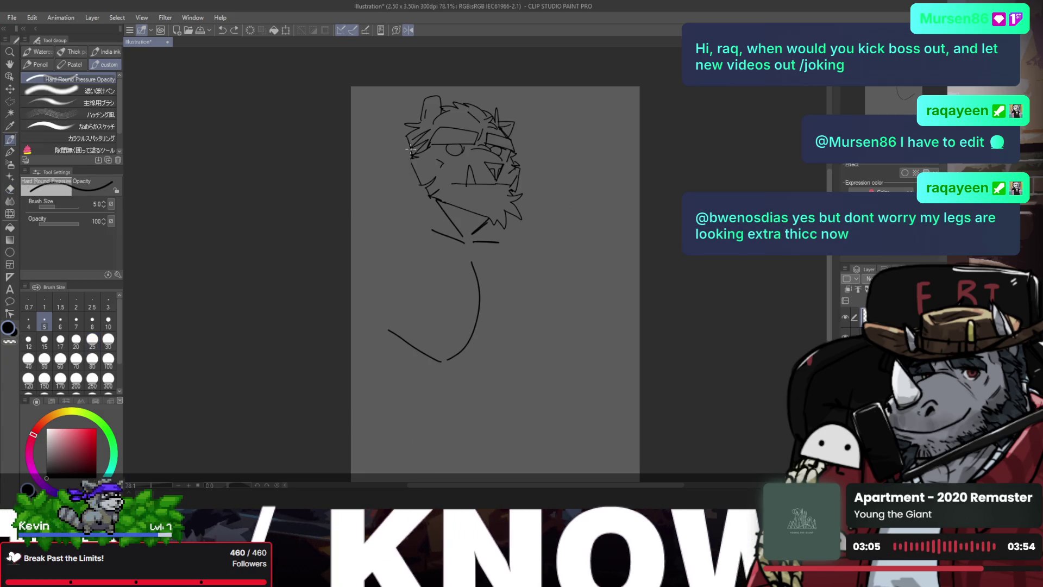
left_click_drag(407, 141, 359, 198)
key("h")
key("ctrl+z")
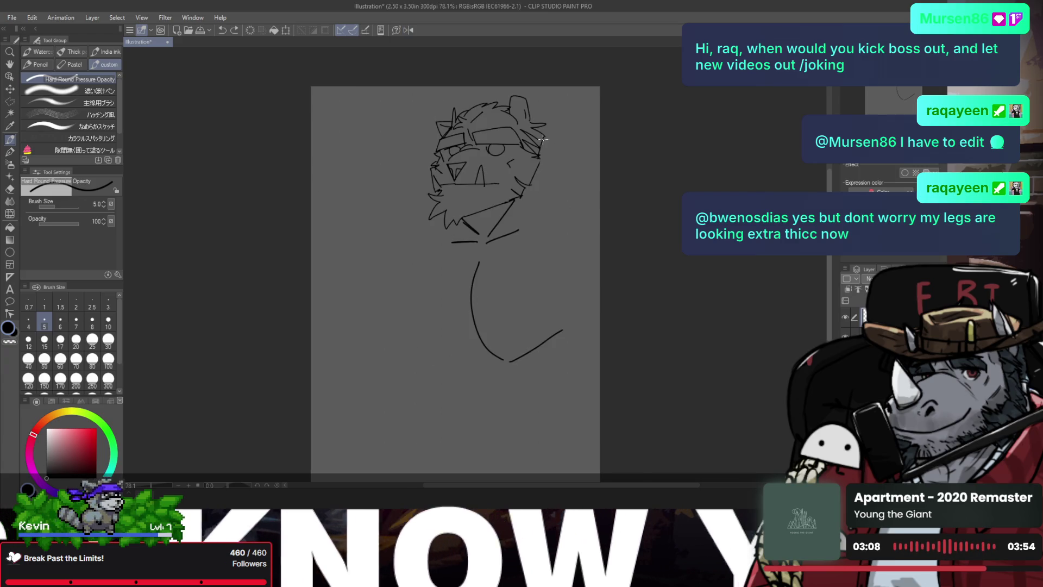
left_click_drag(539, 136, 565, 206)
key("ctrl+z")
left_click_drag(538, 140, 600, 242)
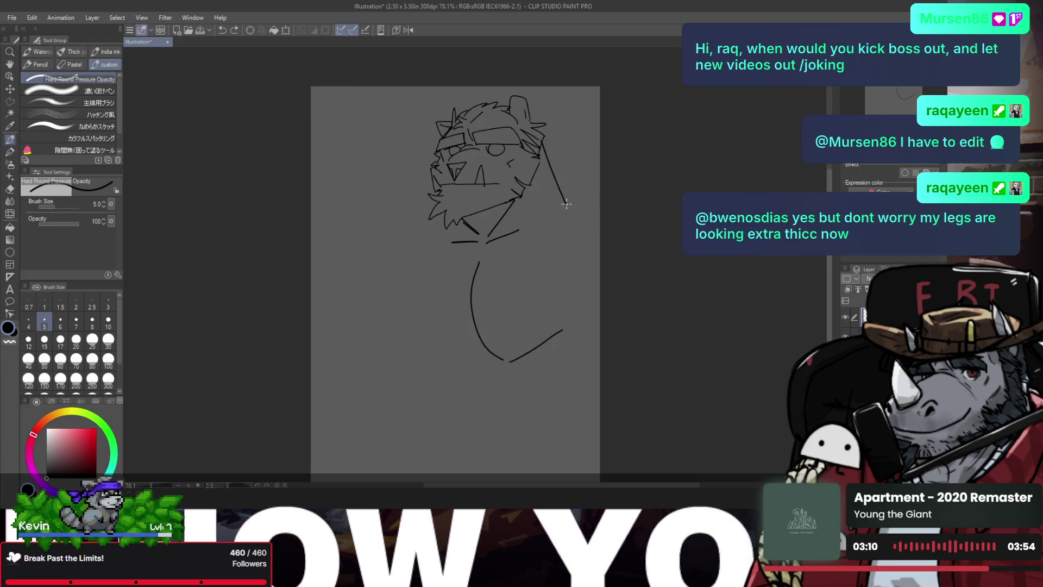
key("h")
- Draw the left shoulder line toward the page edge and a vertical chest stroke
key("e")
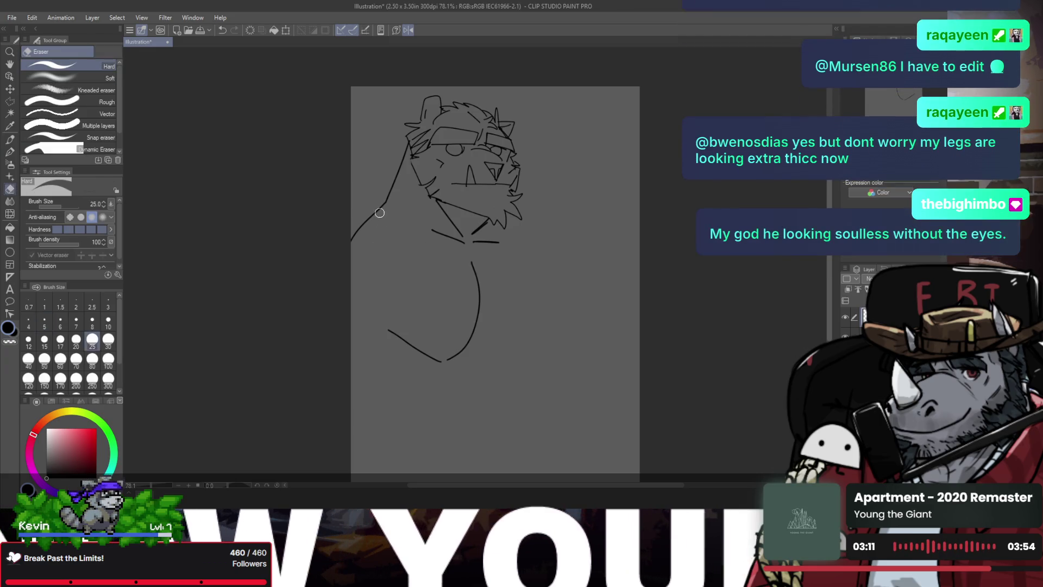
key("p")
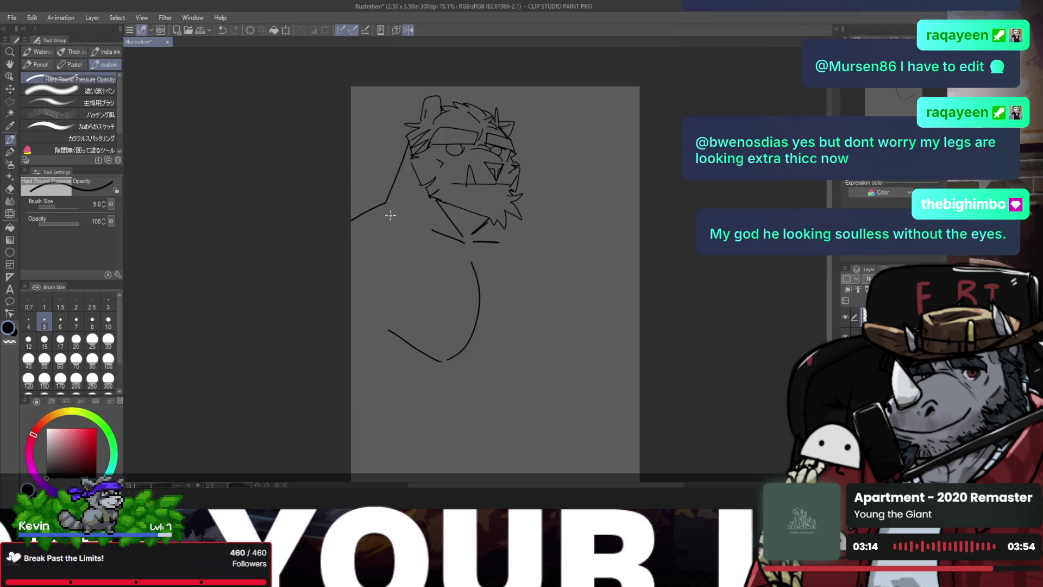
left_click_drag(385, 201, 351, 225)
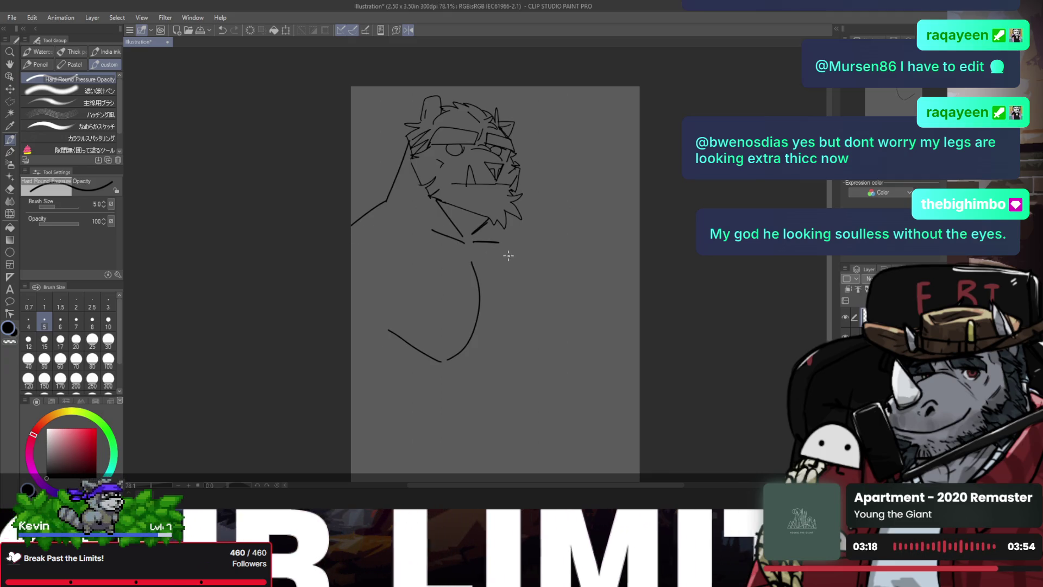
key("space")
left_click_drag(488, 263, 490, 225)
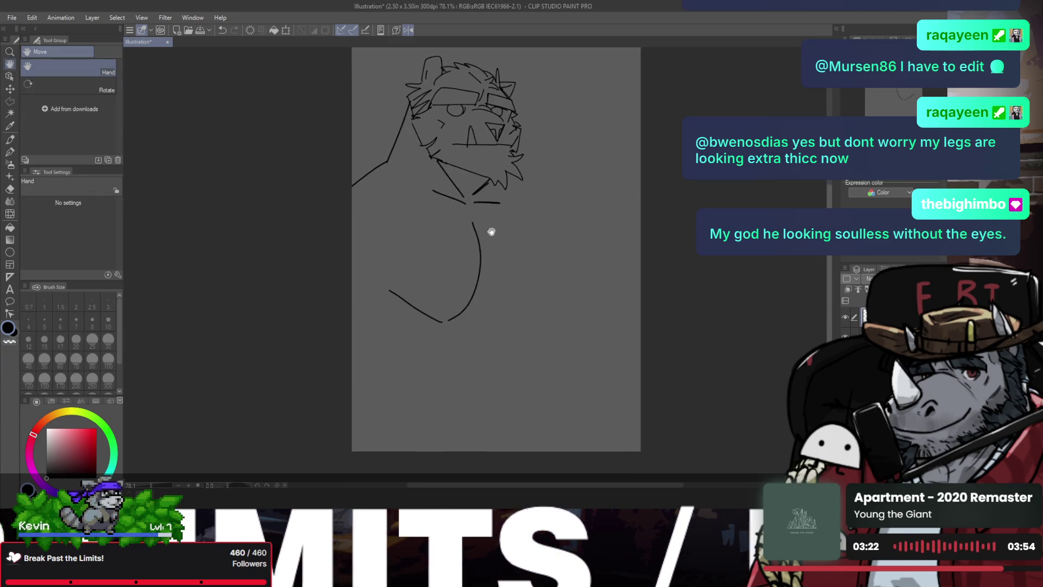
key("ctrl+z")
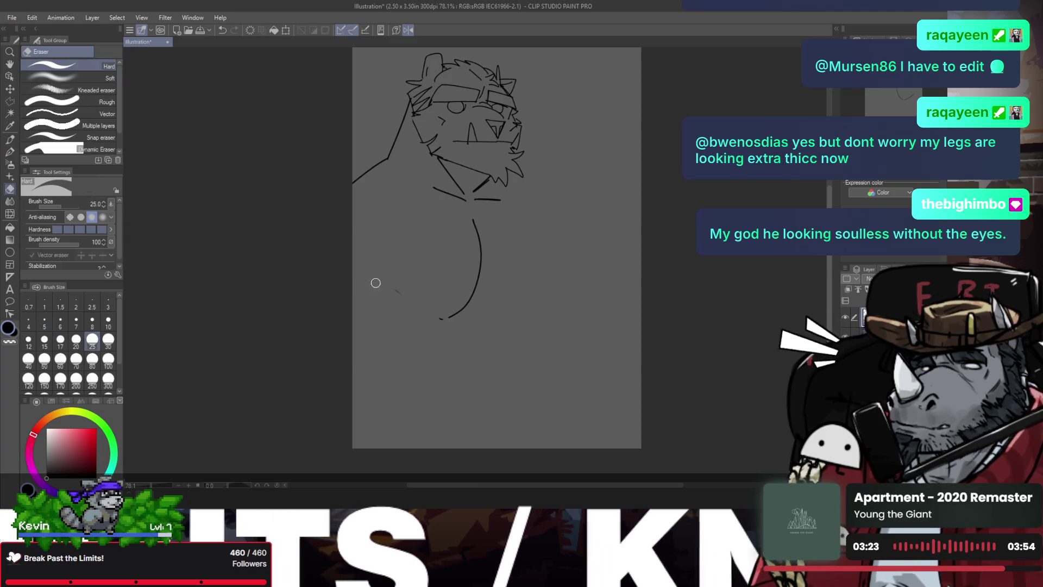
left_click_drag(419, 237, 417, 305)
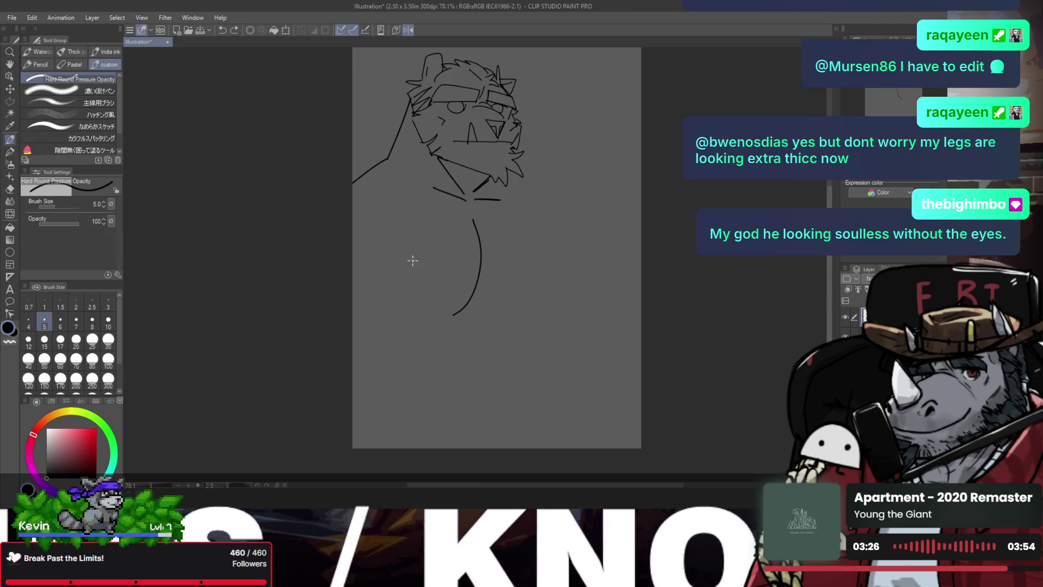
key("ctrl+y")
key("h")
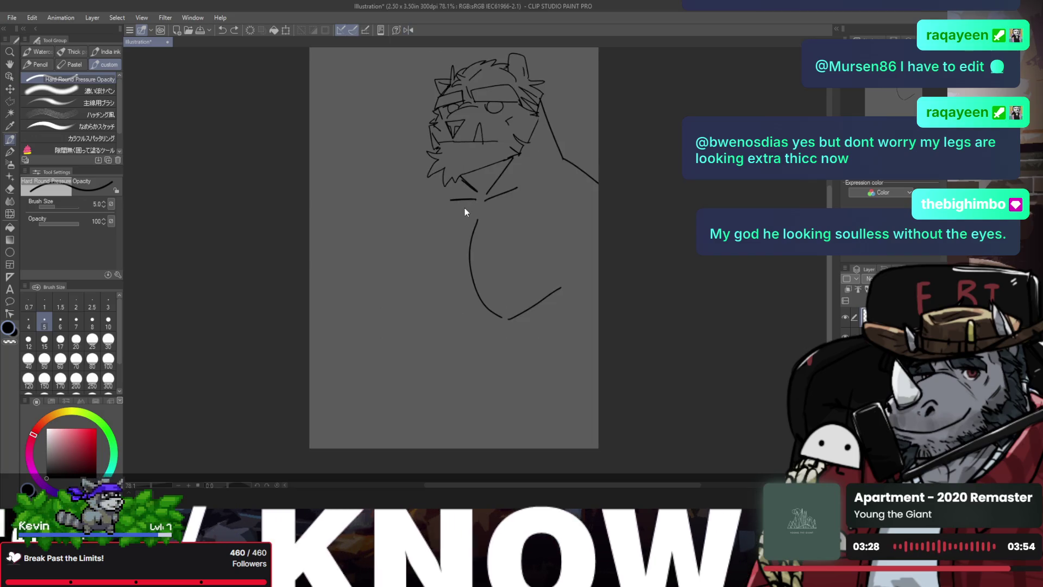
- Remove a stray stroke and zoom out to review the whole figure mirrored
mouse_move(528, 163)
left_mouse_down()
mouse_move(538, 167)
mouse_move(486, 220)
left_mouse_up()
key("ctrl+z")
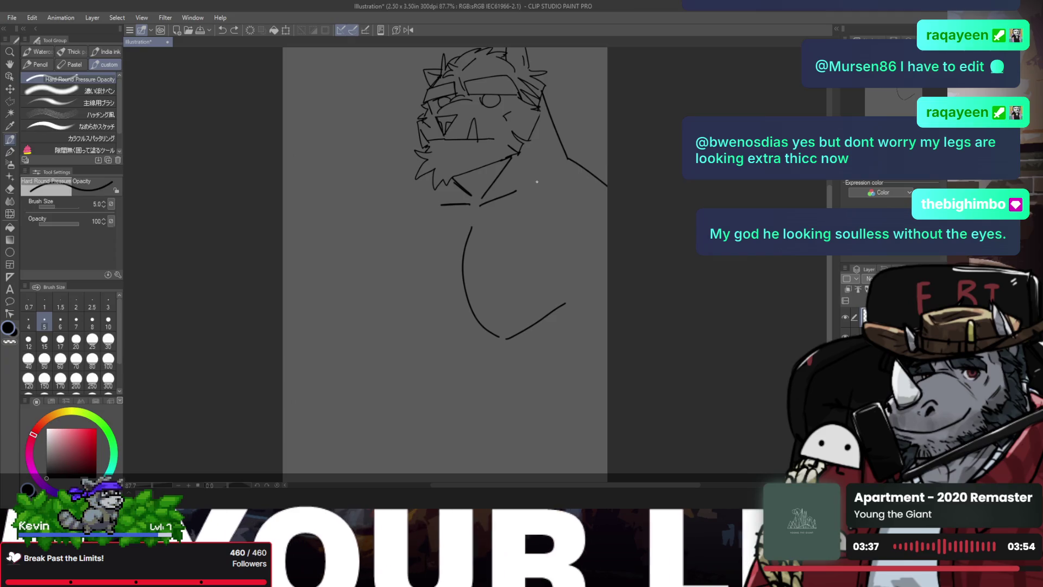
left_click_drag(536, 181, 534, 186)
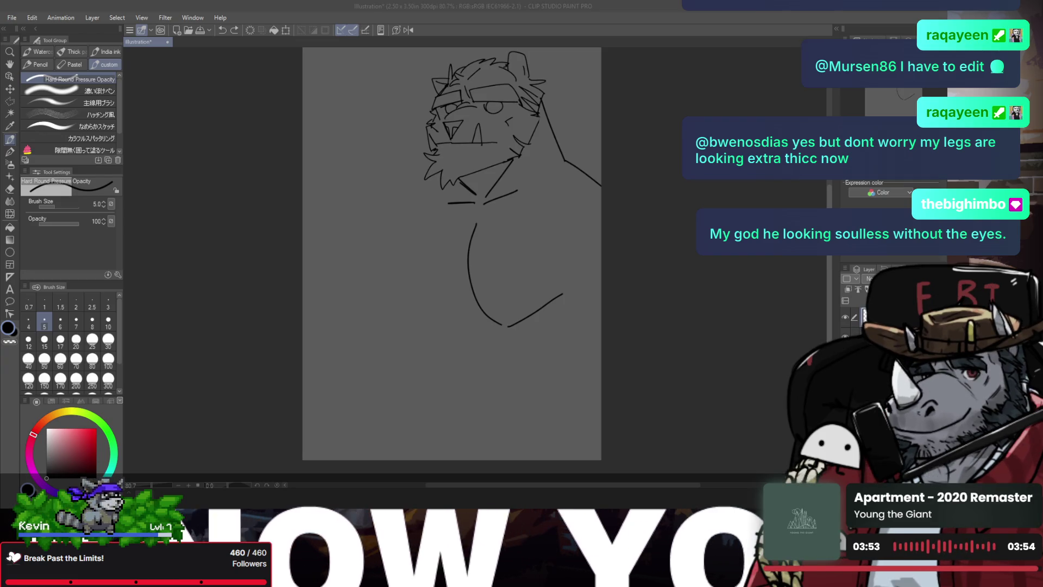
key("h")
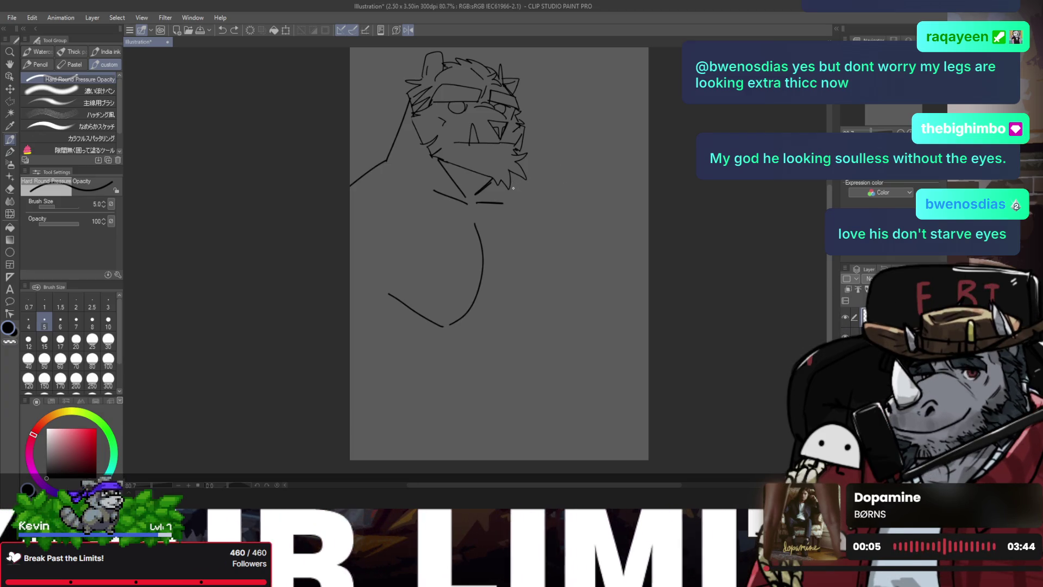
- Redraw the left chest line over several discarded attempts
key("ctrl+z")
mouse_move(544, 184)
left_mouse_down()
mouse_move(521, 293)
mouse_move(492, 320)
left_mouse_up()
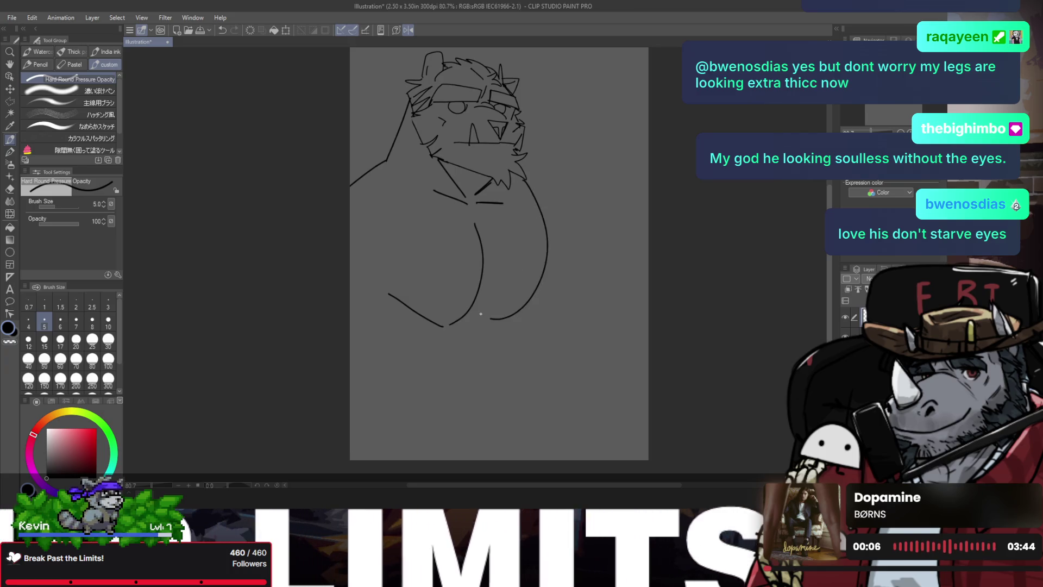
key("h")
key("ctrl+z")
left_click_drag(432, 181, 413, 329)
key("ctrl+z")
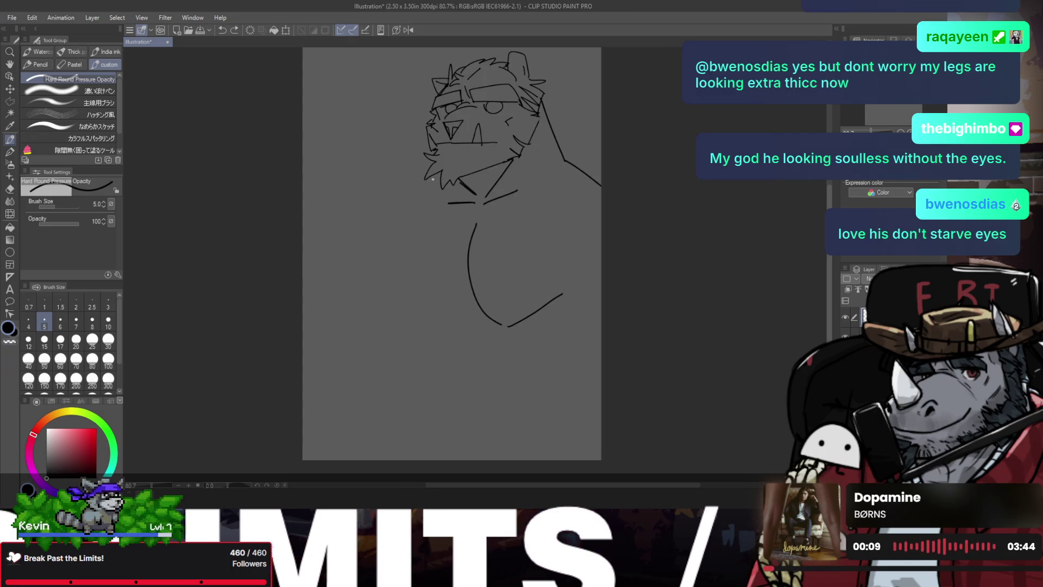
left_click_drag(431, 179, 407, 328)
key("ctrl+z")
left_click_drag(432, 185, 423, 336)
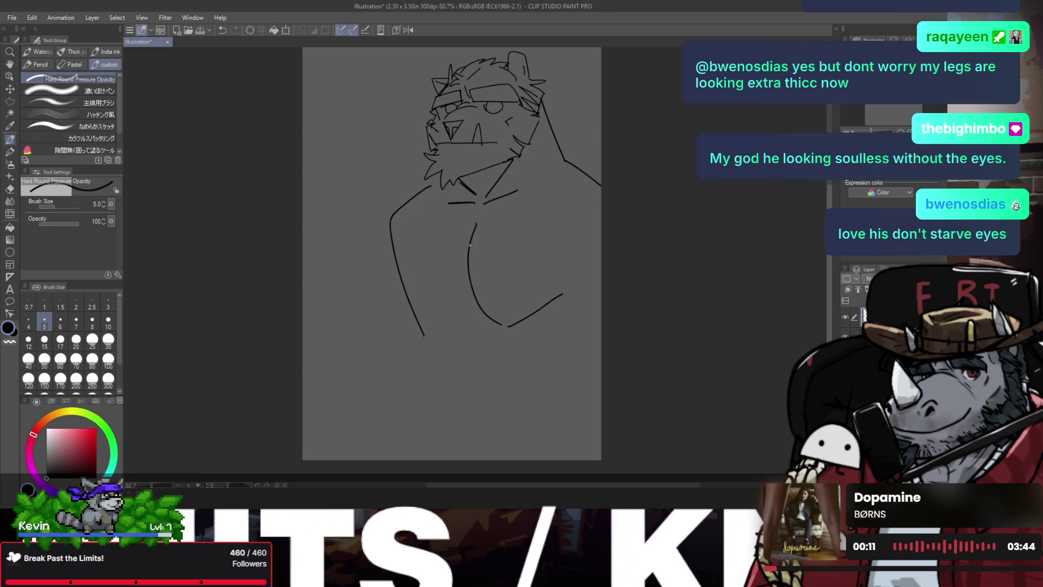
- Erase the old inner chest curve, redraw it, and straighten the left chest line
key("e")
left_click_drag(474, 220, 502, 325)
key("p")
left_click_drag(476, 223, 500, 325)
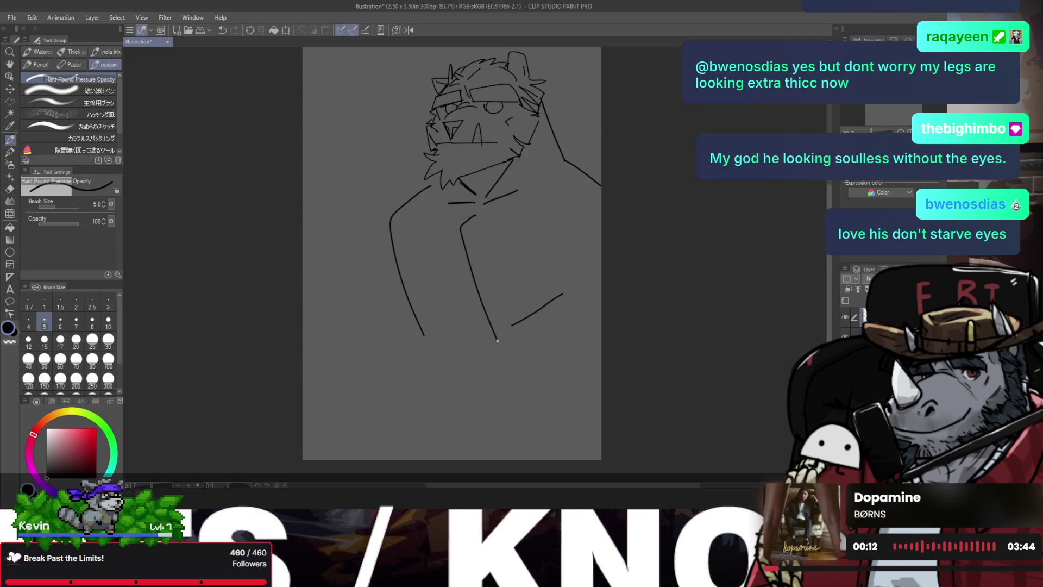
key("ctrl+z")
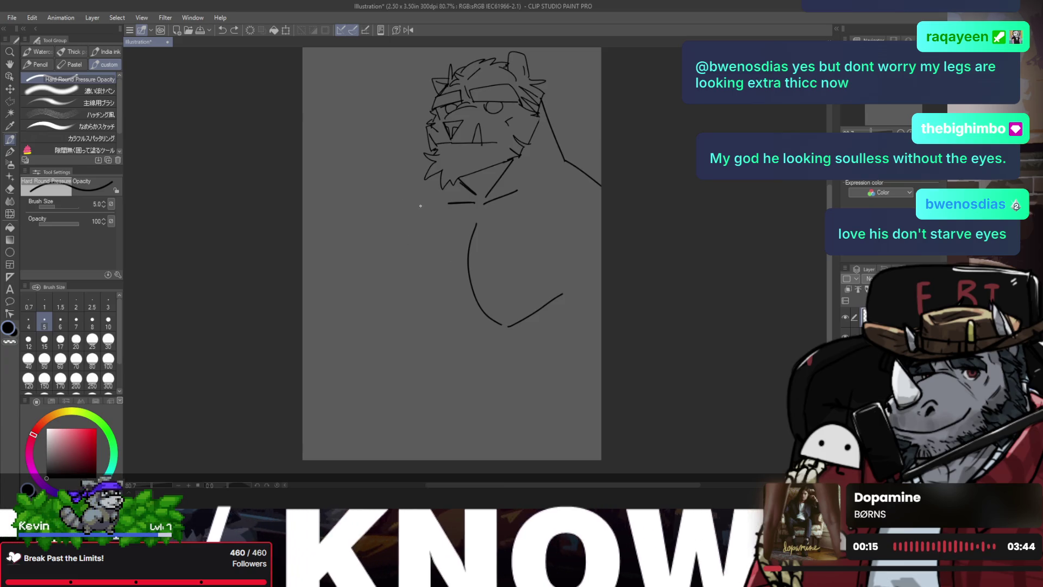
left_click_drag(429, 190, 413, 328)
key("ctrl+z")
left_click_drag(420, 193, 419, 329)
- Draw a long line running down from the chin beside the chest, comparing it mirrored
key("h")
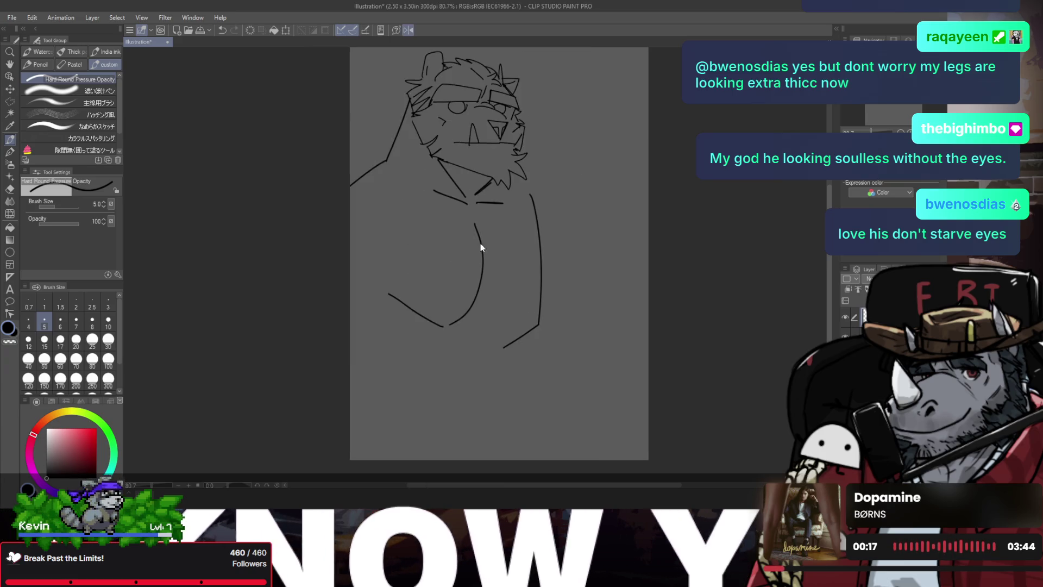
left_click_drag(530, 191, 514, 347)
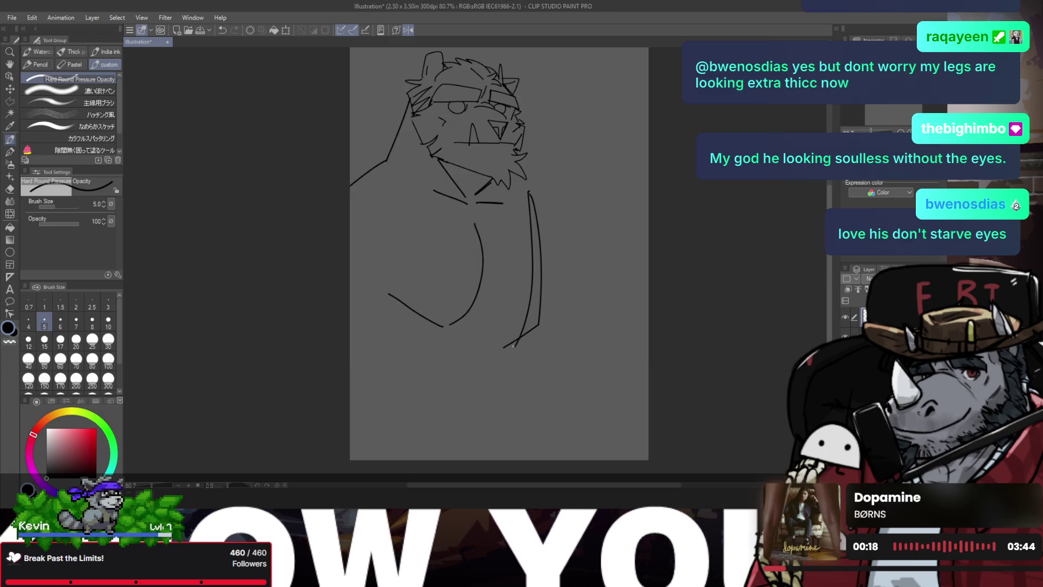
key("ctrl+z")
key("ctrl+z")
mouse_move(507, 183)
left_mouse_down()
mouse_move(533, 206)
mouse_move(532, 182)
mouse_move(538, 189)
left_mouse_up()
key("ctrl+z")
key("ctrl+z")
key("ctrl+z")
key("ctrl+z")
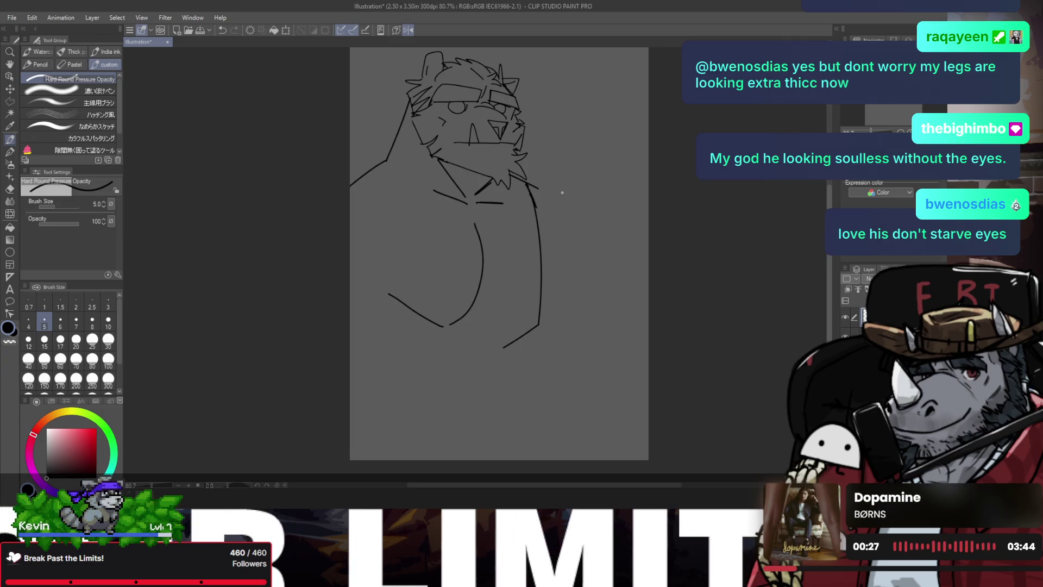
key("ctrl+z")
mouse_move(527, 183)
left_mouse_down()
mouse_move(538, 210)
mouse_move(571, 221)
mouse_move(594, 313)
left_mouse_up()
key("h")
key("ctrl+z")
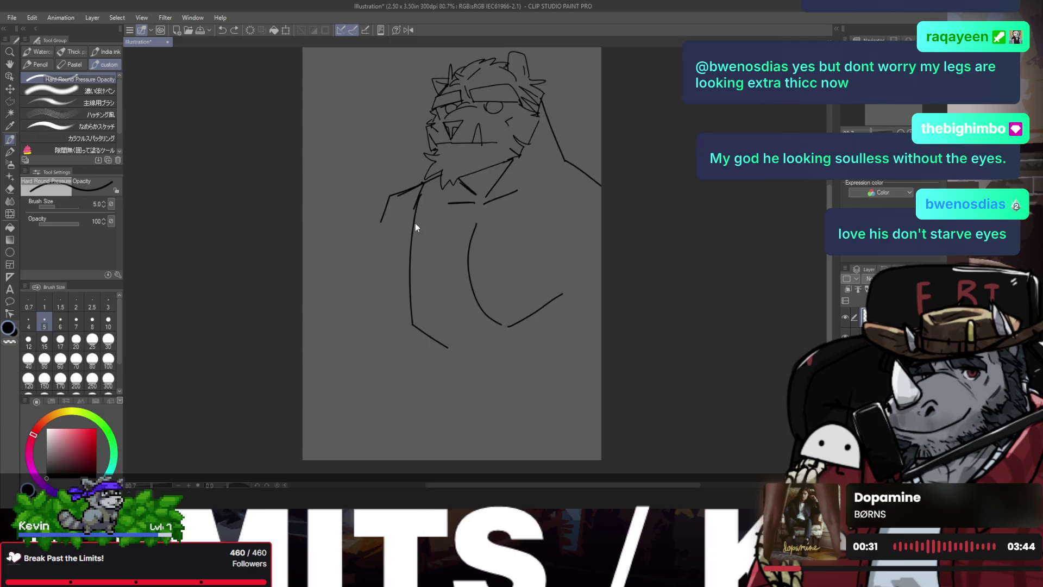
key("h")
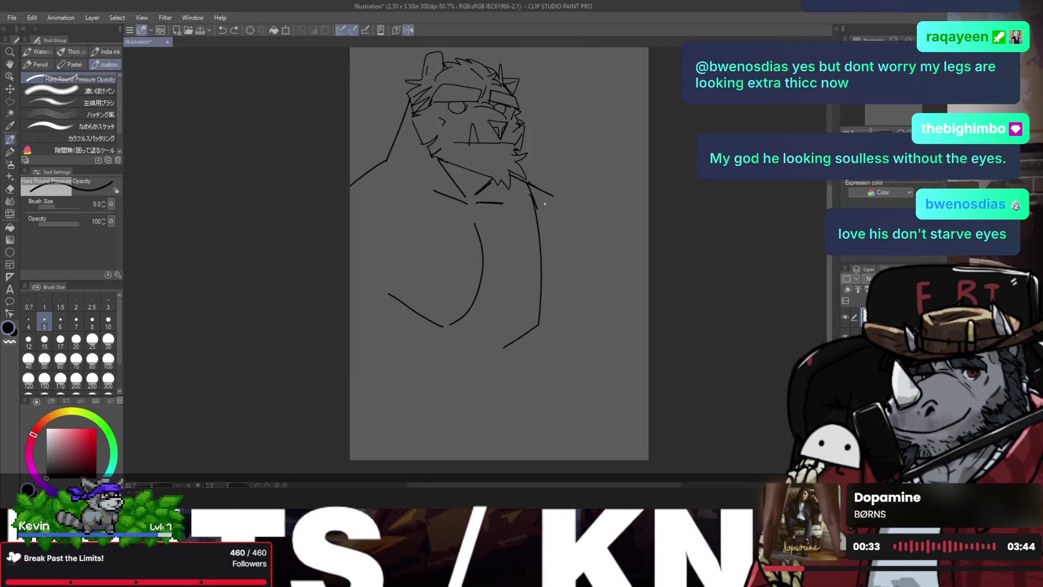
key("/")
left_click(512, 209)
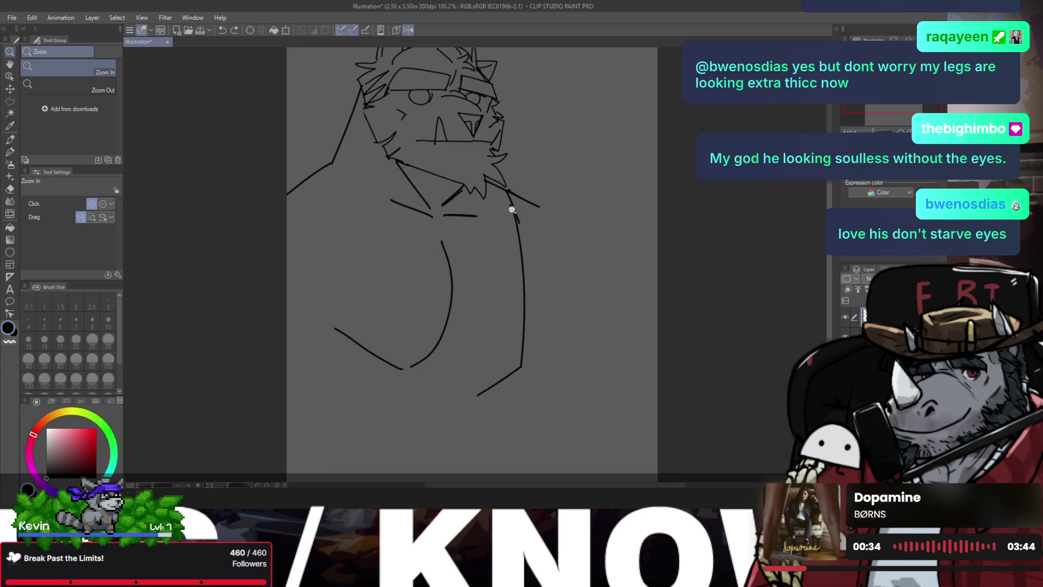
- Erase the stray mark beside the shoulder
left_click_drag(510, 201, 508, 197)
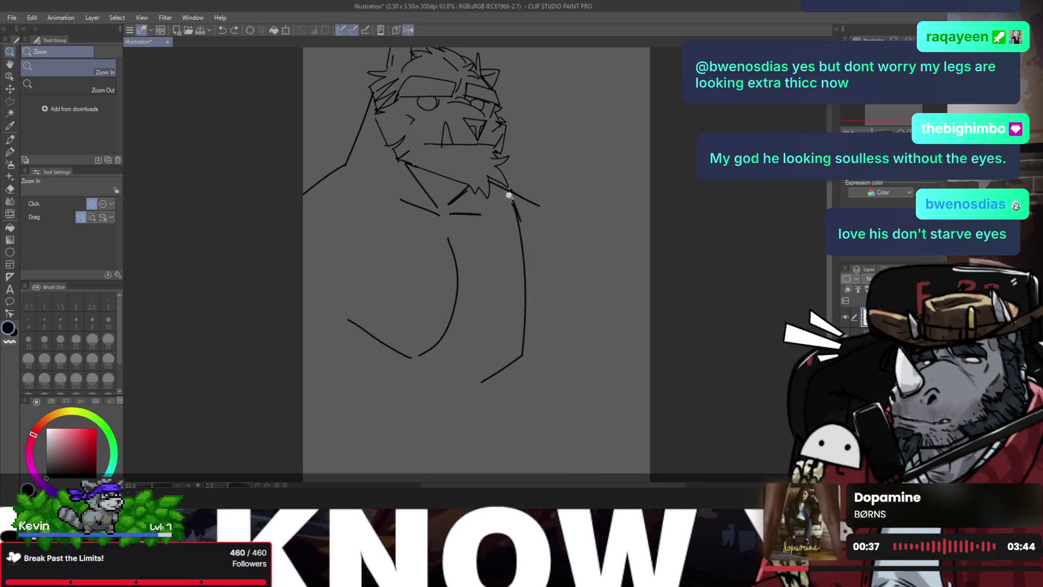
key("p")
key("e")
left_click_drag(516, 193, 538, 205)
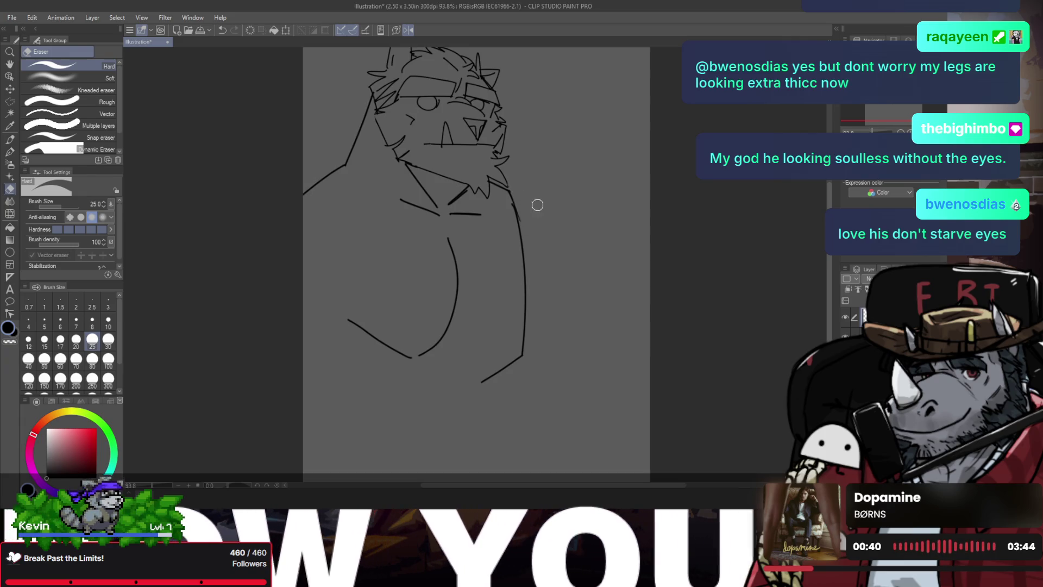
- Pen the shoulder curves sweeping out from the beard, redrawing the right one
key("p")
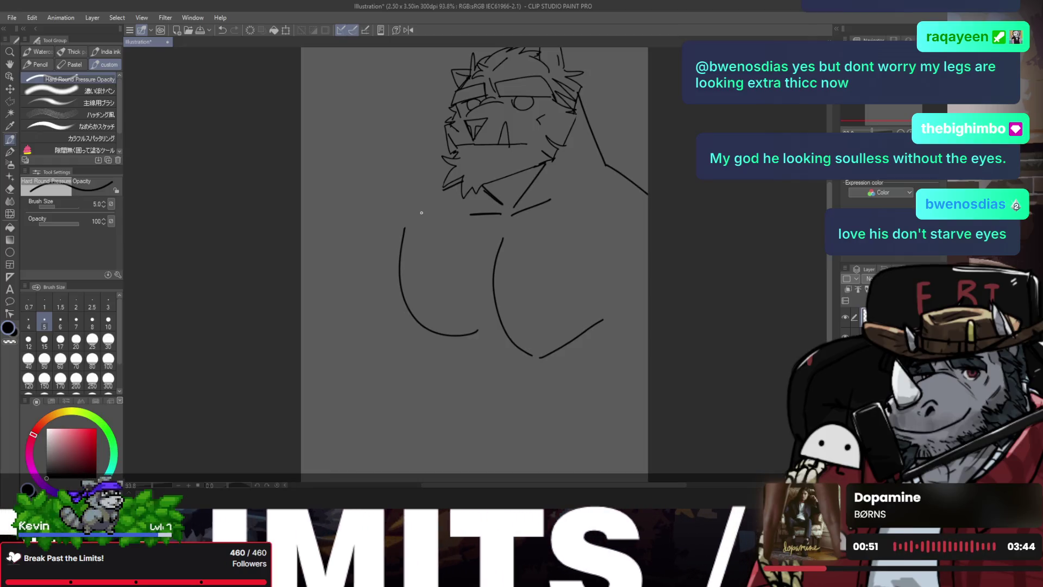
mouse_move(450, 155)
left_mouse_down()
mouse_move(390, 180)
mouse_move(316, 249)
left_mouse_up()
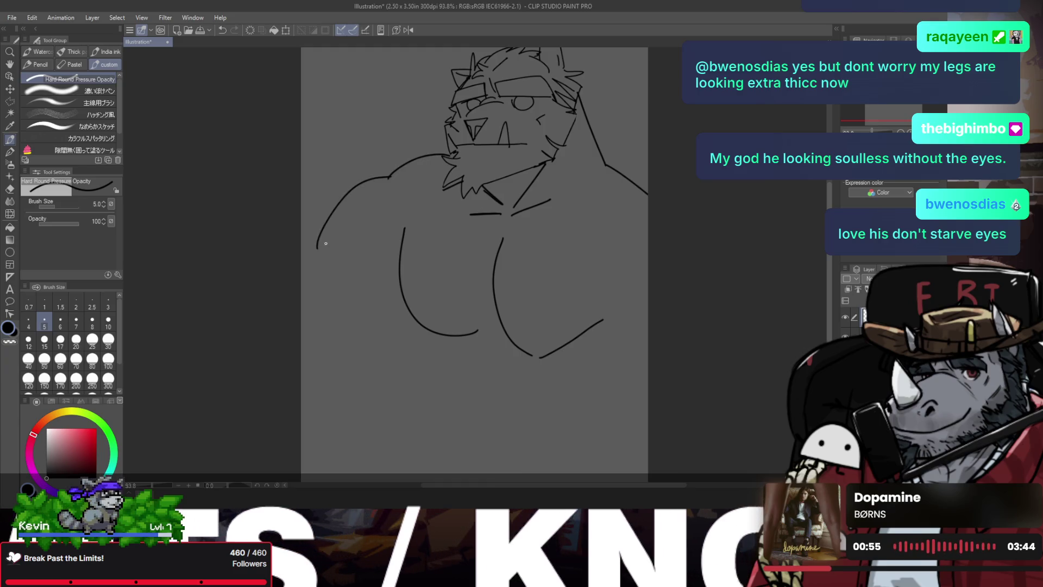
key("h")
key("ctrl+z")
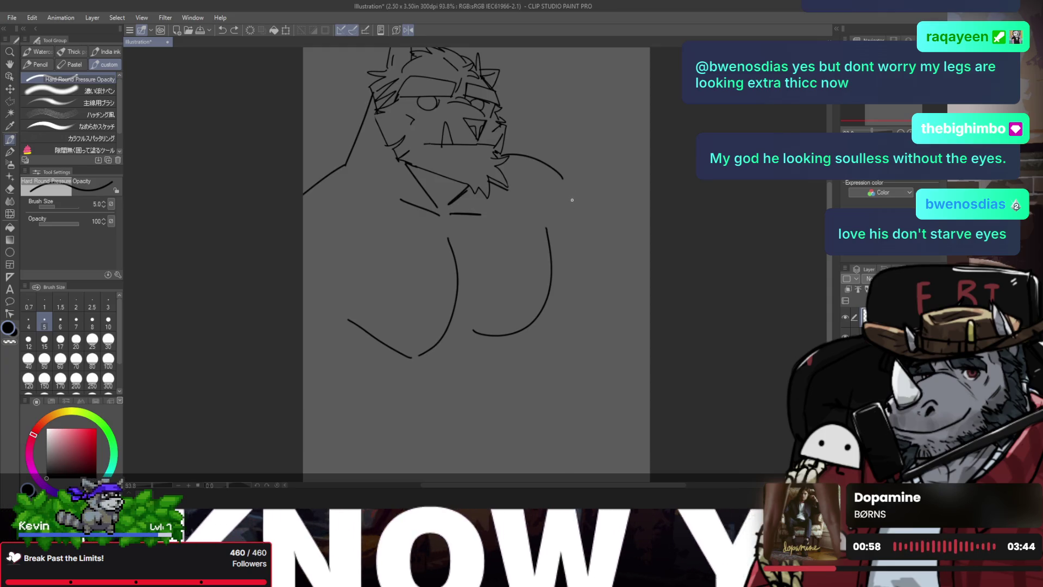
left_click_drag(563, 176, 643, 223)
- Redraw the long arm curve down the side and extend the line along the arm's right edge
key("ctrl+z")
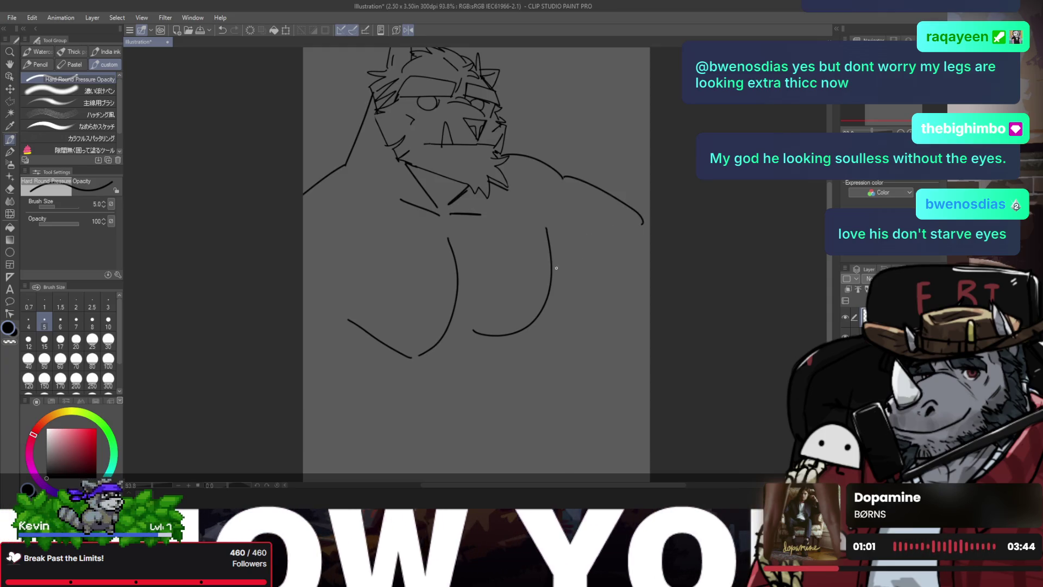
left_click_drag(549, 282, 598, 299)
left_click_drag(620, 237, 547, 376)
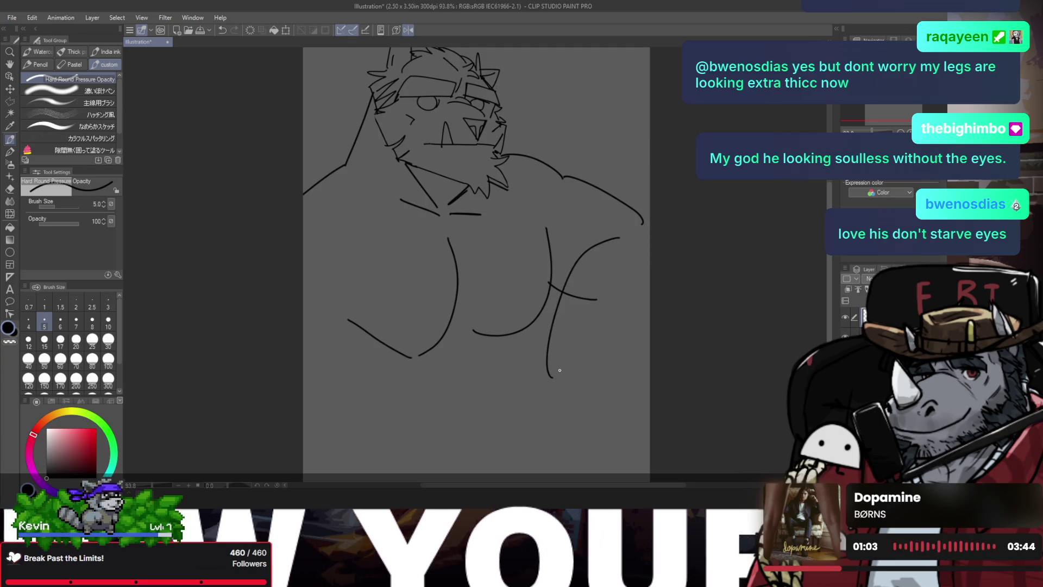
left_click_drag(597, 298, 566, 292)
mouse_move(618, 237)
left_mouse_down()
mouse_move(612, 375)
mouse_move(549, 390)
left_mouse_up()
left_click_drag(643, 217, 641, 250)
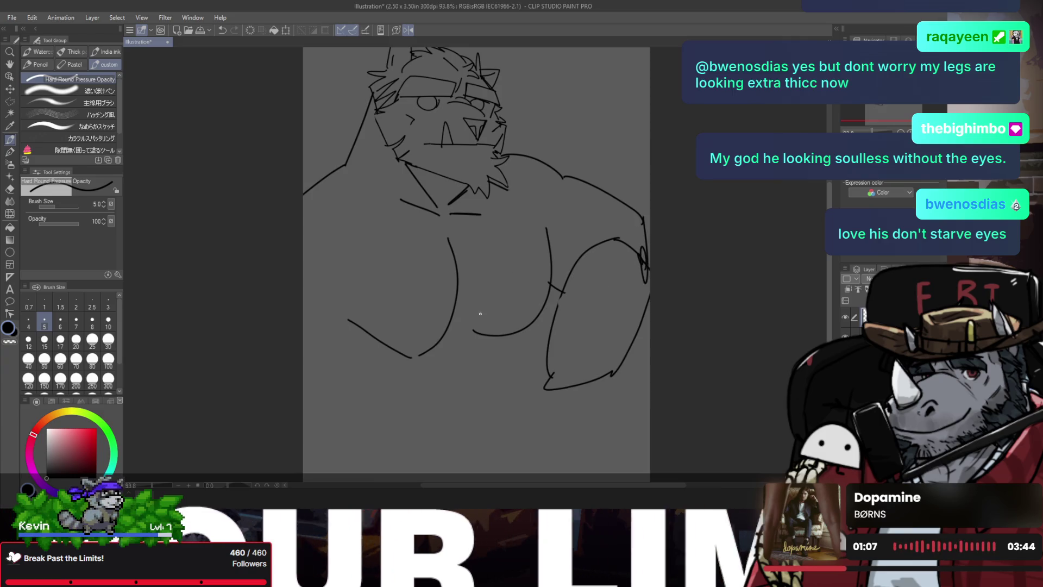
- Add fold marks and a short stroke on the arm, with the canvas mirrored
left_click_drag(466, 312, 462, 361)
left_click_drag(519, 335, 466, 433)
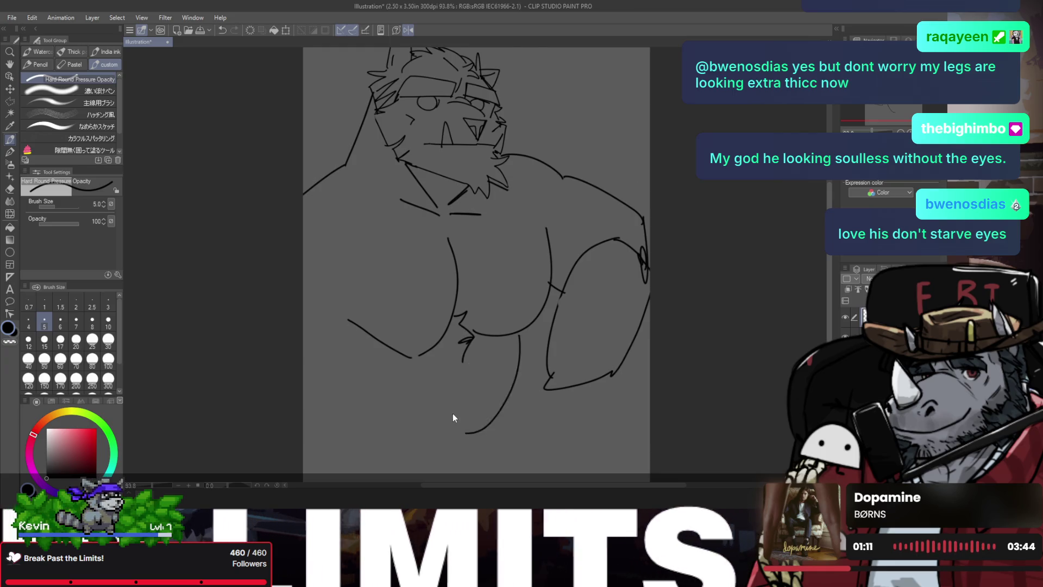
key("h")
key("ctrl+z")
left_click_drag(436, 338, 444, 390)
- Erase the old lower and inner arm lines and redraw the upper and outer arm curves
key("e")
mouse_move(333, 374)
left_mouse_down()
mouse_move(410, 383)
mouse_move(402, 364)
left_mouse_up()
mouse_move(363, 247)
left_mouse_down()
mouse_move(410, 360)
mouse_move(393, 296)
left_mouse_up()
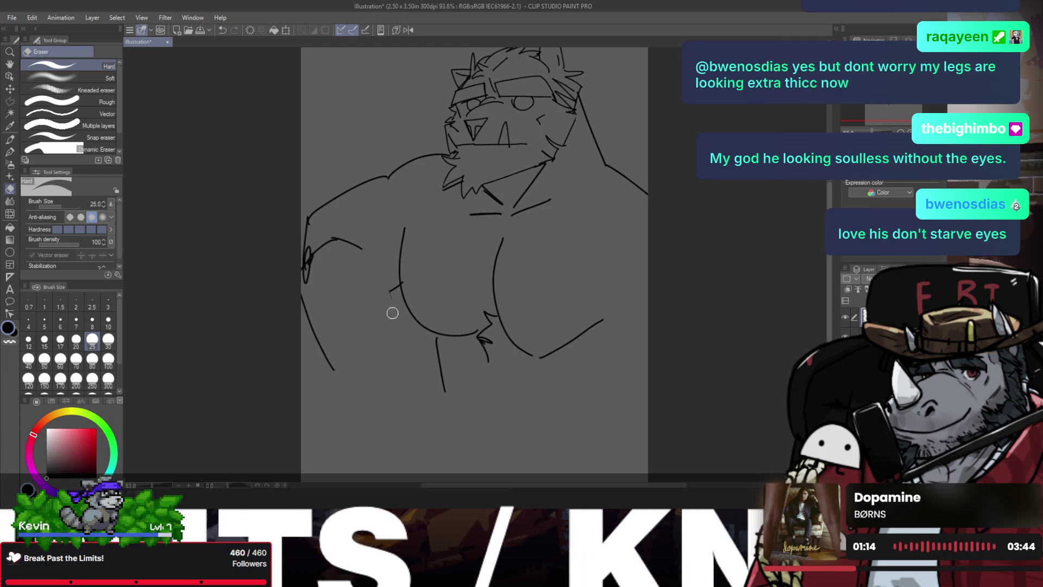
key("p")
left_click_drag(335, 241, 386, 332)
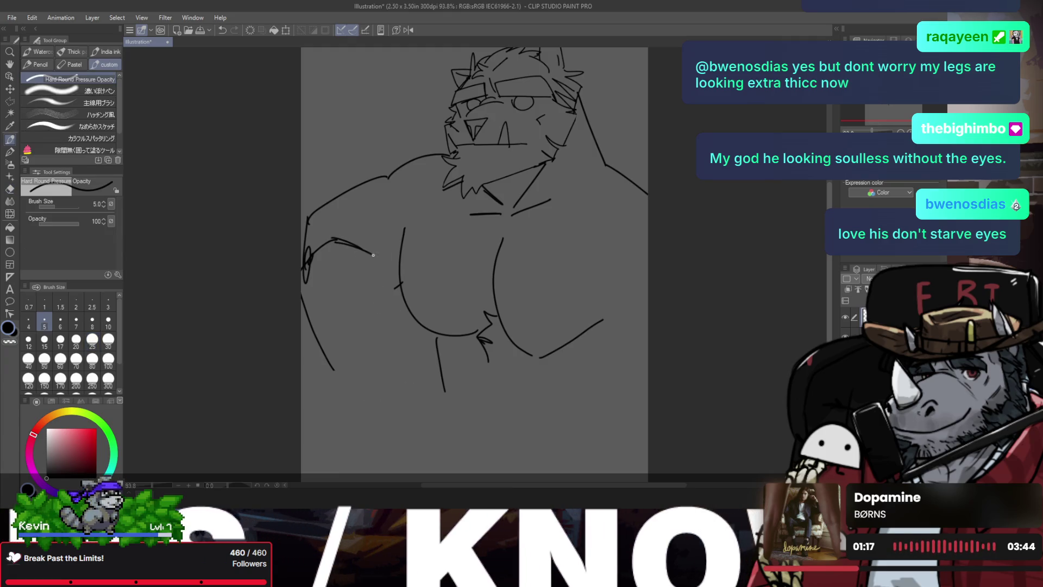
left_click_drag(327, 355, 333, 368)
key("p")
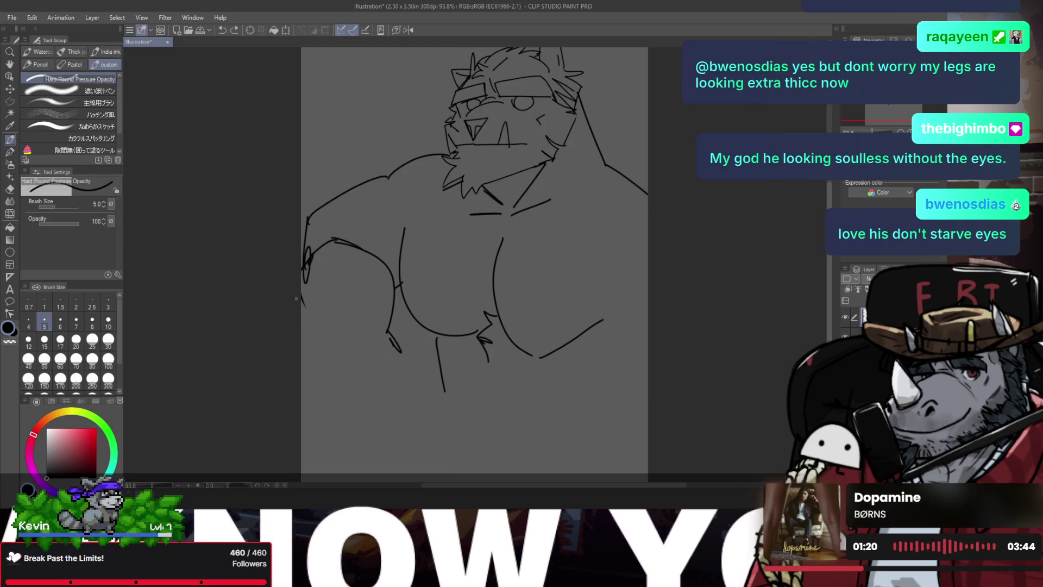
left_click_drag(302, 296, 351, 383)
- Clean up the right shoulder edge and reshape it into a curved deltoid contour
key("e")
key("p")
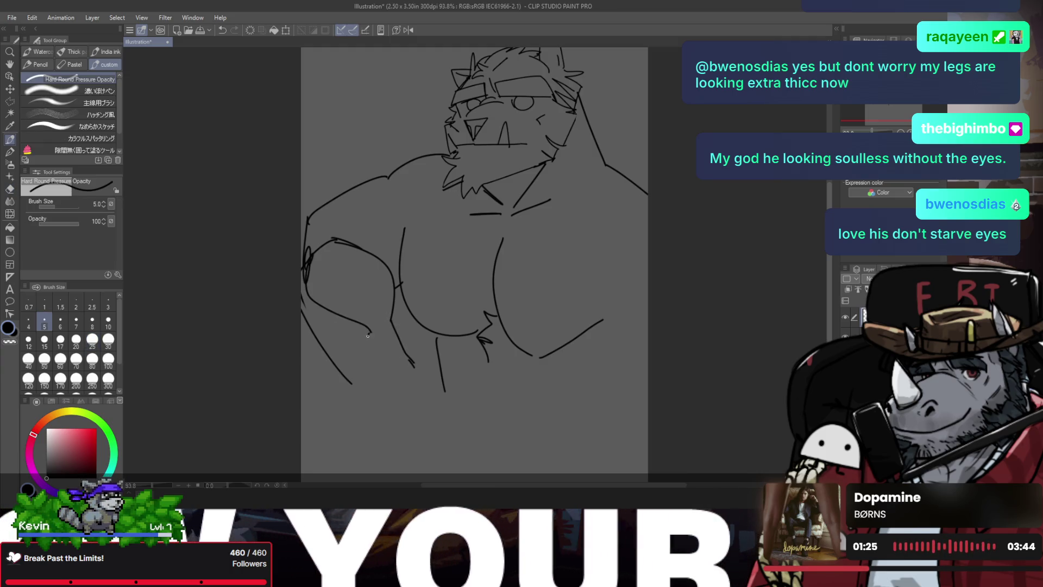
key("h")
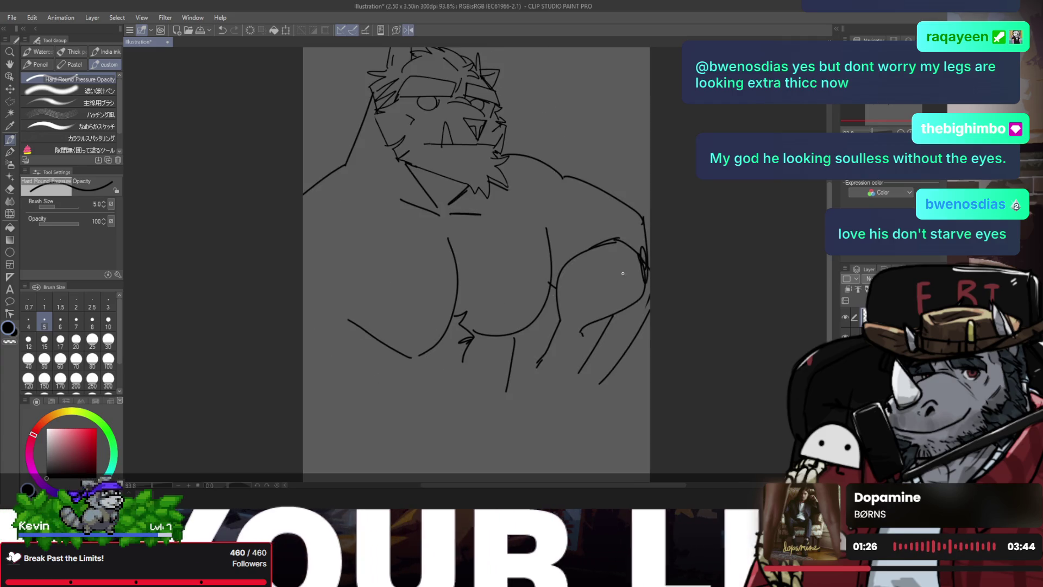
key("e")
left_click_drag(646, 298, 641, 242)
key("p")
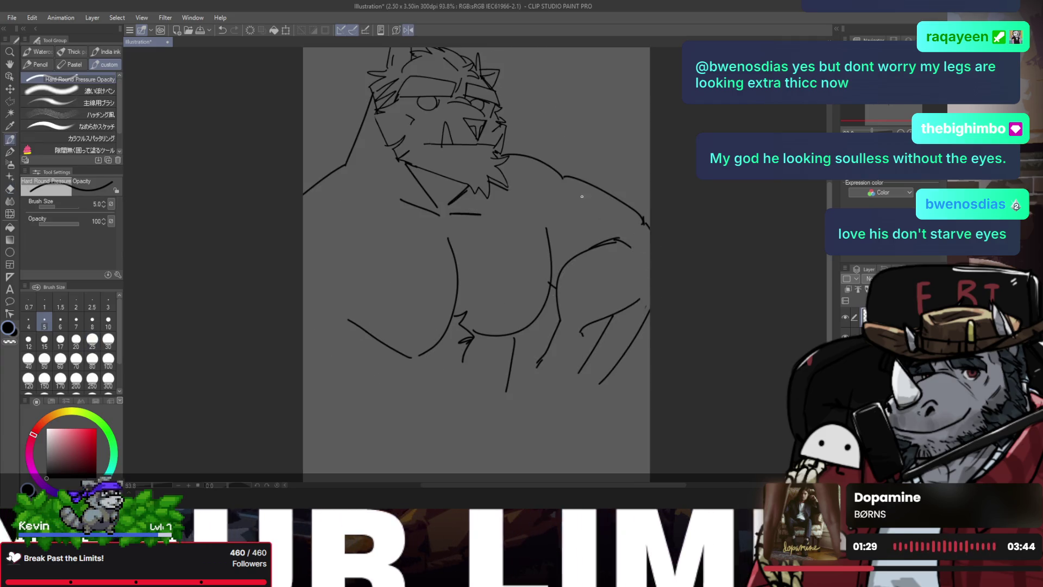
key("e")
left_click_drag(565, 180, 646, 222)
key("p")
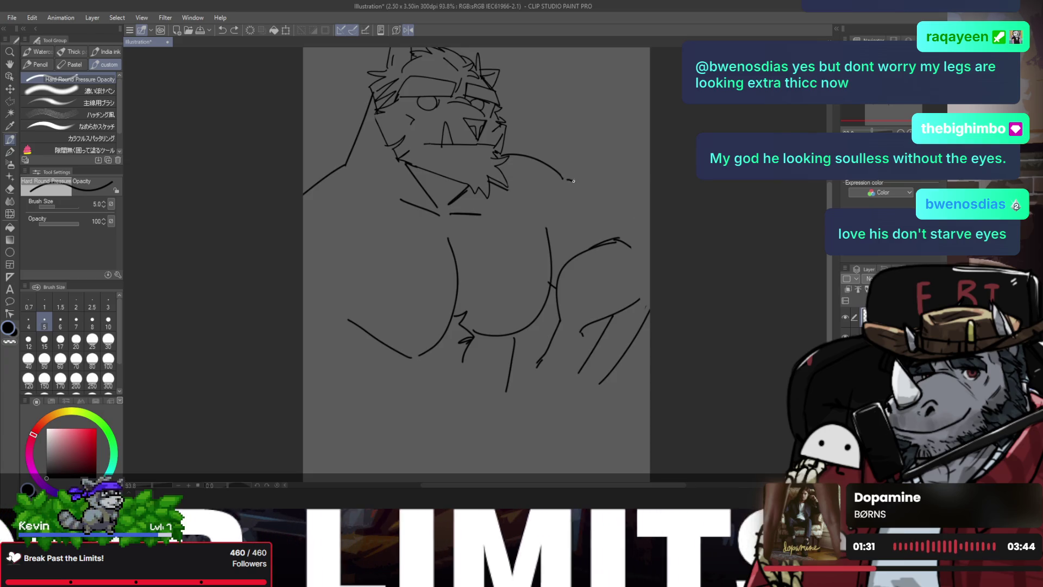
key("e")
mouse_move(627, 245)
left_mouse_down()
mouse_move(602, 237)
mouse_move(609, 228)
left_mouse_up()
key("p")
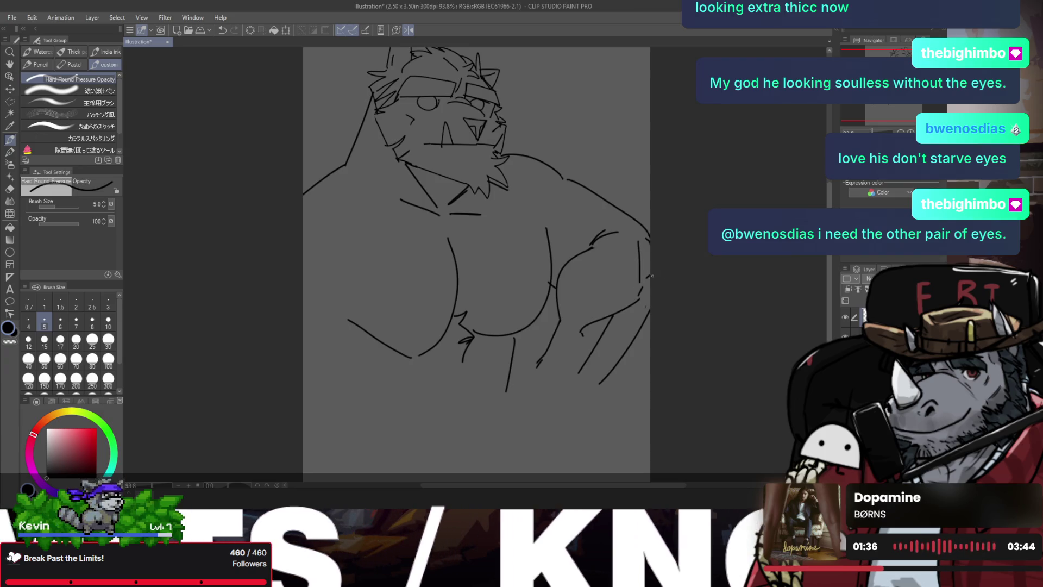
- Replace the old forearm line with new diagonal forearm lines angling down-right
key("e")
key("p")
left_click_drag(630, 343, 595, 396)
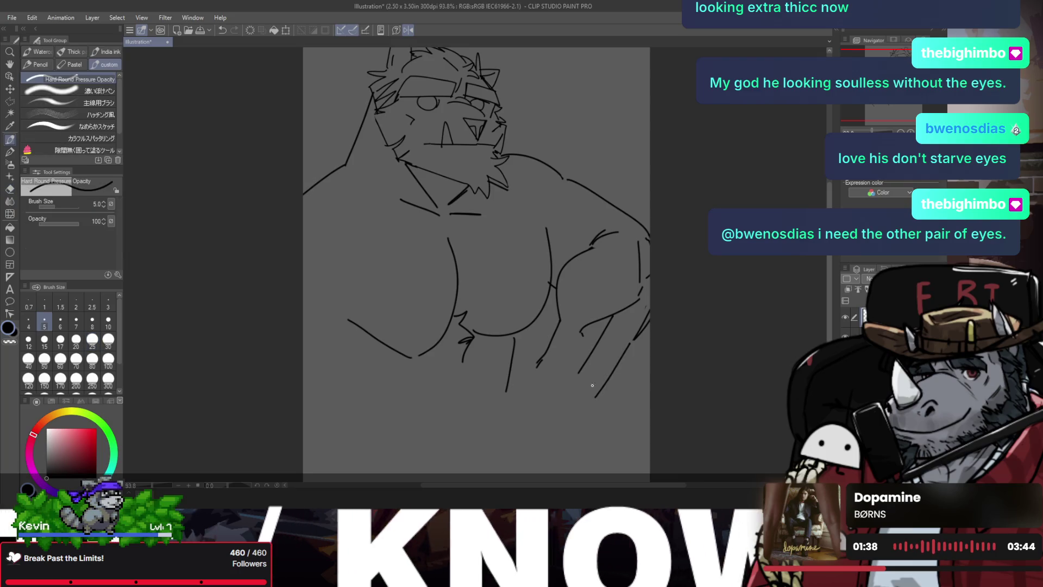
key("e")
left_click_drag(559, 319, 536, 381)
key("p")
left_click_drag(557, 305, 533, 375)
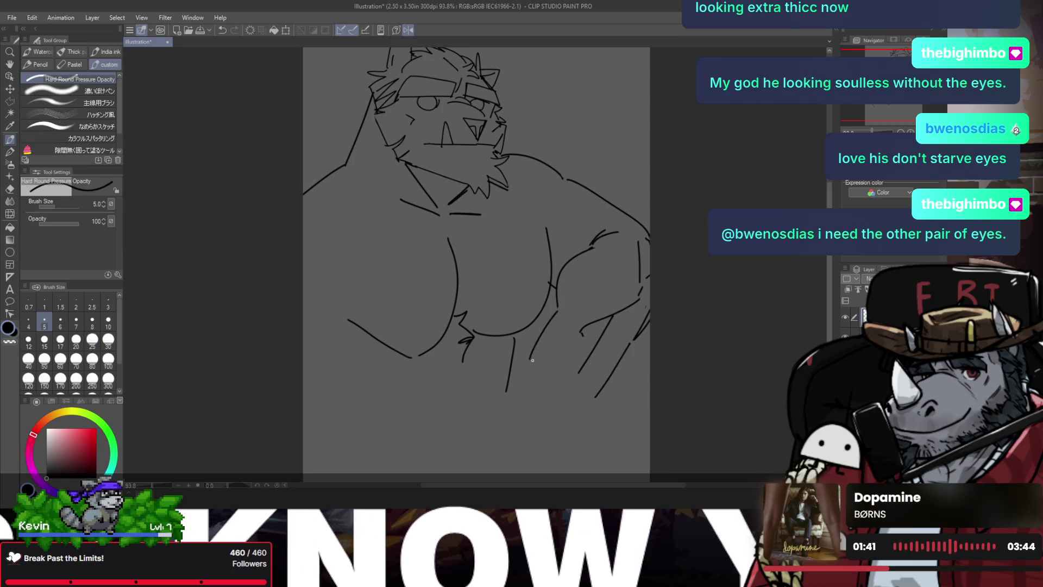
- Erase the extra diagonal forearm line and flip the canvas back to normal orientation
key("e")
left_click_drag(612, 316, 580, 371)
key("p")
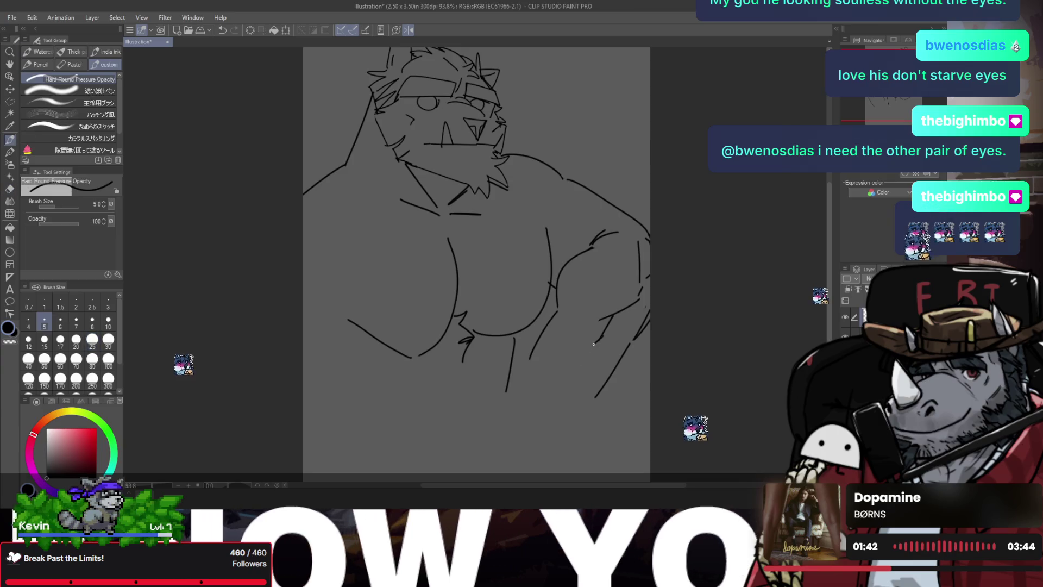
key("e")
key("p")
key("h")
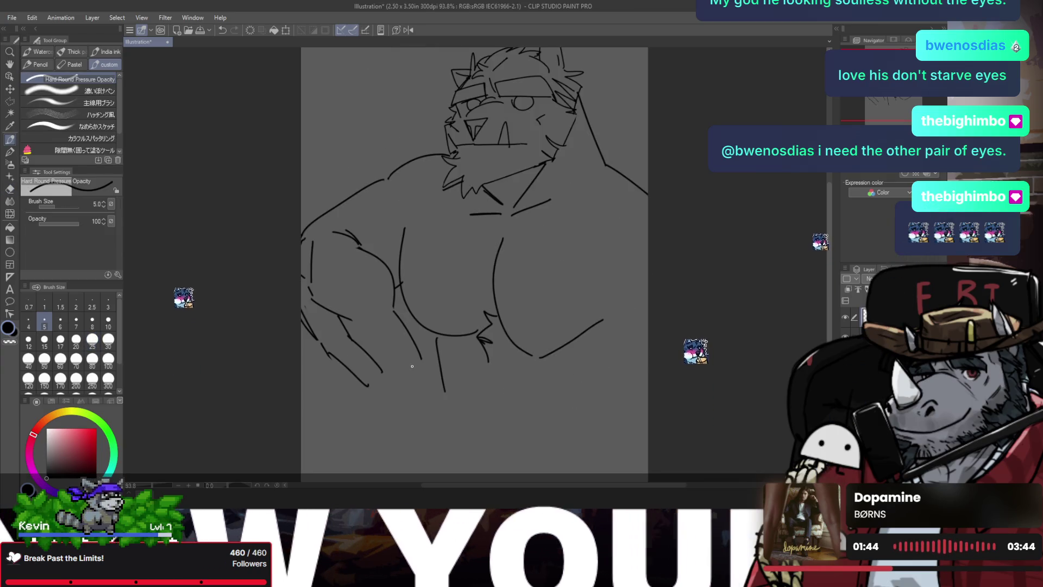
key("e")
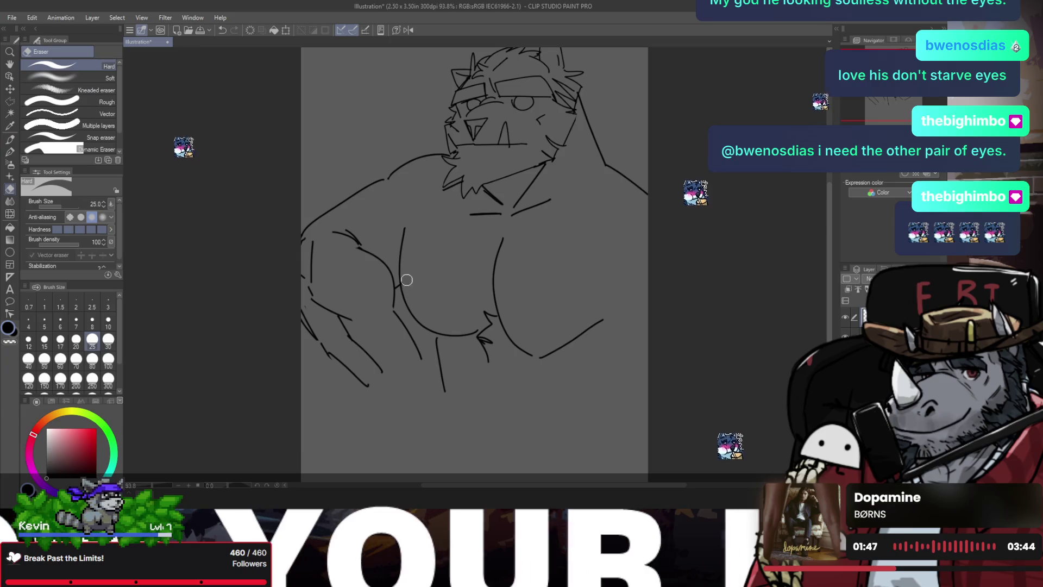
key("p")
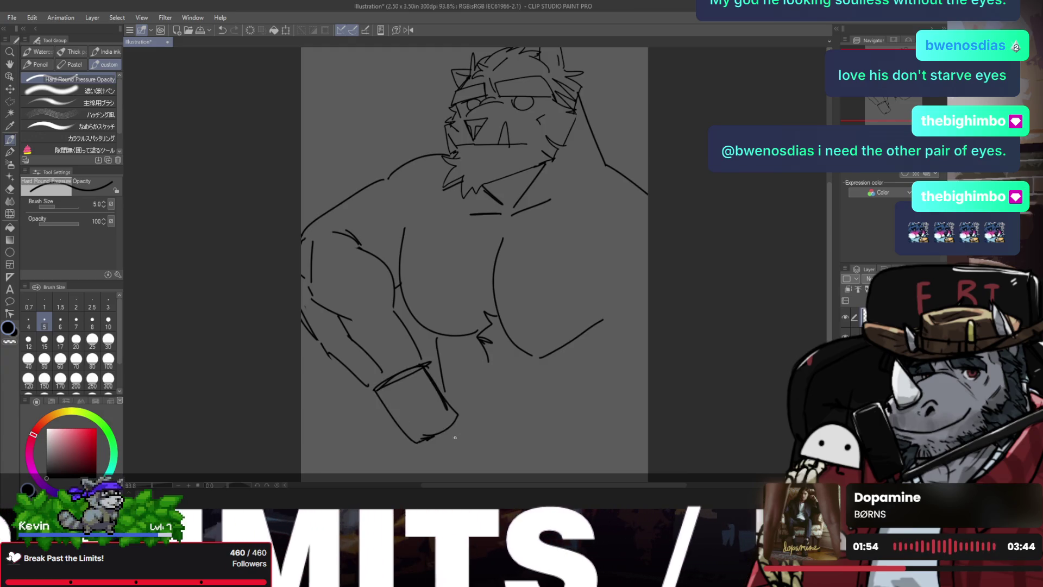
- Sketch the curled fist below the forearm and extend the bottom of the hand
left_click_drag(453, 411, 466, 472)
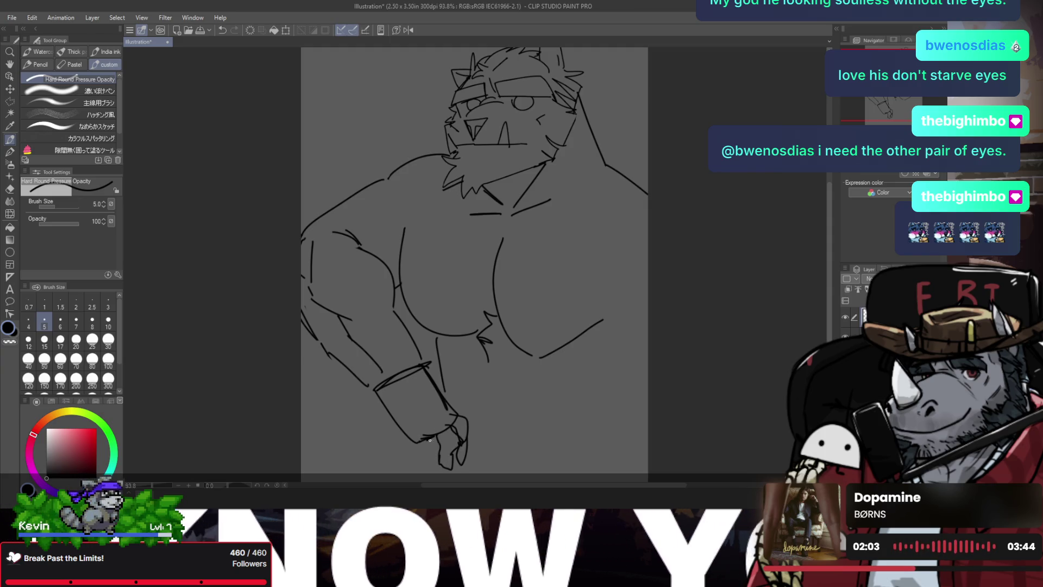
left_click_drag(422, 438, 432, 471)
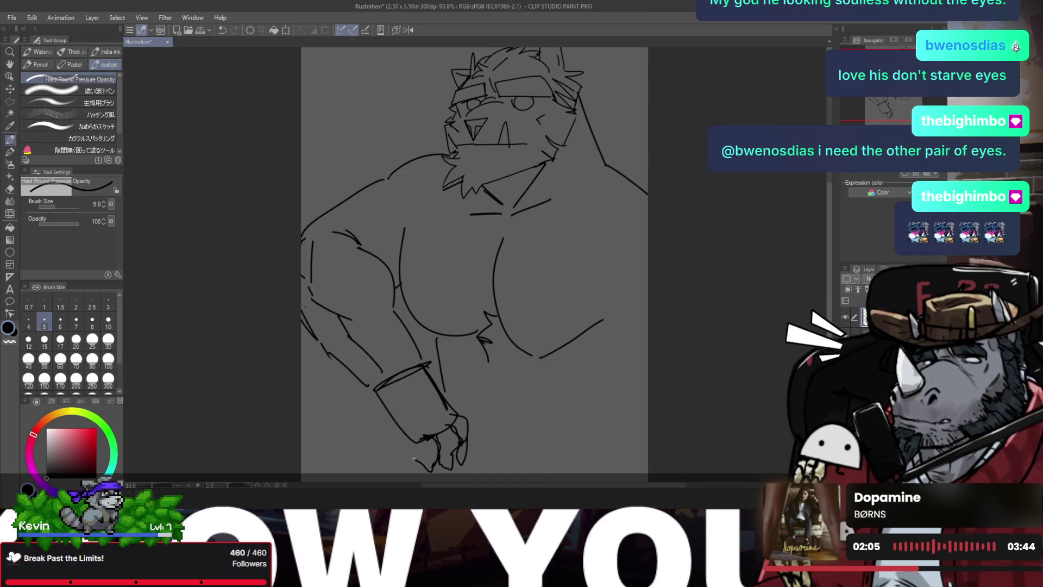
key("h")
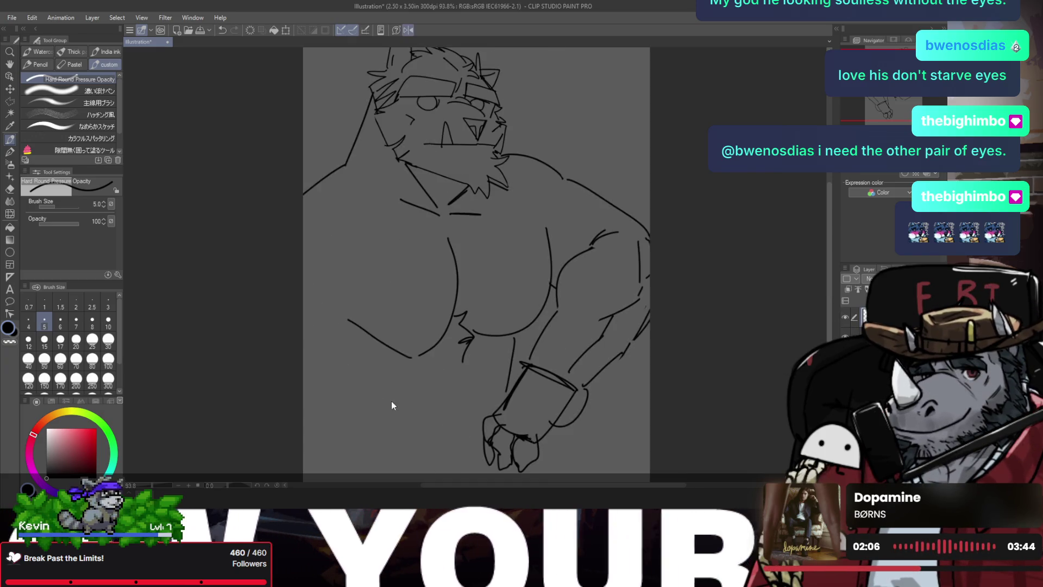
key("h")
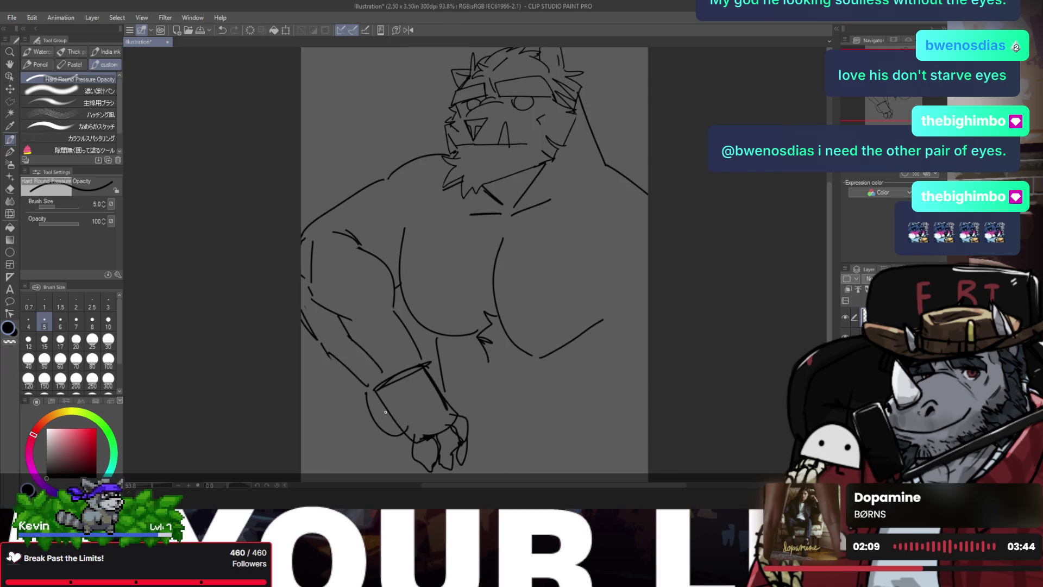
key("ctrl+z")
key("ctrl+z")
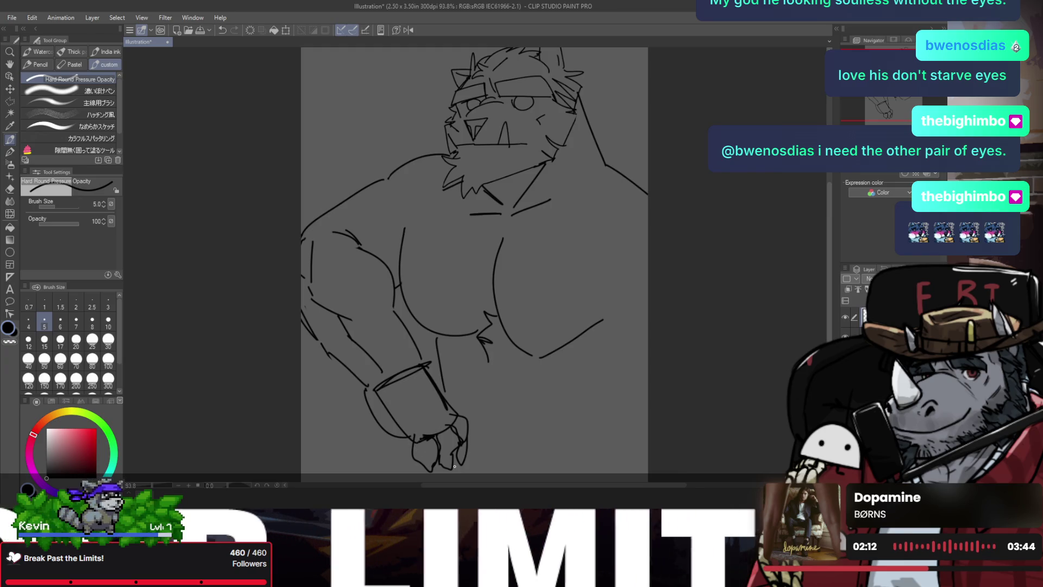
left_click_drag(458, 462, 432, 479)
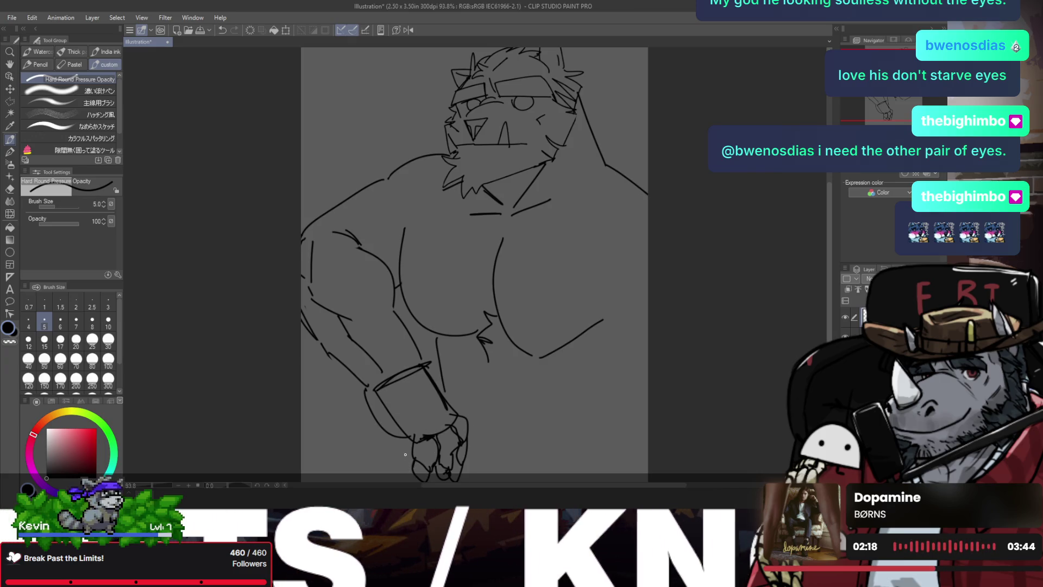
- Rework the thumb left of the hand and add a short line running right from the wrist
left_click_drag(411, 462, 413, 460)
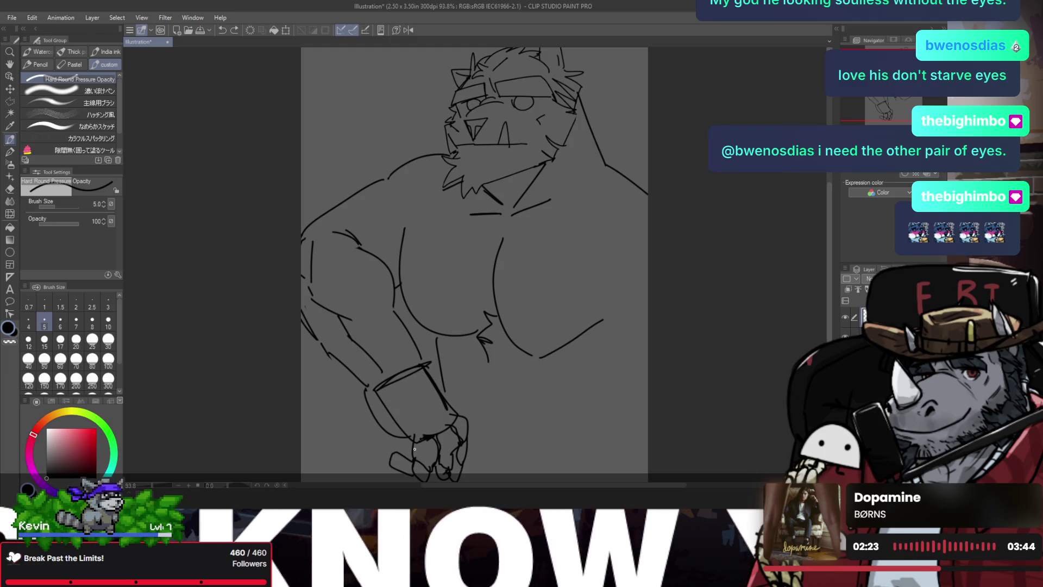
key("e")
mouse_move(412, 461)
left_mouse_down()
mouse_move(405, 469)
mouse_move(390, 457)
left_mouse_up()
key("p")
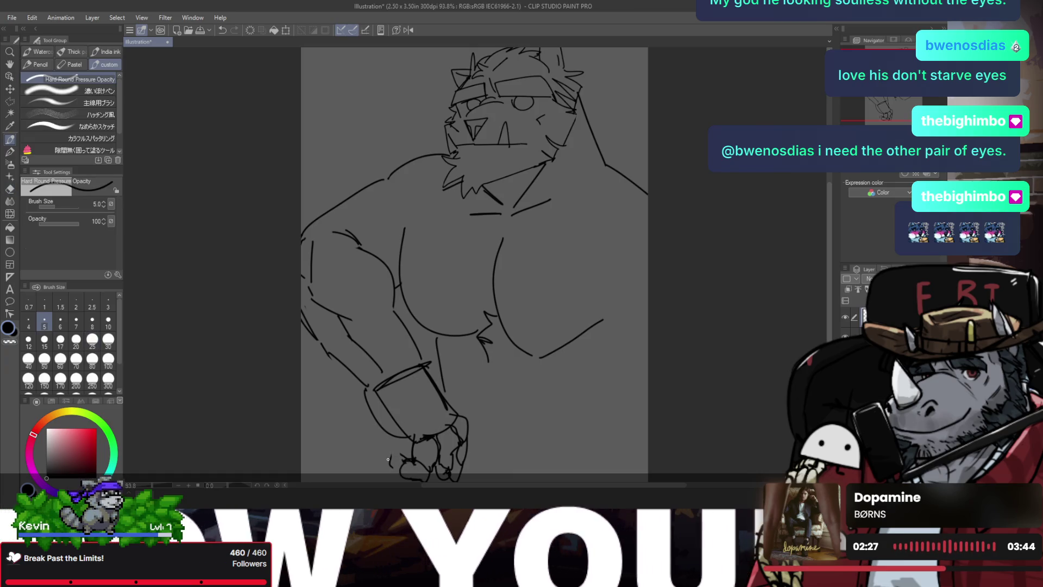
key("h")
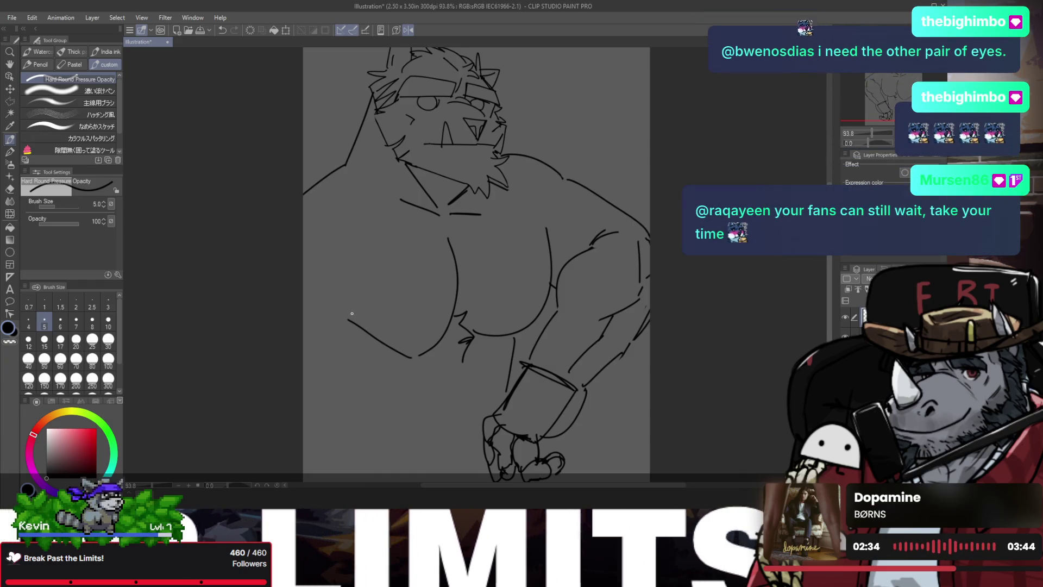
left_click_drag(352, 314, 355, 320)
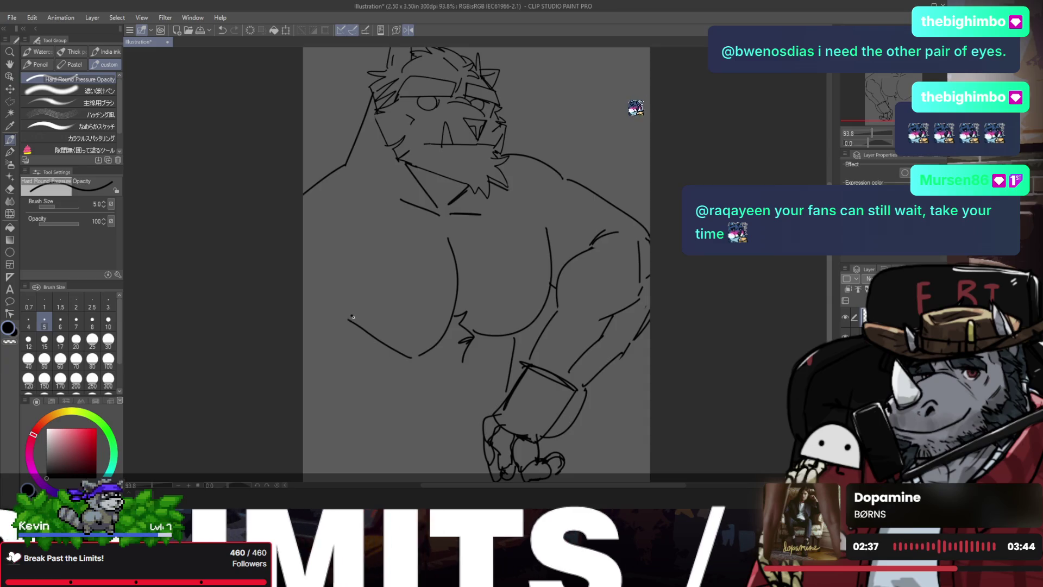
mouse_move(540, 437)
left_mouse_down()
mouse_move(585, 435)
mouse_move(557, 459)
left_mouse_up()
- Remove the long horizontal line and draw the weapon's tall pointed edge through the fist
mouse_move(492, 429)
left_mouse_down()
mouse_move(420, 431)
mouse_move(624, 426)
left_mouse_up()
key("ctrl+z")
key("h")
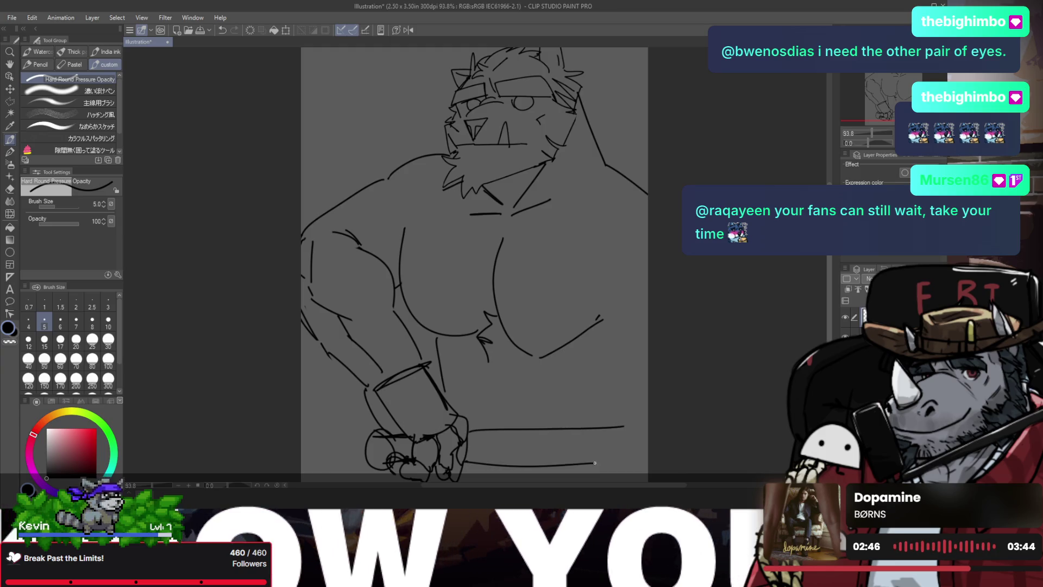
key("ctrl+z")
left_click_drag(448, 408, 462, 413)
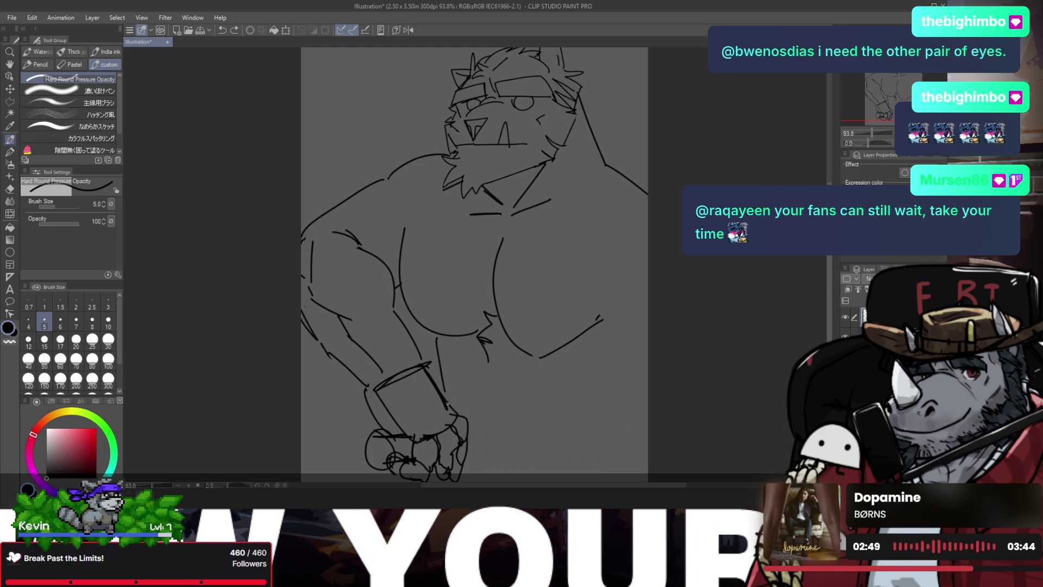
left_click_drag(458, 357, 470, 435)
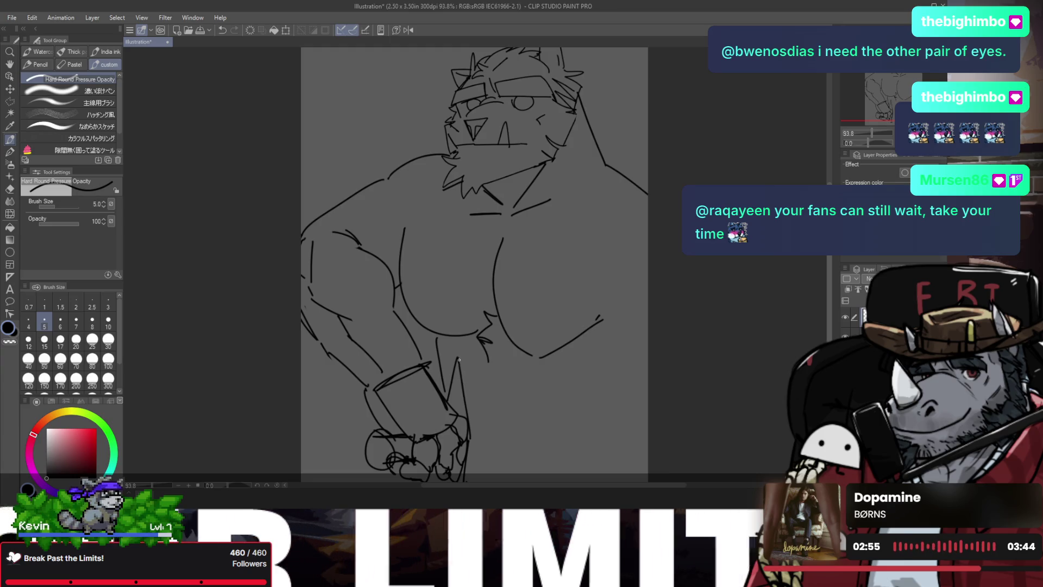
left_click_drag(458, 358, 484, 458)
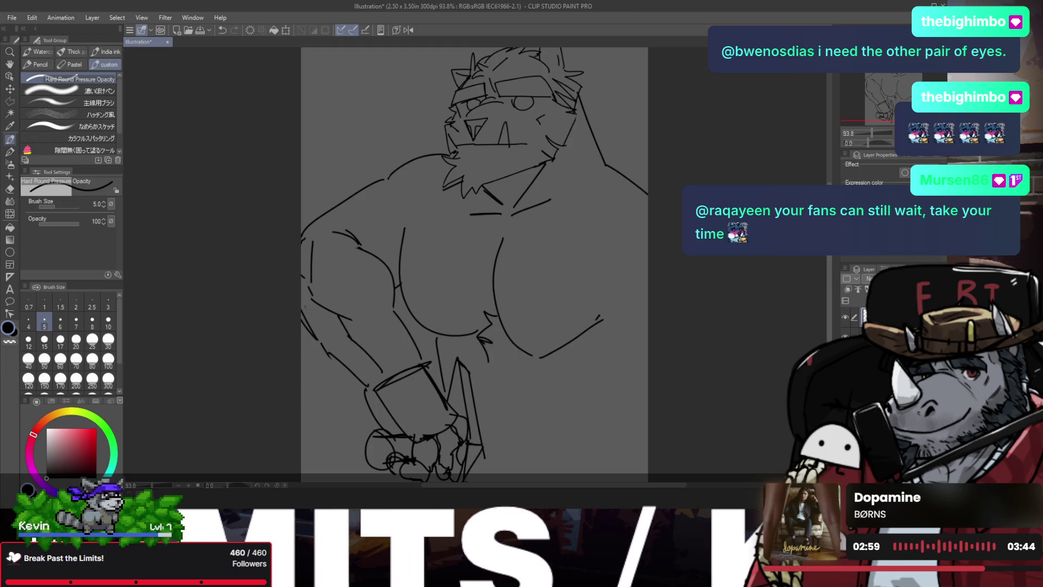
- Undo another horizontal line and draw a curved contour along the torso left of the chest
key("e")
key("p")
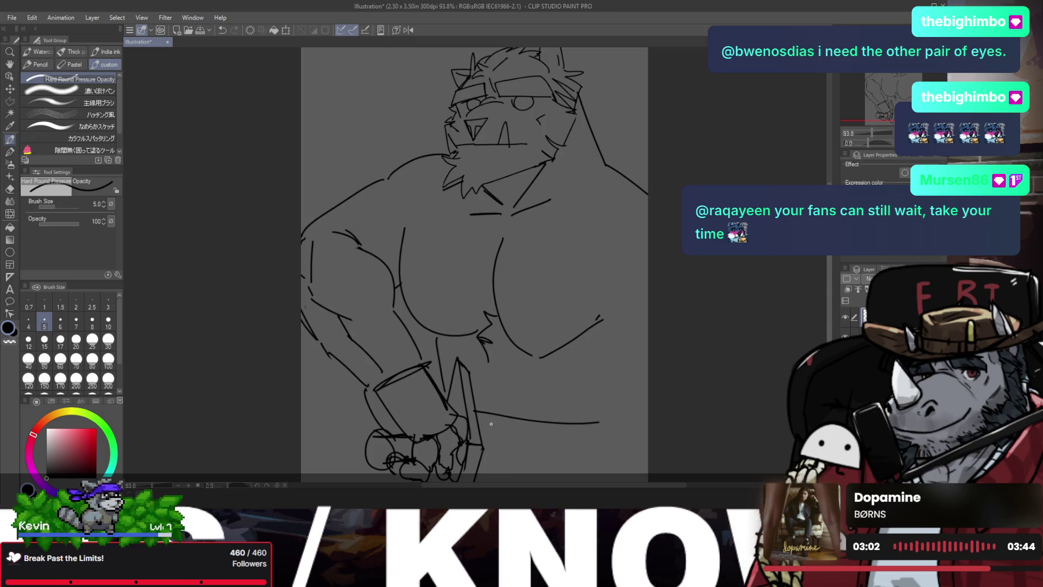
left_click_drag(474, 416, 638, 426)
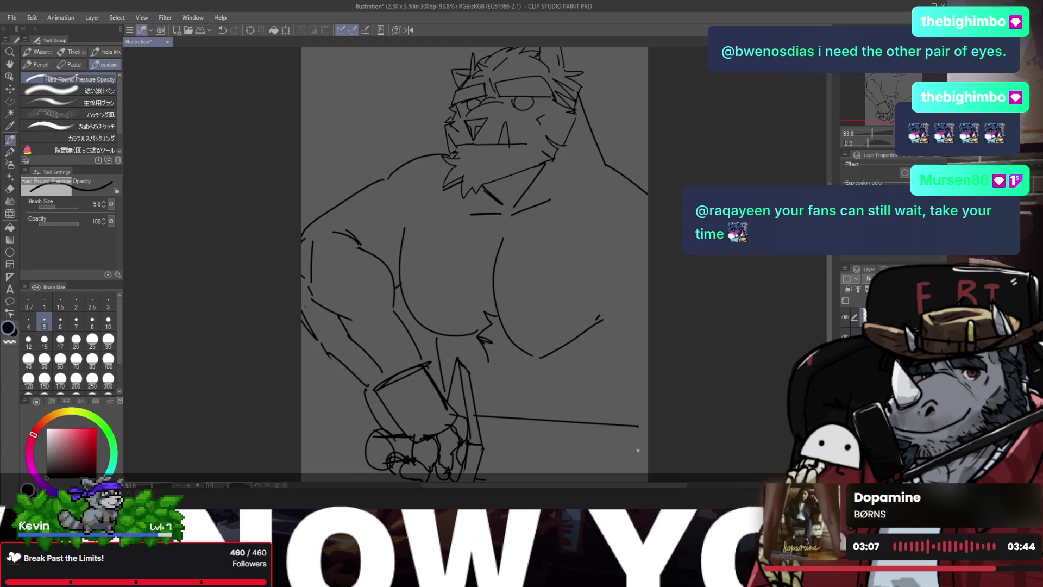
key("h")
key("ctrl+z")
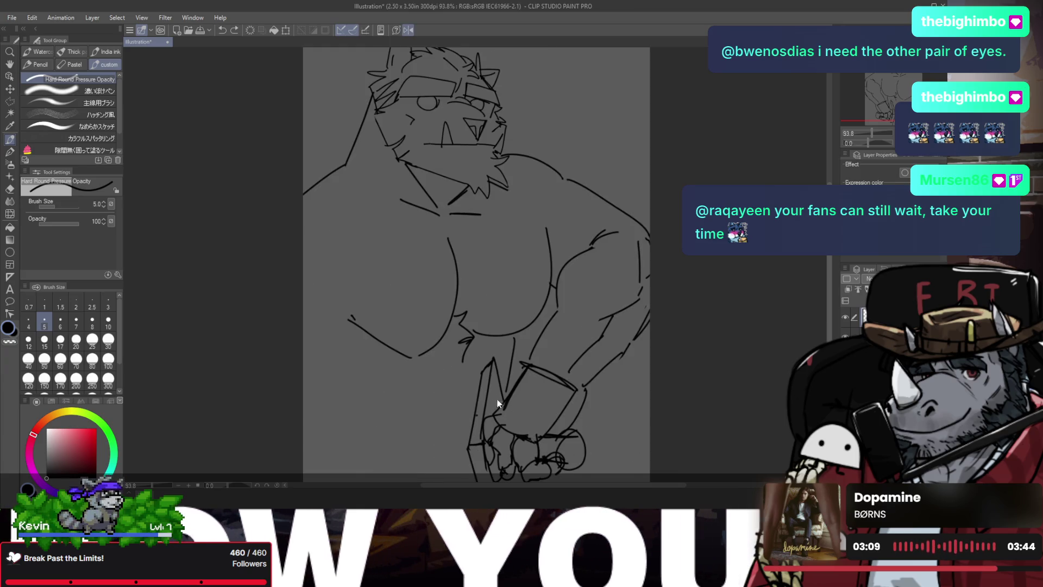
key("b")
key("p")
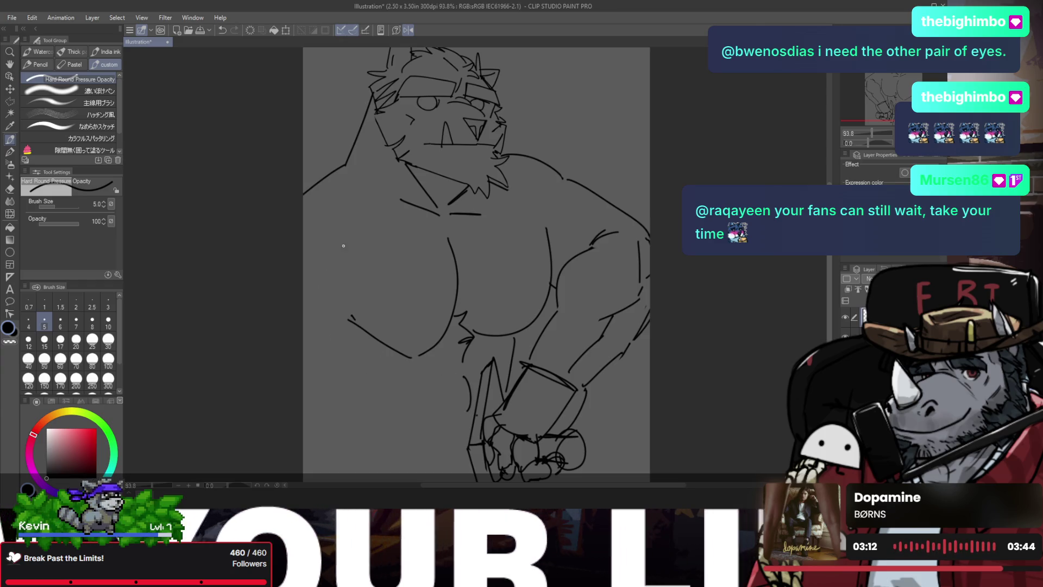
left_click_drag(357, 258, 336, 306)
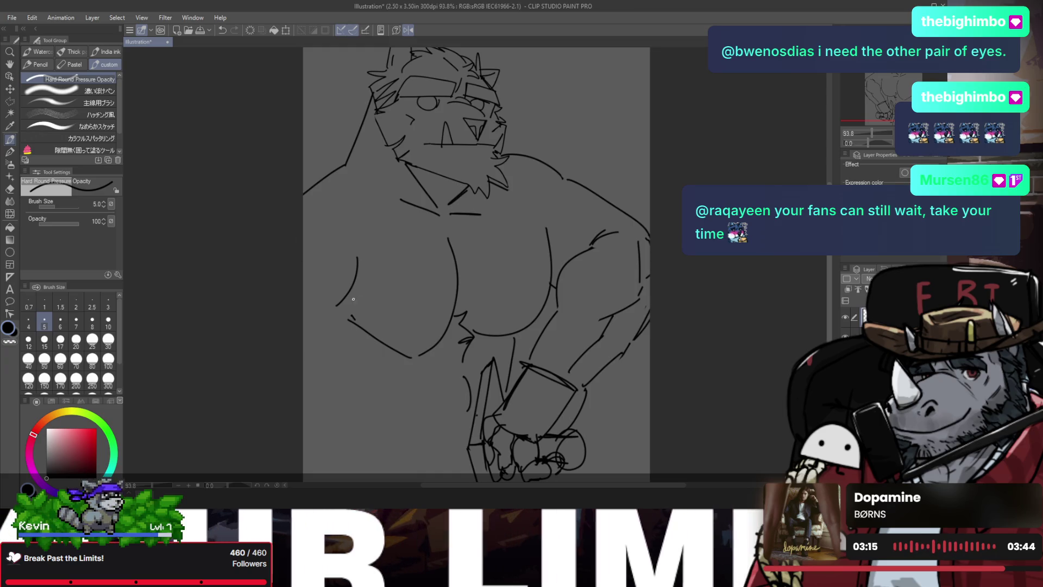
left_click_drag(353, 299, 530, 343)
- Replace the old lower-right flank curve with a new flank line running down from the chest
key("p")
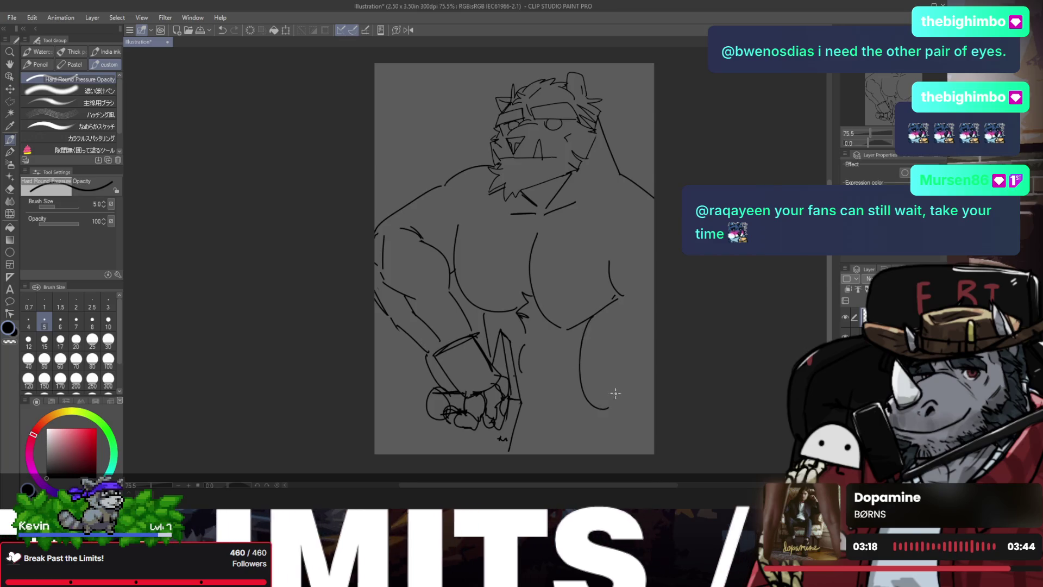
key("ctrl+z")
left_click_drag(629, 296, 618, 369)
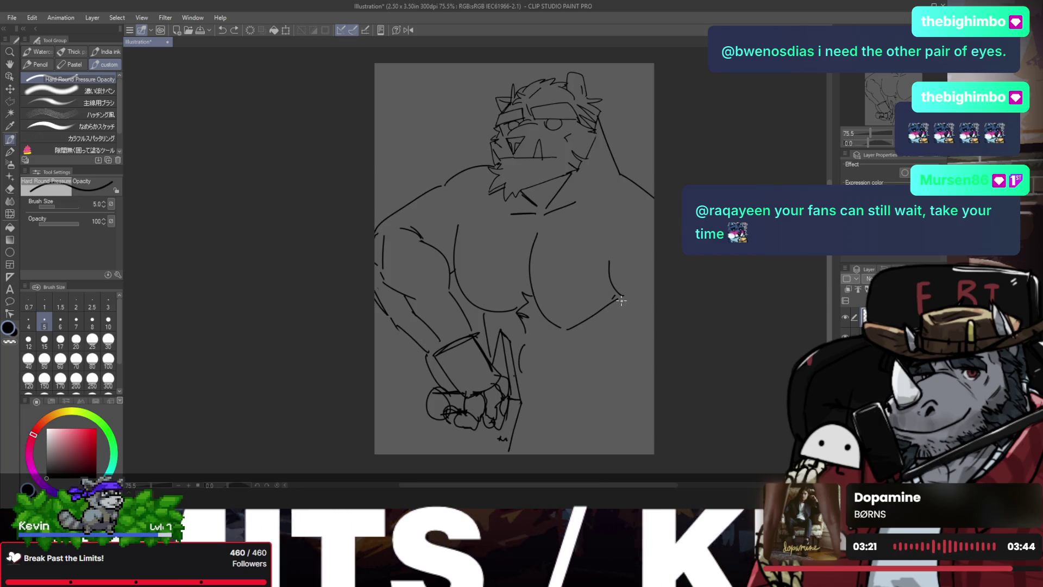
left_click_drag(621, 300, 596, 389)
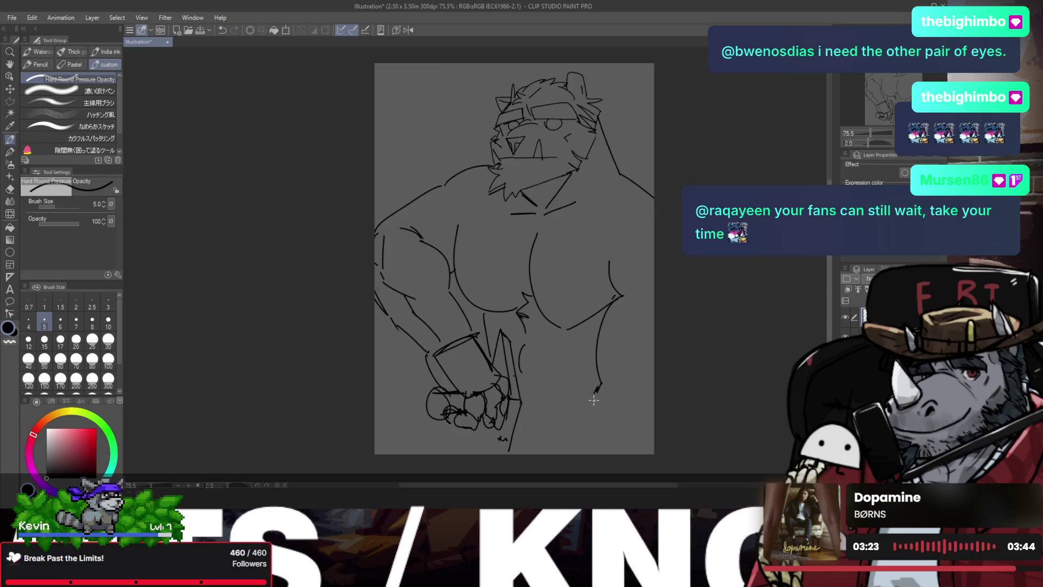
left_click_drag(602, 376, 600, 380)
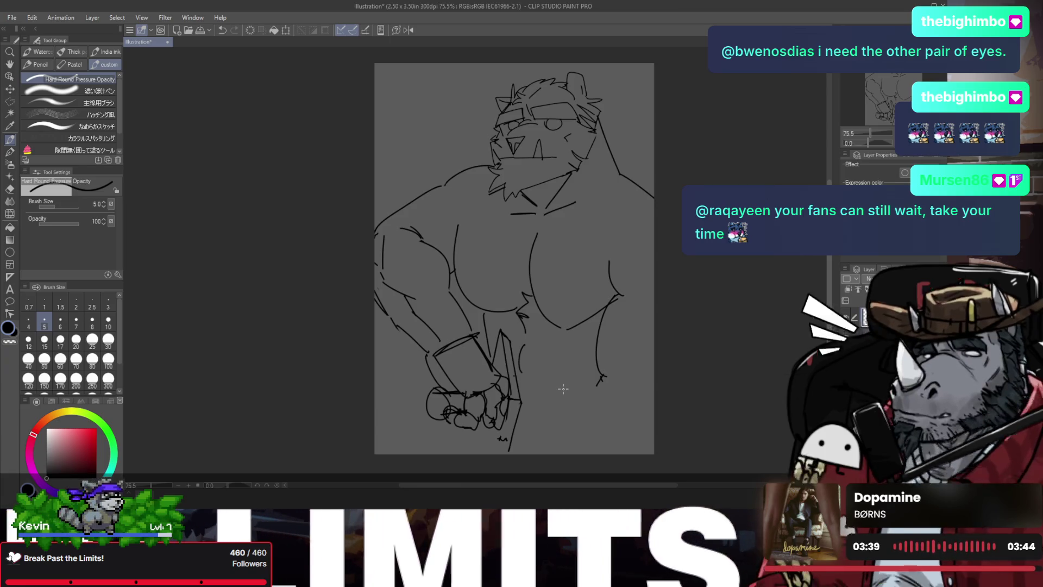
- Start a Scale/Rotate transform (Ctrl+T) and squeeze the whole sketch slightly smaller
key("e")
scroll(472, 320, "up", 3)
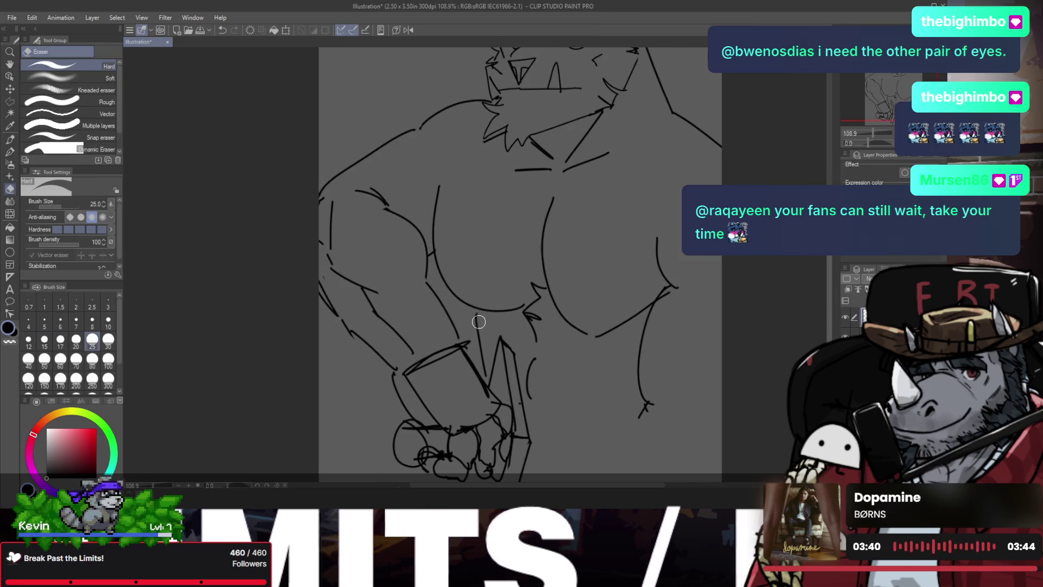
key("p")
scroll(447, 291, "down", 4)
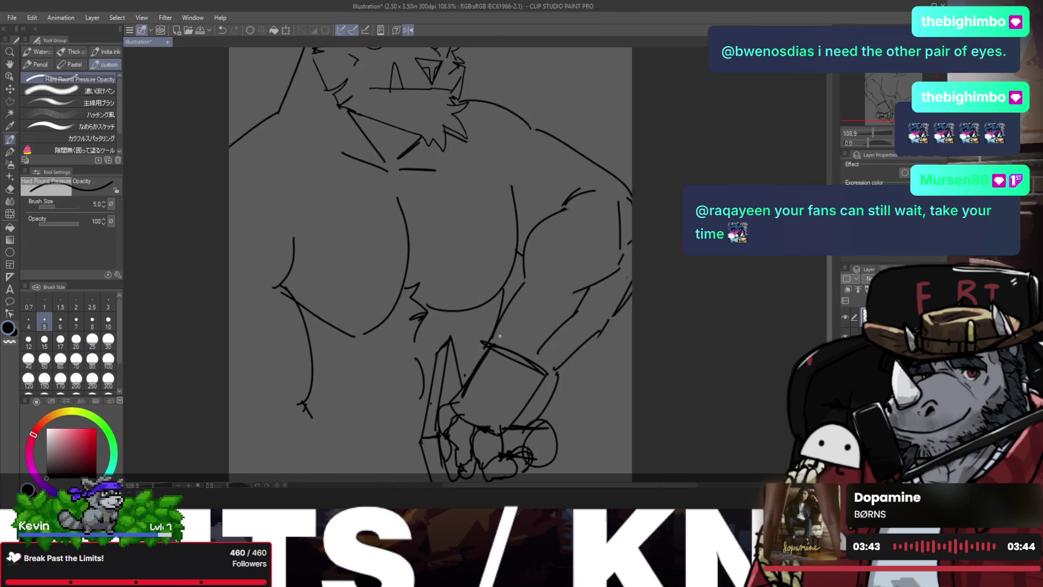
key("ctrl+t")
left_click_drag(584, 444, 568, 428)
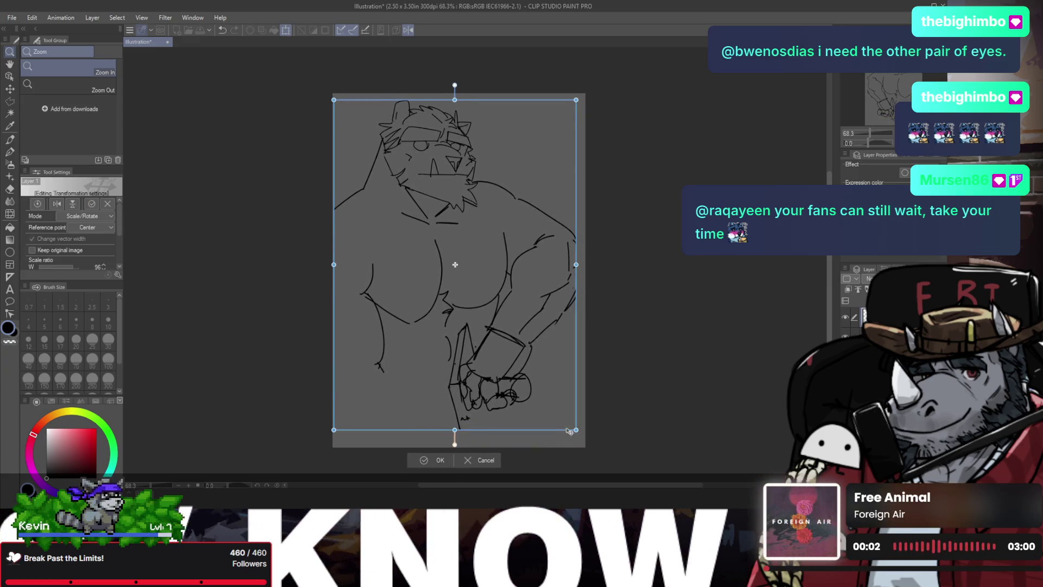
- Commit the resized sketch and redraw the left arm contour under the chest
key("Return")
scroll(407, 338, "up", 1)
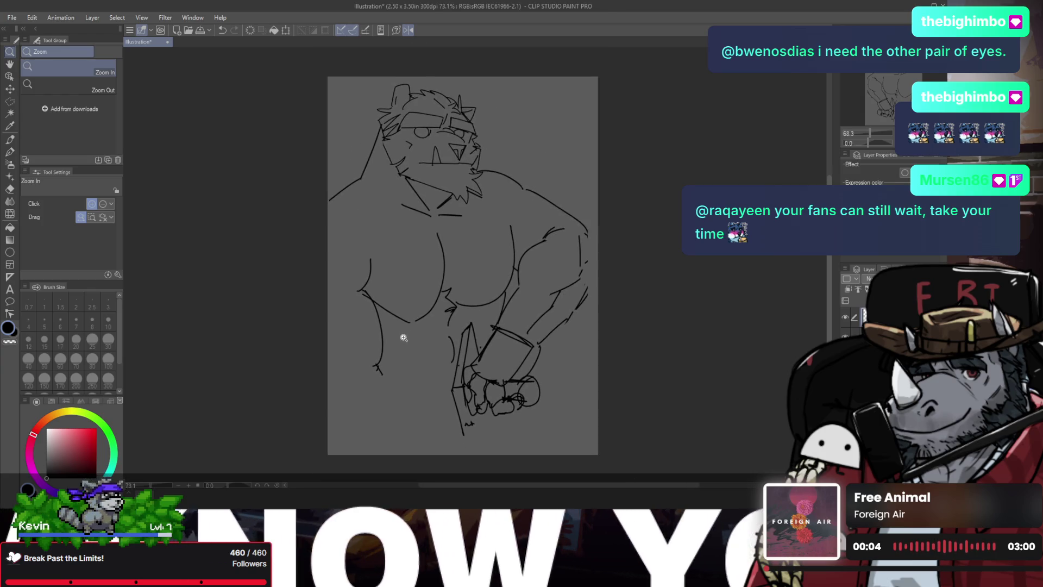
key("e")
mouse_move(364, 296)
left_mouse_down()
mouse_move(371, 303)
mouse_move(328, 361)
left_mouse_up()
key("p")
key("ctrl+z")
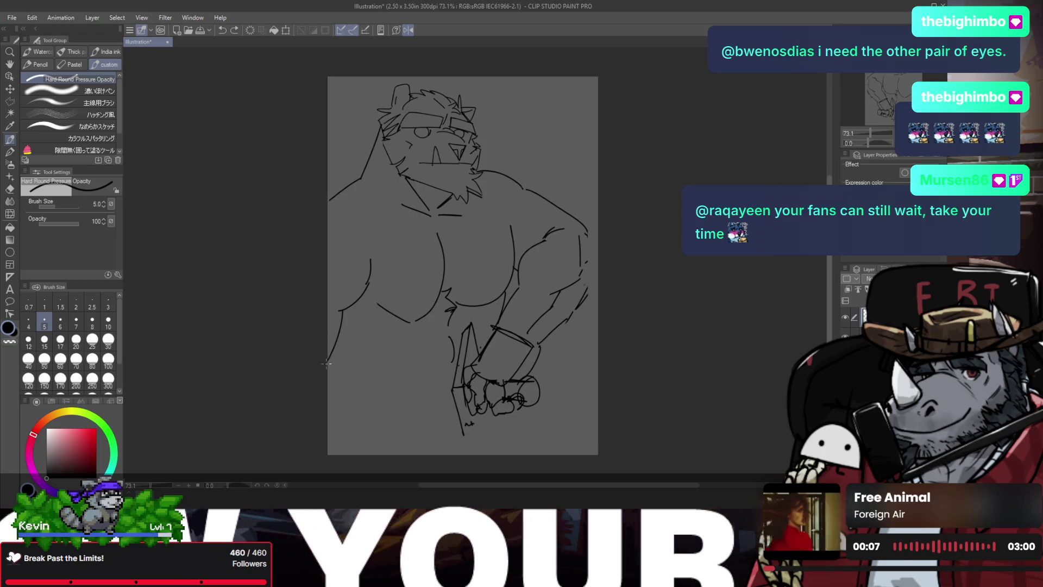
key("ctrl+z")
left_click_drag(346, 323, 333, 362)
- Erase stray chest strokes and extend the lower-right and lower torso contours
key("e")
mouse_move(418, 325)
left_mouse_down()
mouse_move(373, 303)
mouse_move(383, 309)
left_mouse_up()
key("p")
key("h")
key("e")
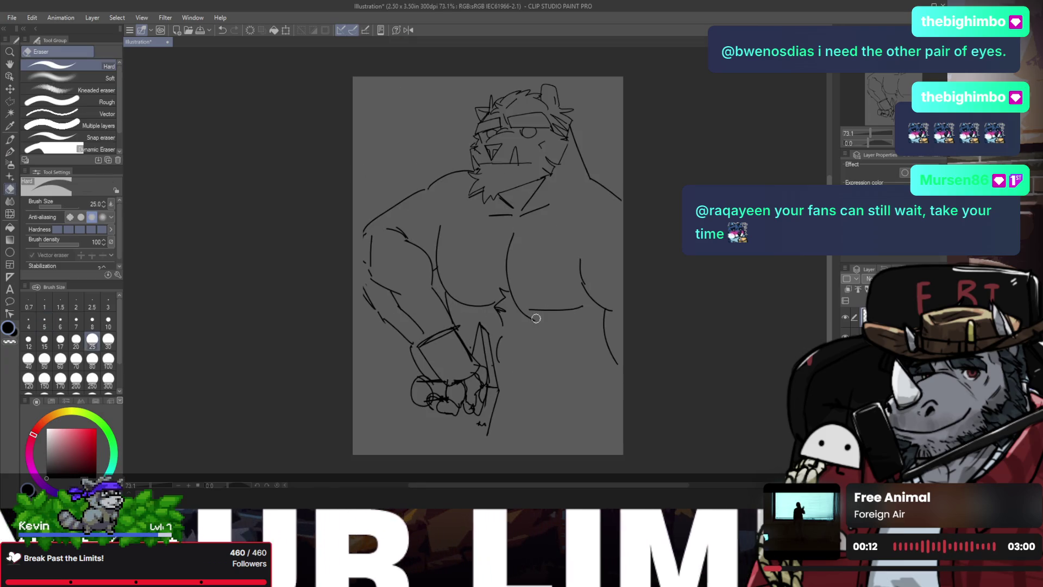
mouse_move(536, 320)
left_mouse_down()
mouse_move(526, 313)
mouse_move(585, 320)
left_mouse_up()
key("p")
key("ctrl+z")
left_click_drag(613, 353, 609, 372)
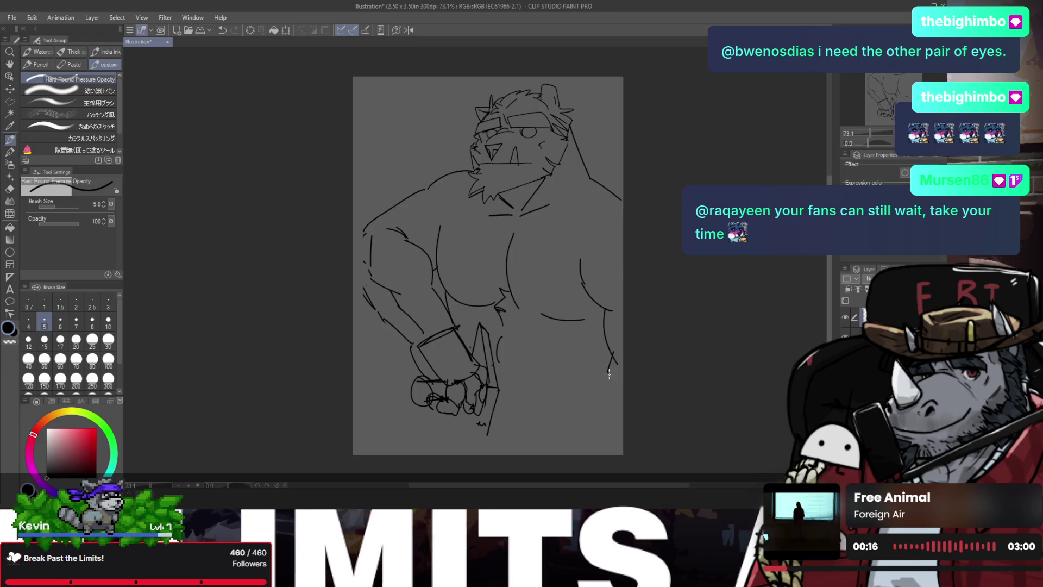
left_click_drag(570, 415, 488, 412)
key("h")
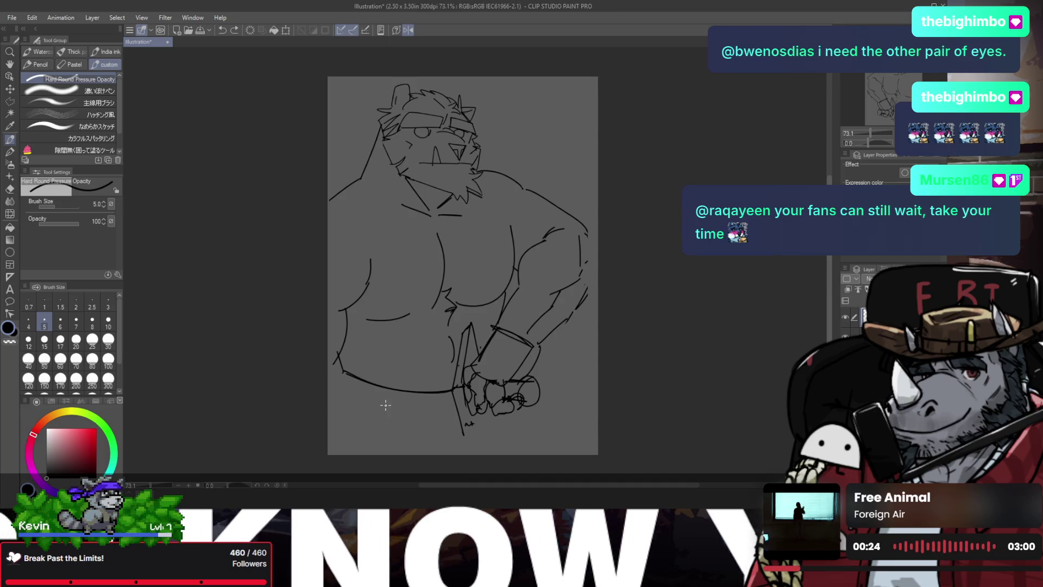
- Erase the lower chest curve, checking the figure with the canvas mirrored
key("e")
left_click_drag(373, 316, 411, 315)
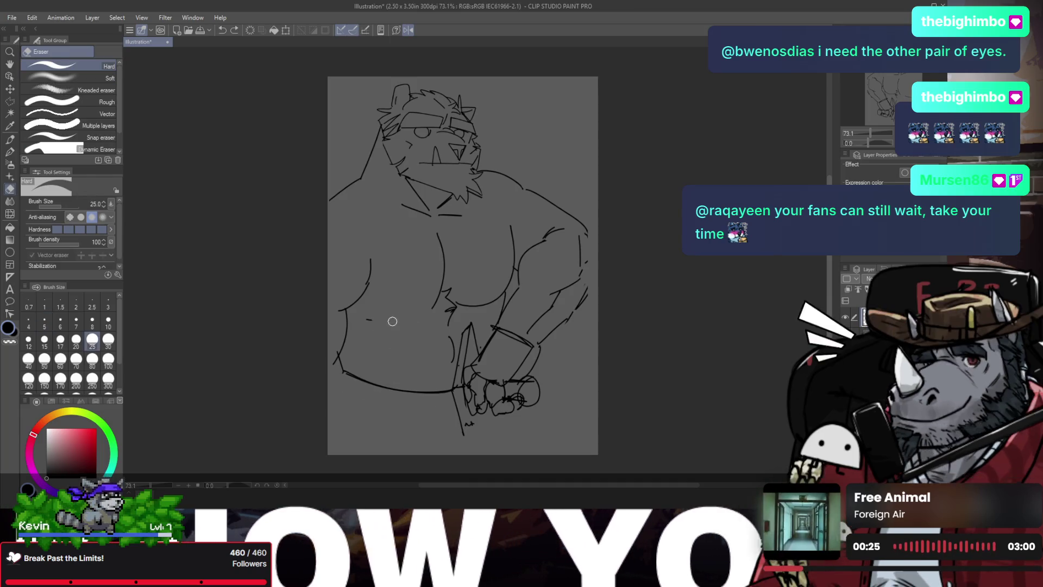
key("p")
key("h")
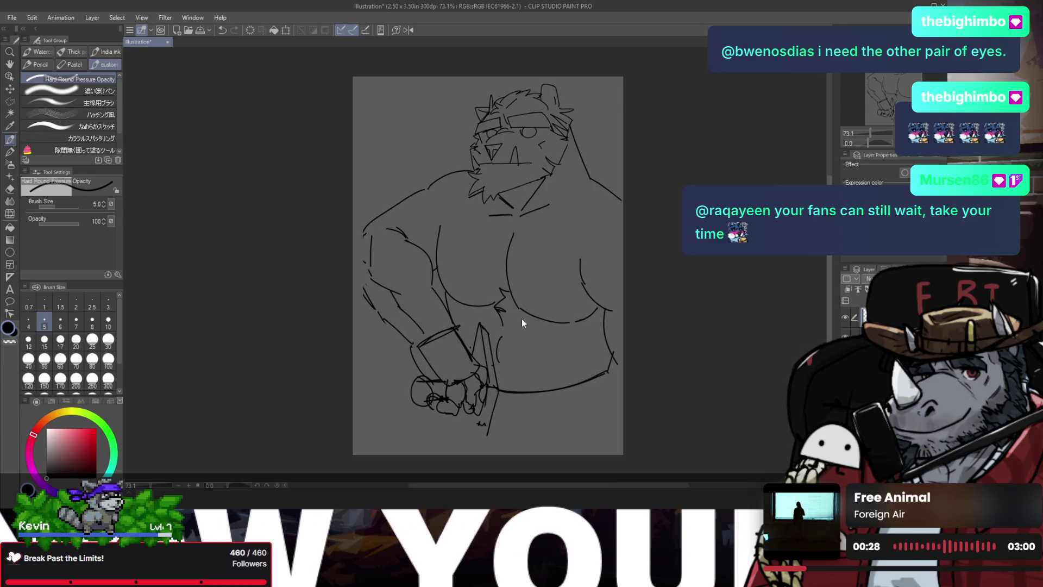
key("e")
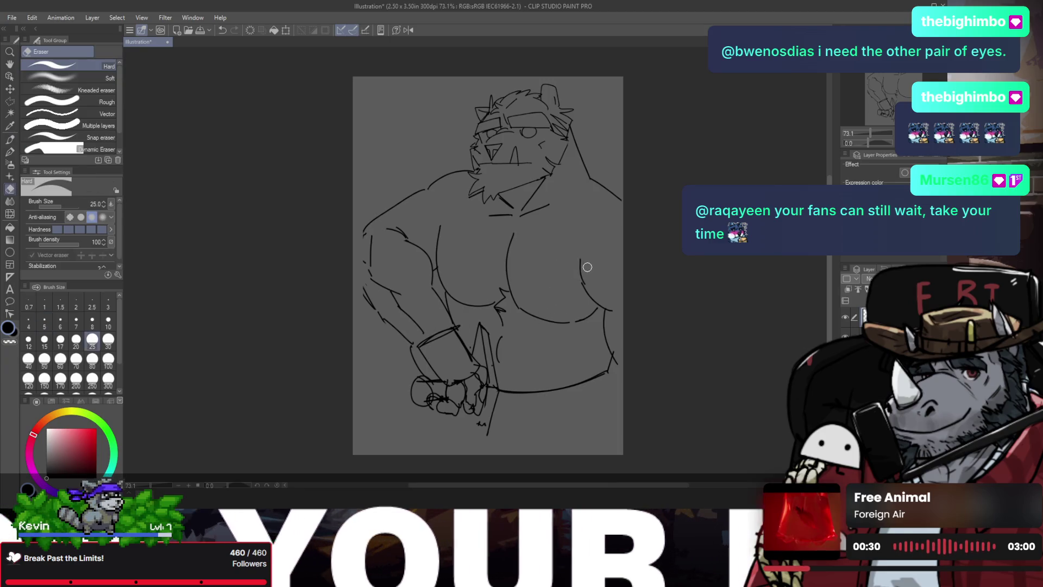
key("p")
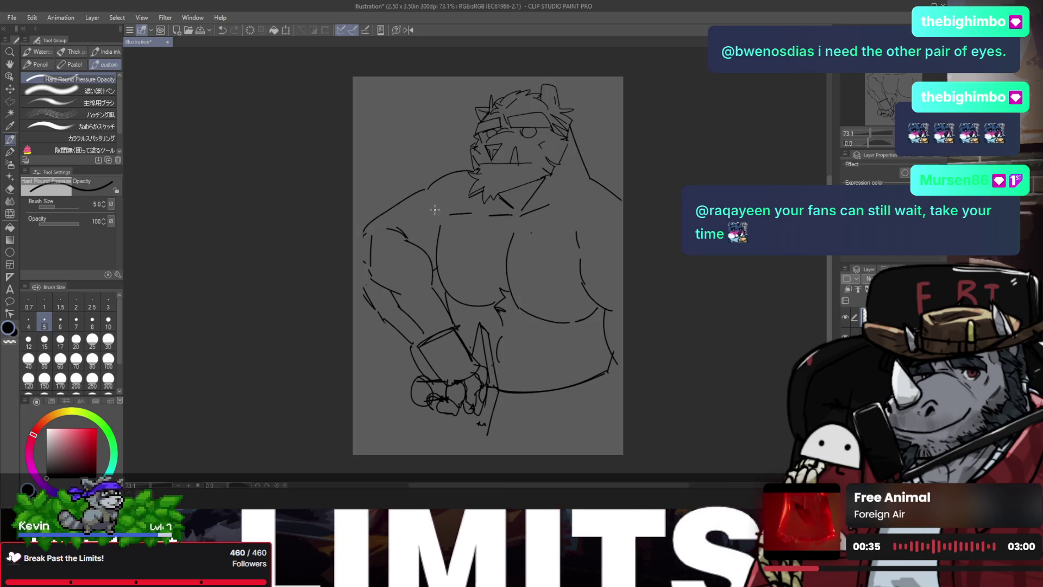
key("h")
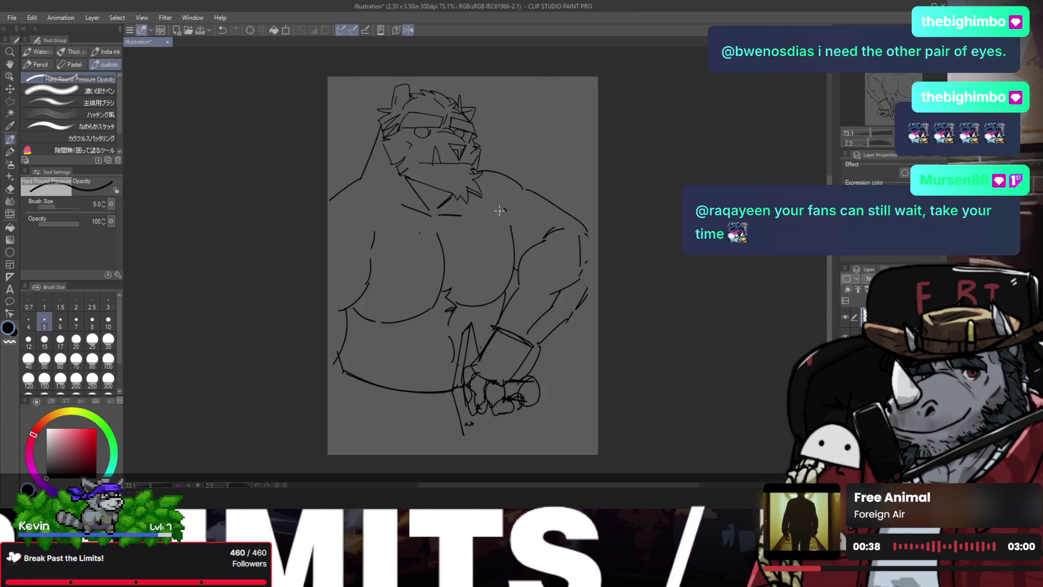
key("e")
key("p")
- Add a short line at the chest top and lines along the lower chest, then undo the torso-side strokes
left_click_drag(445, 221, 496, 204)
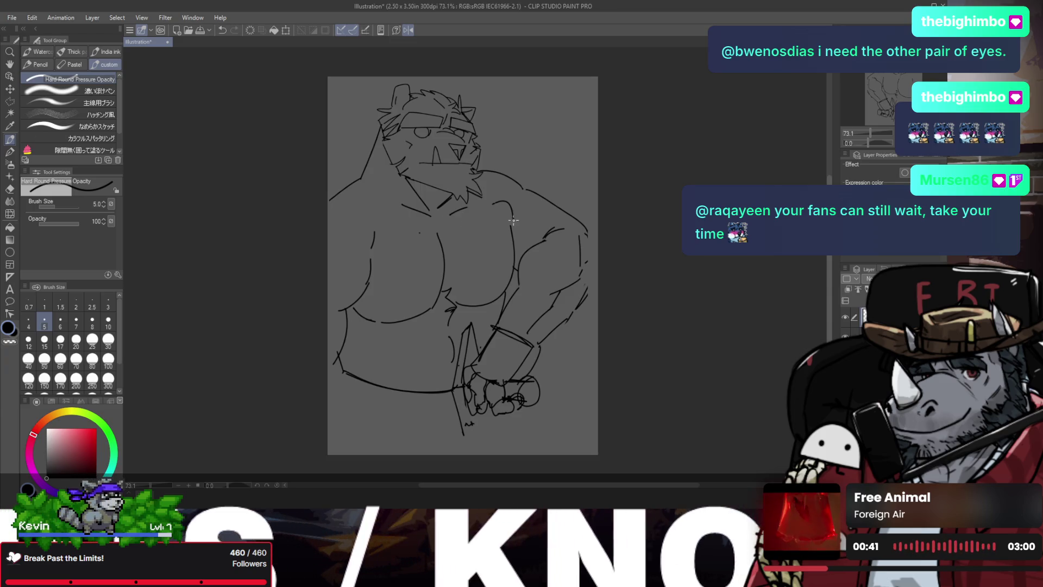
key("e")
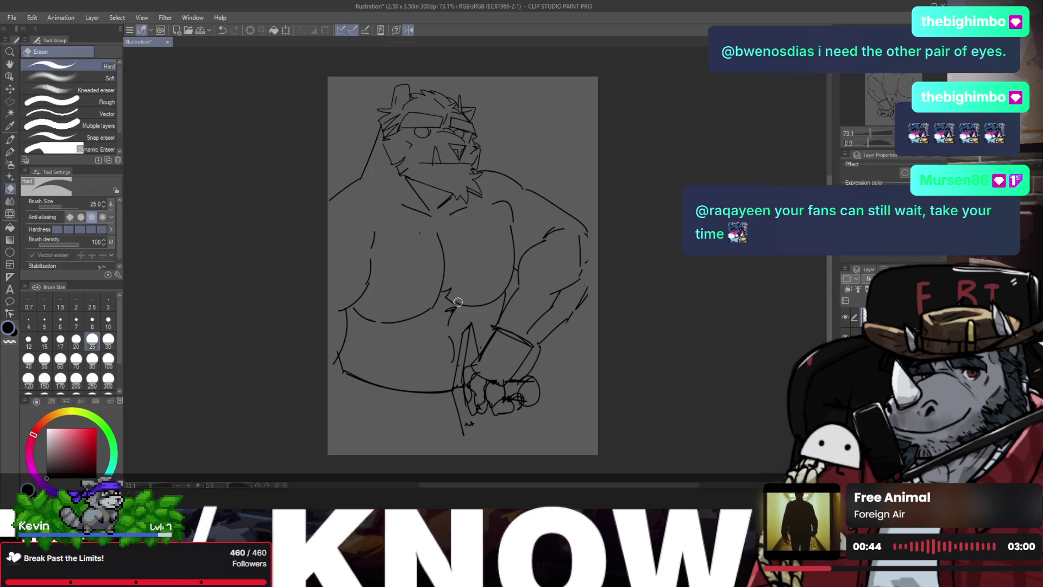
key("p")
left_click_drag(513, 283, 463, 304)
key("e")
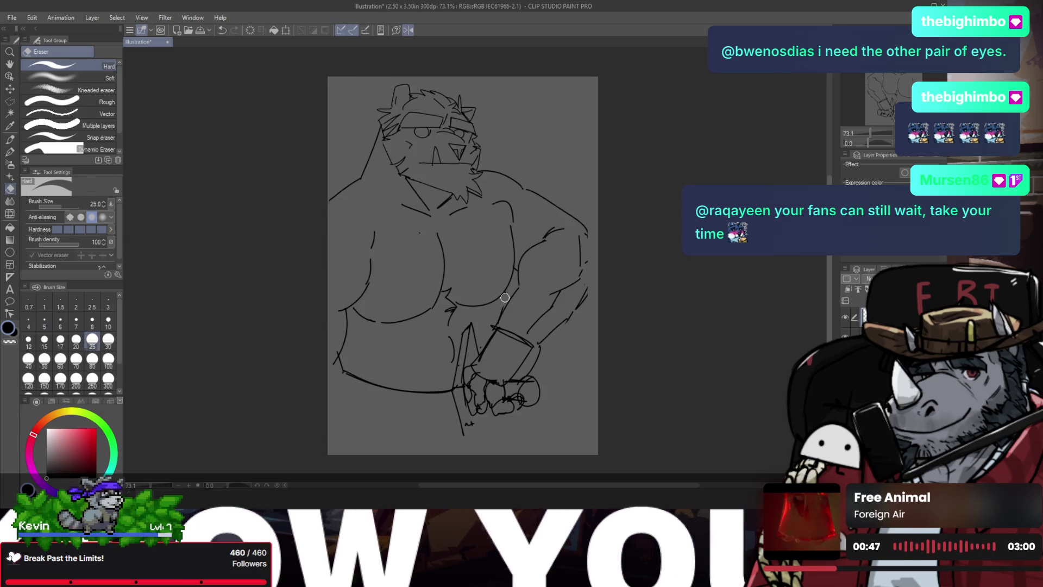
key("p")
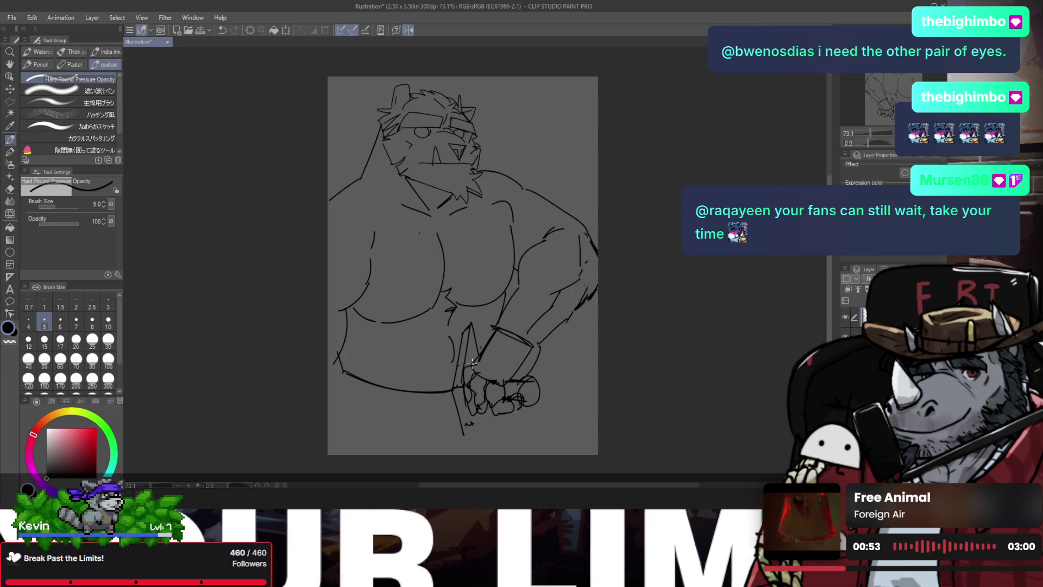
key("h")
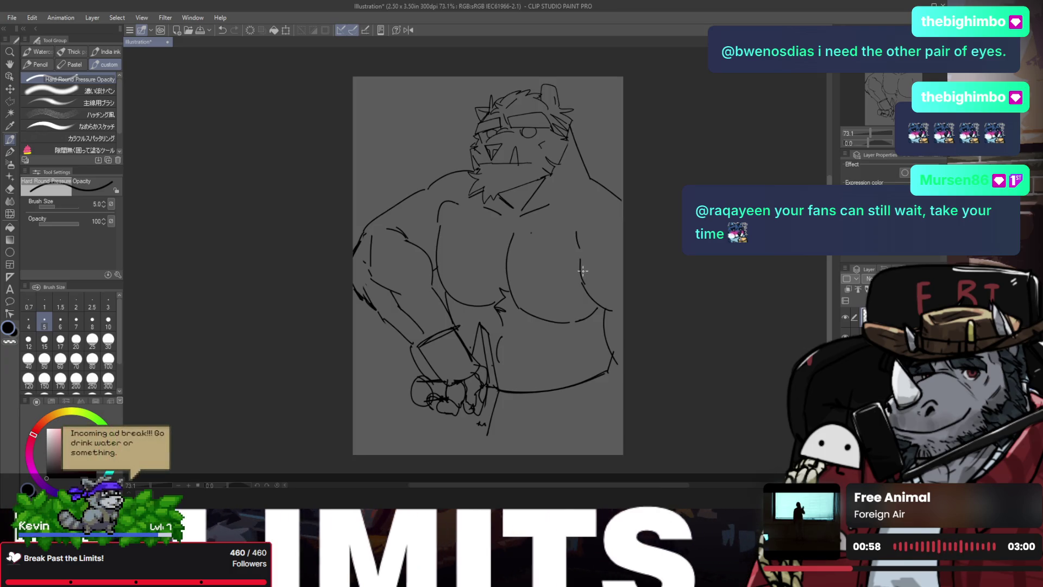
key("ctrl+z")
key("ctrl+z")
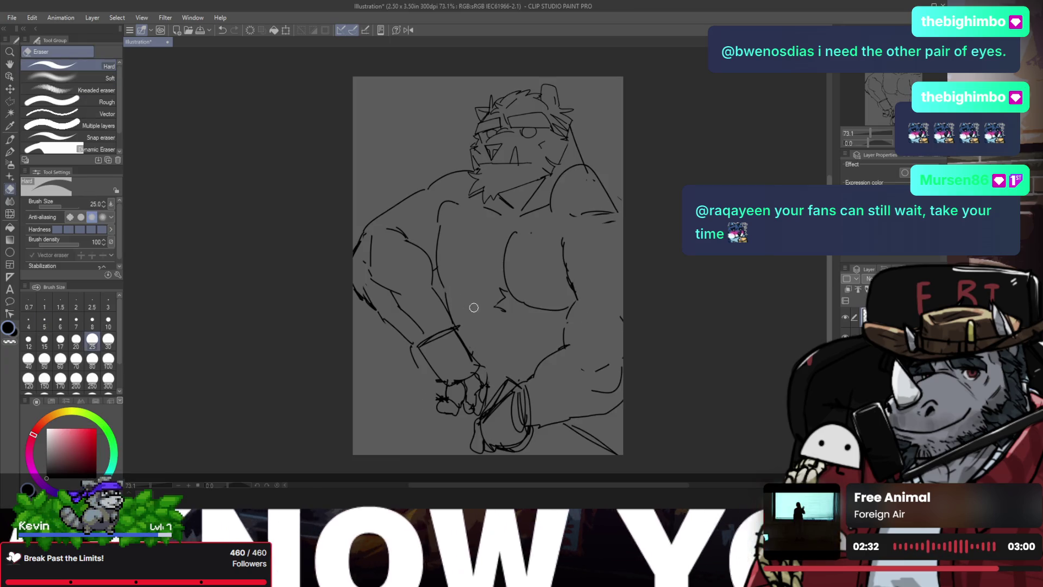
- Redraw the chest and arm contour under the pecs, retrying the strokes several times
key("p")
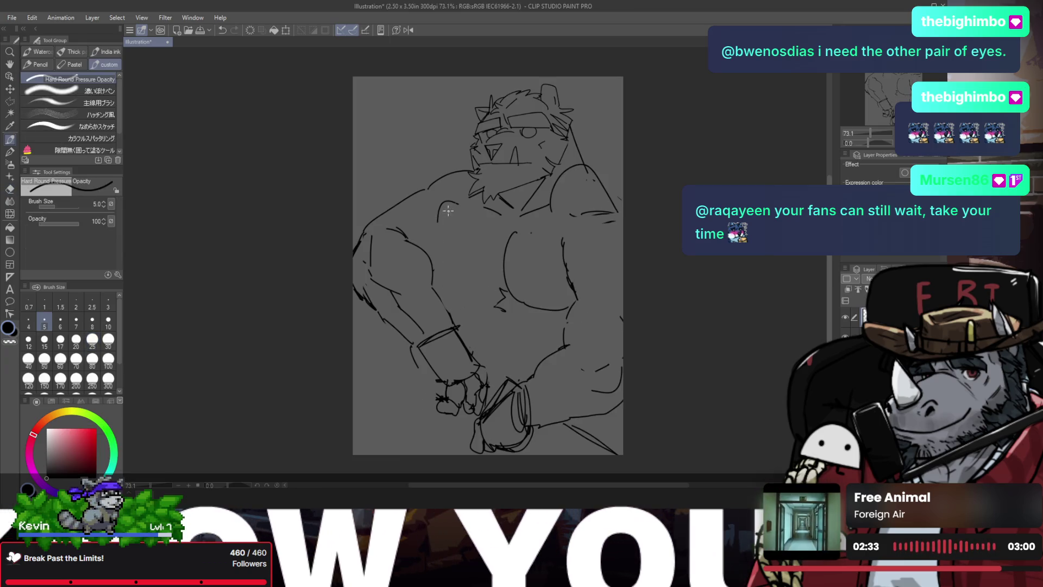
key("h")
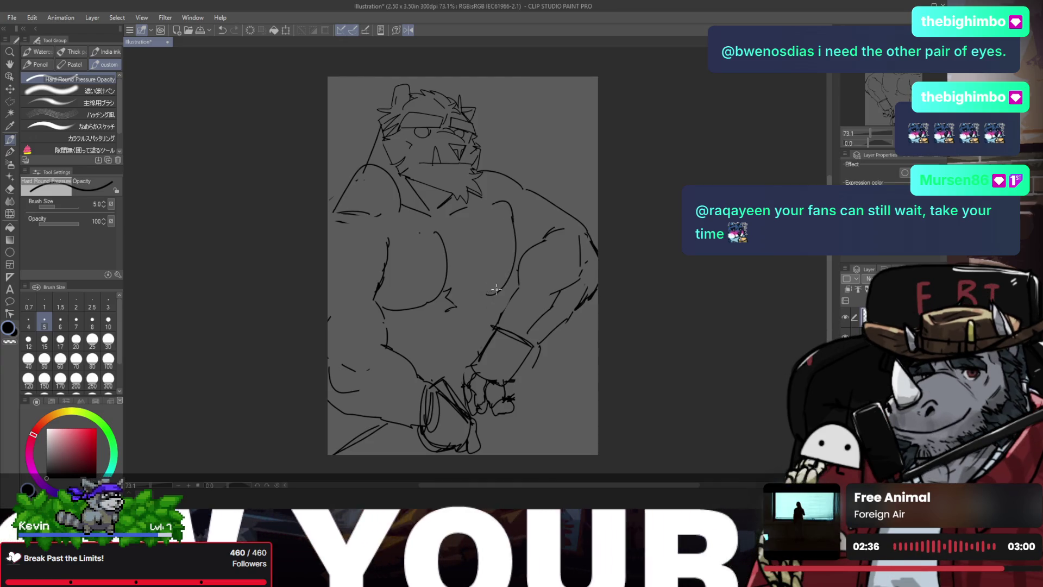
left_click_drag(509, 221, 481, 293)
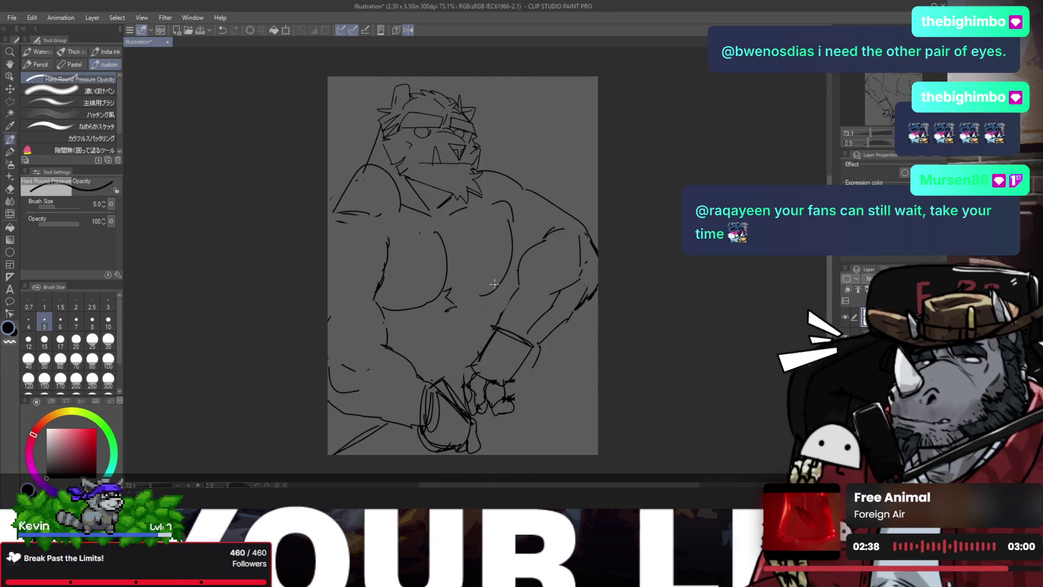
key("ctrl+z")
mouse_move(511, 220)
left_mouse_down()
mouse_move(478, 300)
mouse_move(494, 313)
left_mouse_up()
key("ctrl+z")
key("ctrl+z")
key("ctrl+z")
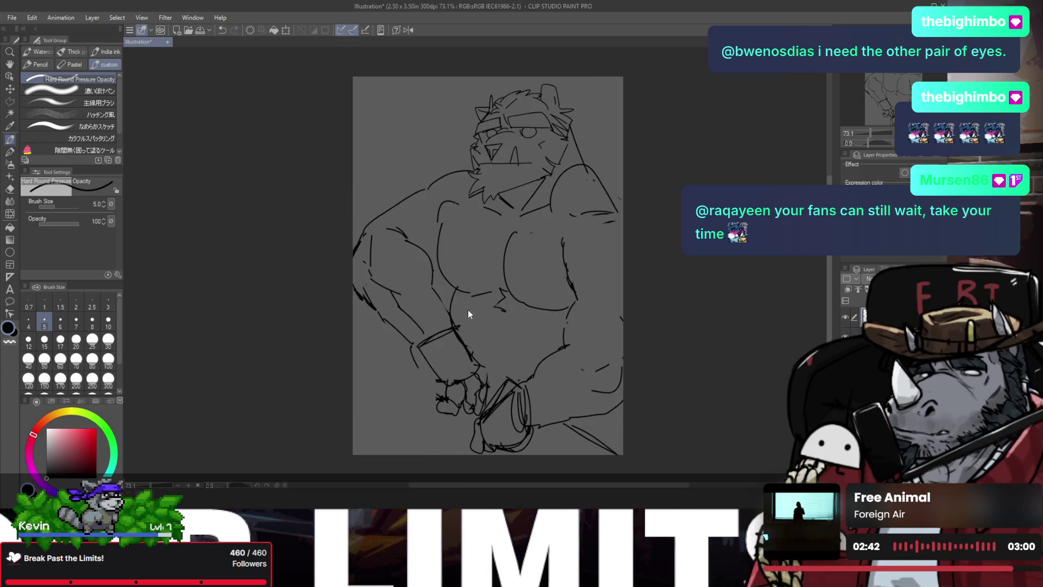
key("h")
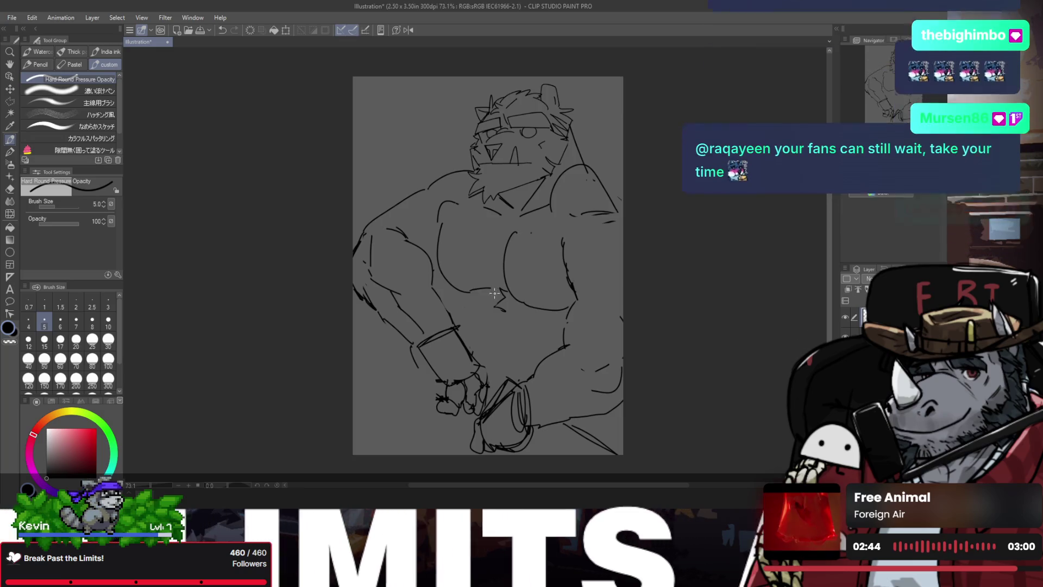
mouse_move(459, 291)
left_mouse_down()
mouse_move(494, 289)
mouse_move(452, 307)
left_mouse_up()
key("ctrl+z")
- Erase the rough fist strokes drawn over the weapon handle
key("h")
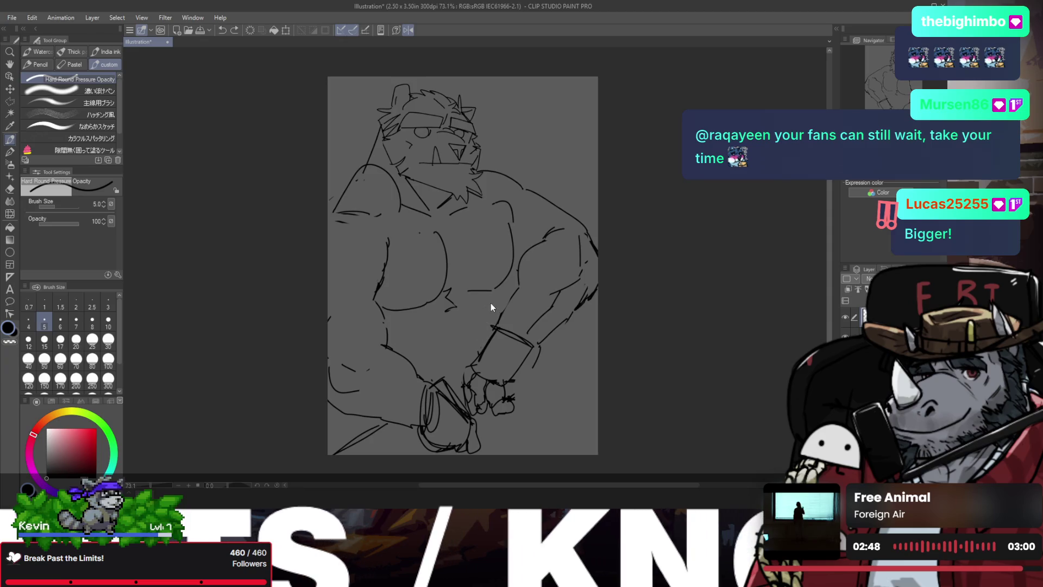
key("h")
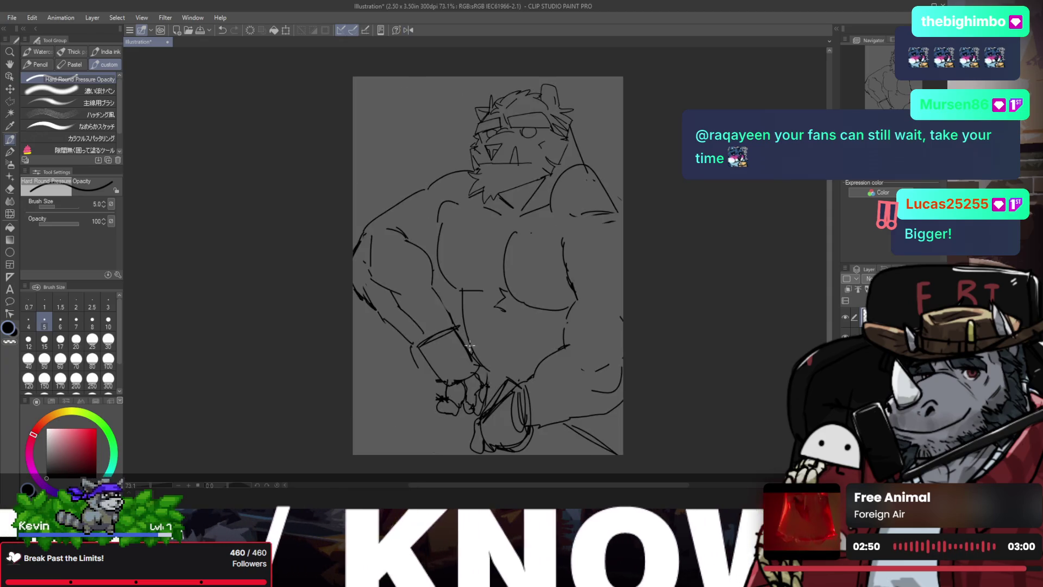
key("e")
key("p")
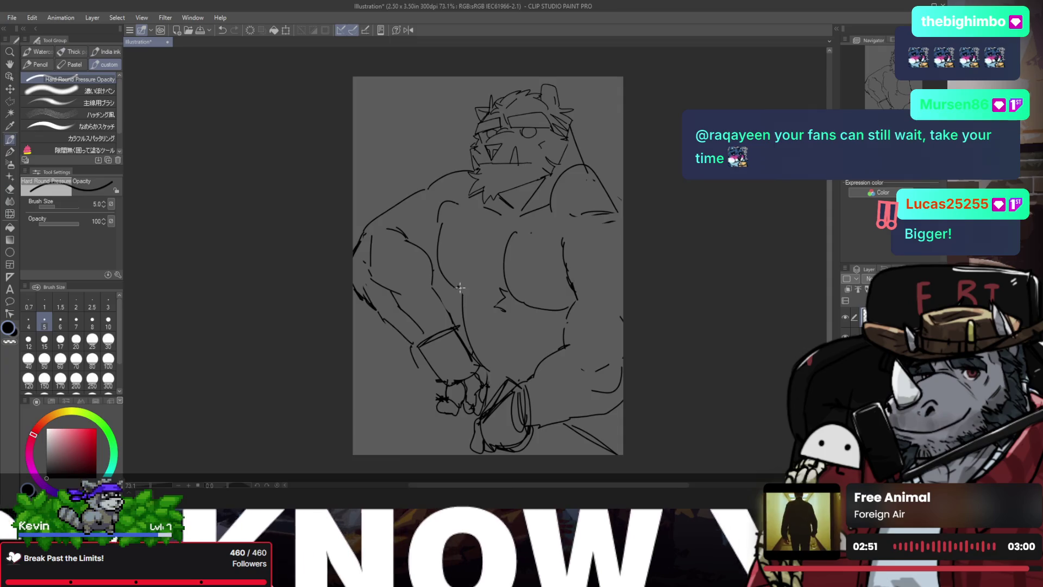
key("h")
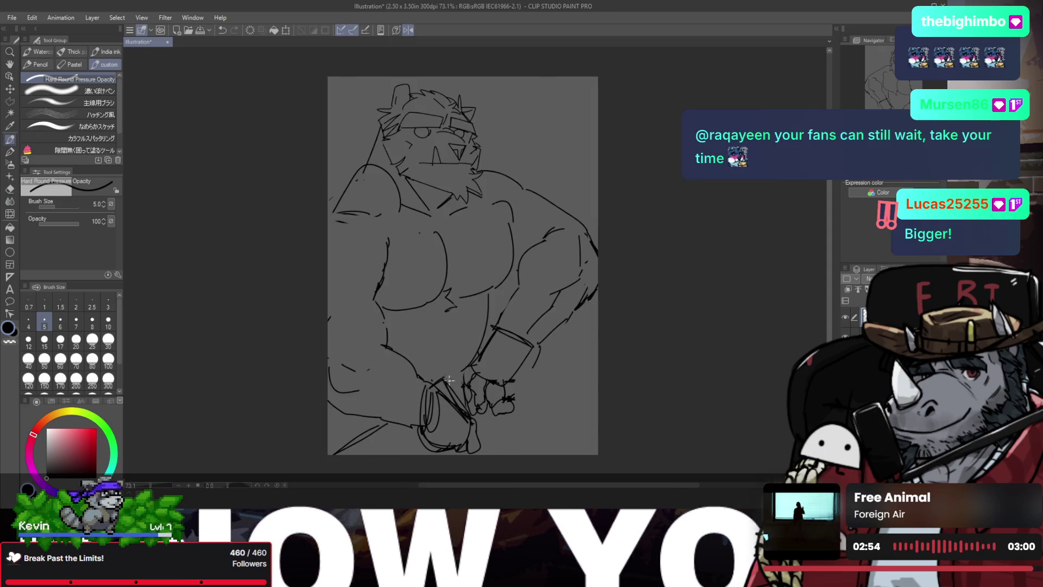
left_click_drag(477, 396, 494, 403)
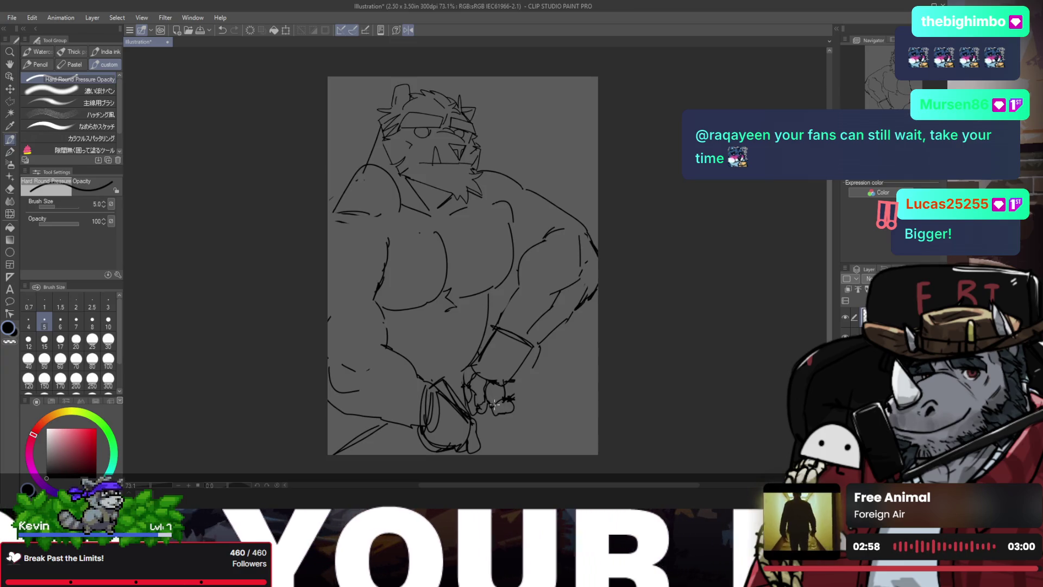
key("e")
mouse_move(472, 375)
left_mouse_down()
mouse_move(479, 370)
mouse_move(510, 423)
left_mouse_up()
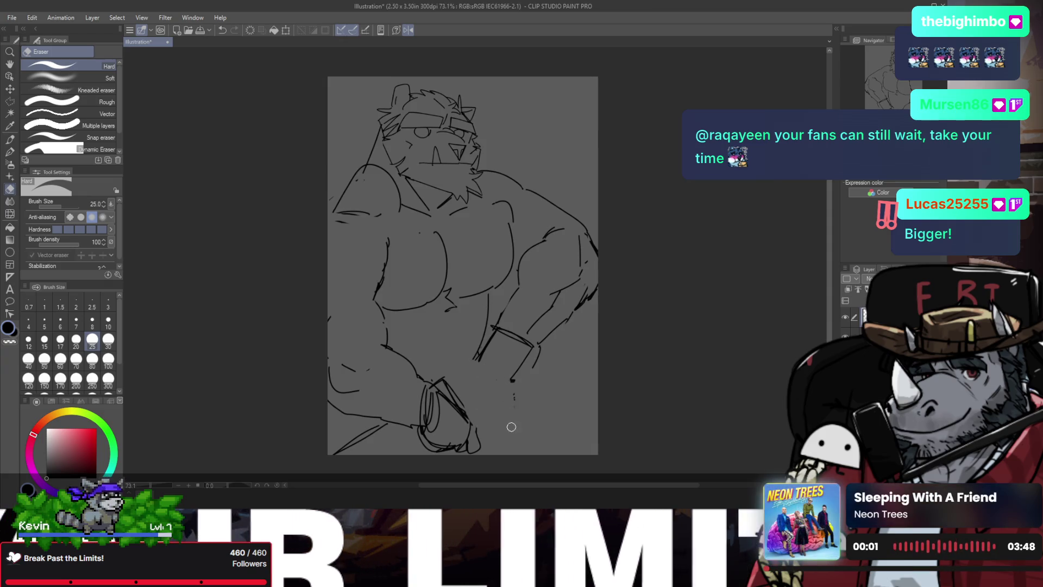
- Draw the weapon's long diagonal edges across the erased hand area
key("p")
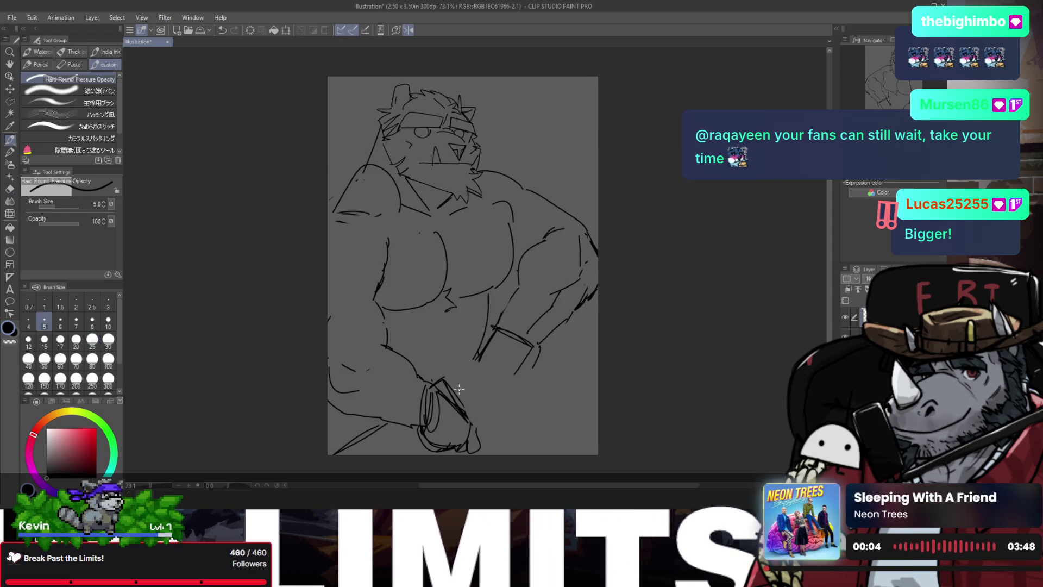
left_click_drag(451, 384, 475, 424)
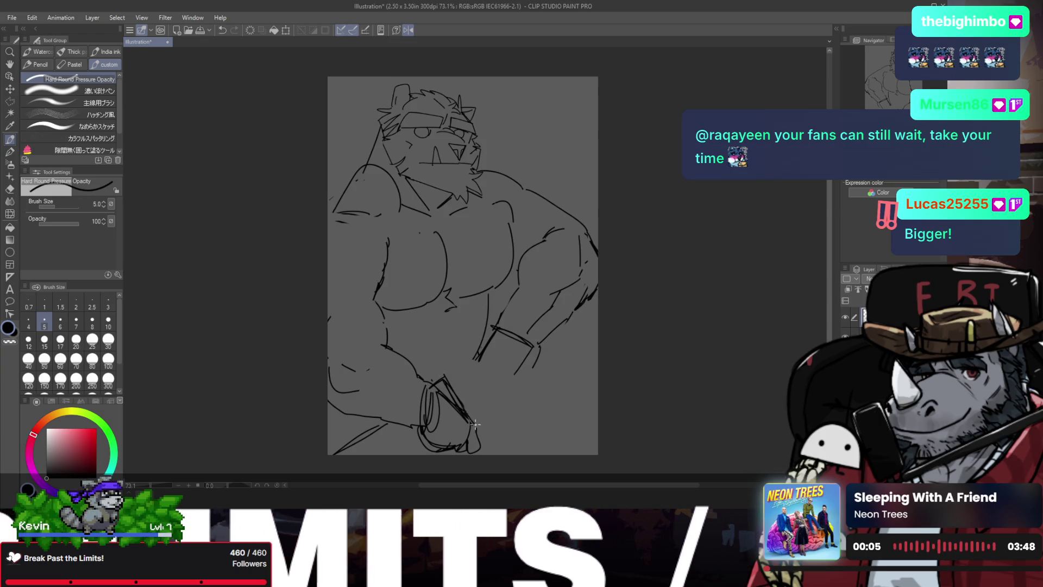
left_click_drag(446, 378, 482, 435)
left_click_drag(443, 357, 486, 448)
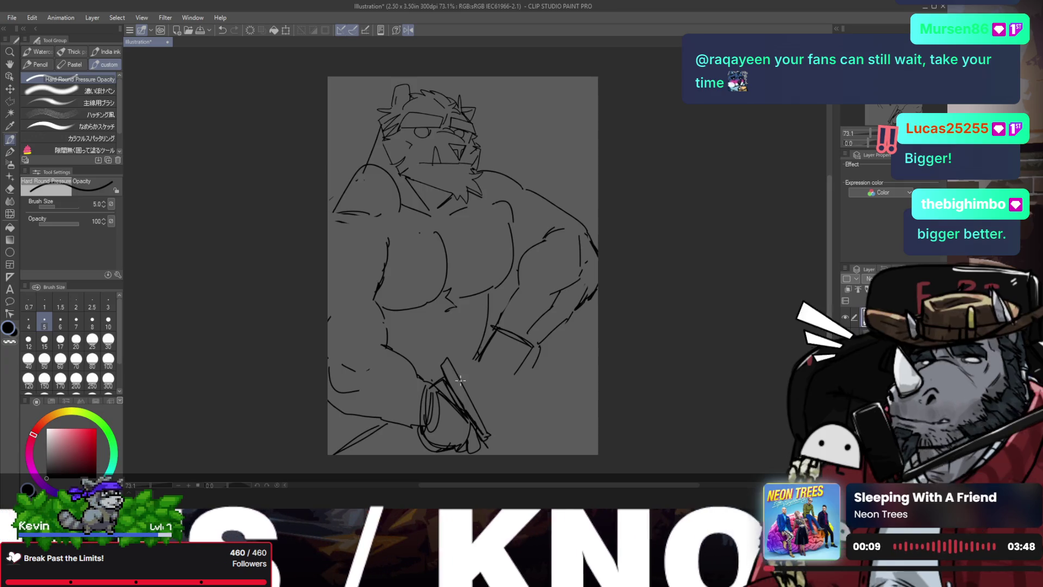
- Sketch a ribbed guard across the weapon and wrap its handle with looping strokes
mouse_move(461, 387)
left_mouse_down()
mouse_move(480, 400)
mouse_move(468, 384)
mouse_move(489, 375)
mouse_move(486, 392)
mouse_move(495, 363)
left_mouse_up()
key("ctrl+z")
left_click_drag(467, 405, 485, 369)
key("h")
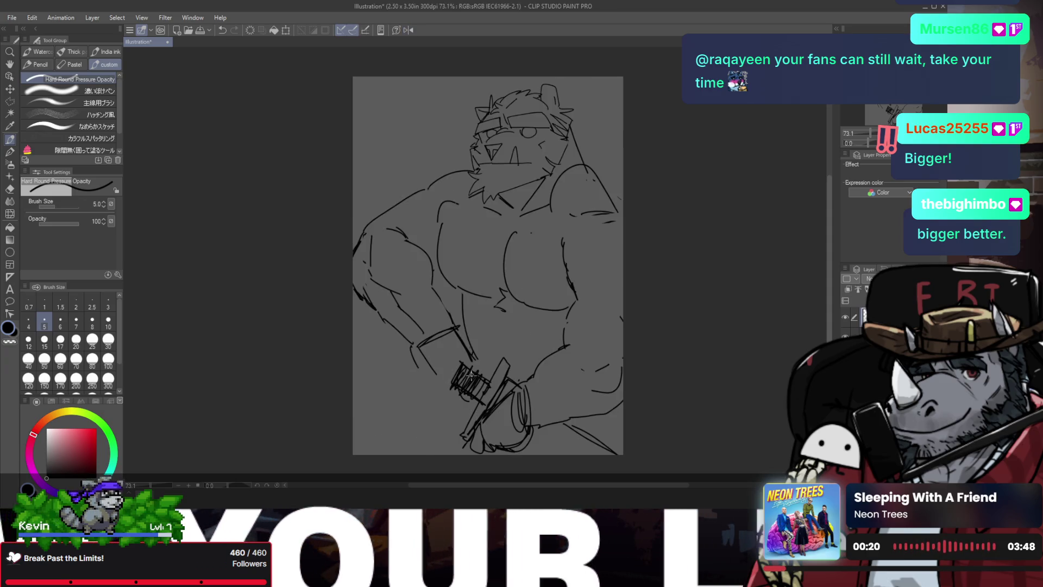
mouse_move(450, 358)
left_mouse_down()
mouse_move(428, 378)
mouse_move(495, 390)
left_mouse_up()
key("e")
key("p")
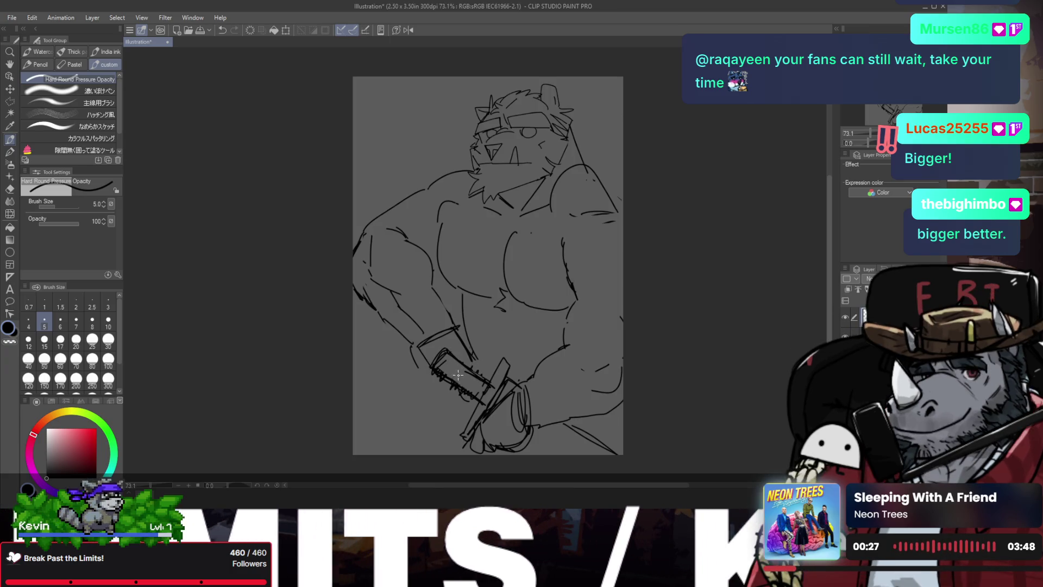
- Erase the overly dense part of the handle wrap
key("e")
mouse_move(454, 347)
left_mouse_down()
mouse_move(439, 368)
mouse_move(413, 365)
mouse_move(435, 374)
left_mouse_up()
key("p")
key("e")
key("p")
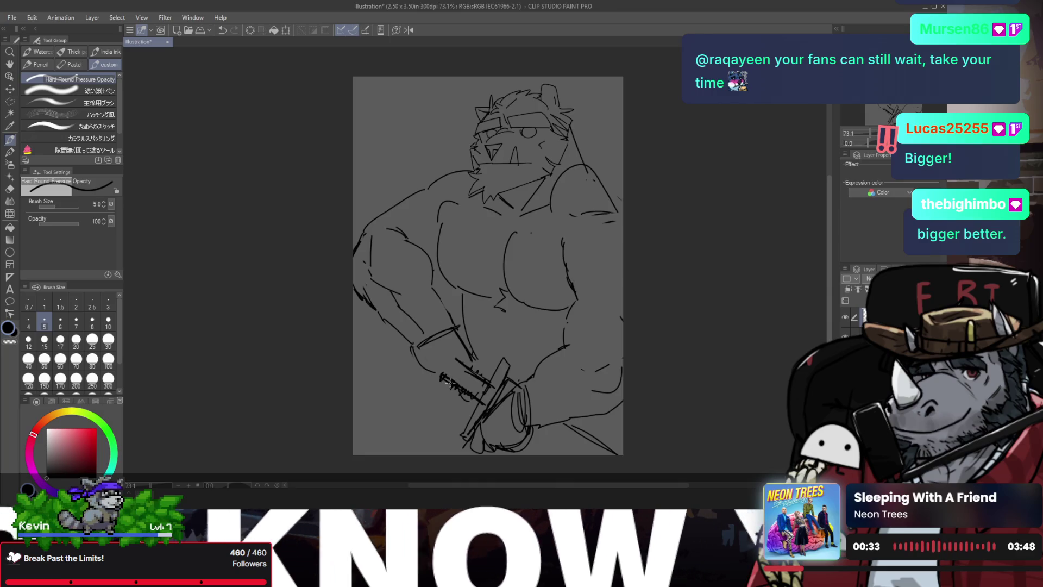
- Erase the old forearm strokes and redraw a new forearm line
key("e")
mouse_move(439, 379)
left_mouse_down()
mouse_move(414, 356)
mouse_move(437, 337)
mouse_move(449, 332)
mouse_move(465, 364)
left_mouse_up()
key("p")
key("ctrl+z")
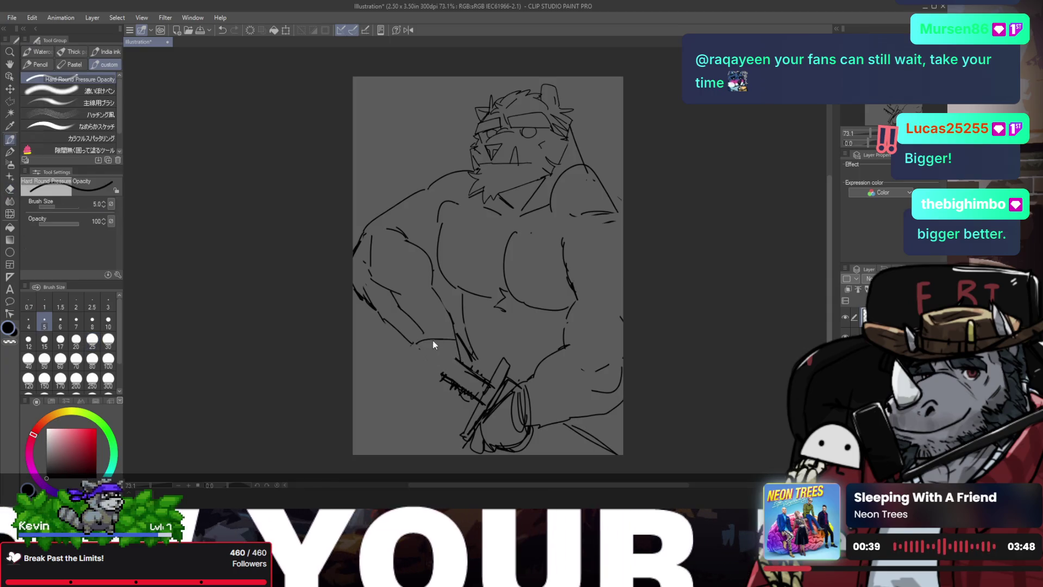
key("ctrl+z")
left_click_drag(412, 343, 455, 343)
- Mirror the view to check the arm and test a short stroke near the handle
key("h")
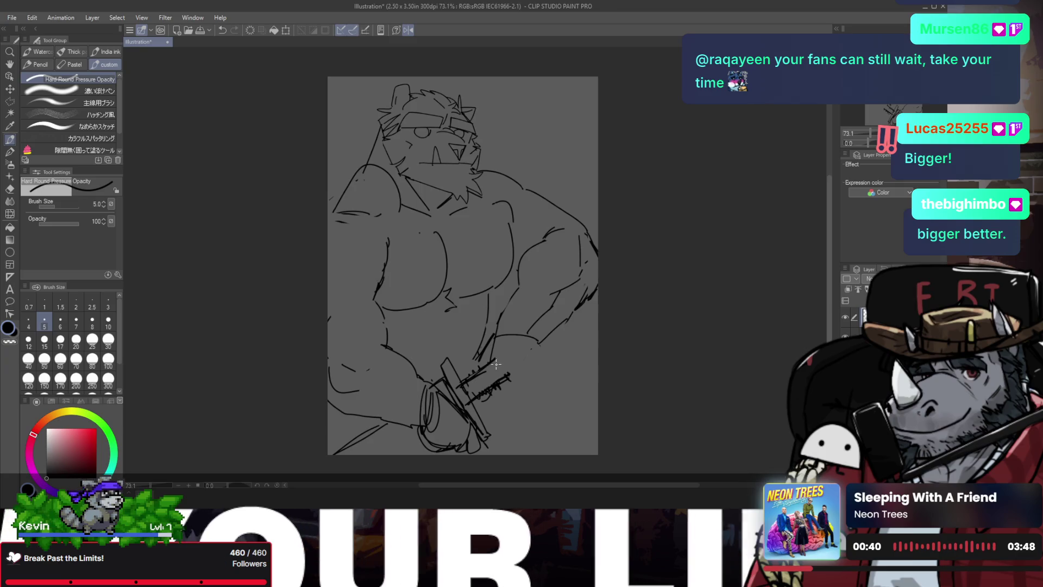
key("e")
key("p")
mouse_move(489, 353)
left_mouse_down()
mouse_move(482, 394)
mouse_move(510, 383)
mouse_move(536, 337)
mouse_move(501, 322)
left_mouse_up()
key("ctrl+z")
key("e")
key("p")
- Clear the hatching scribbles and old forearm line, flipping the view to check the fist
key("e")
key("p")
key("e")
key("p")
key("e")
key("p")
key("h")
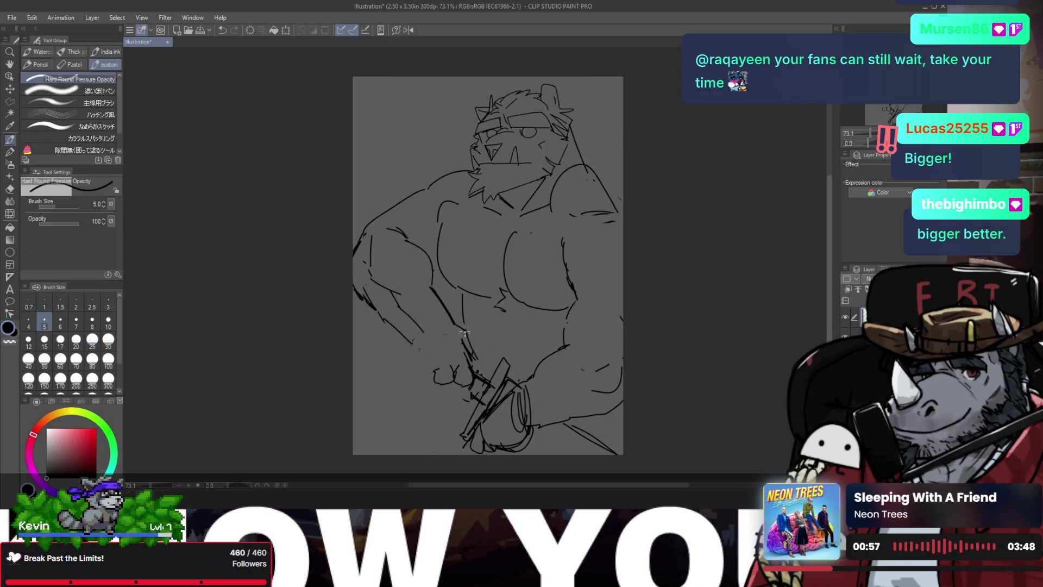
key("h")
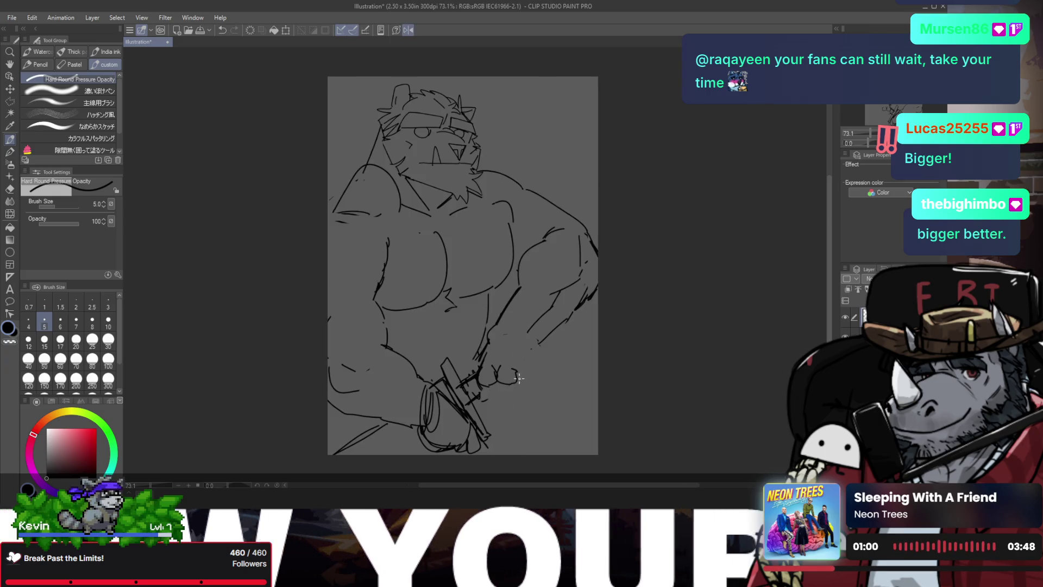
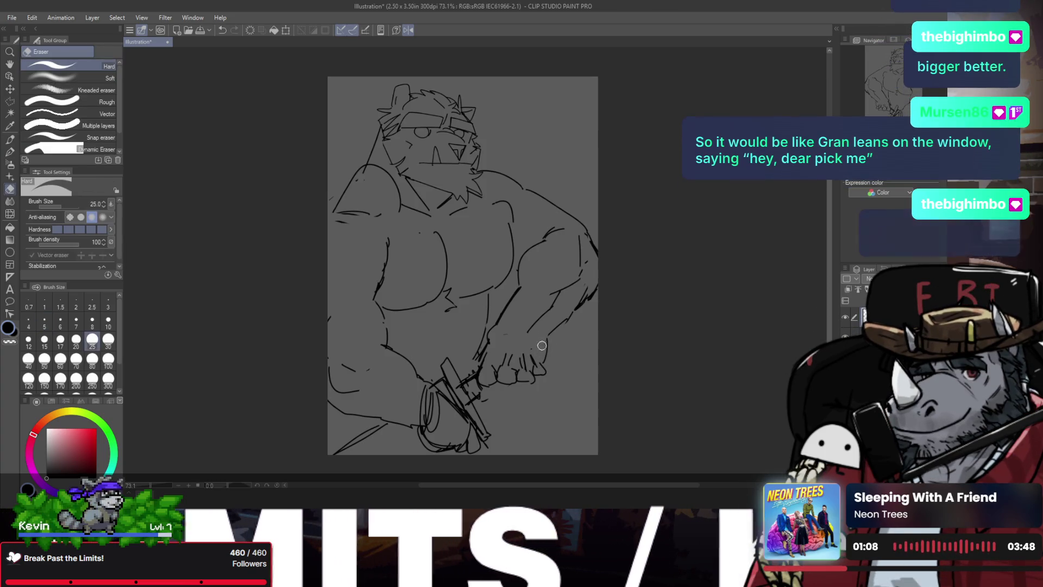
- Undo a trial stroke over the hand and erase the old wrist line, checking the mirrored view
key("e")
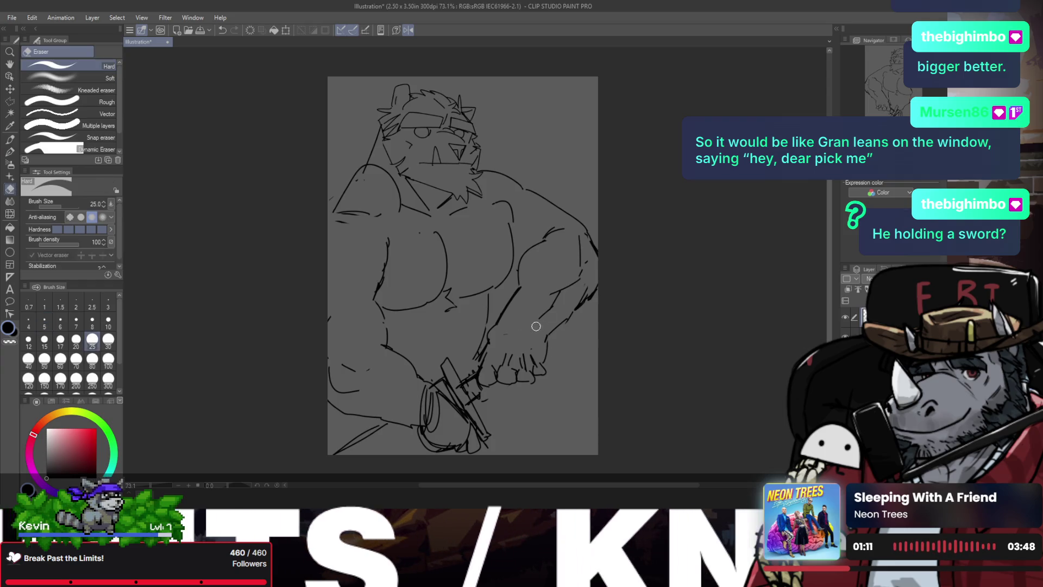
key("p")
left_click_drag(490, 341, 548, 345)
key("ctrl+z")
key("ctrl+z")
key("ctrl+z")
key("e")
key("p")
key("e")
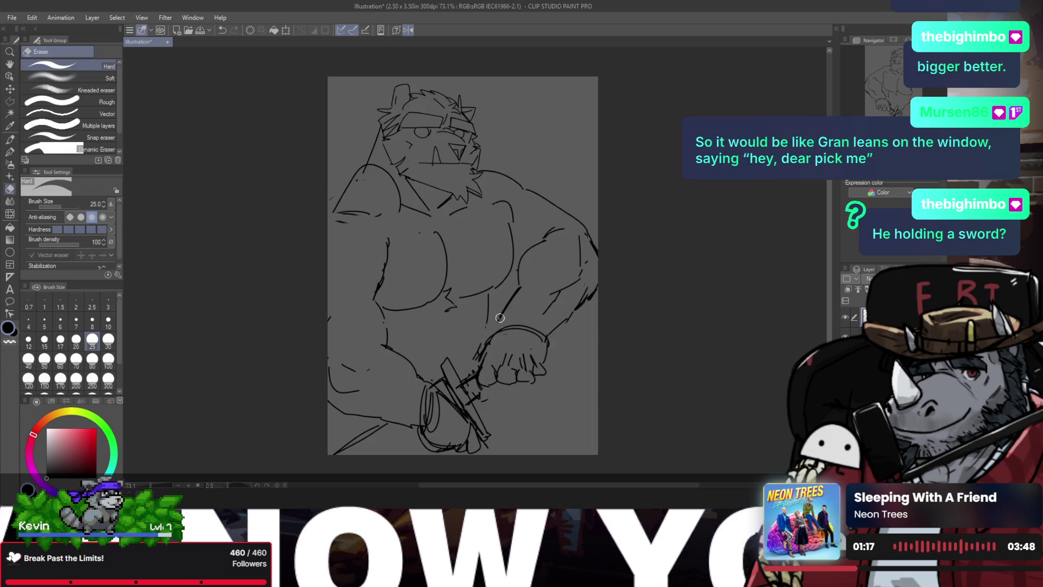
key("h")
key("p")
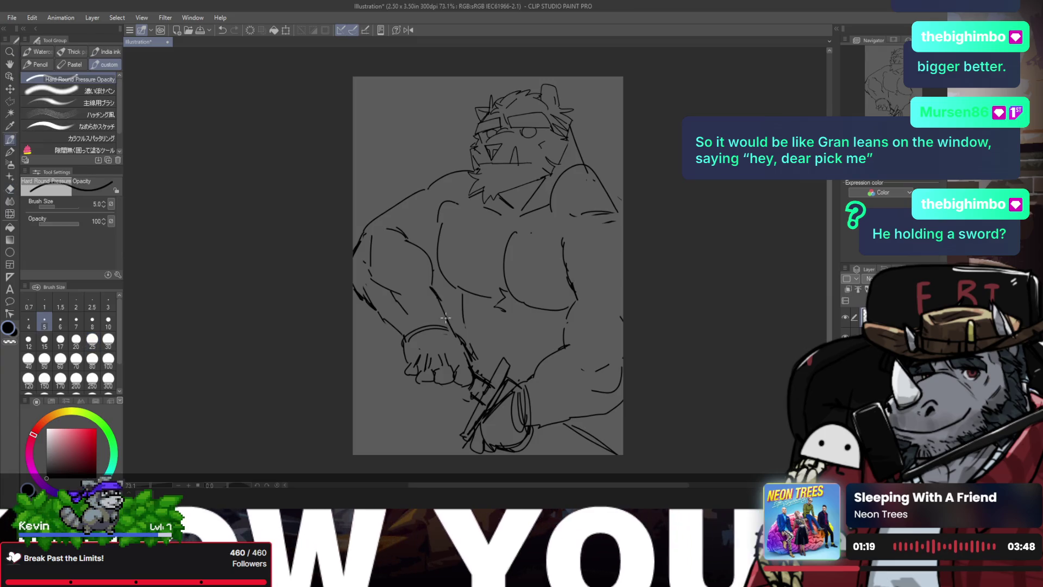
- Outline the left side of the fist and its bottom knuckle lines
left_click_drag(406, 338, 419, 376)
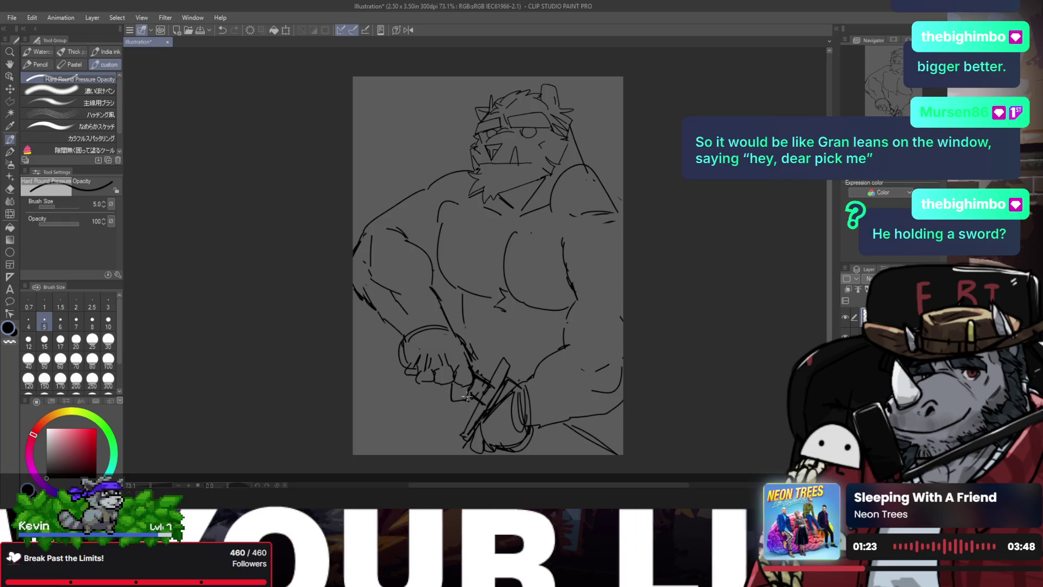
mouse_move(445, 390)
left_mouse_down()
mouse_move(459, 399)
mouse_move(434, 391)
left_mouse_up()
key("ctrl+z")
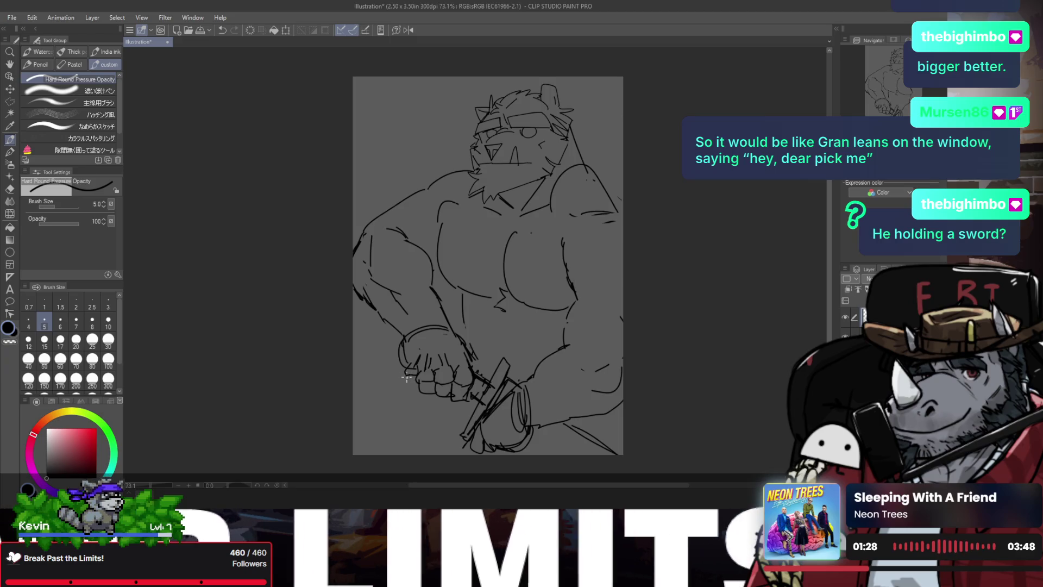
key("h")
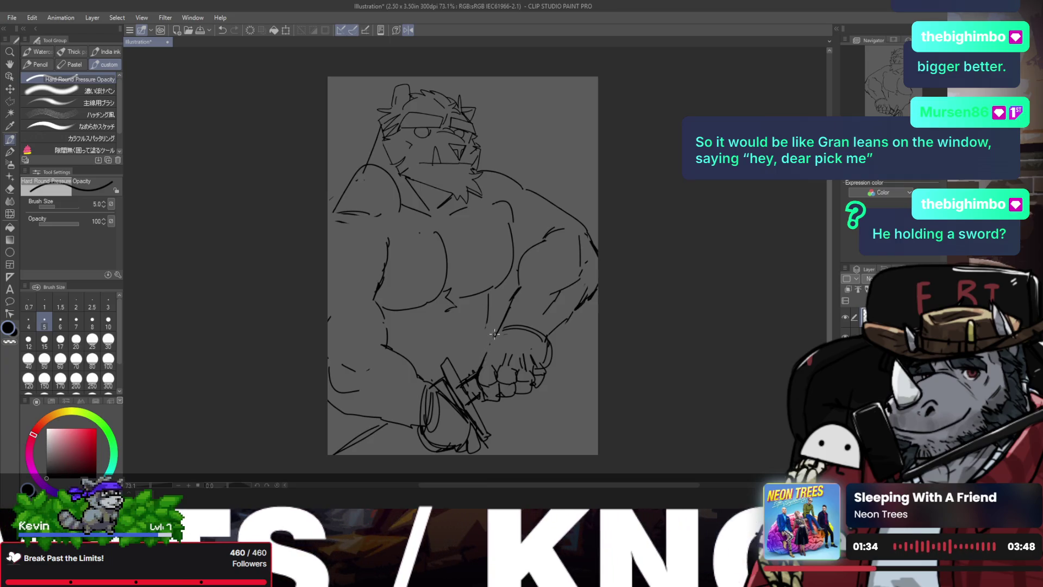
- Try short wrist-band strokes near the wrist, then tint the sketch lines blue
left_click_drag(494, 334, 473, 364)
key("ctrl+z")
left_click_drag(497, 331, 476, 350)
key("ctrl+z")
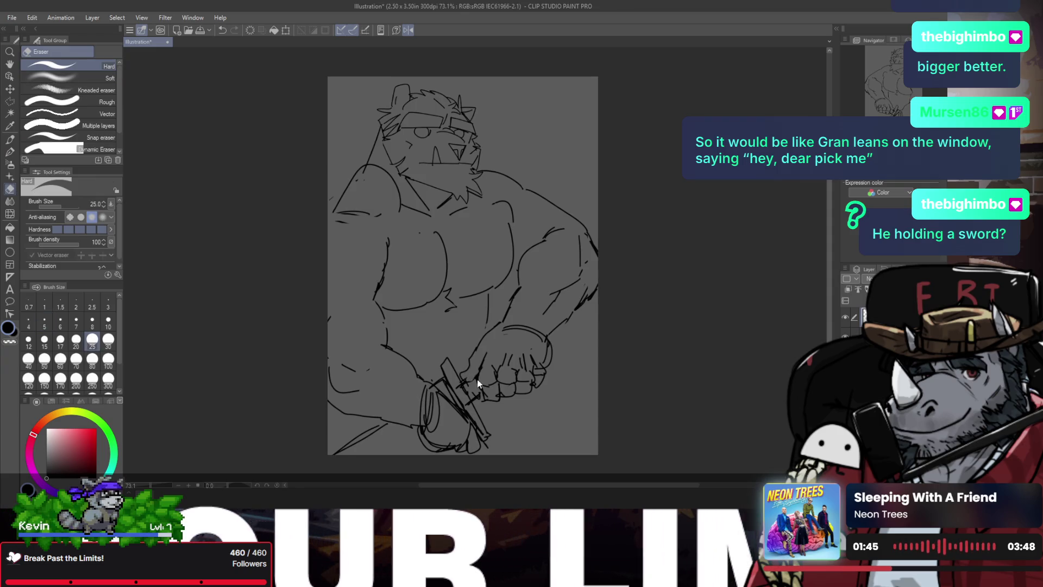
key("ctrl+shift+l")
key("ctrl+shift+l")
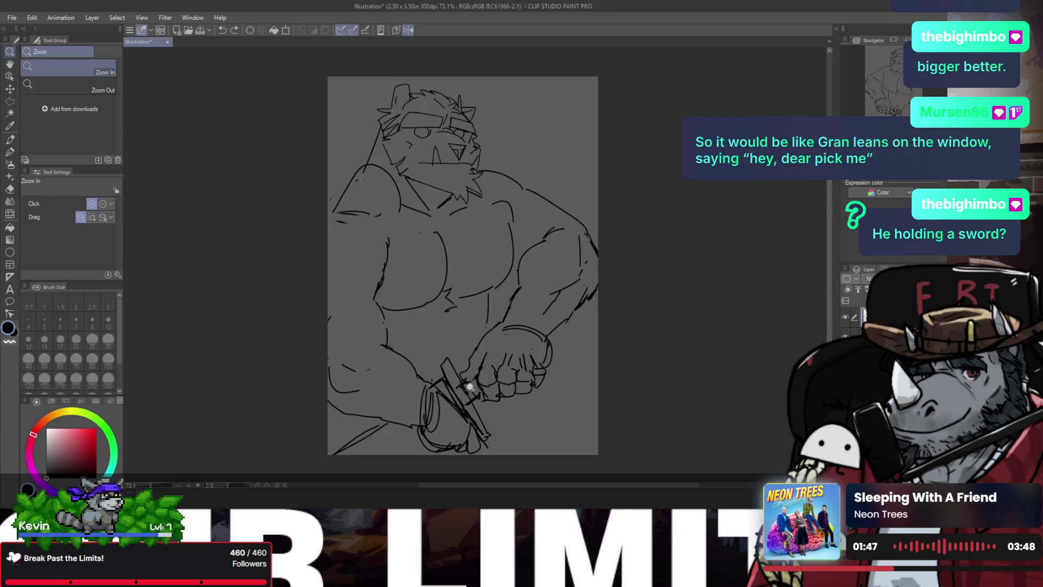
- Undo the rough hilt strokes and redraw the sword hilt's right edge
scroll(479, 381, "up", 2)
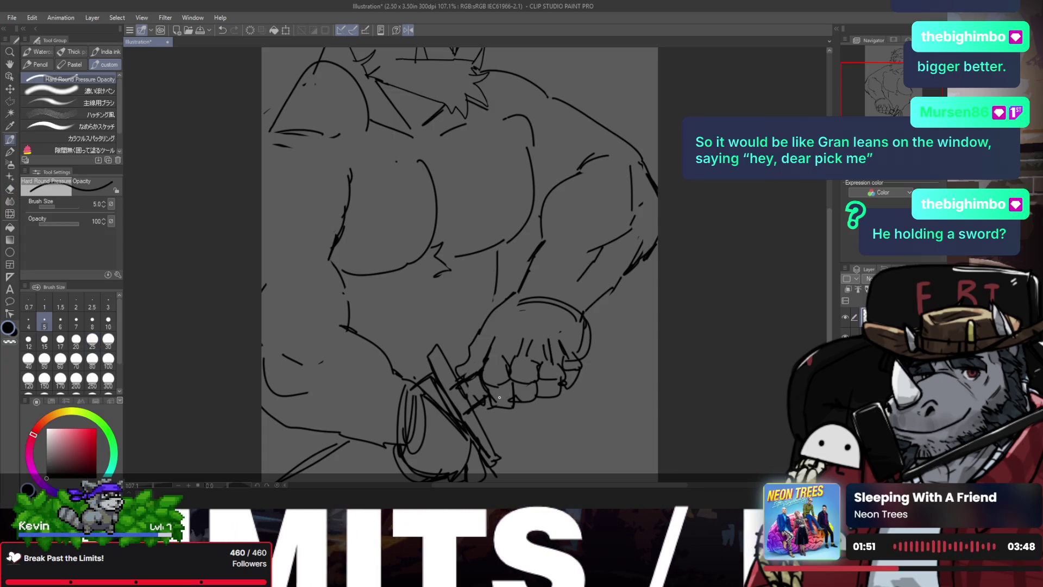
key("ctrl+z")
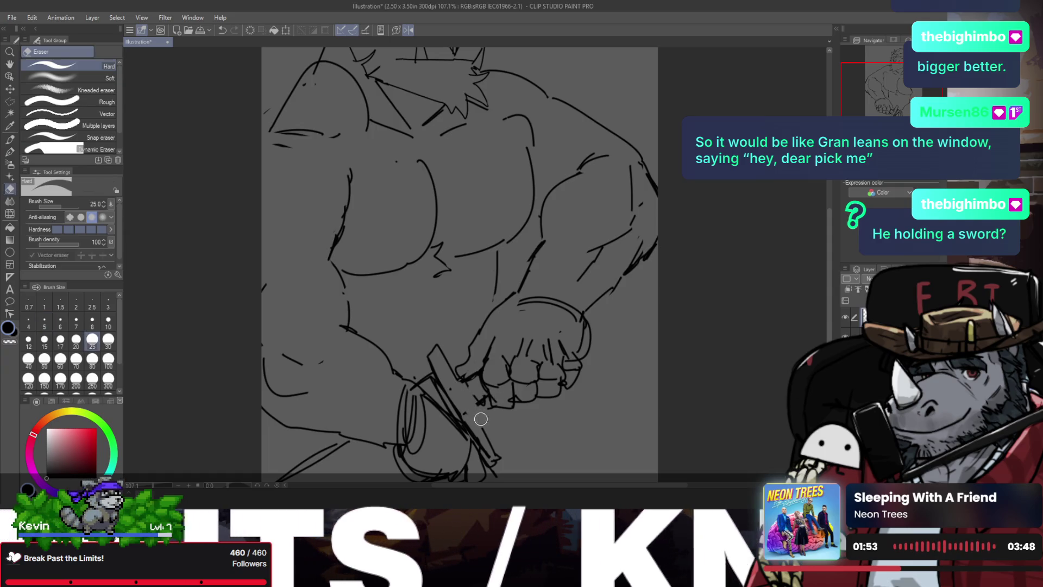
key("ctrl+z")
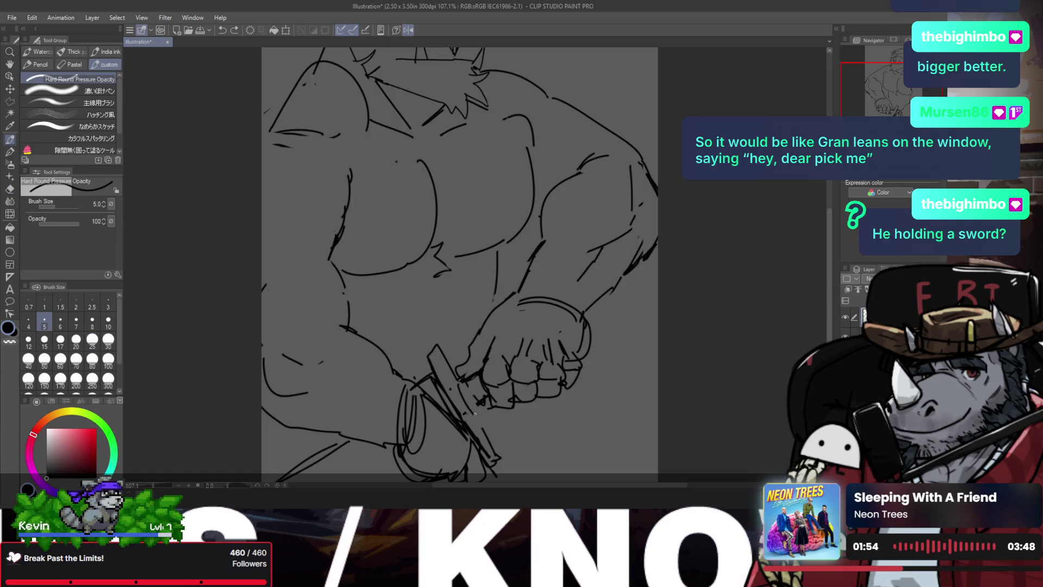
left_click_drag(438, 349, 441, 373)
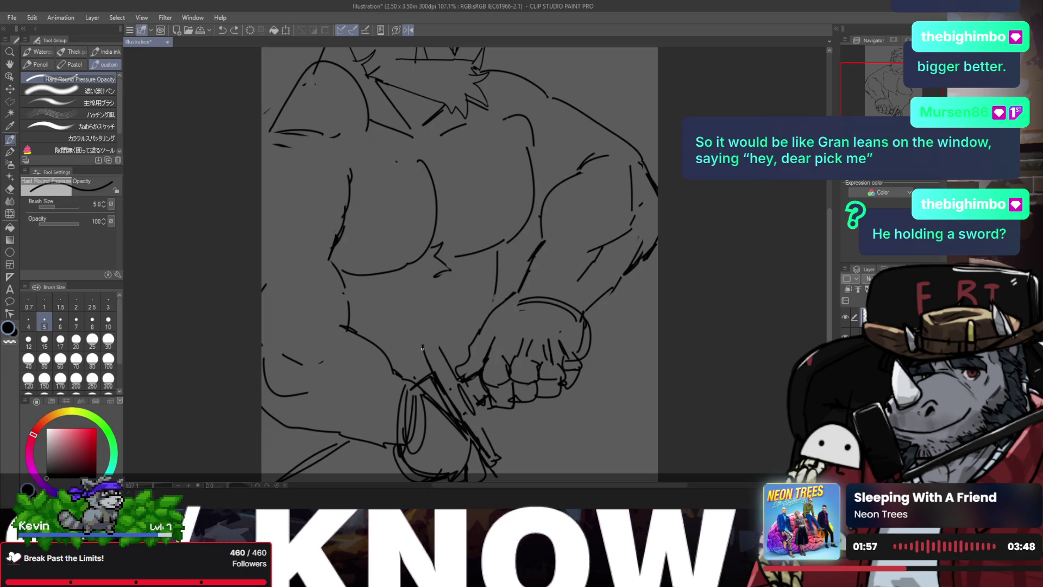
key("ctrl+z")
left_click_drag(438, 341, 499, 455)
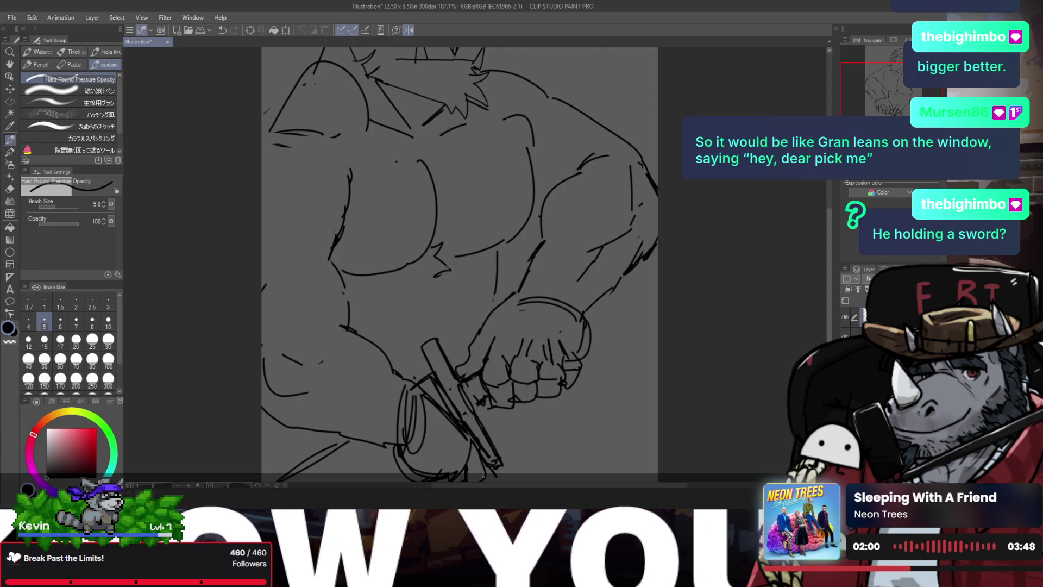
- Zoom and pan around the sword hand to review the new hilt lines in mirrored view
scroll(483, 467, "down", 2)
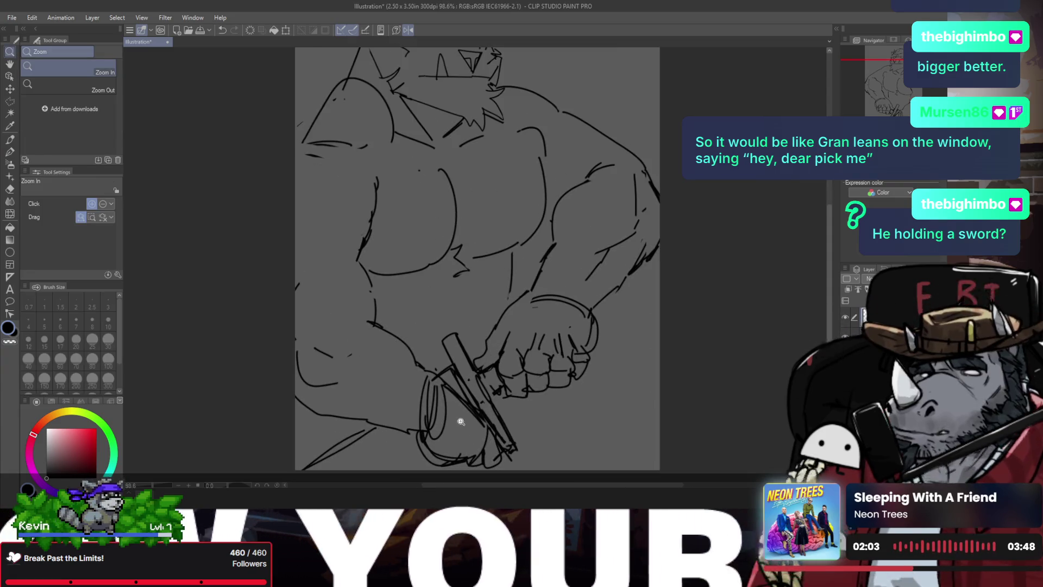
key("h")
scroll(470, 392, "up", 5)
key("p")
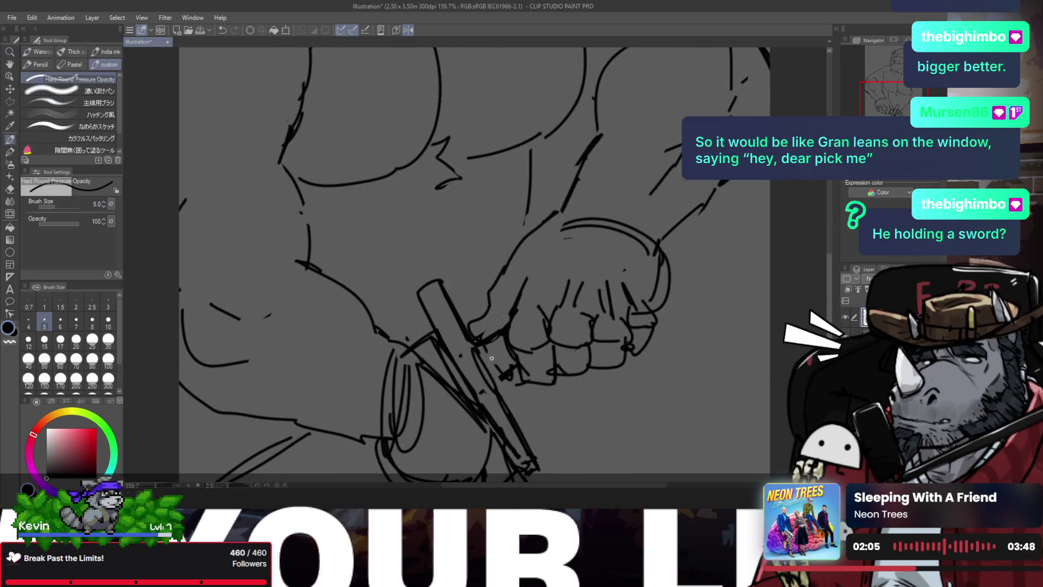
mouse_move(504, 372)
left_mouse_down()
mouse_move(440, 349)
mouse_move(442, 293)
left_mouse_up()
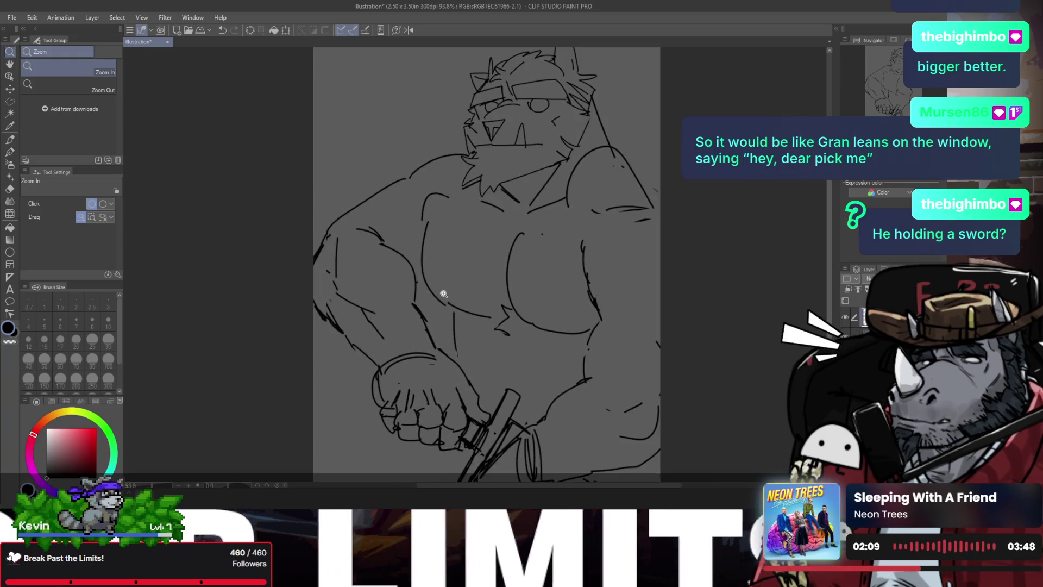
key("p")
left_click_drag(413, 273, 417, 263)
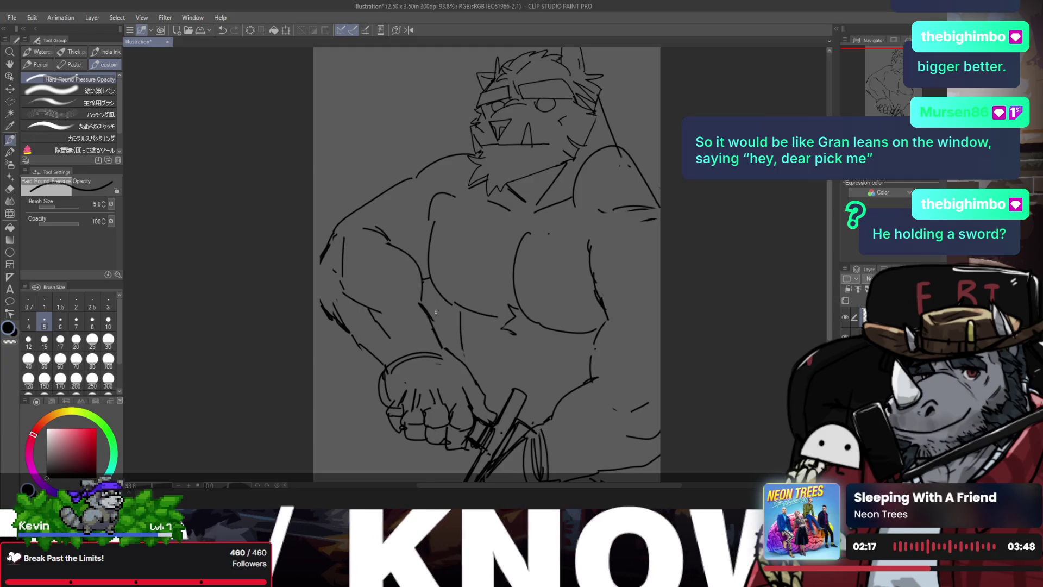
left_click(431, 299, "alt")
key("h")
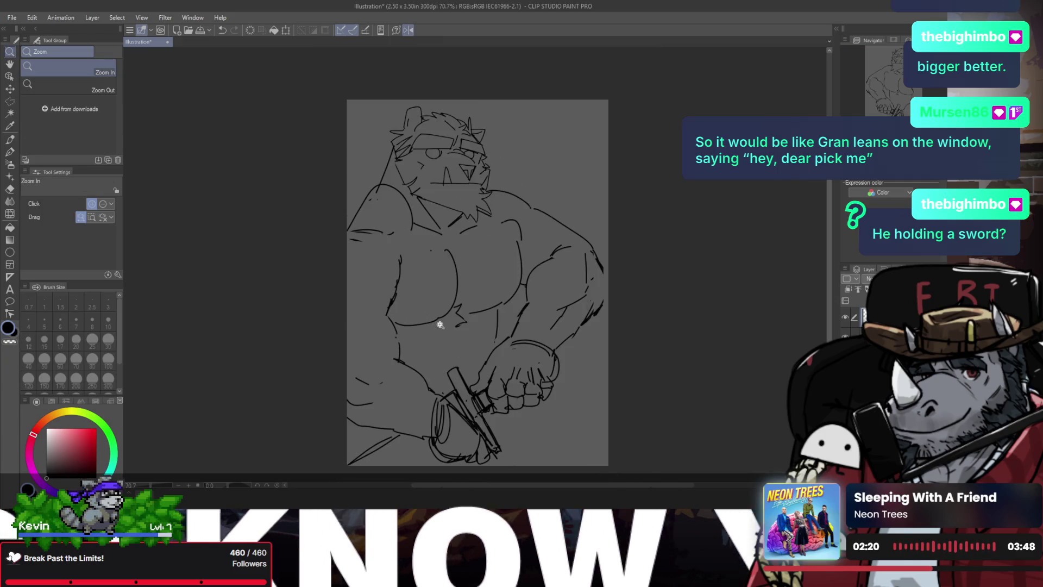
- Toggle between pen and eraser, then zoom out and start transforming the whole drawing with Ctrl+T
key("e")
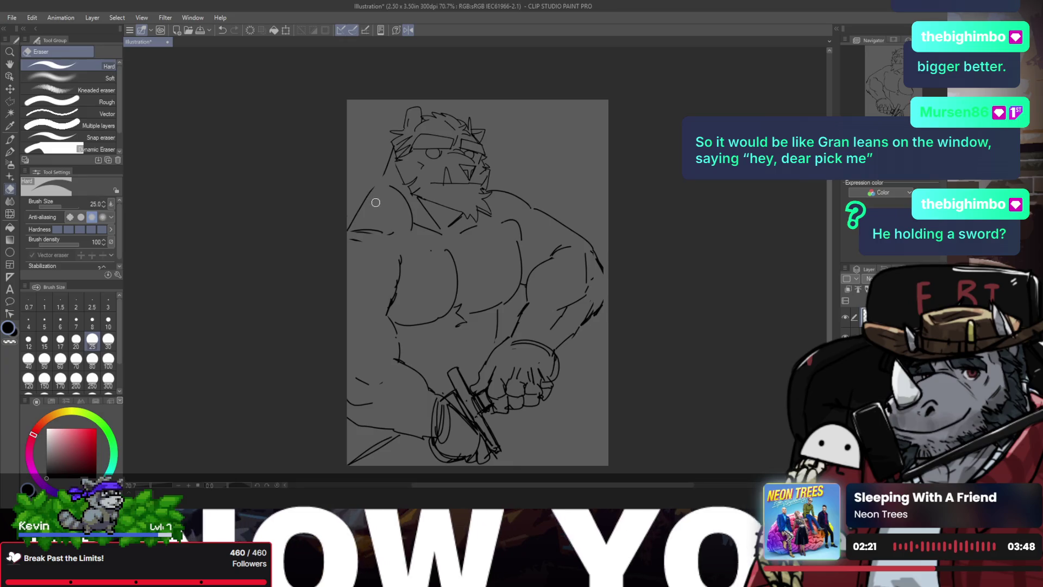
key("p")
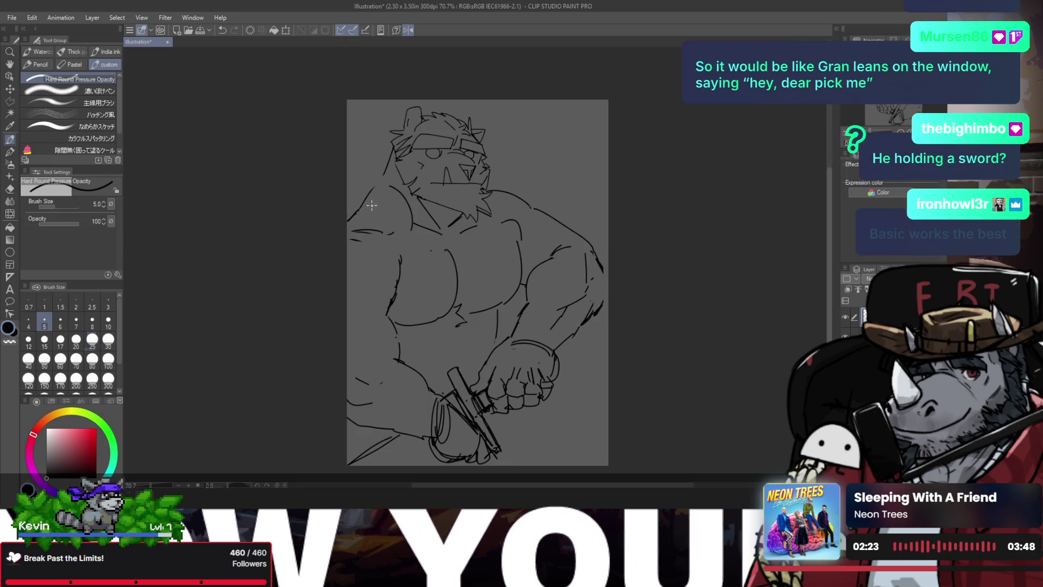
key("e")
key("p")
key("e")
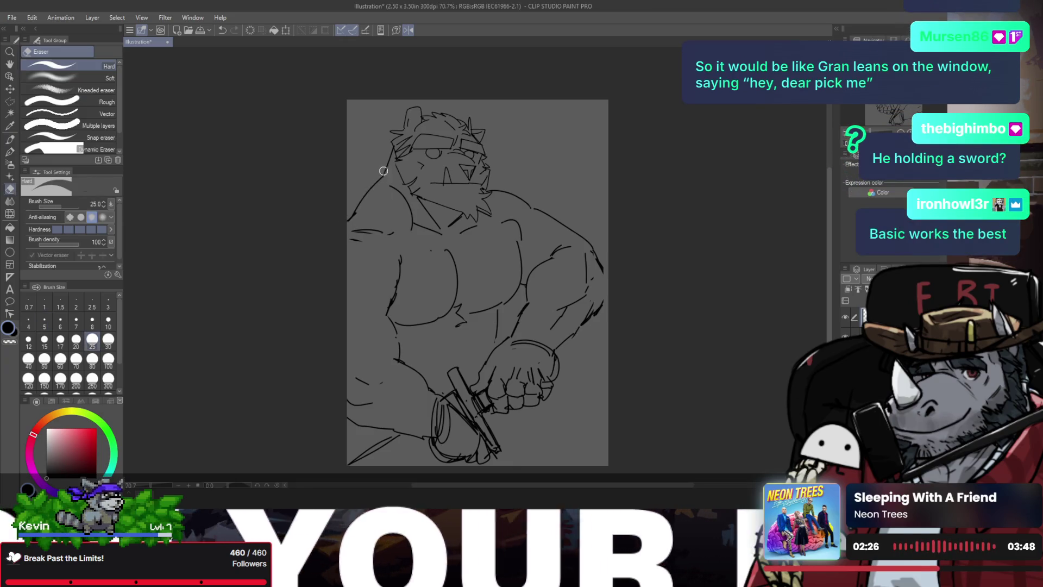
key("p")
key("h")
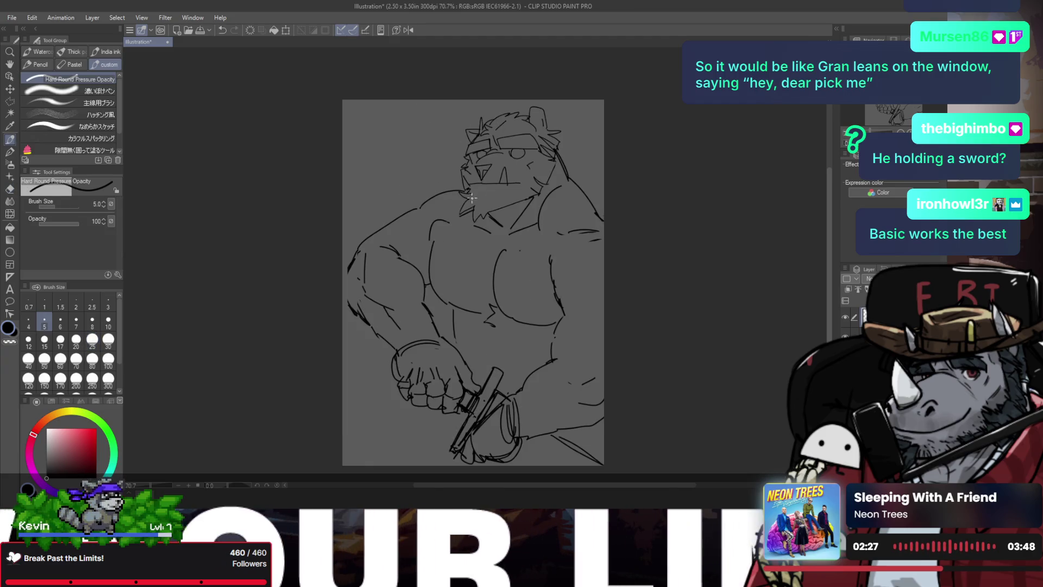
key("b")
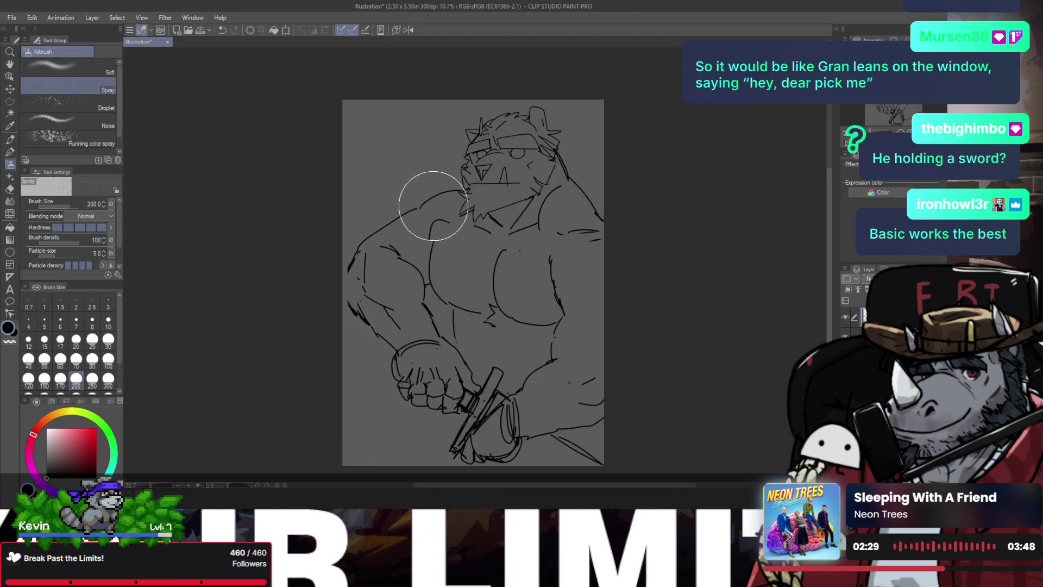
key("b")
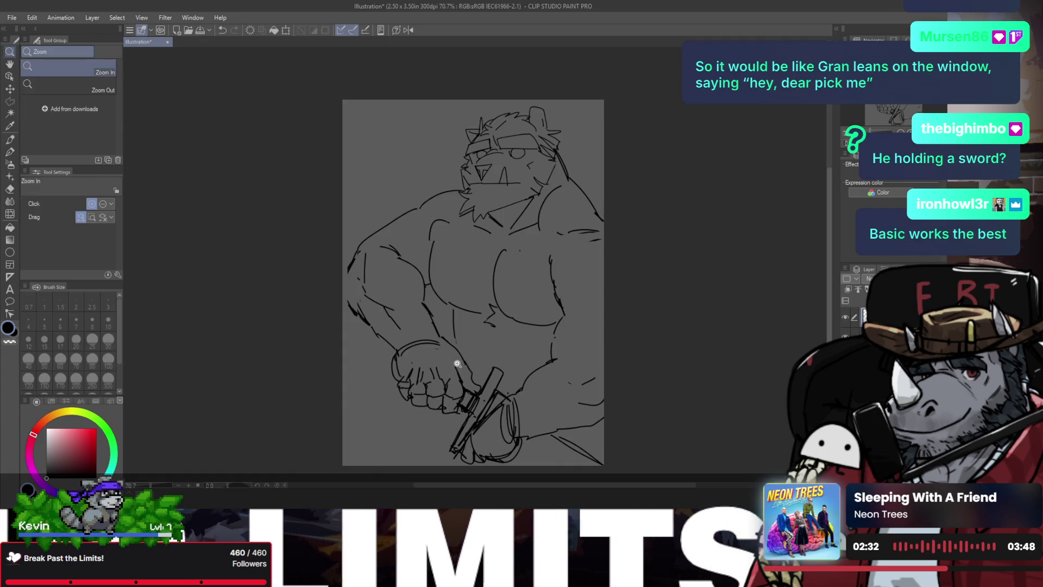
key("ctrl+minus")
key("ctrl+t")
- Shrink the whole drawing to 92% scale, shift it up and right, and confirm
left_click_drag(487, 347, 475, 344)
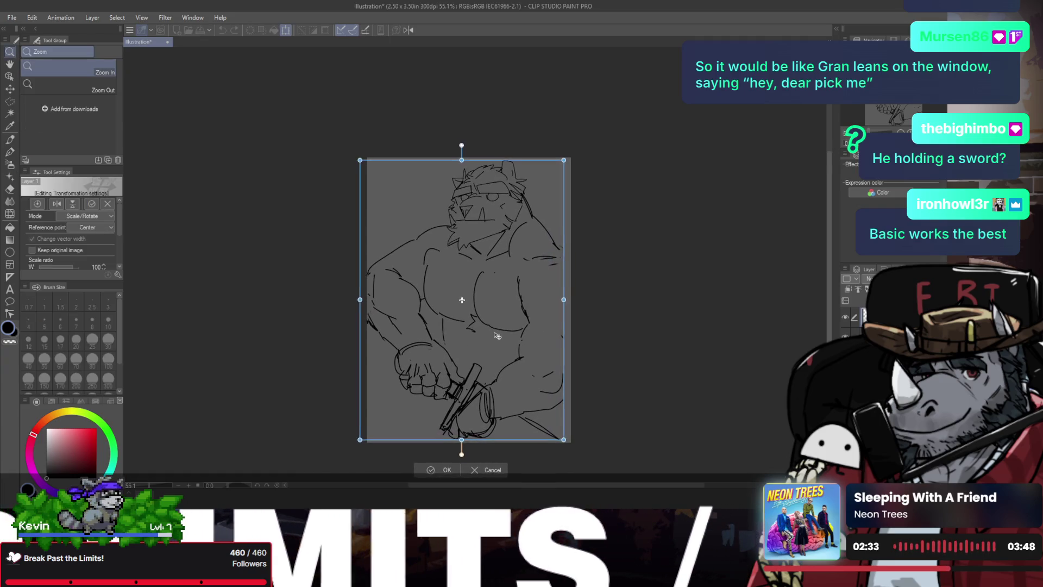
left_click_drag(560, 439, 553, 428)
left_click_drag(531, 387, 534, 372)
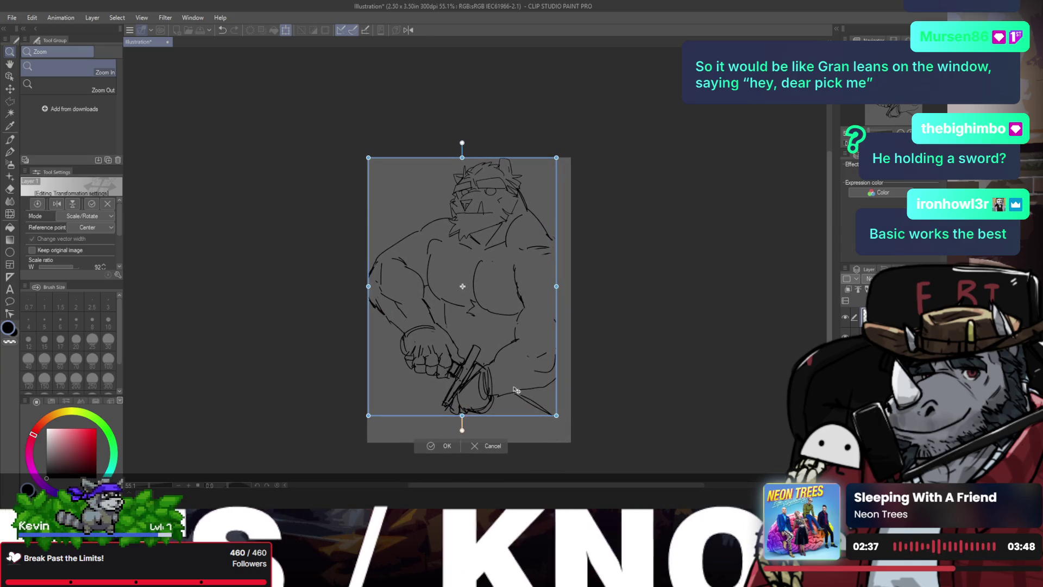
key("Return")
left_click(492, 327)
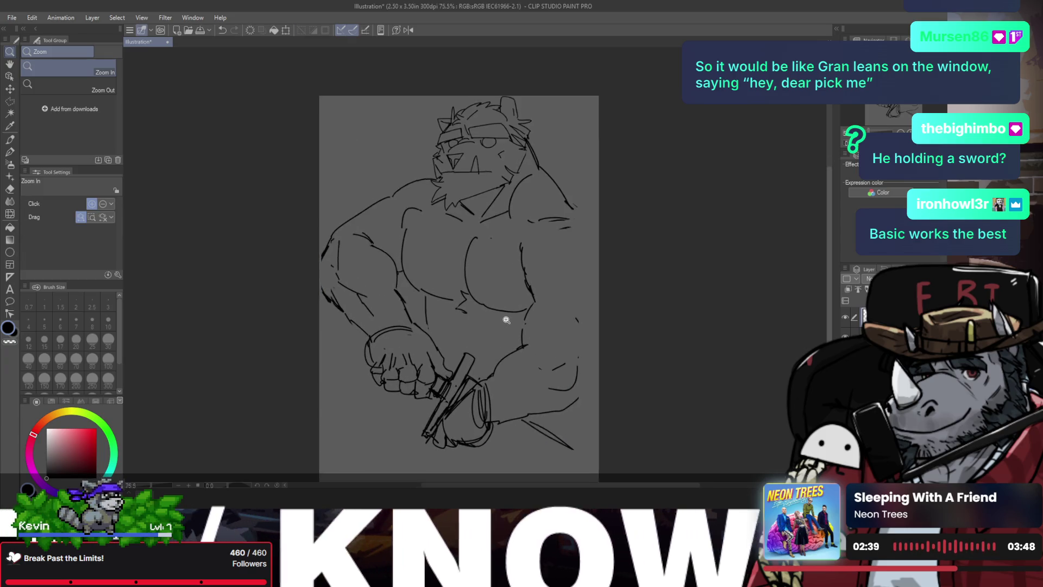
- Draw shoulder and lower-back edge lines in the mirrored view, undoing the lower-back curve
key("h")
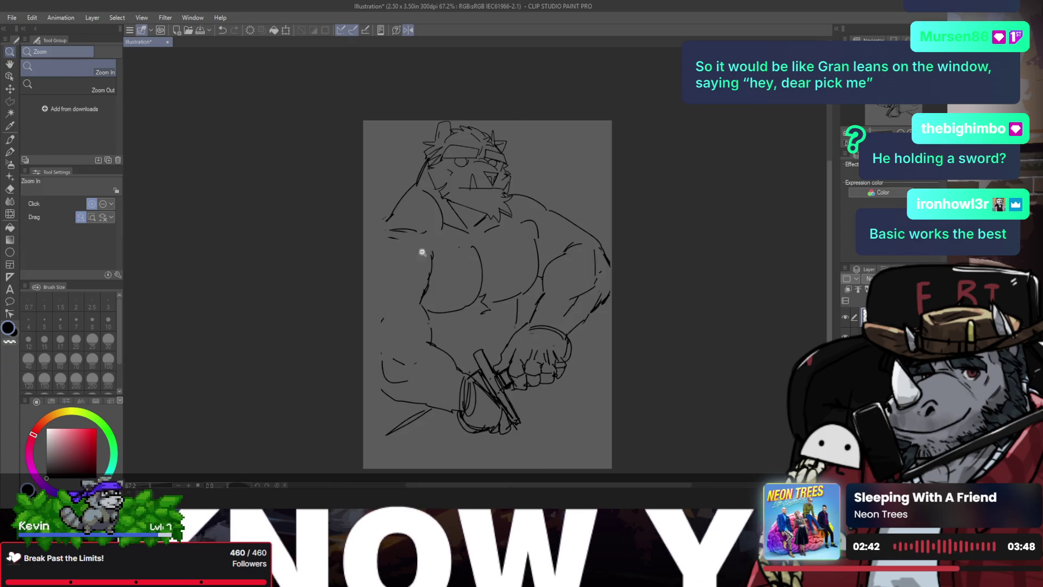
key("p")
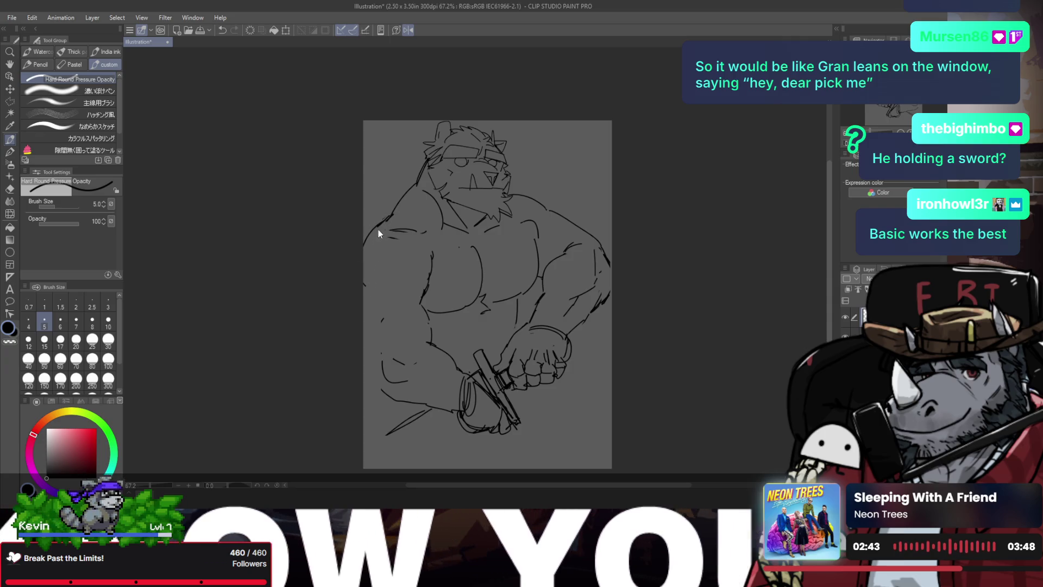
key("ctrl+z")
key("ctrl+z")
left_click_drag(384, 220, 363, 239)
left_click_drag(363, 301, 389, 296)
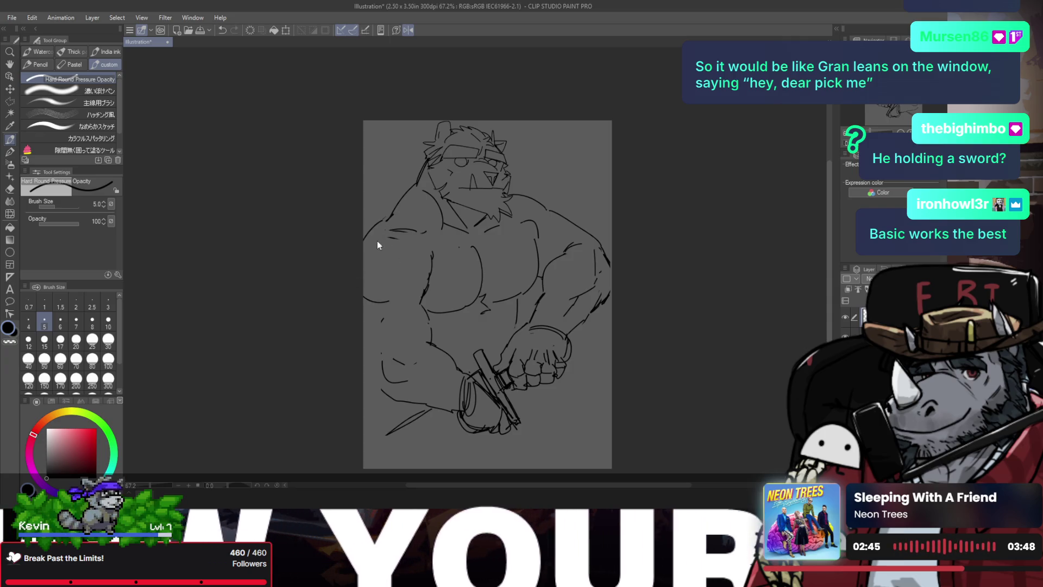
key("ctrl+z")
key("ctrl+z")
key("ctrl+z")
key("ctrl+z")
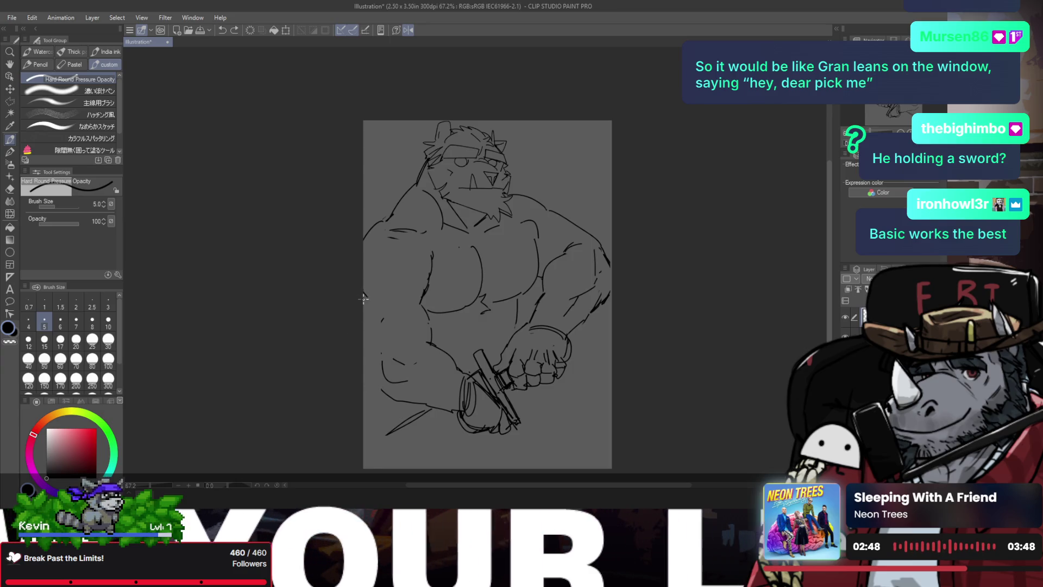
- Try a contour down the figure's right side, undo it, and re-mirror the view
key("h")
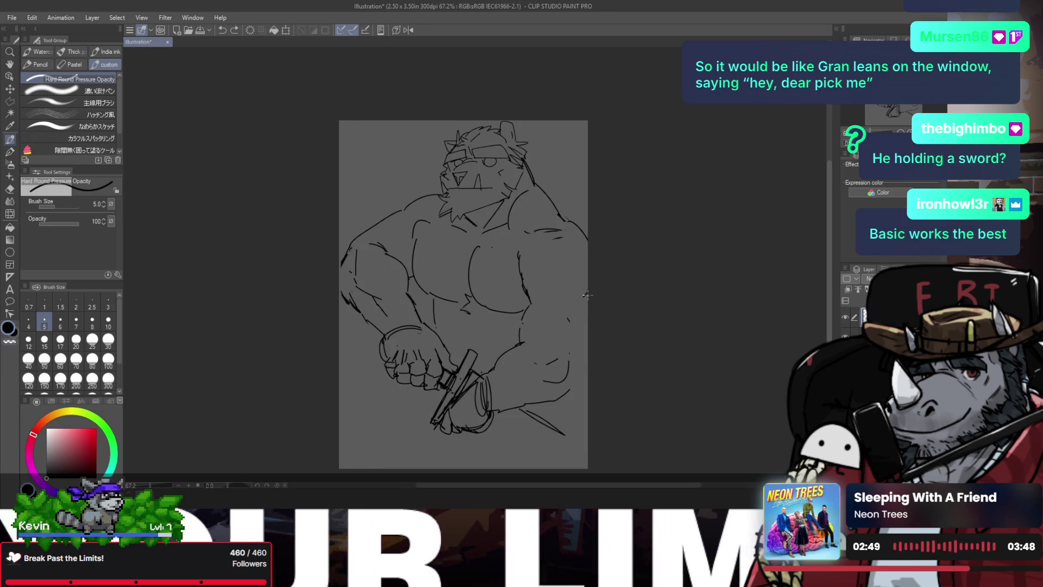
mouse_move(584, 360)
left_mouse_down()
mouse_move(573, 383)
mouse_move(542, 380)
left_mouse_up()
key("ctrl+z")
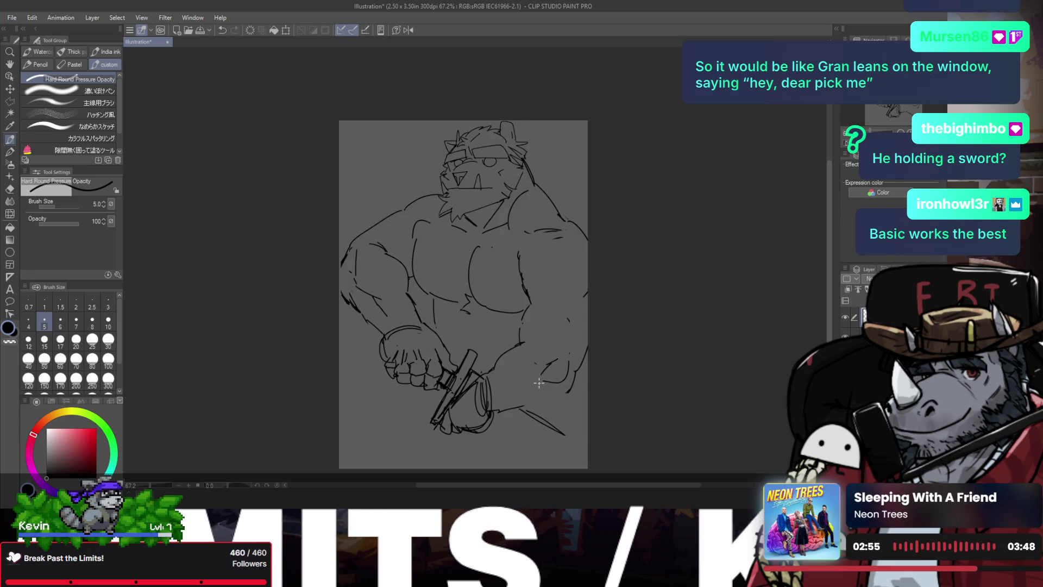
key("h")
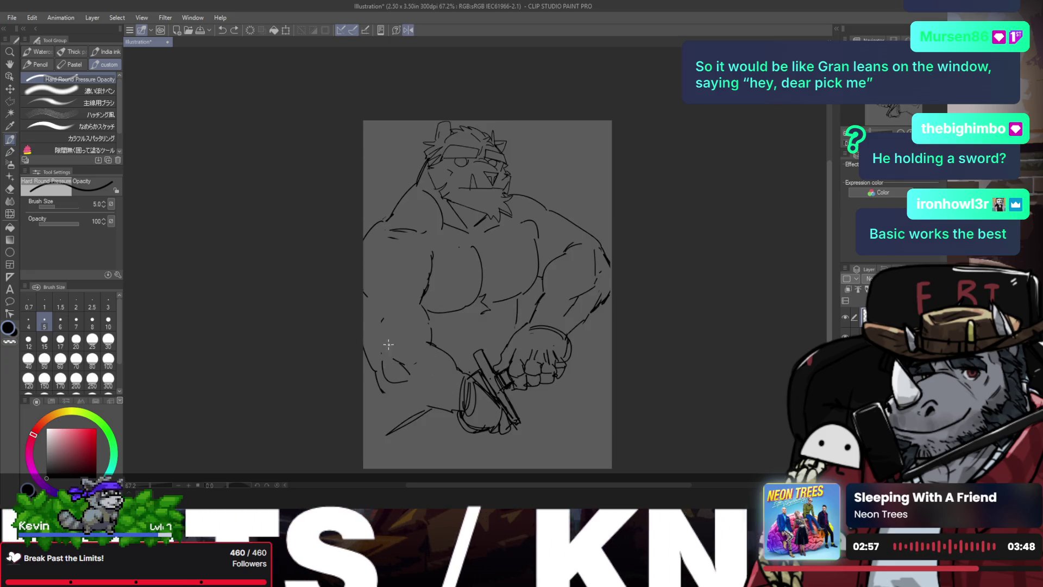
scroll(388, 344, "up", 2)
- Redraw the lower arm and thigh curve after removing a misdrawn stroke and stray dash
mouse_move(436, 330)
left_mouse_down()
mouse_move(476, 358)
mouse_move(431, 324)
left_mouse_up()
key("ctrl+z")
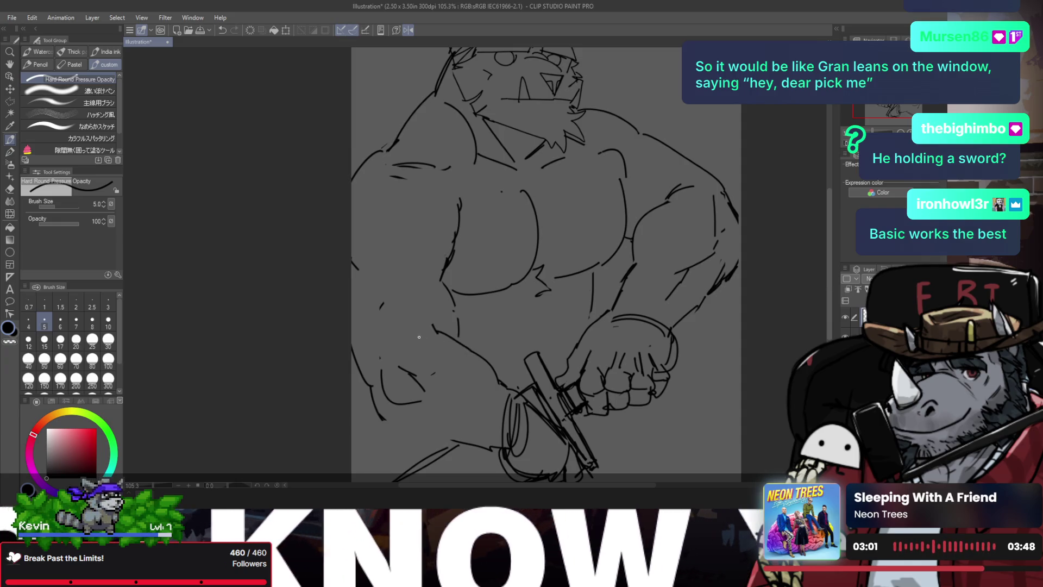
key("ctrl+z")
mouse_move(383, 371)
left_mouse_down()
mouse_move(422, 403)
mouse_move(384, 421)
left_mouse_up()
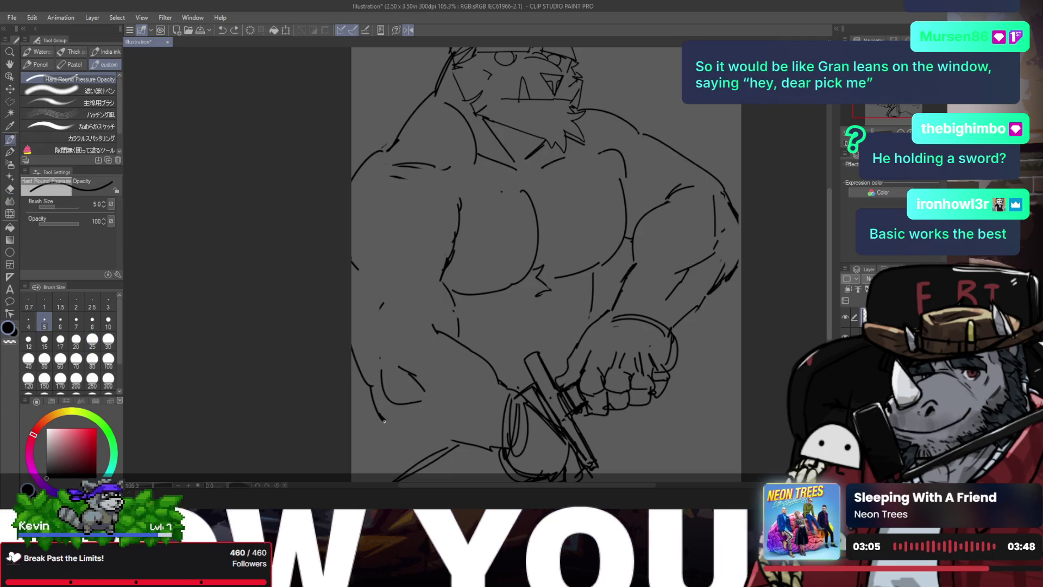
key("h")
- Add a lower-right contour and redraw the curved line rising upward from the sword hilt
key("e")
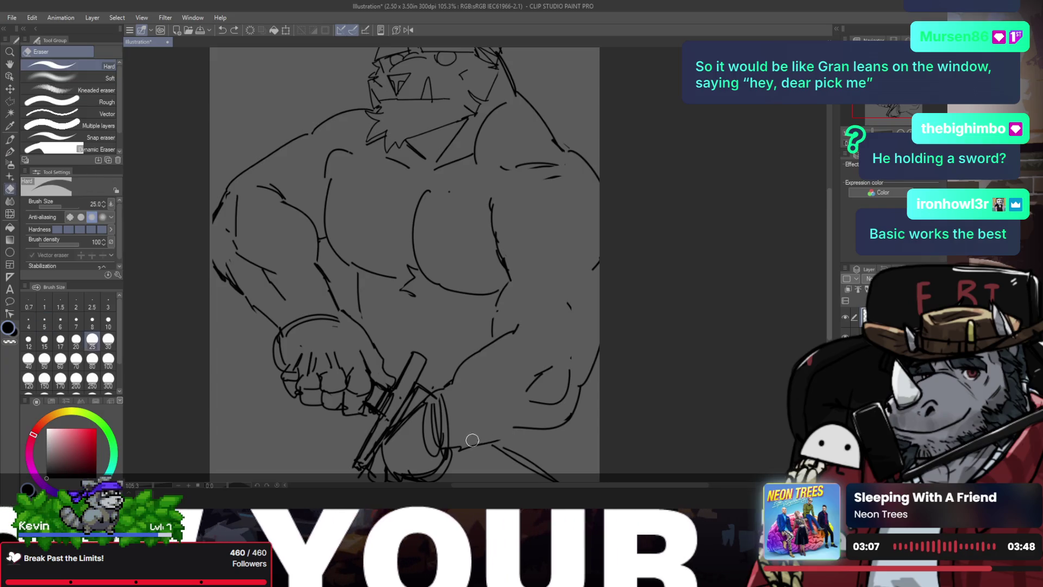
key("p")
left_click_drag(463, 448, 545, 423)
key("e")
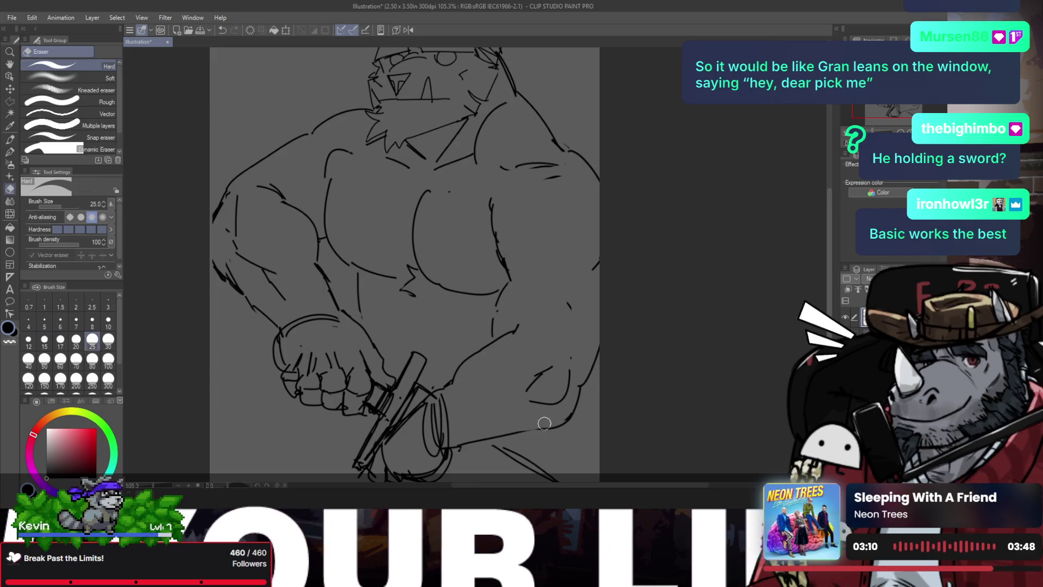
key("p")
key("e")
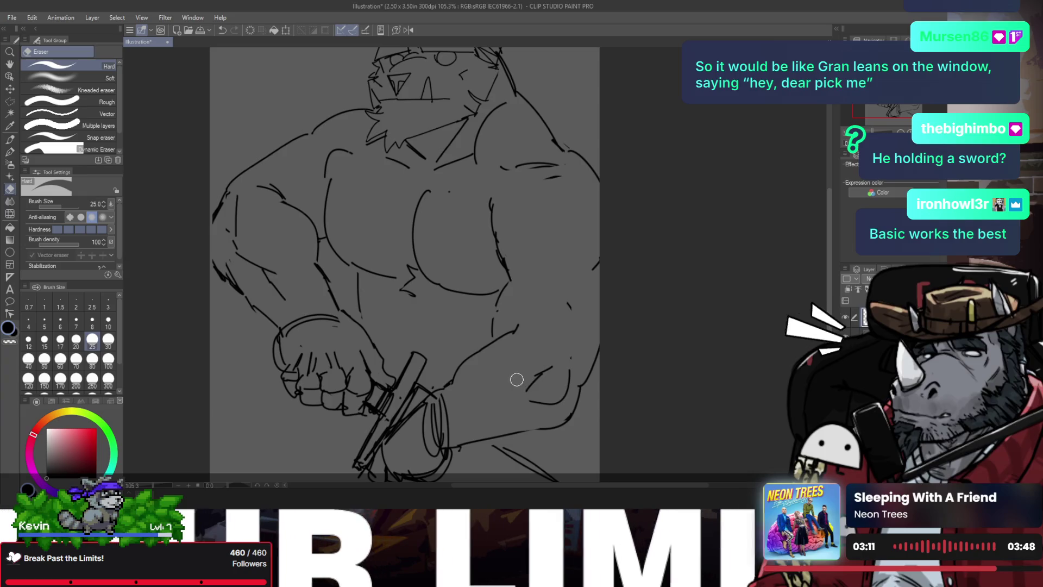
mouse_move(514, 329)
left_mouse_down()
mouse_move(452, 372)
mouse_move(521, 329)
left_mouse_up()
key("p")
key("e")
key("p")
key("ctrl+z")
mouse_move(466, 362)
left_mouse_down()
mouse_move(495, 326)
mouse_move(528, 323)
mouse_move(519, 380)
left_mouse_up()
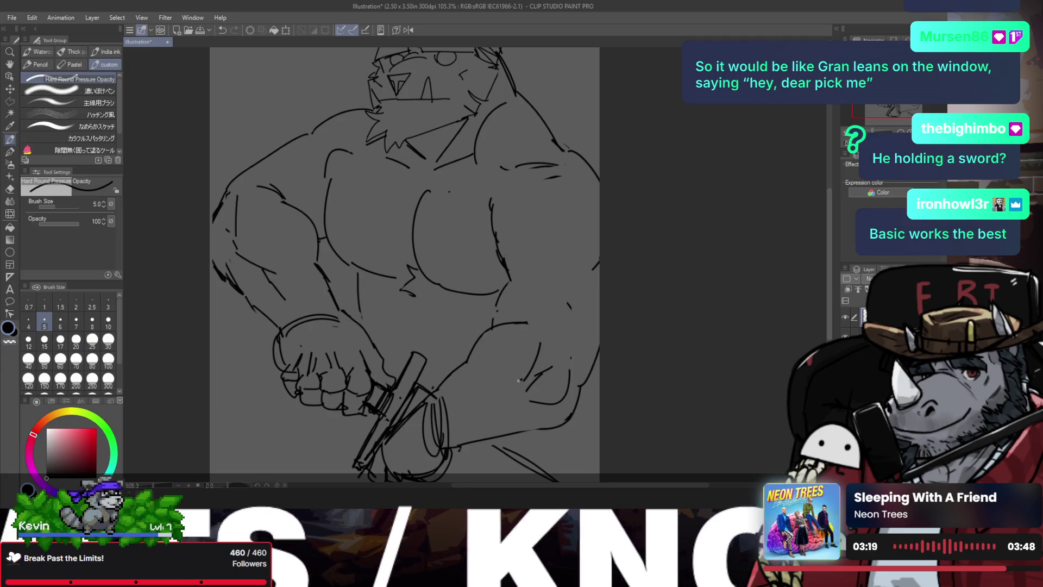
- Erase and retry the lines beside the forearm in the mirrored view
key("h")
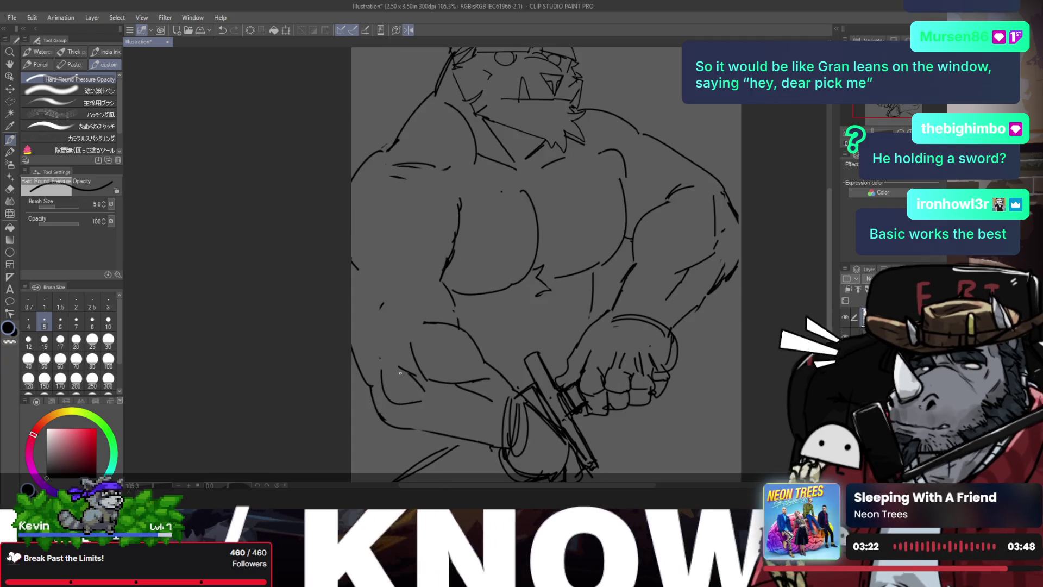
key("e")
left_click_drag(449, 298, 454, 321)
key("p")
left_click_drag(441, 277, 459, 328)
key("ctrl+z")
key("e")
key("p")
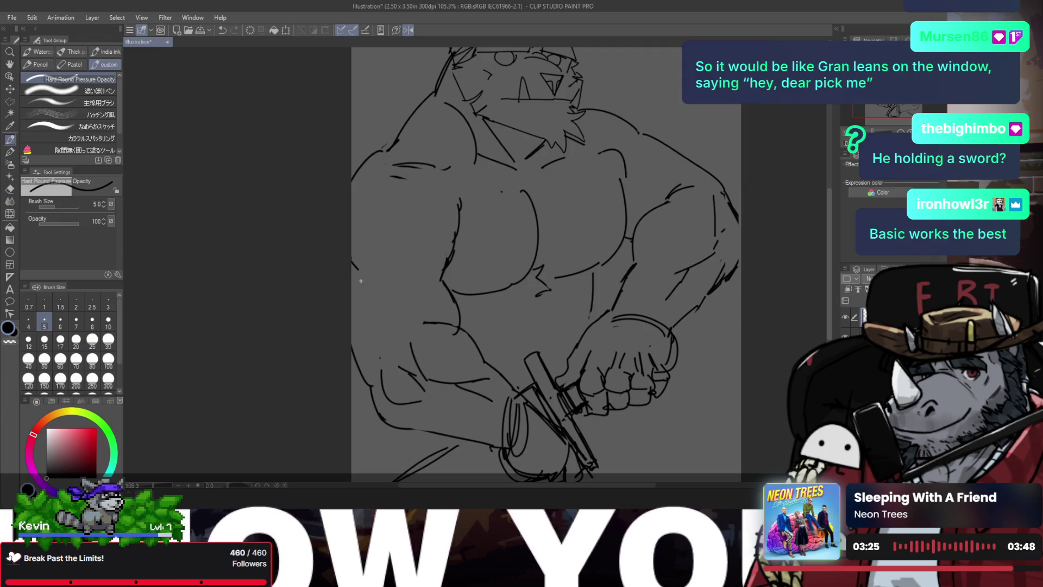
key("ctrl+z")
- Sketch a curved line along the arm and rework the left chest outline
left_click_drag(393, 277, 421, 324)
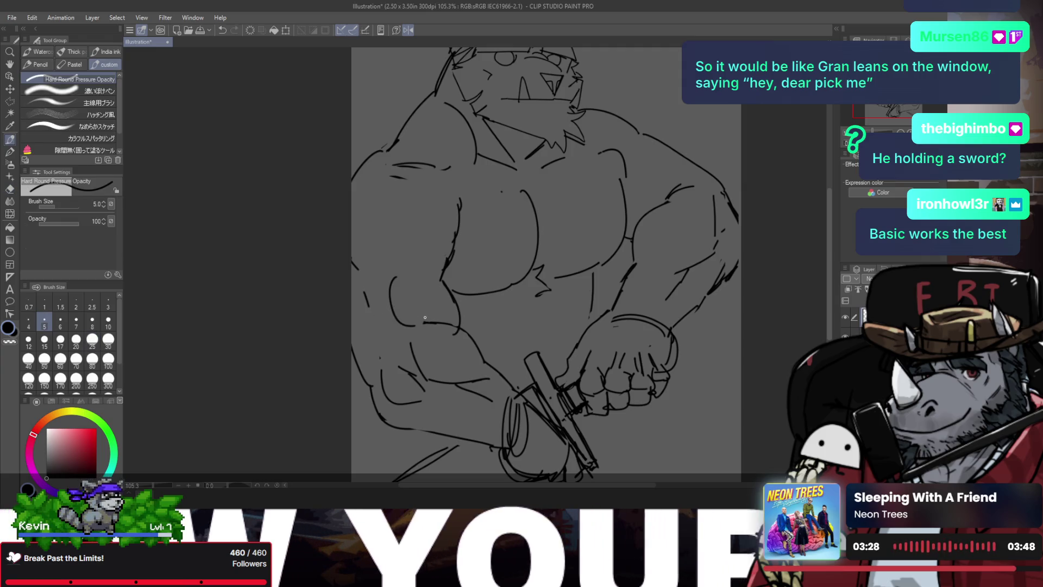
key("e")
left_click_drag(441, 285, 462, 198)
key("p")
mouse_move(451, 266)
left_mouse_down()
mouse_move(460, 187)
mouse_move(443, 266)
mouse_move(456, 334)
left_mouse_up()
key("ctrl+z")
key("e")
key("p")
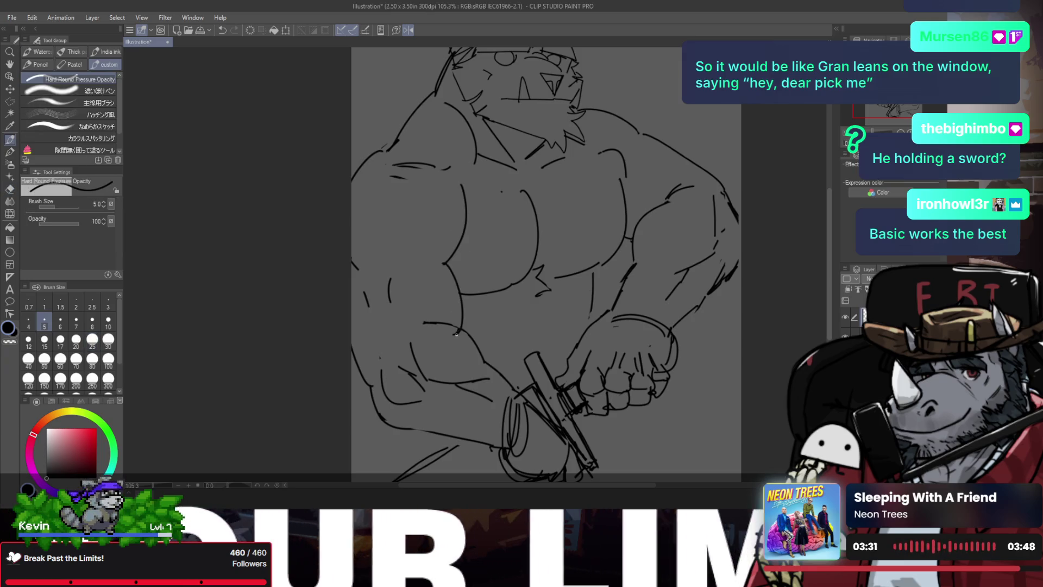
key("h")
- Draw and trim a curve down the upper arm, then add a right-shoulder muscle curve
left_click_drag(510, 265, 492, 327)
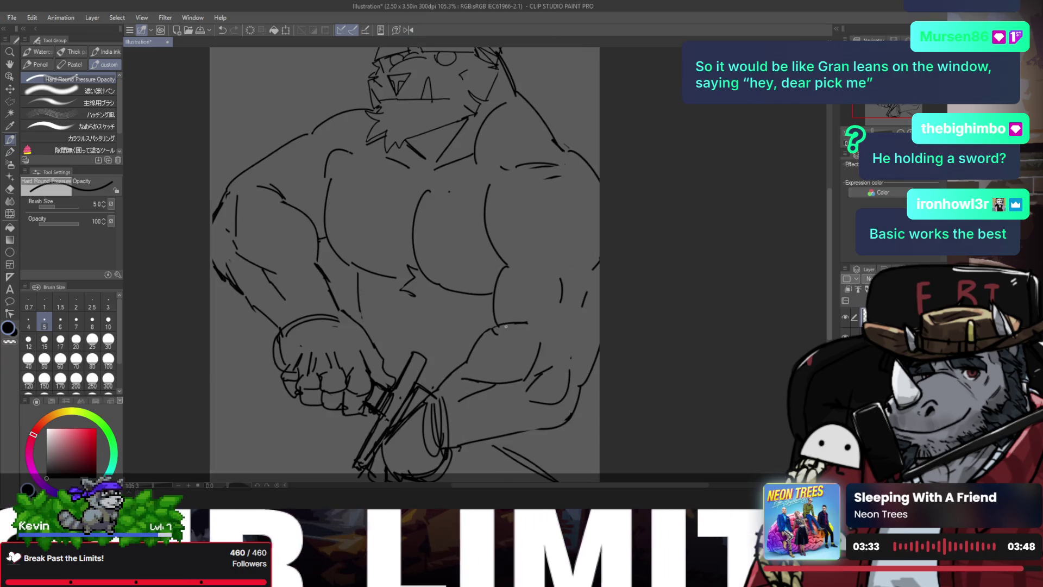
key("ctrl+z")
mouse_move(509, 263)
left_mouse_down()
mouse_move(490, 328)
mouse_move(508, 324)
left_mouse_up()
key("e")
key("p")
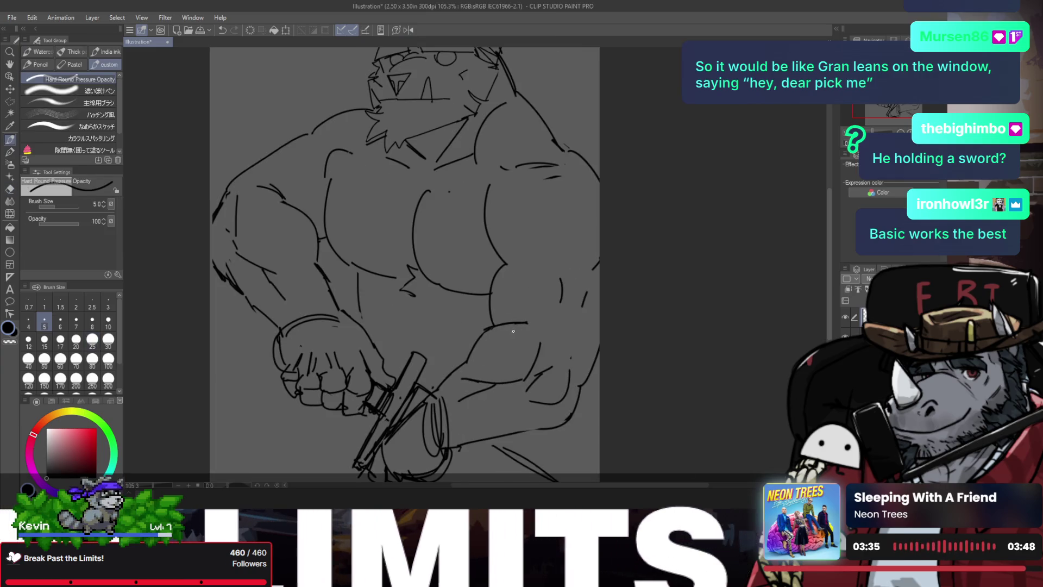
left_click_drag(550, 188, 567, 240)
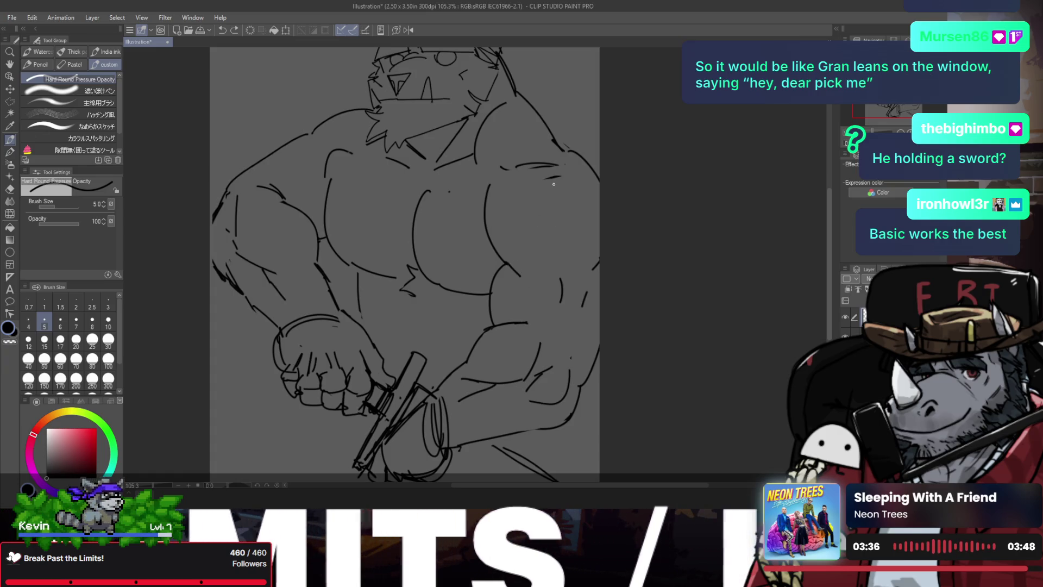
- Review the sketch in mirrored and normal views while toggling between pen and eraser
key("h")
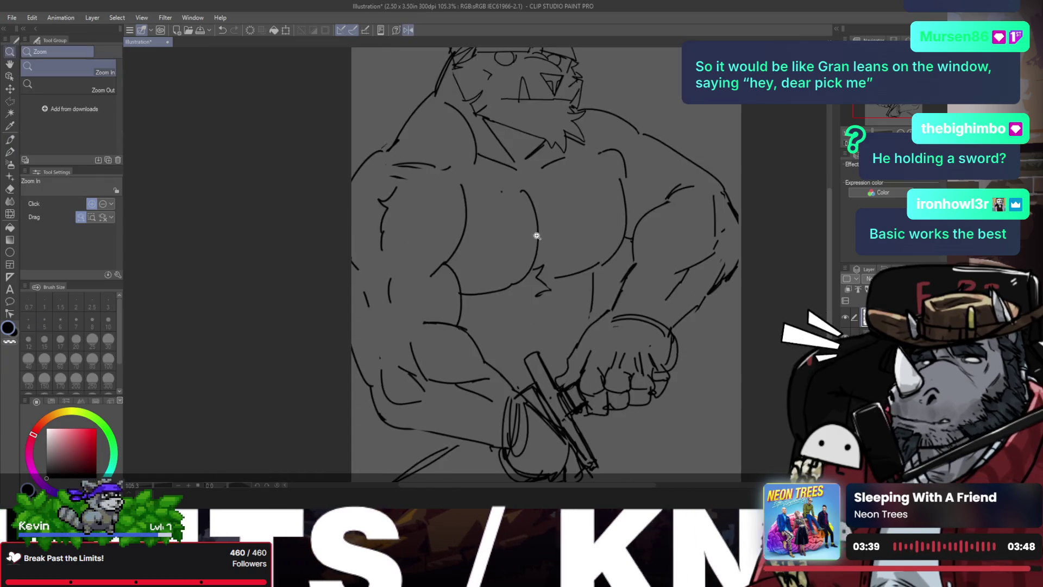
scroll(543, 229, "down", 3)
scroll(521, 212, "up", 2)
key("e")
key("p")
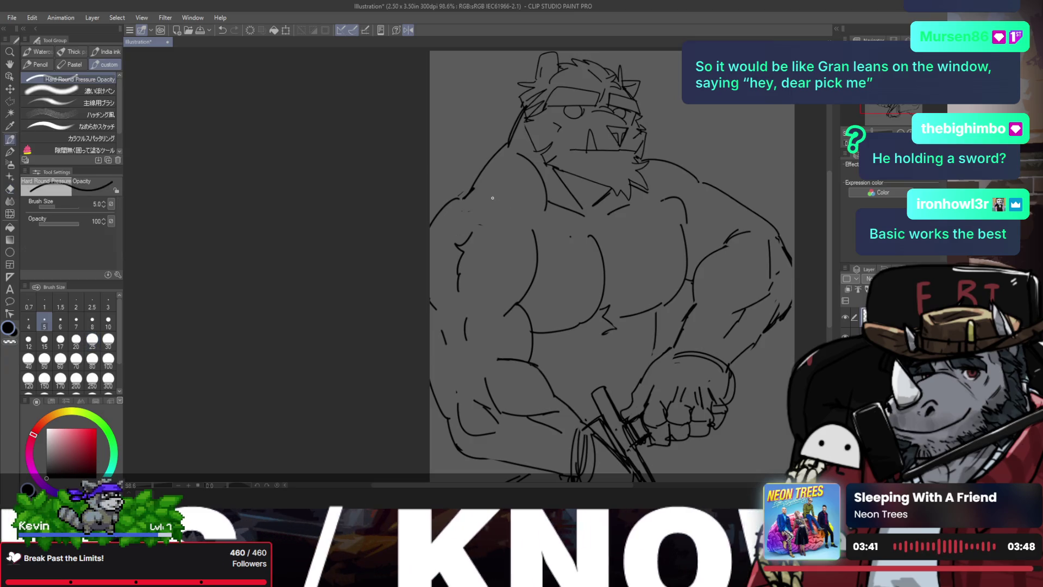
key("e")
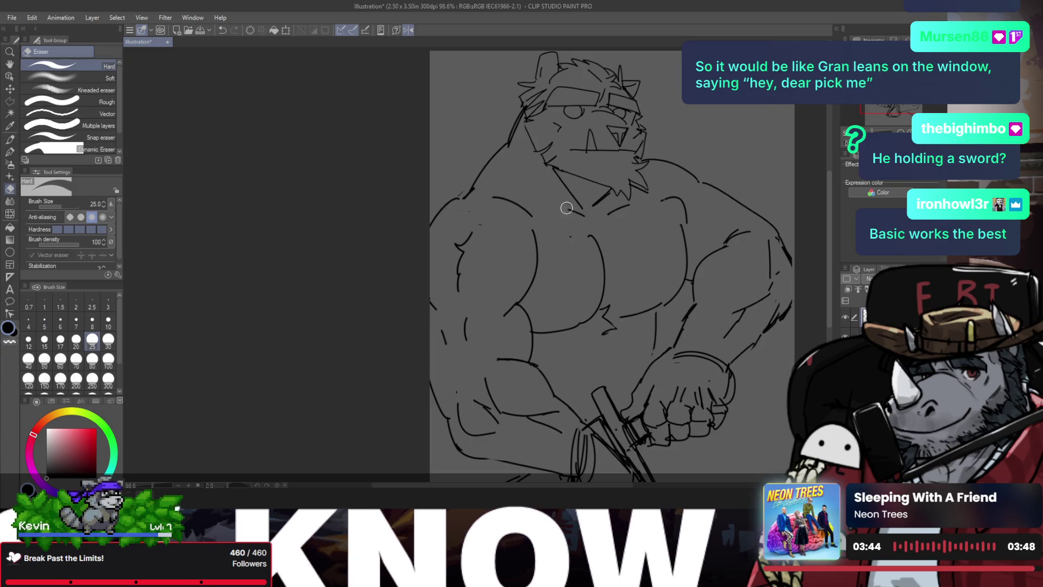
key("p")
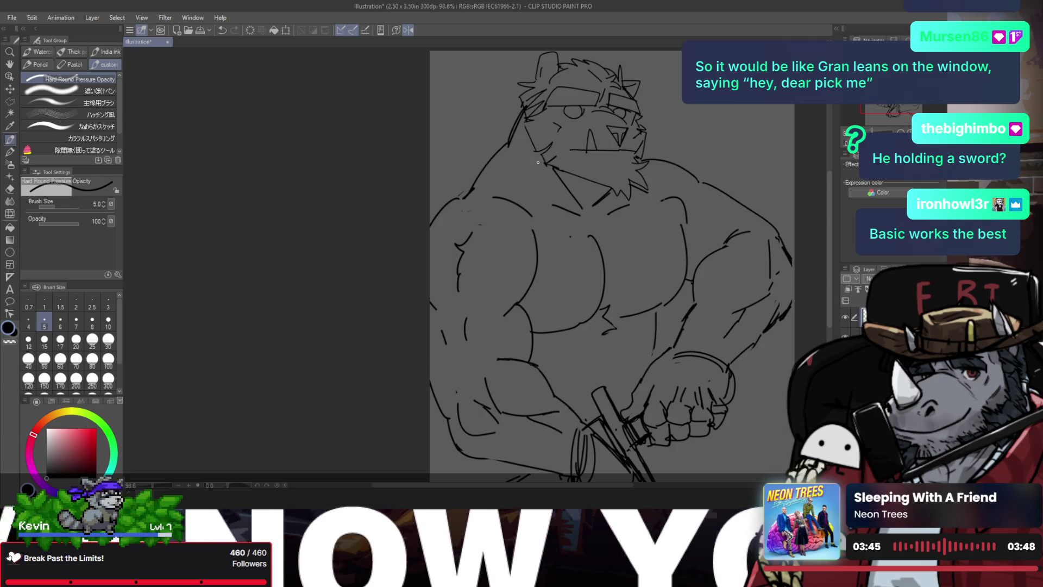
key("h")
key("e")
scroll(476, 198, "up", 1)
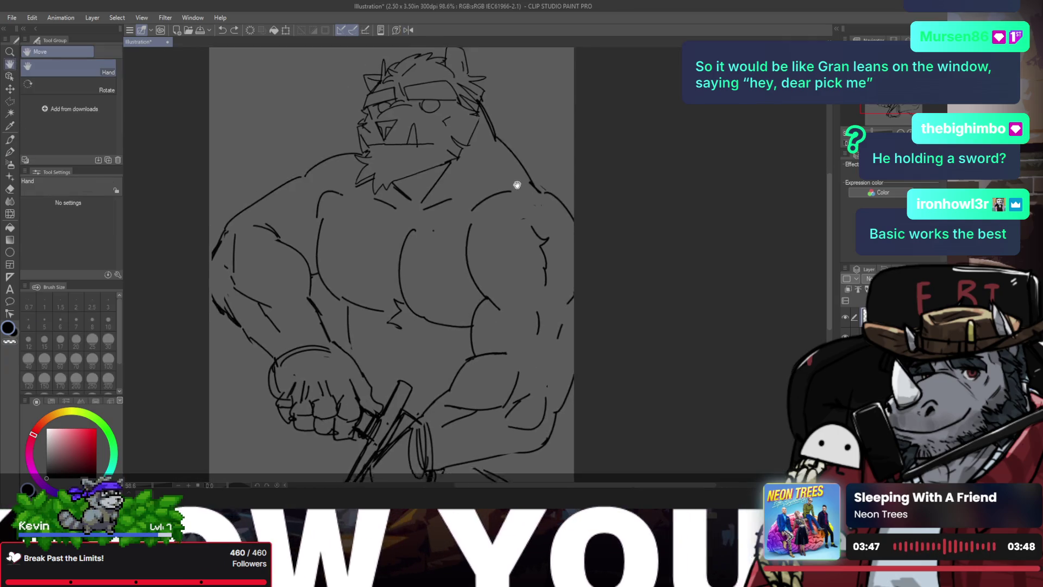
scroll(540, 189, "down", 2)
scroll(476, 282, "up", 3)
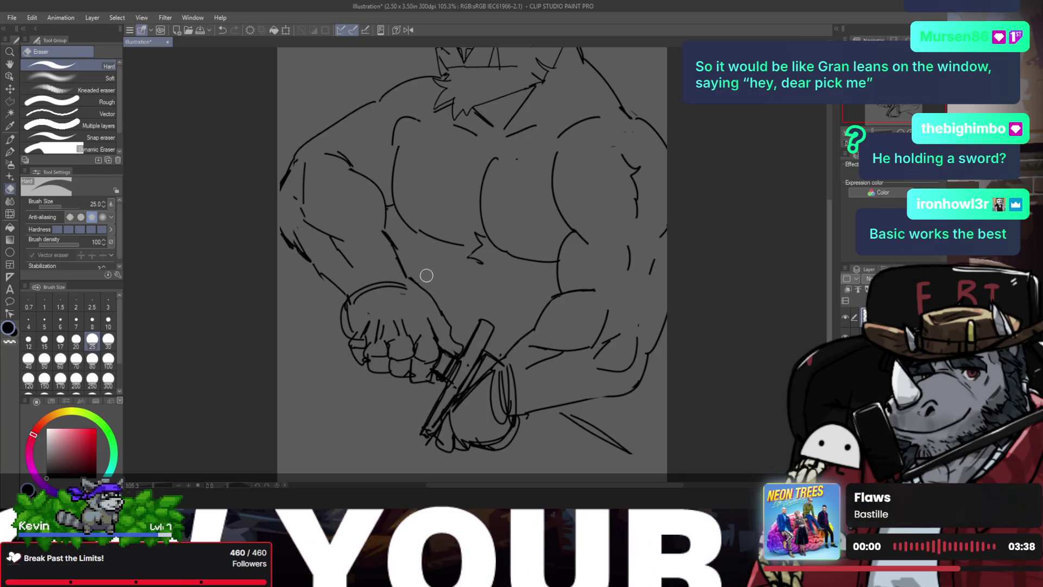
key("p")
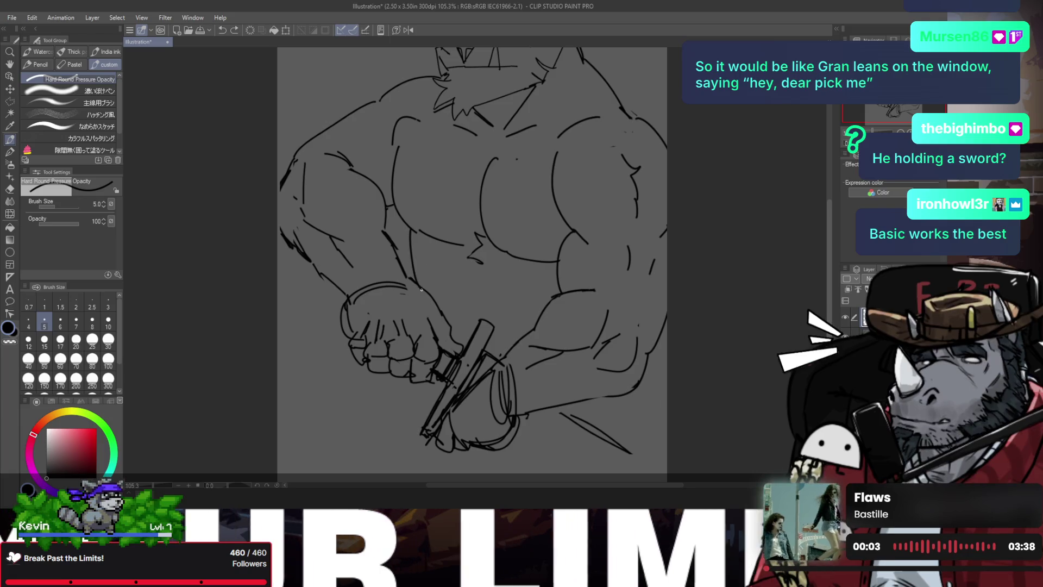
key("h")
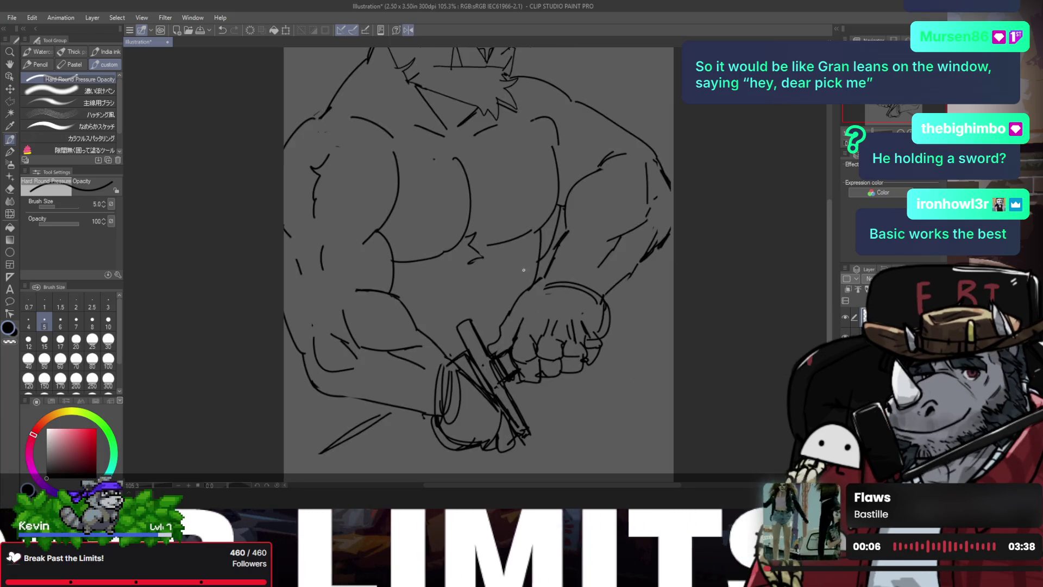
left_click_drag(527, 272, 526, 312)
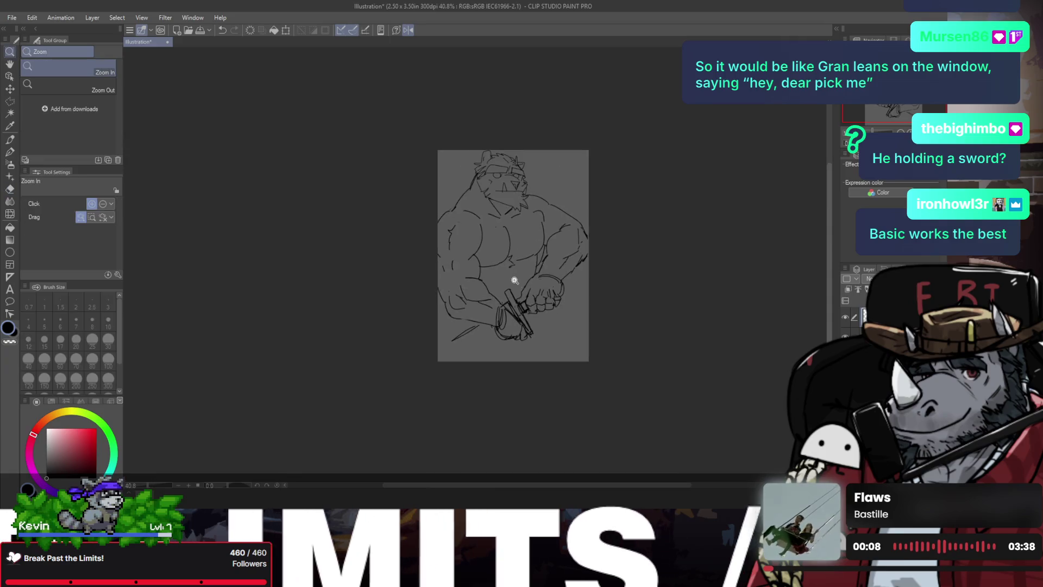
- Redraw the nipple on the chest as a small loop, undoing the first attempt
key("p")
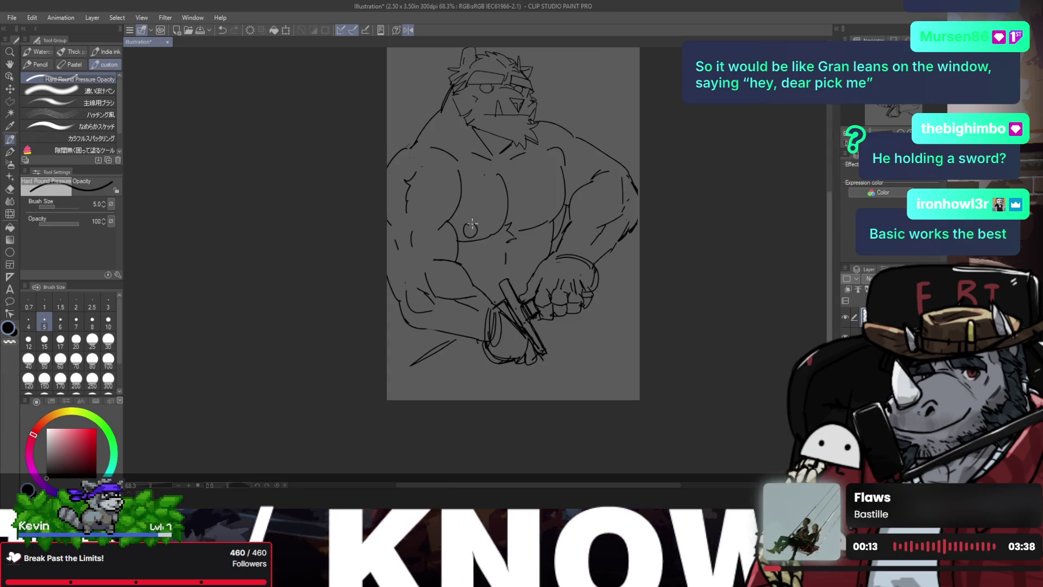
left_click_drag(489, 220, 465, 233)
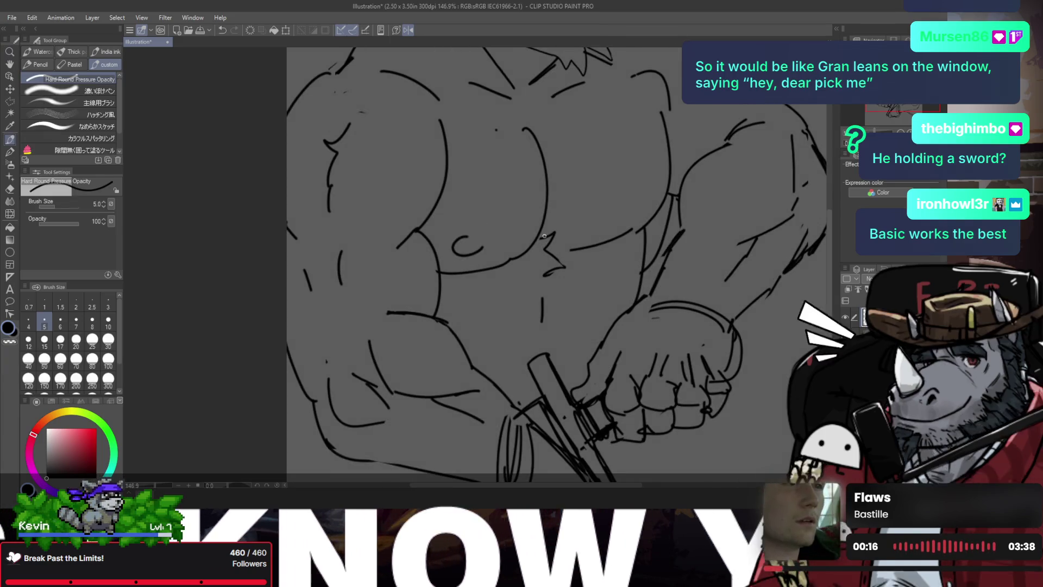
left_click_drag(646, 201, 652, 203)
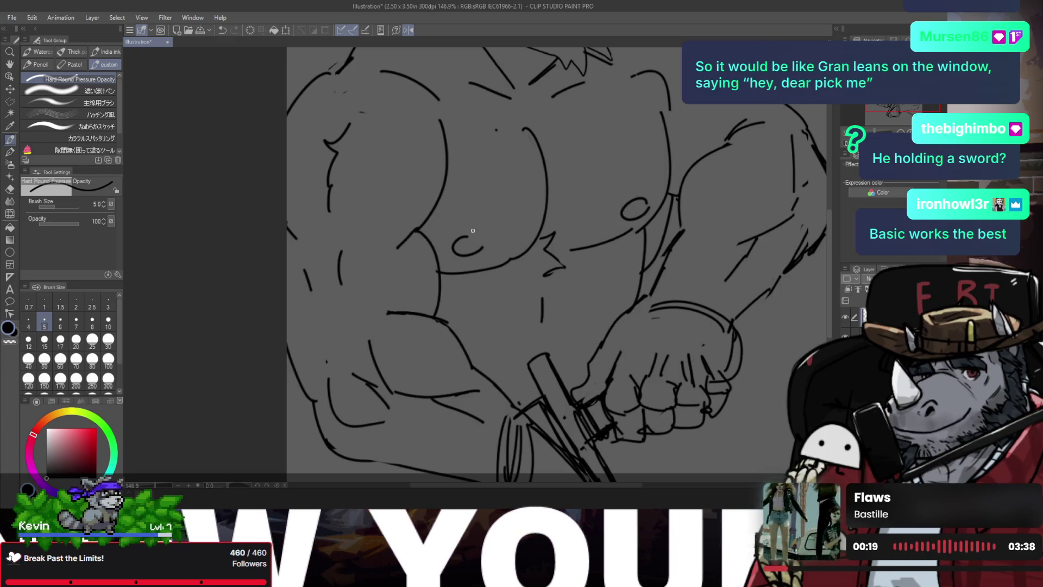
left_click_drag(478, 257, 470, 257)
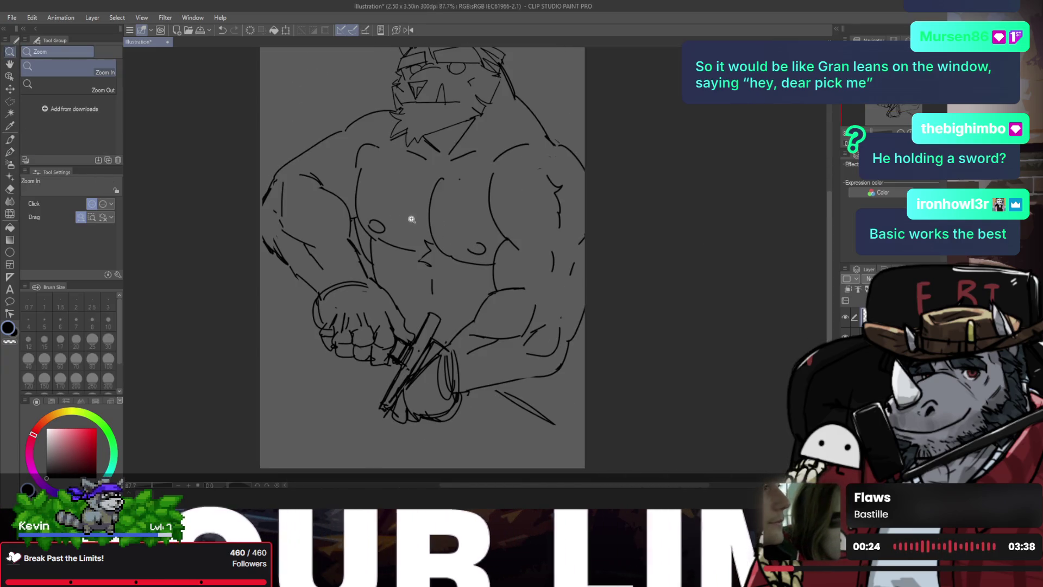
left_click(411, 219)
mouse_move(347, 210)
left_mouse_down()
mouse_move(371, 236)
mouse_move(367, 225)
left_mouse_up()
key("ctrl+z")
key("e")
mouse_move(544, 260)
left_mouse_down()
mouse_move(565, 285)
mouse_move(511, 275)
mouse_move(511, 299)
left_mouse_up()
key("p")
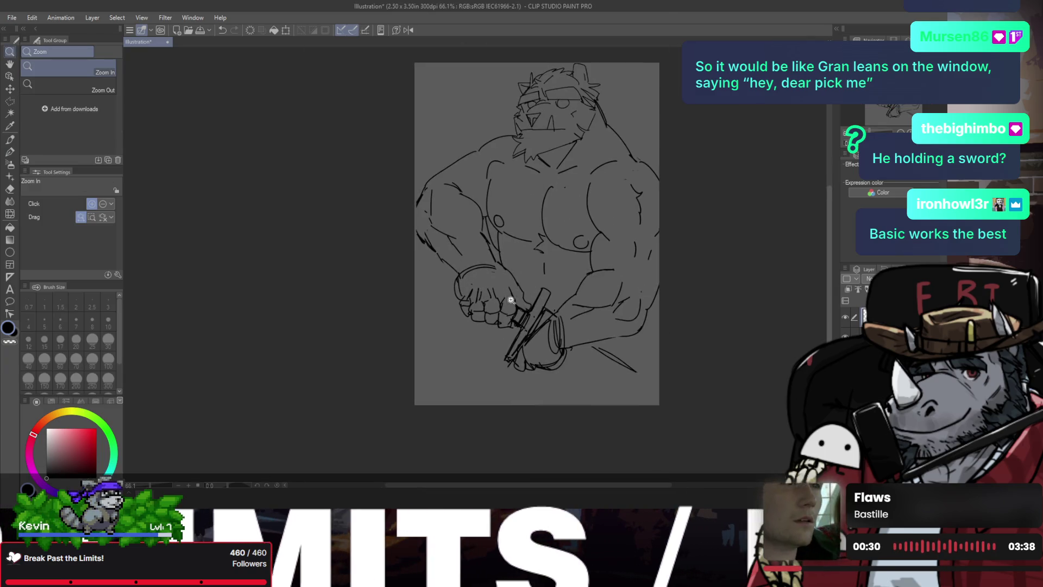
- Draw the thigh curves below the fist and at the figure's lower right
left_click_drag(549, 358, 552, 367)
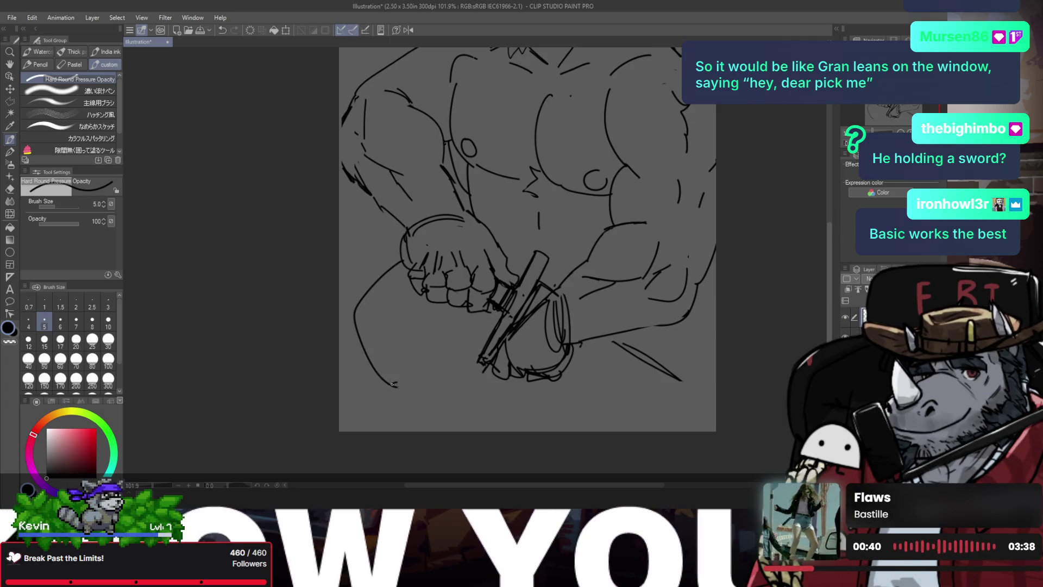
key("h")
key("ctrl+z")
key("ctrl+z")
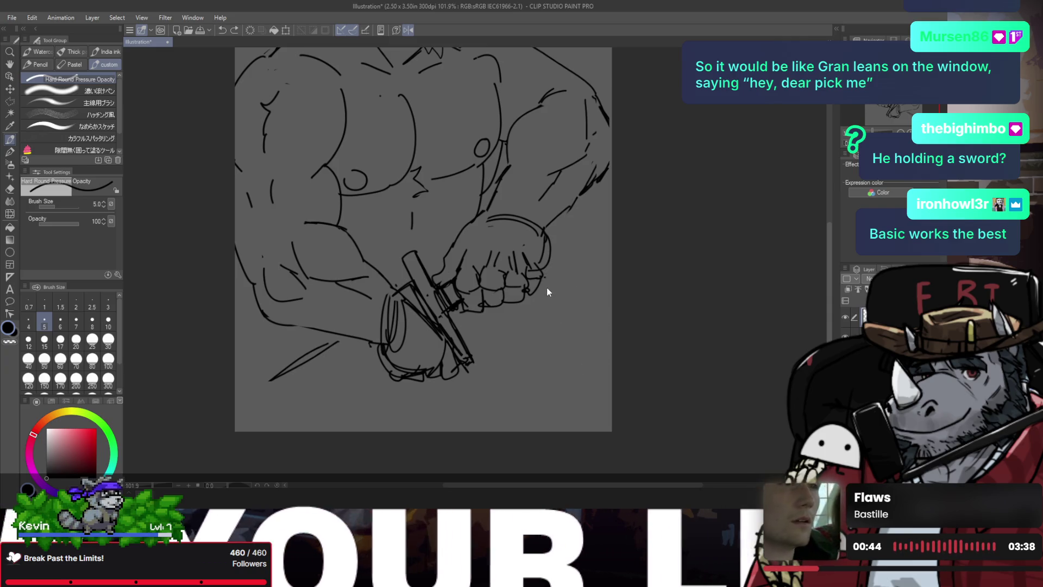
left_click_drag(527, 277, 611, 325)
mouse_move(611, 374)
left_mouse_down()
mouse_move(576, 405)
mouse_move(520, 373)
left_mouse_up()
key("ctrl+z")
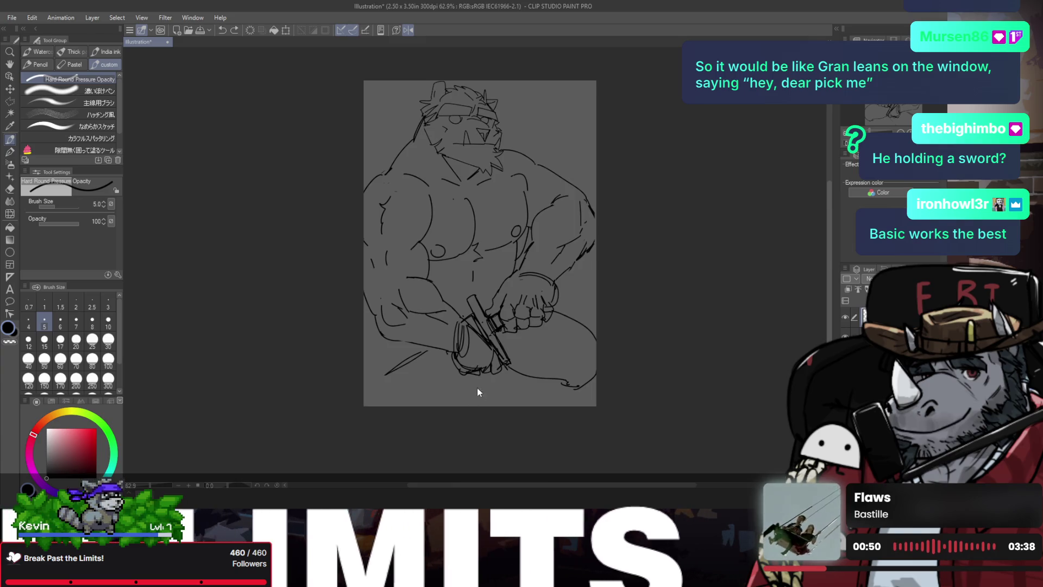
- Undo the trial leg strokes at the canvas bottom, checking them in mirrored view
key("h")
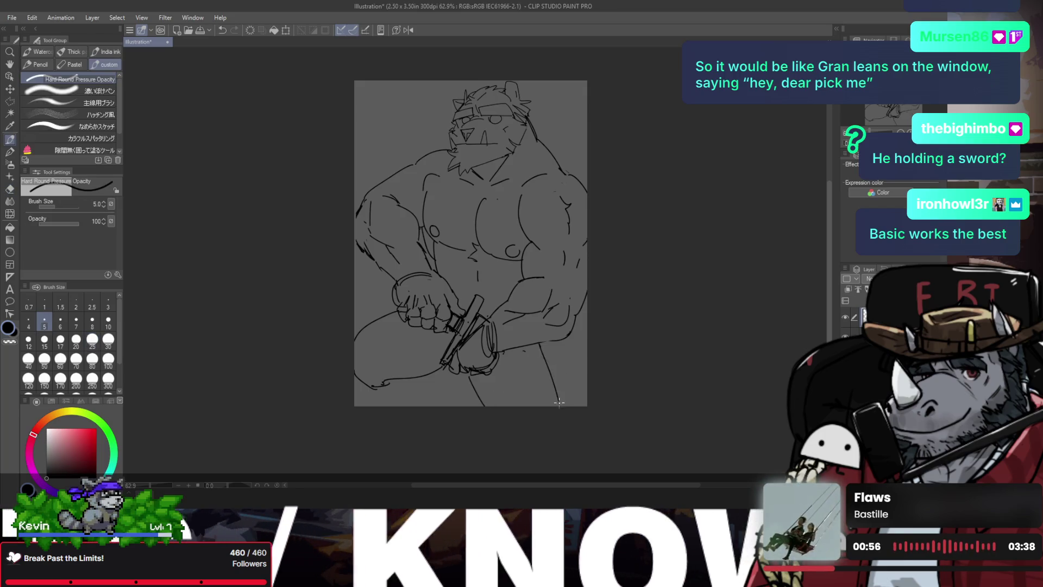
key("ctrl+z")
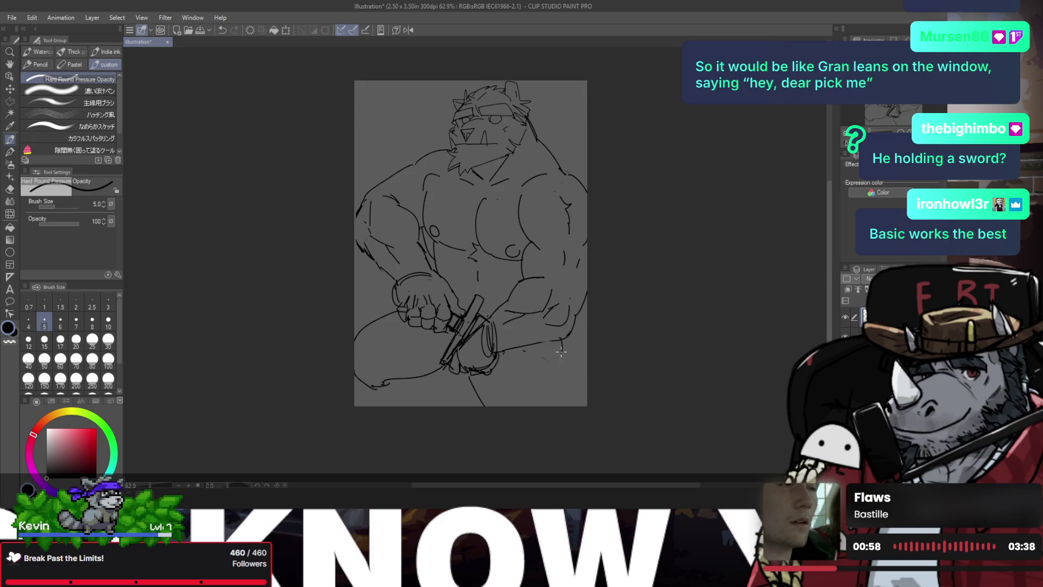
key("h")
key("ctrl+y")
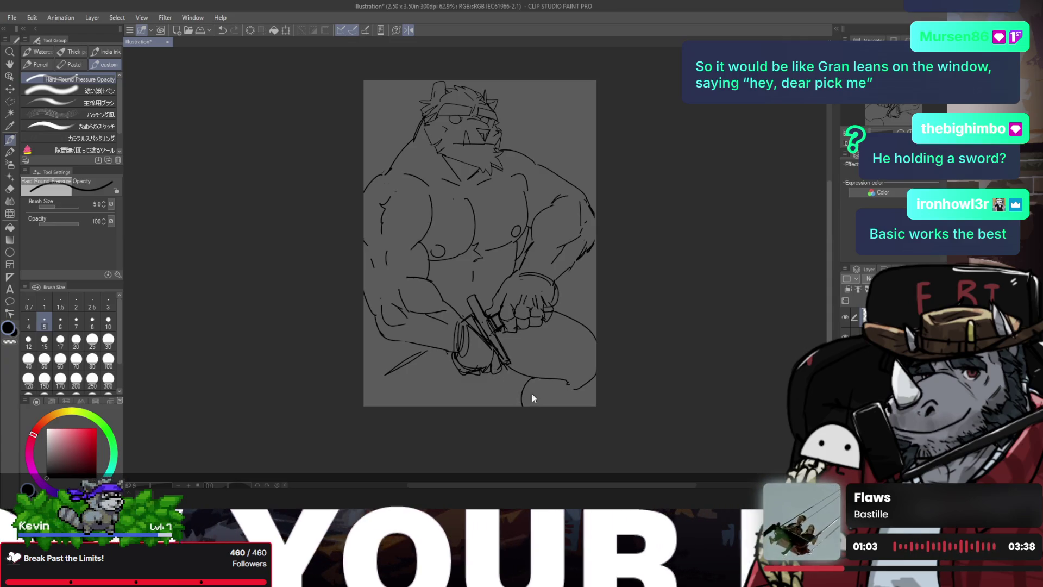
key("ctrl+z")
left_click_drag(535, 376, 526, 405)
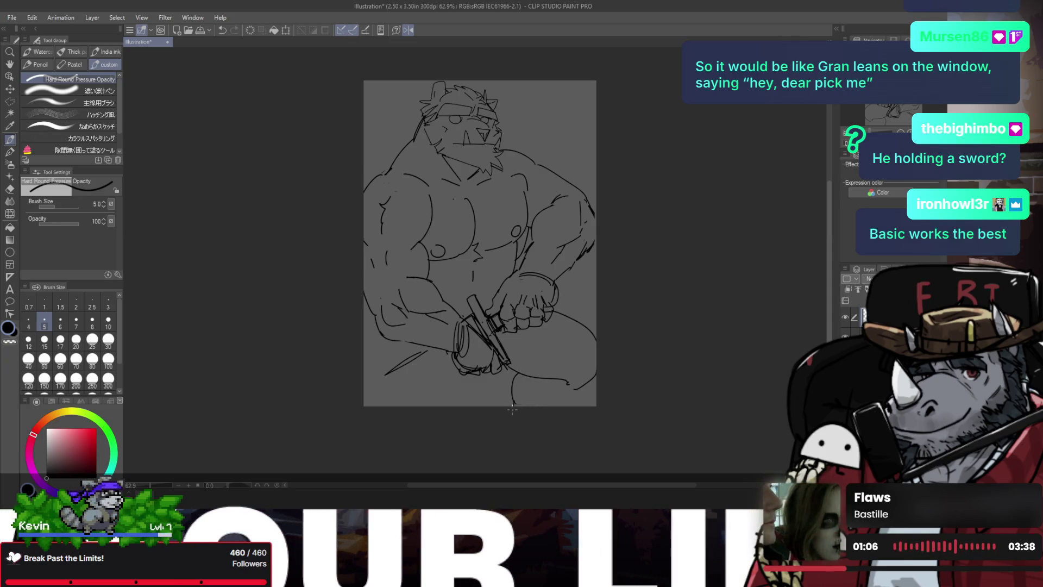
key("ctrl+z")
key("h")
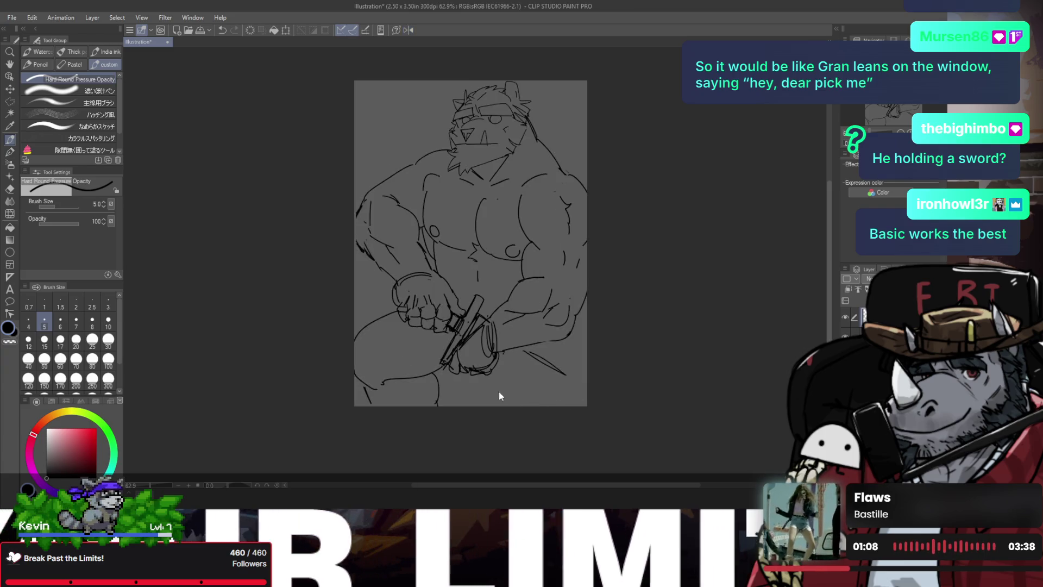
key("e")
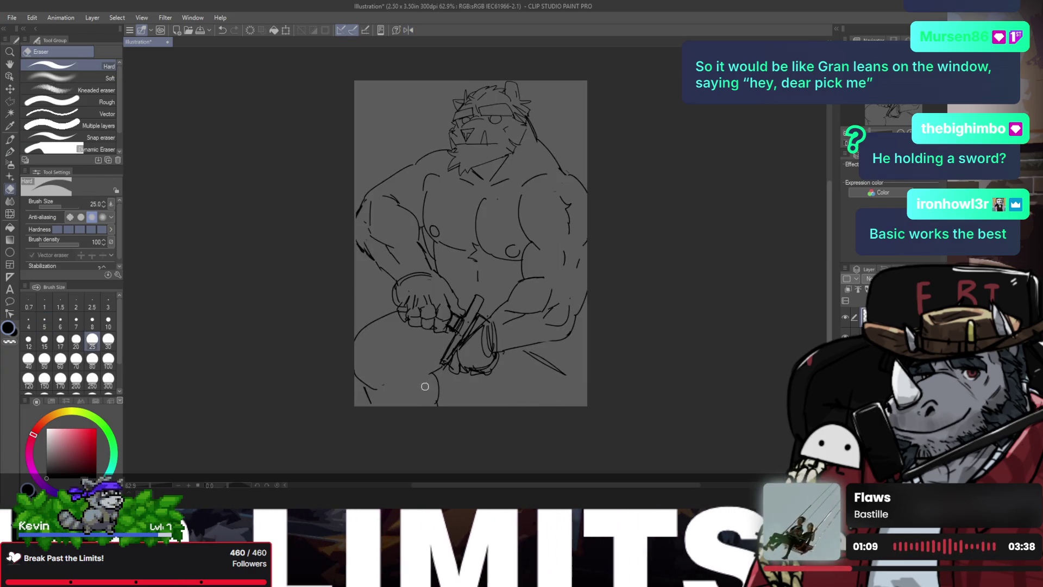
key("ctrl+z")
key("h")
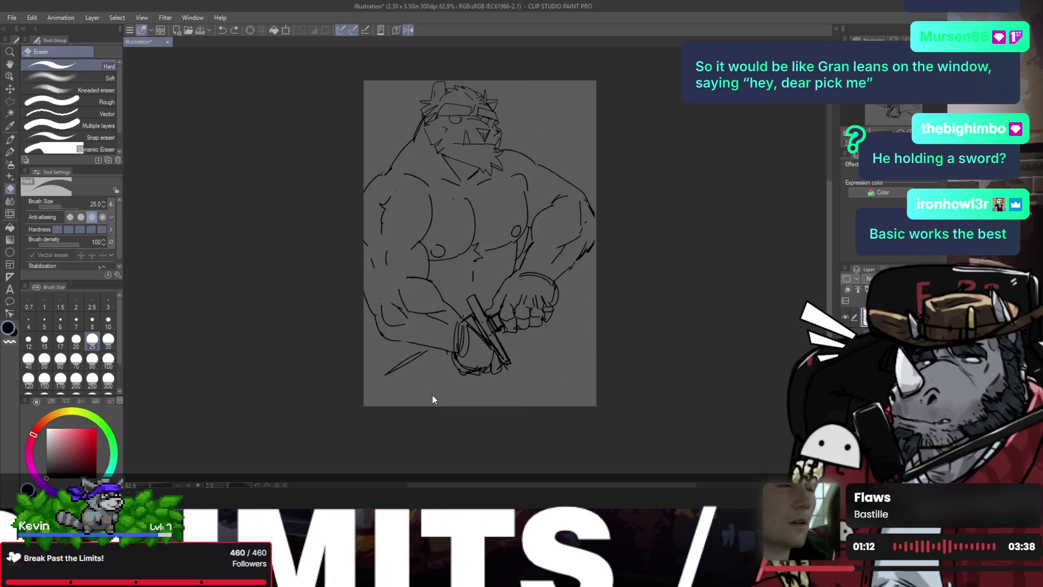
key("p")
- Add a short stroke at the sword grip, then try and remove a thigh curve
scroll(453, 366, "up", 2)
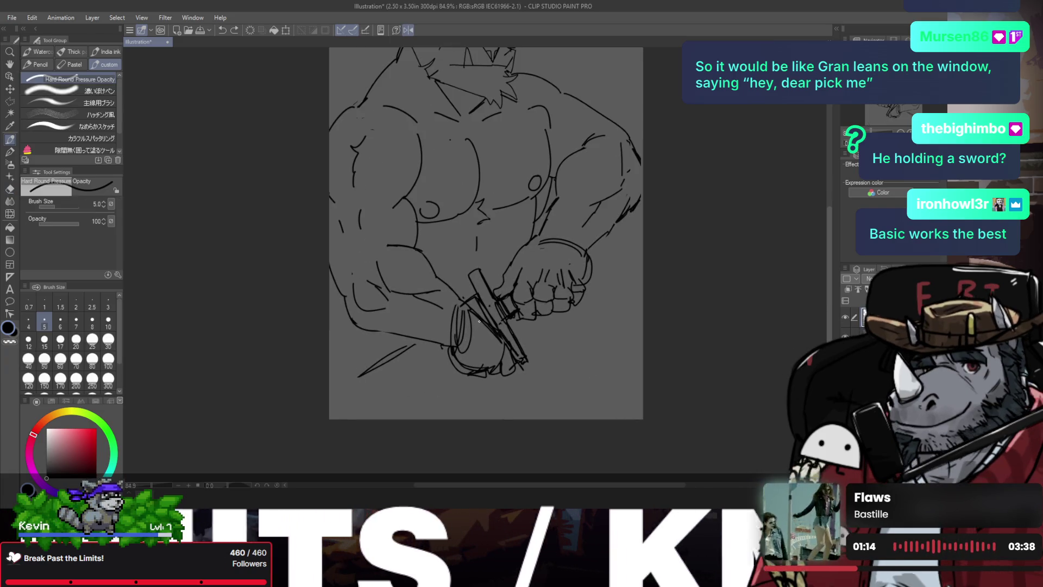
left_click_drag(512, 332, 523, 324)
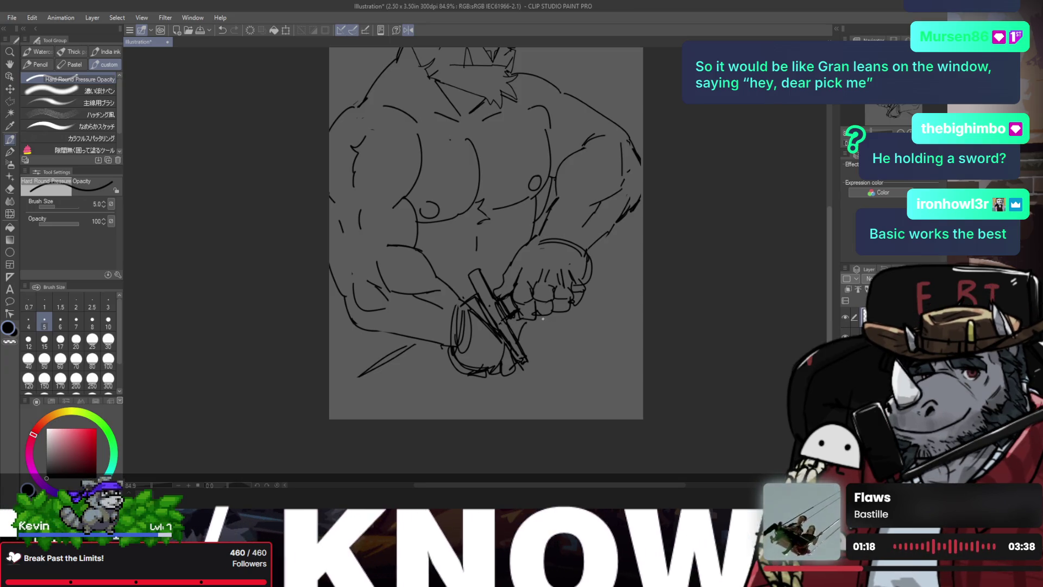
left_click_drag(548, 322, 560, 439)
key("h")
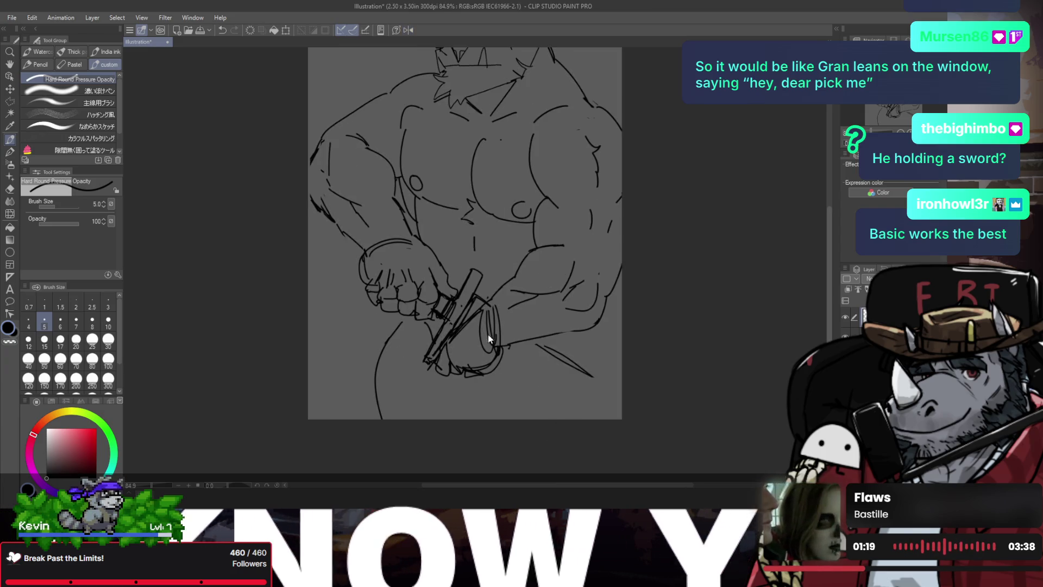
key("ctrl+z")
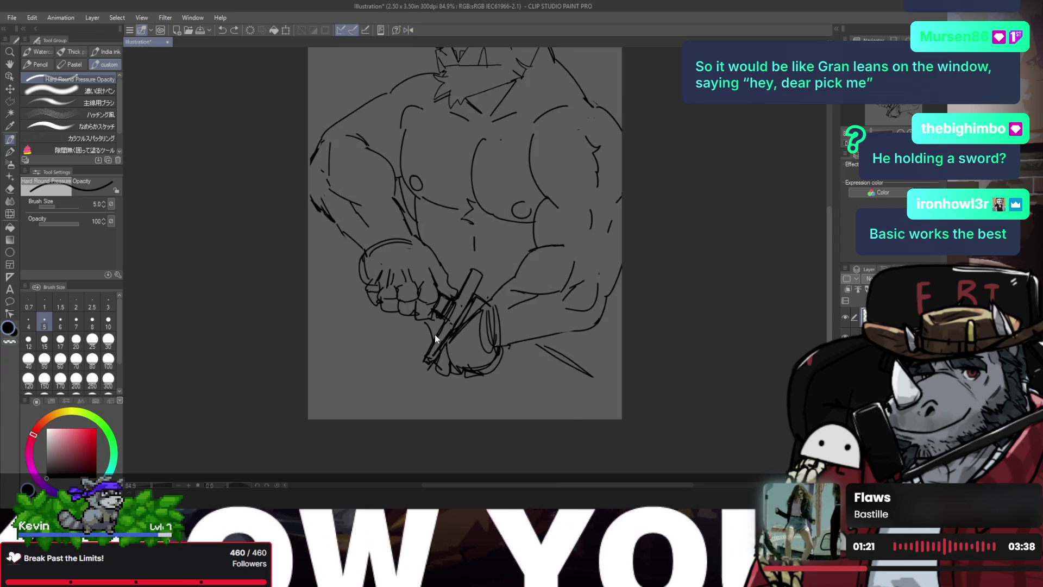
key("b")
key("p")
scroll(435, 335, "down", 2)
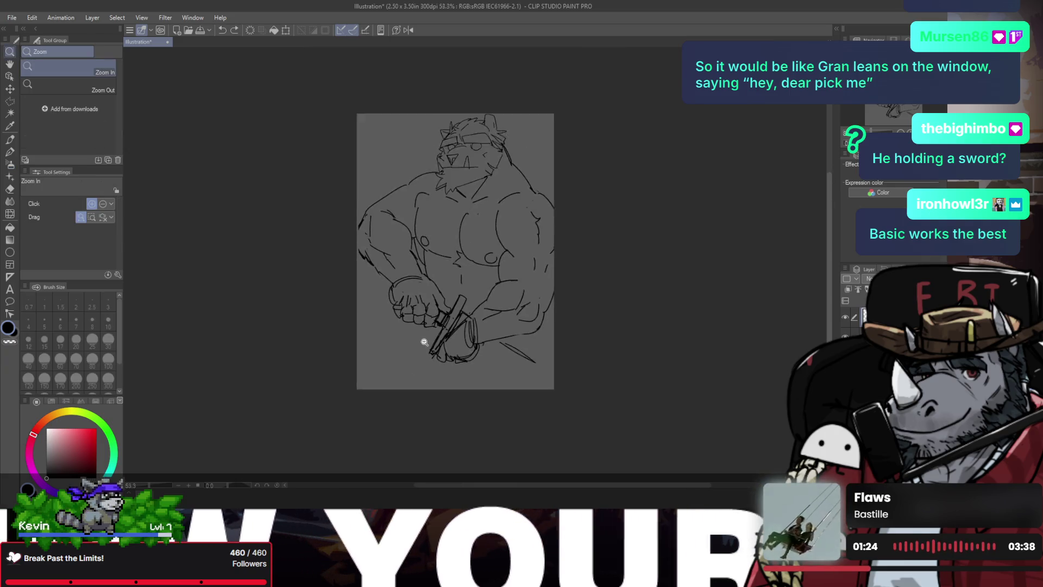
key("b")
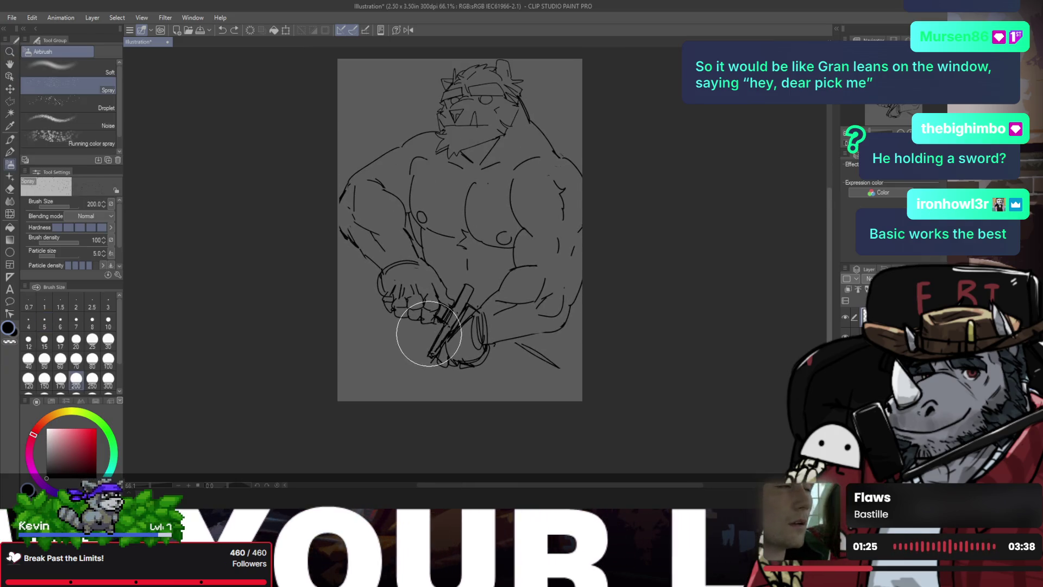
key("b")
key("h")
- Begin shrinking the whole sketch layer from its corner to about 80%
key("ctrl+t")
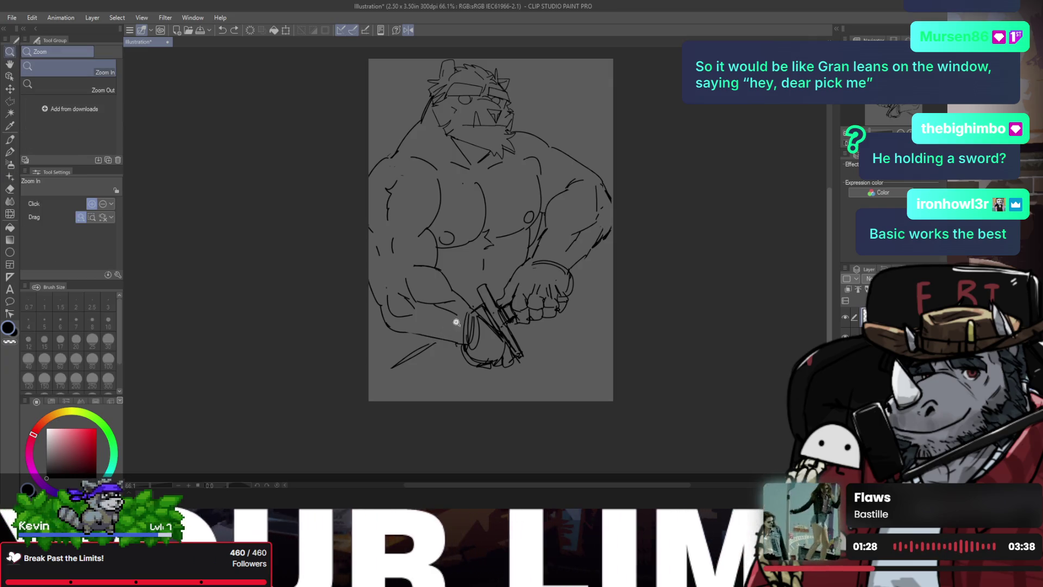
scroll(458, 315, "down", 1)
left_click_drag(589, 362, 525, 309)
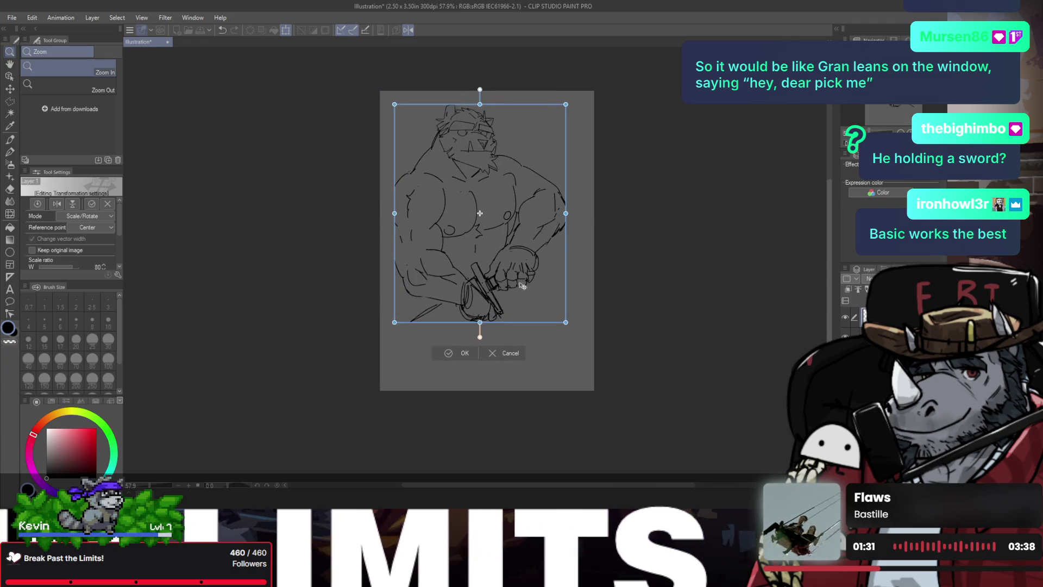
- Cancel the first resize and shrink the Layer 1 Copy sketch to about 68%
key("Escape")
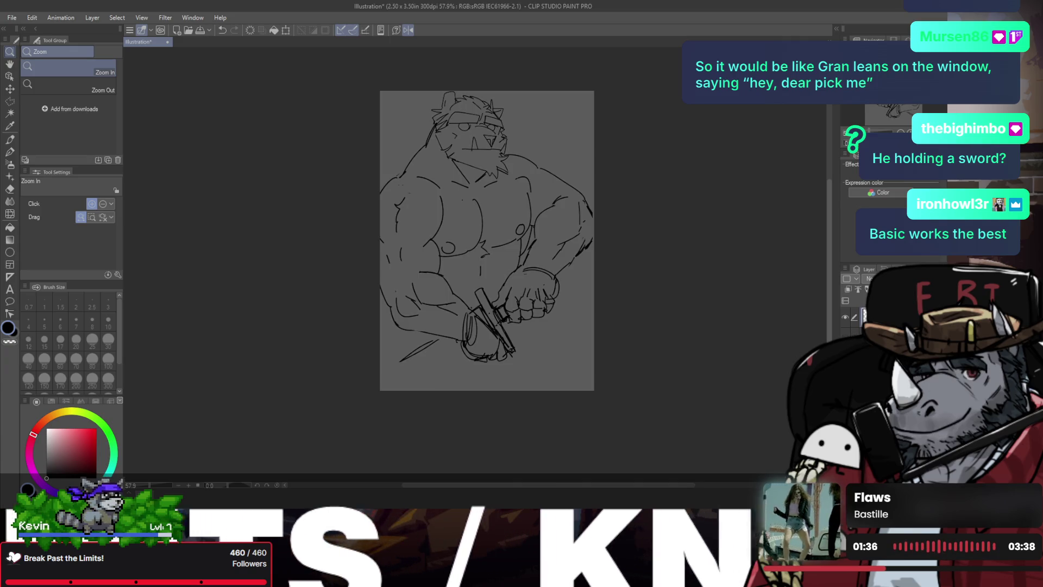
left_click(494, 202)
key("ctrl+t")
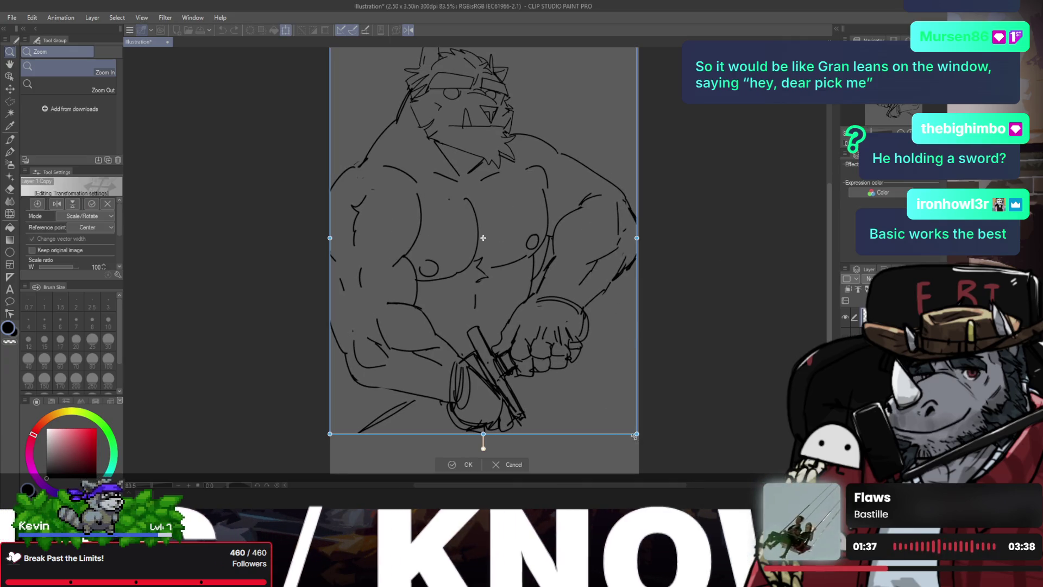
left_click_drag(634, 436, 567, 366)
left_click_drag(515, 267, 533, 271)
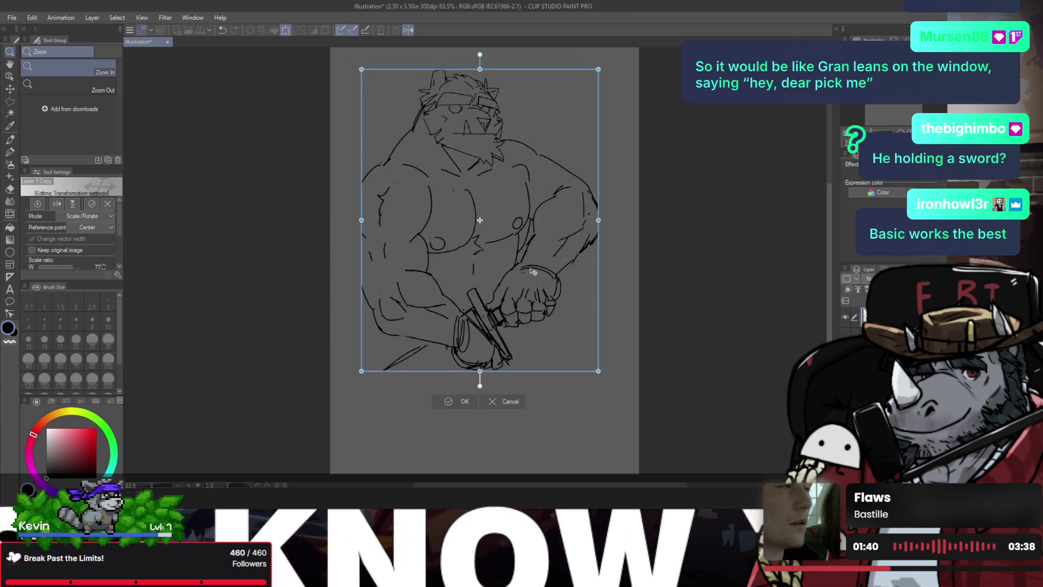
left_click_drag(598, 371, 571, 337)
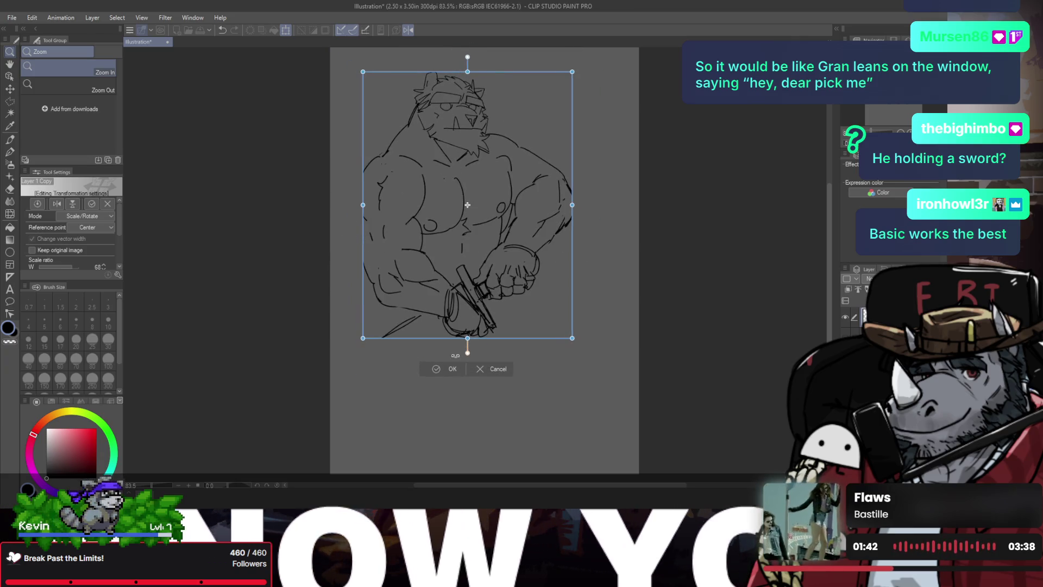
left_click(448, 370)
key("h")
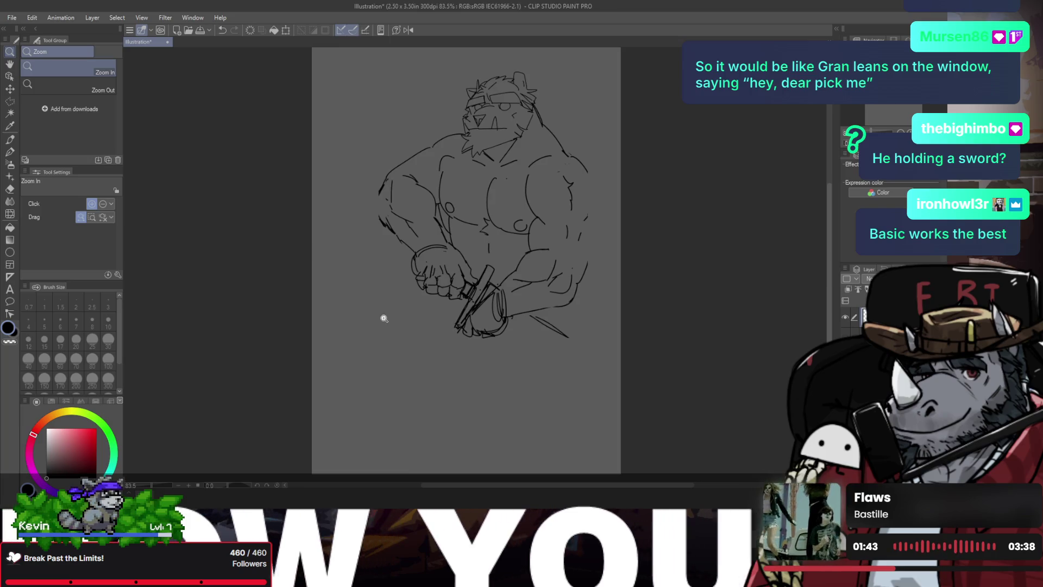
- Draw a long blade line running down-right from the sword grip
left_click(450, 332)
key("p")
left_click_drag(522, 332, 594, 378)
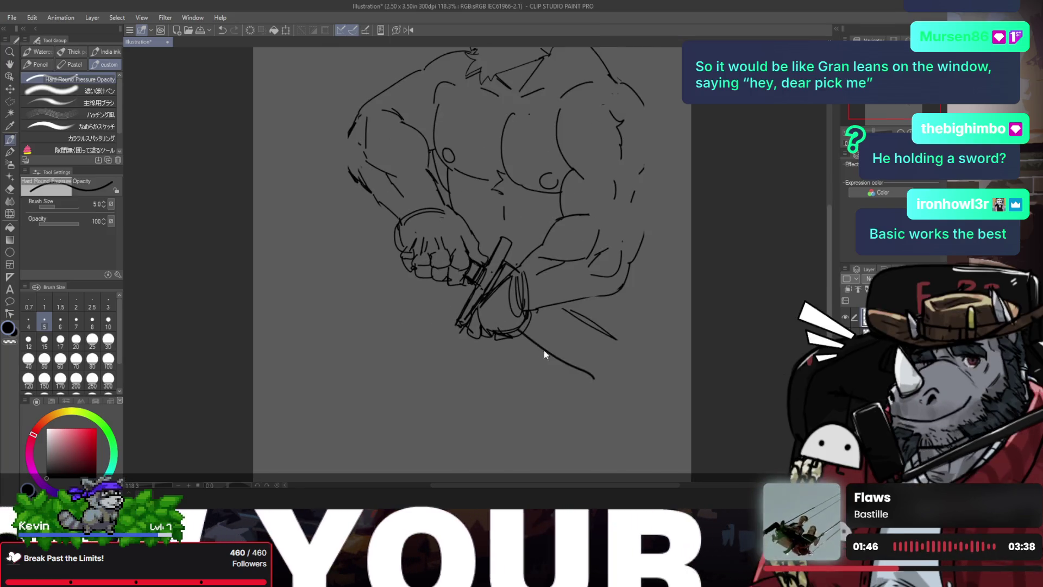
key("ctrl+z")
left_click_drag(521, 333, 642, 395)
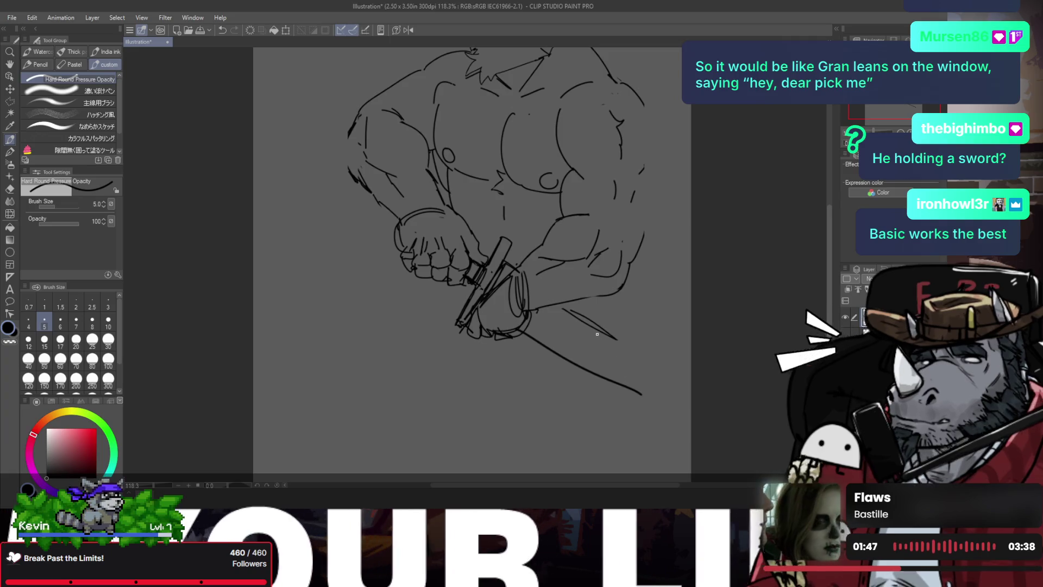
- Redraw the sword blade edge running down-right from the grip
left_click_drag(565, 307, 651, 362)
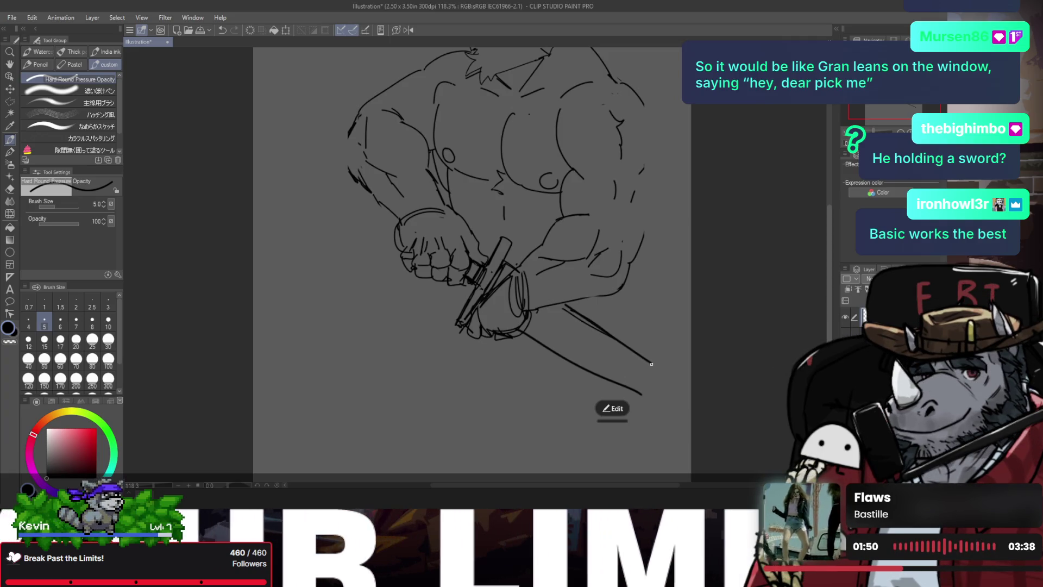
key("ctrl+z")
mouse_move(570, 311)
left_mouse_down()
mouse_move(666, 376)
mouse_move(675, 401)
left_mouse_up()
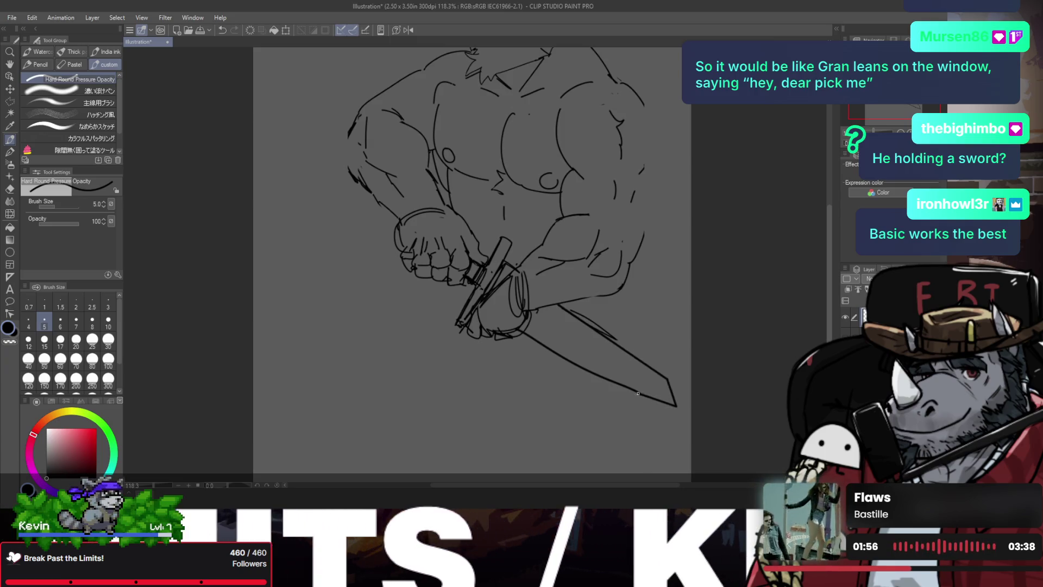
key("/")
key("ctrl+minus")
key("h")
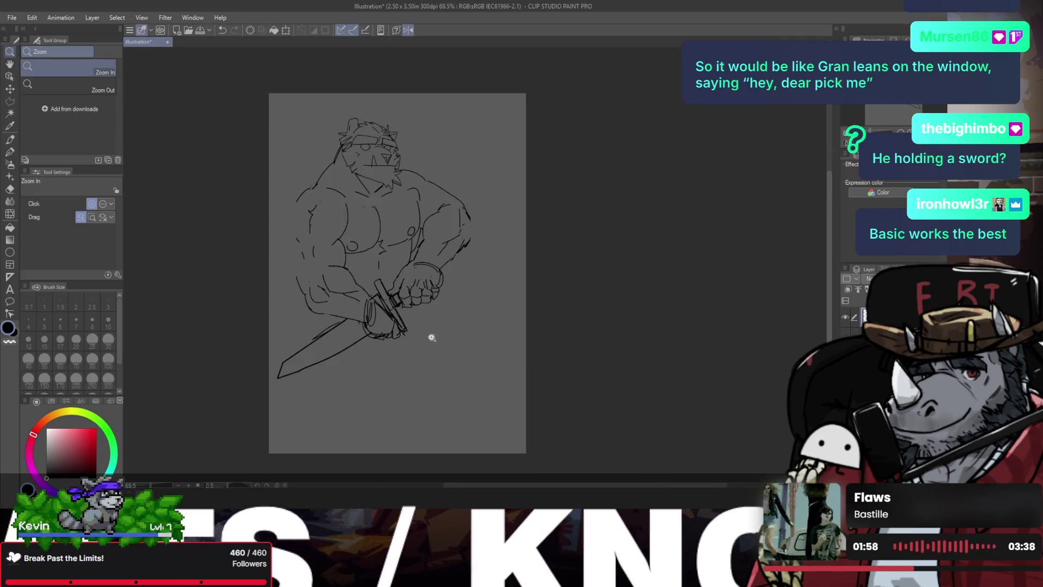
- Add a short ink line near the left arm after a discarded trial stroke
key("p")
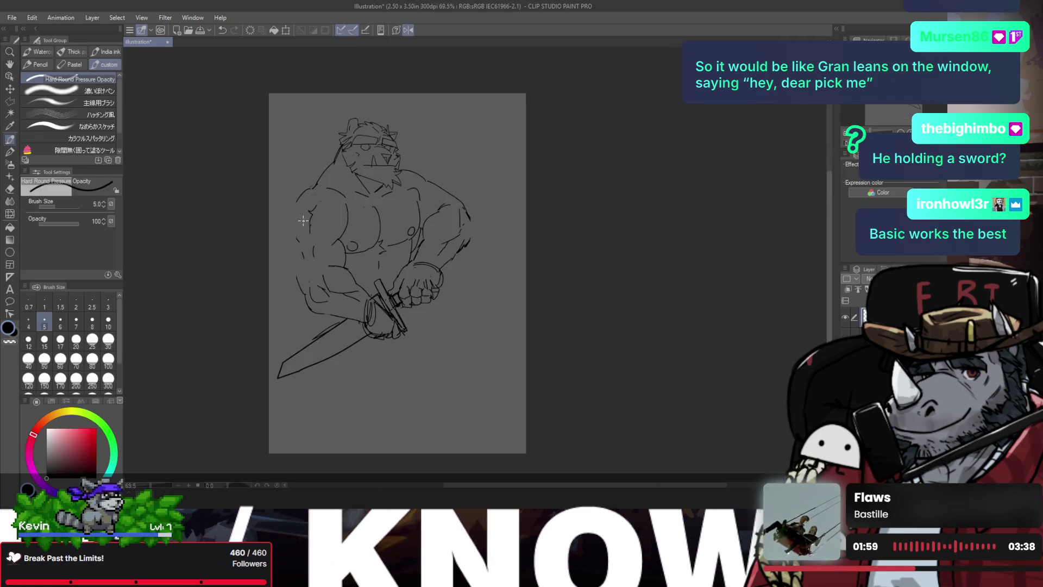
left_click_drag(302, 197, 293, 232)
key("ctrl+z")
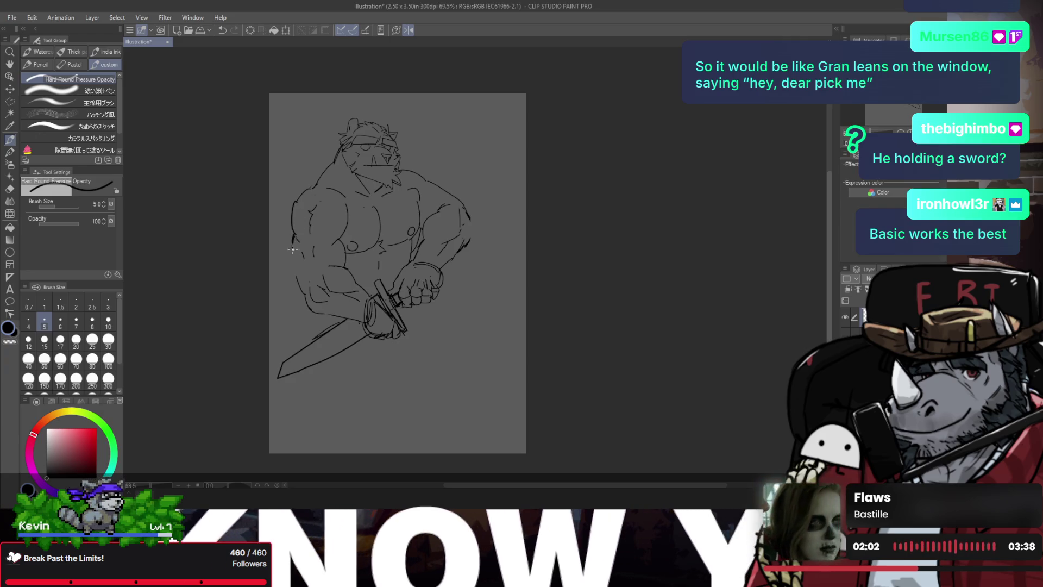
left_click_drag(296, 271, 308, 286)
- Shift the whole drawing left on the page with a slight tilt
key("h")
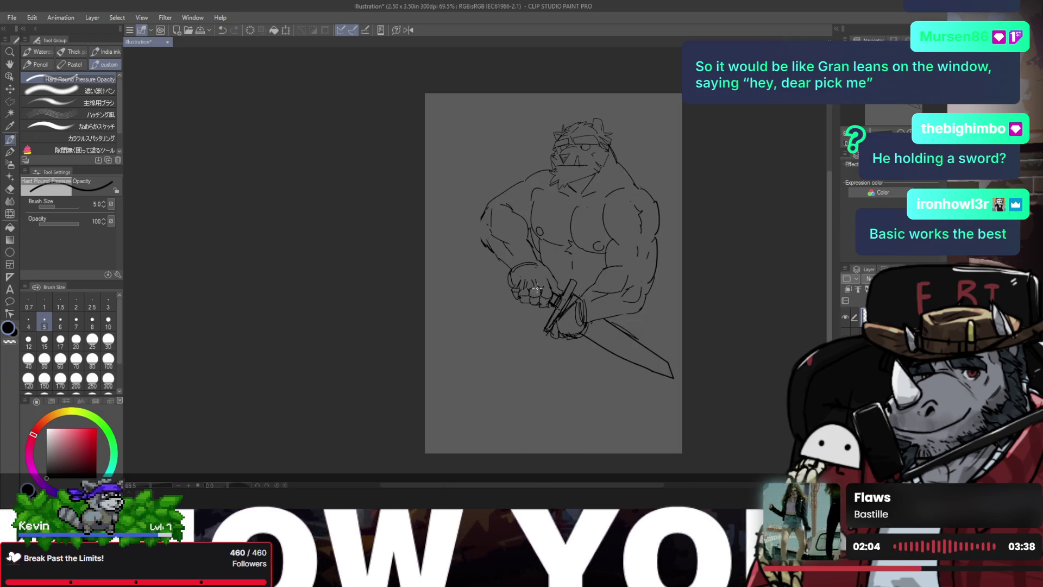
key("ctrl+t")
left_click_drag(559, 277, 535, 274)
left_click_drag(661, 139, 660, 135)
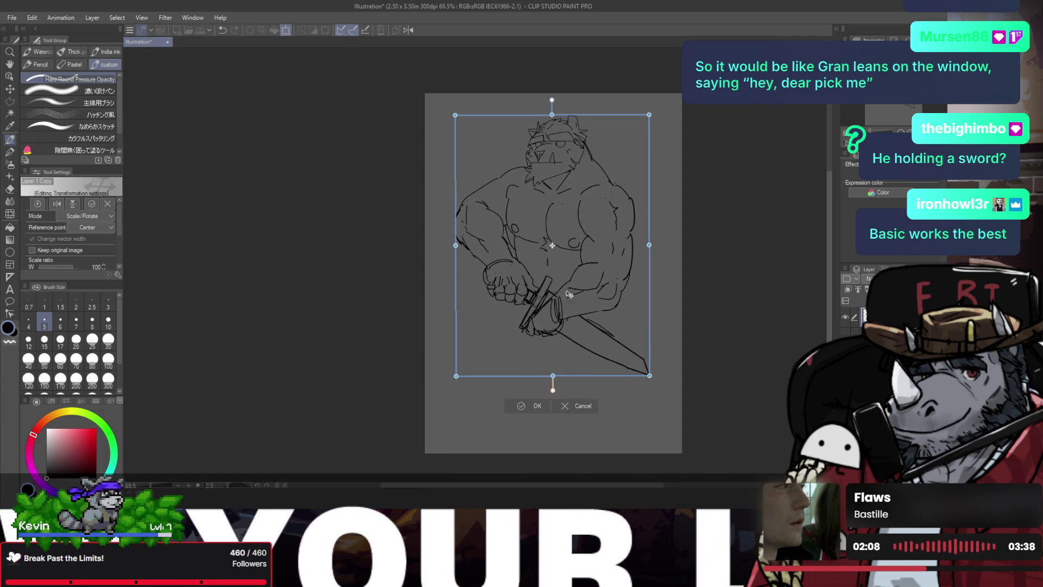
- Shrink the drawing to 93%, nudge it up-right, and confirm
left_click_drag(642, 372, 634, 364)
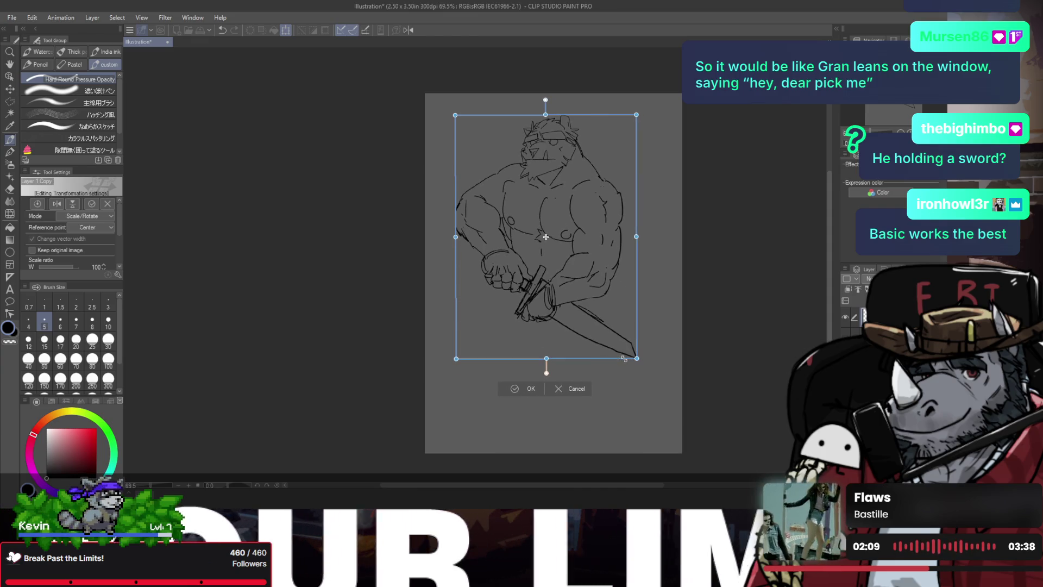
left_click_drag(570, 315, 574, 307)
left_click(522, 390)
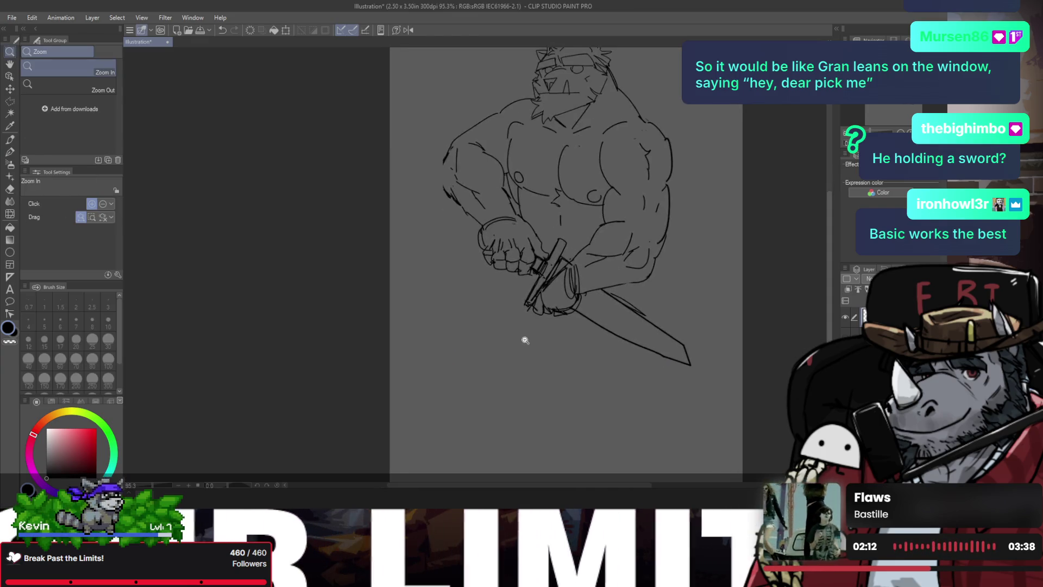
scroll(524, 331, "up", 3)
left_click(515, 297, "alt")
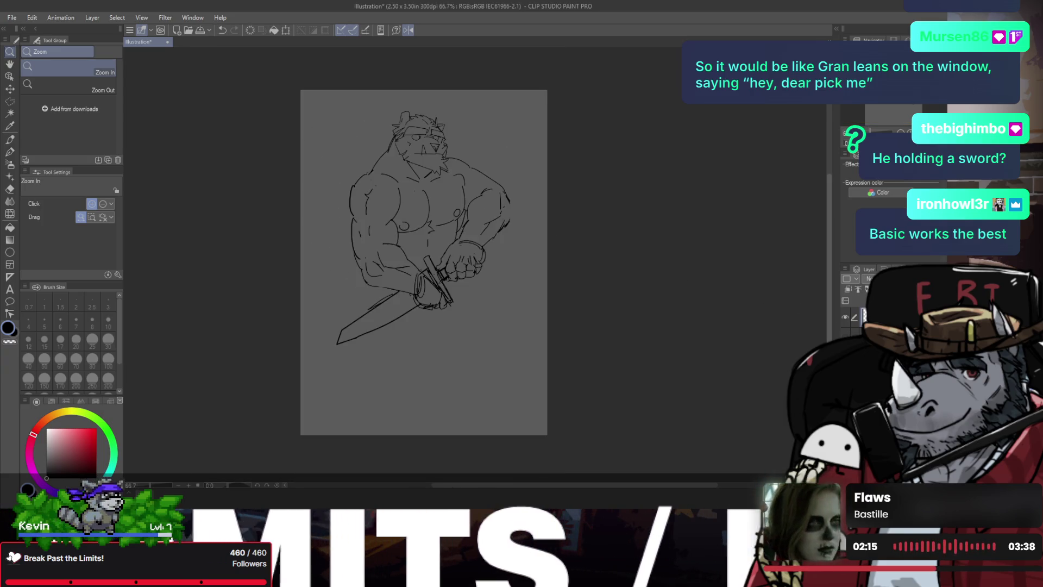
- Flip the copied drawing upside down and move it toward the page bottom
key("ctrl+t")
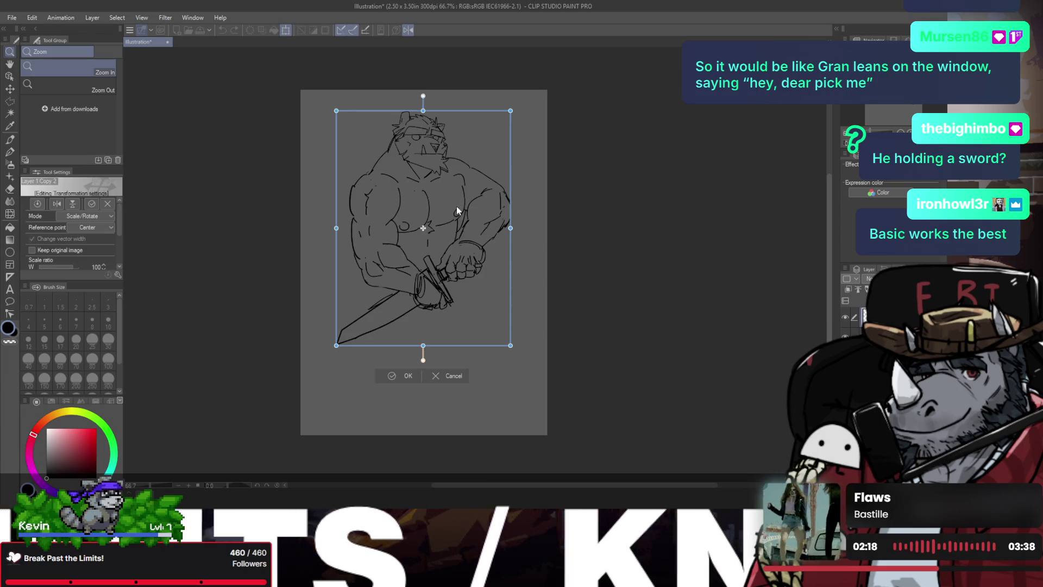
key("h")
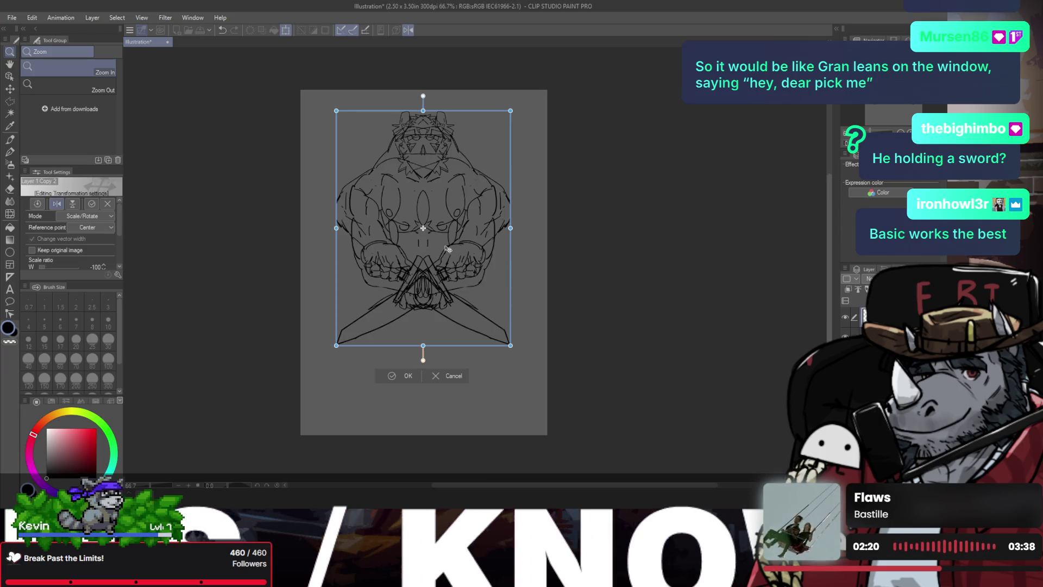
key("v")
left_click_drag(454, 272, 484, 372)
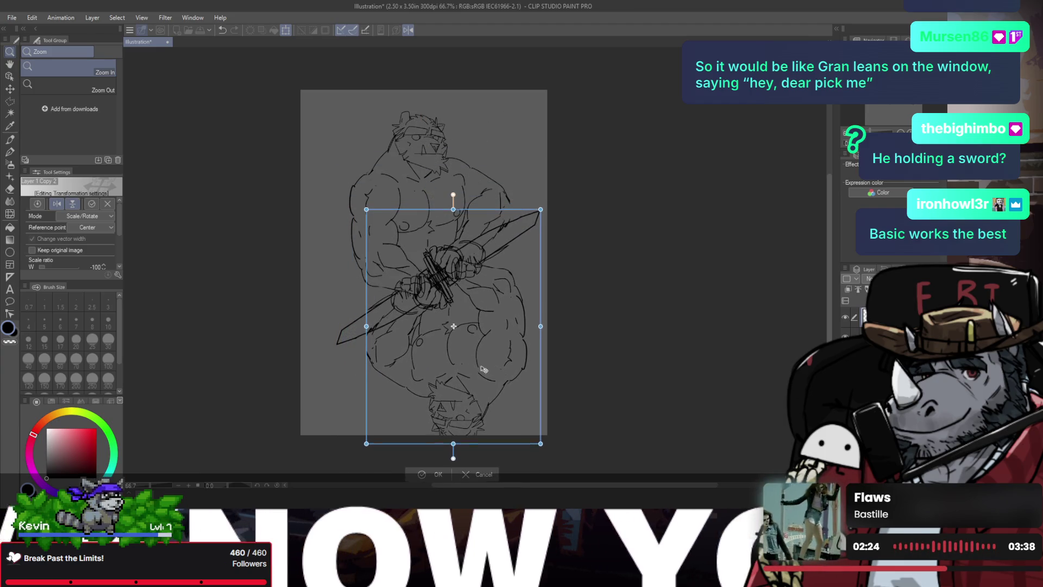
left_click_drag(484, 372, 472, 360)
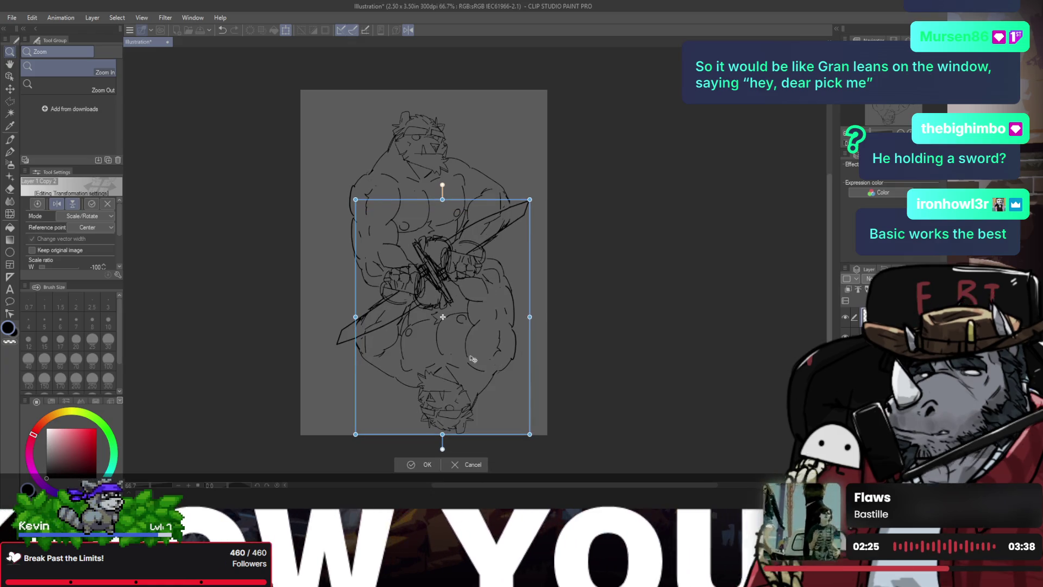
key("h")
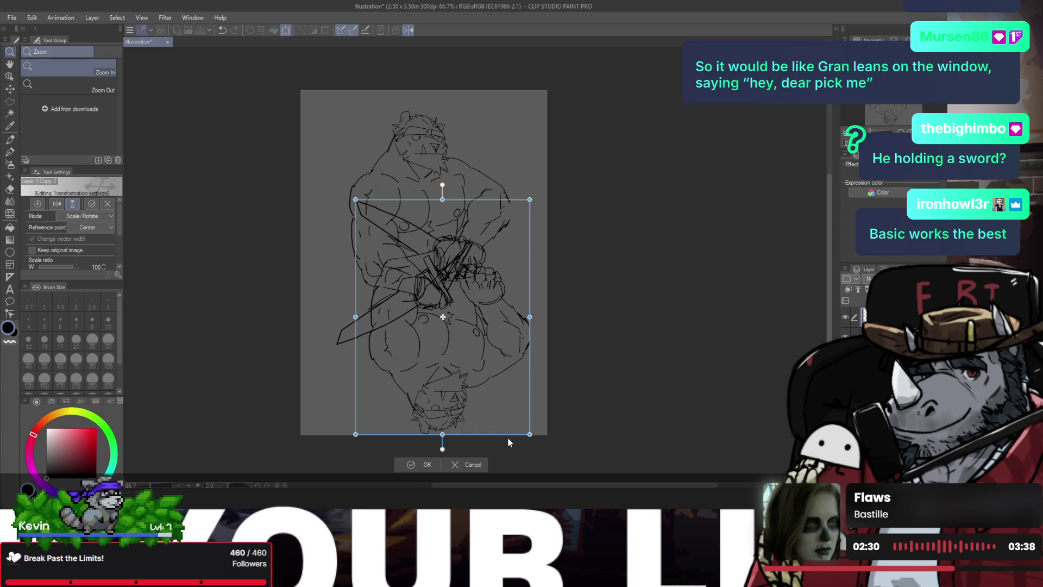
key("h")
key("Return")
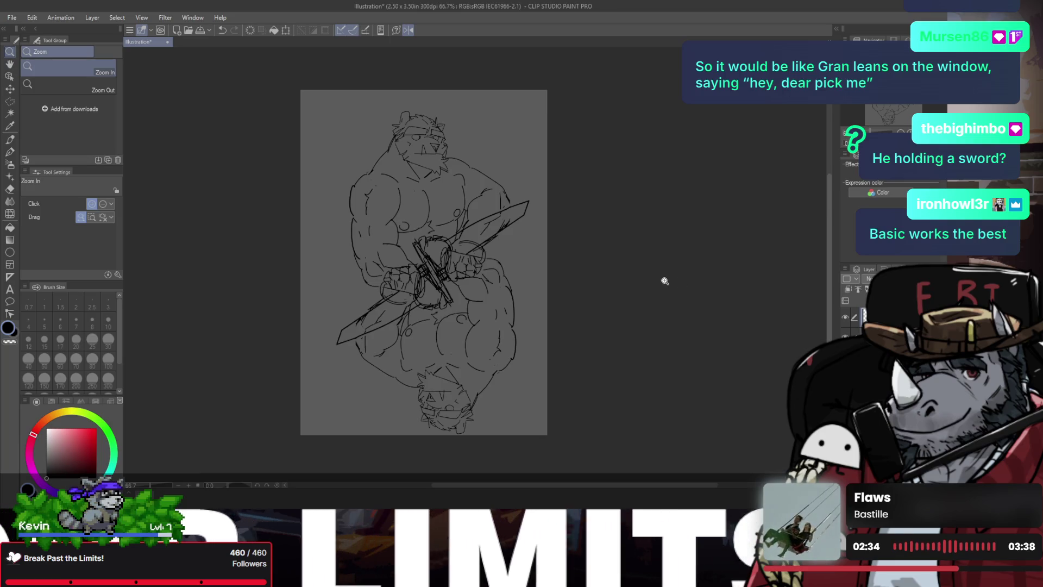
- Raise the drawing slightly on the page and nudge it right
key("ctrl+t")
mouse_move(509, 303)
left_mouse_down()
mouse_move(509, 289)
mouse_move(502, 296)
left_mouse_up()
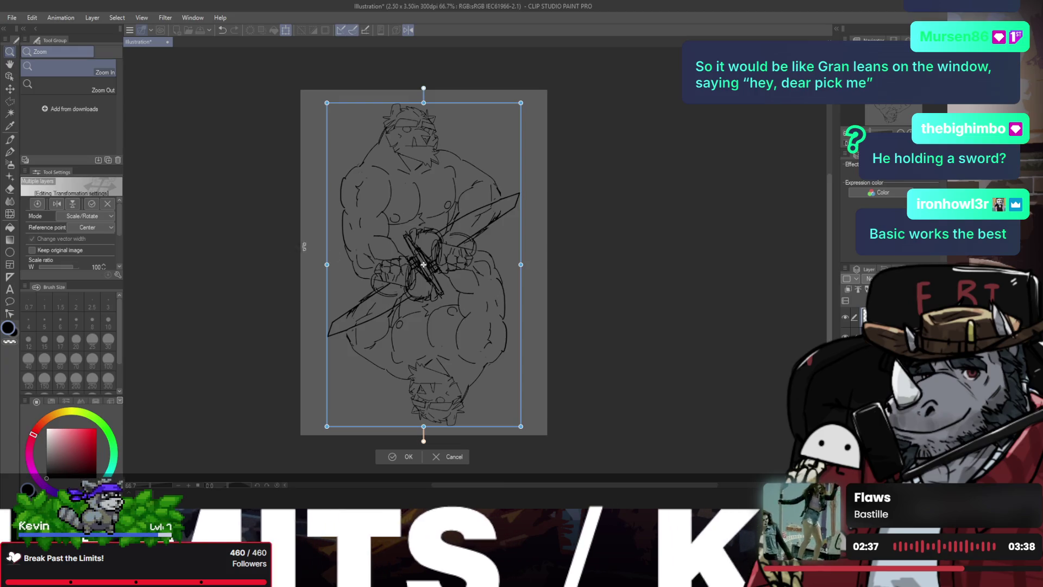
key("Return")
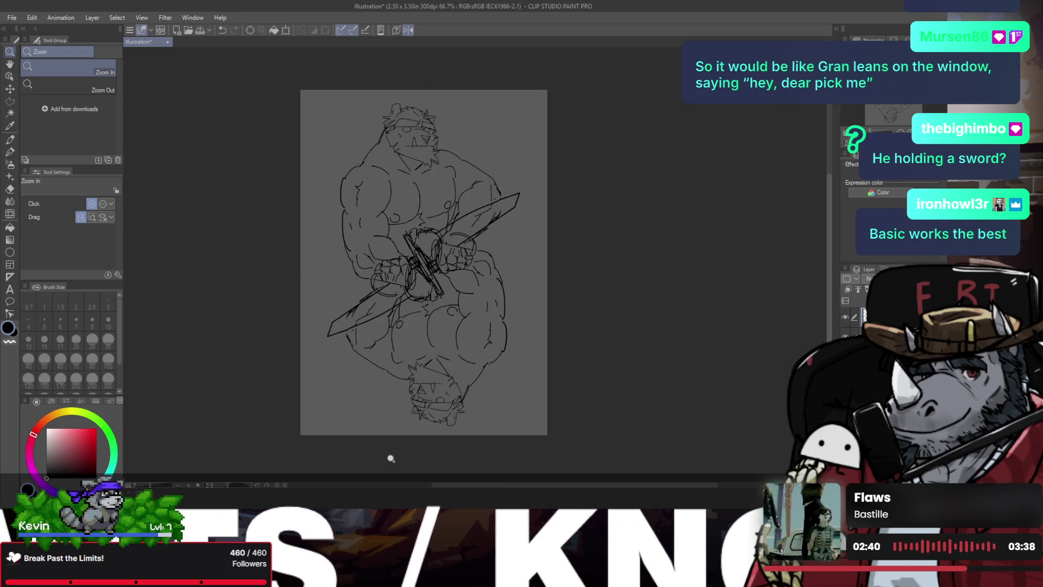
left_click_drag(389, 456, 391, 342)
key("h")
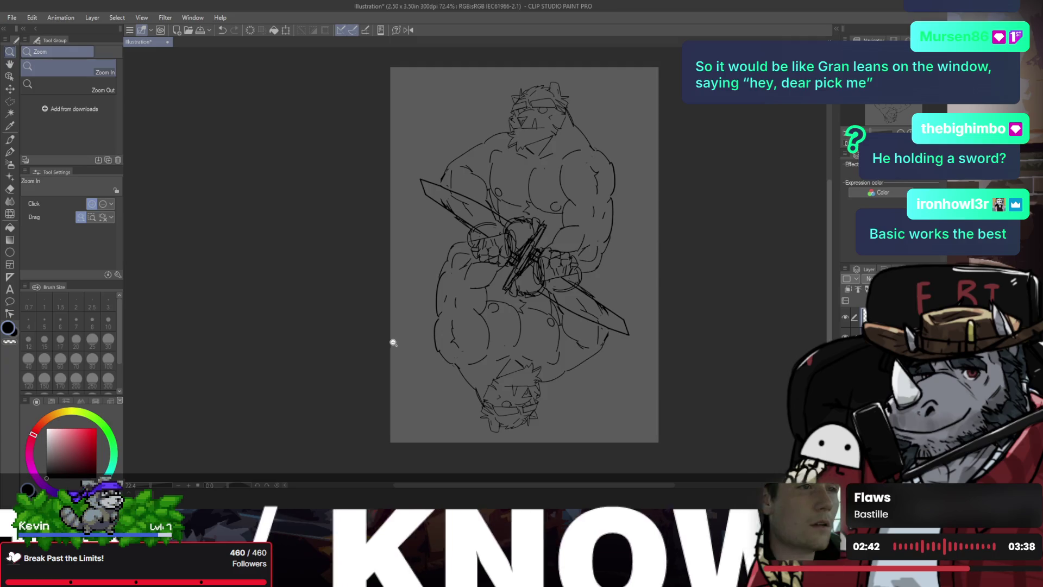
key("ctrl+t")
left_click_drag(557, 293, 546, 269)
left_click(497, 460)
- Recentre the view and hide the upside-down copy layer
key("j")
key("h")
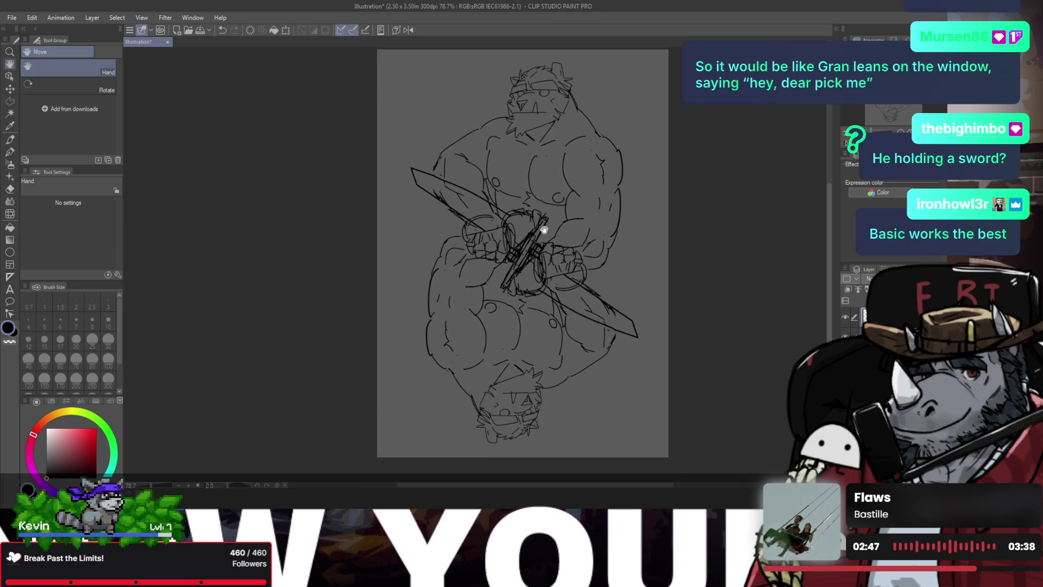
left_click_drag(544, 227, 456, 235)
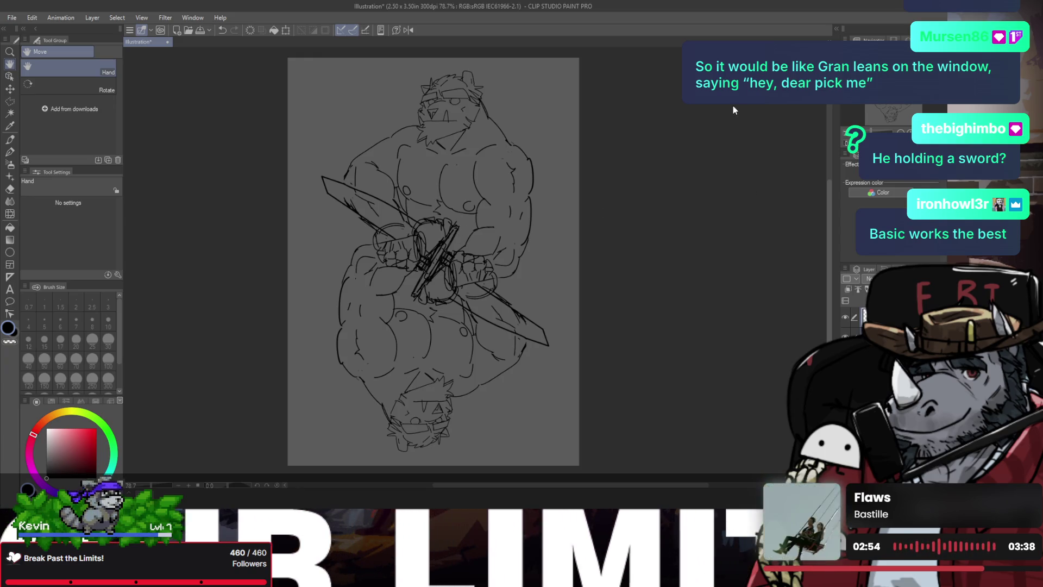
left_click(844, 319)
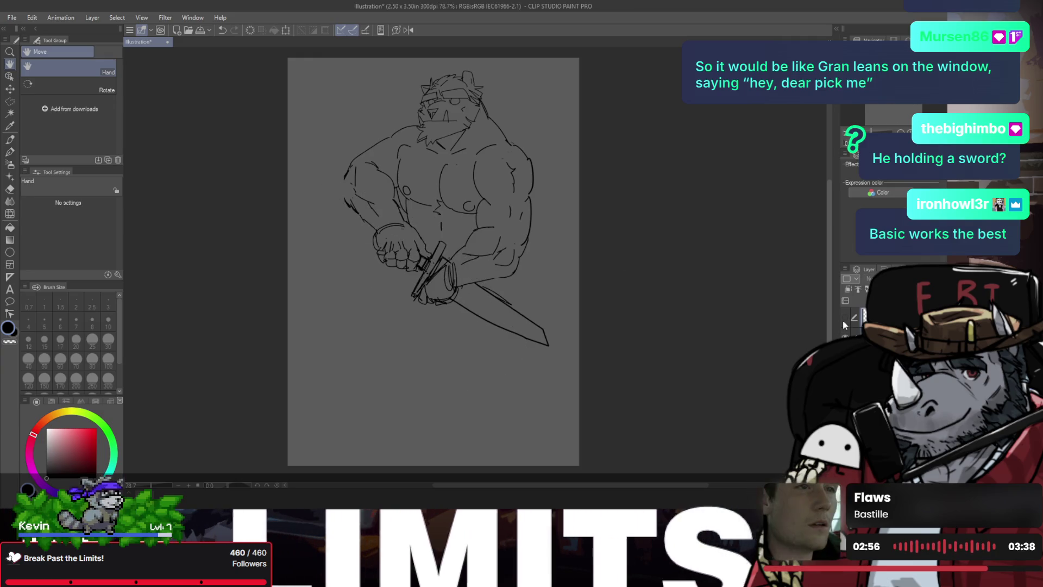
- Toggle the upside-down copy's visibility, leaving it hidden
left_click(844, 318)
left_click(844, 318)
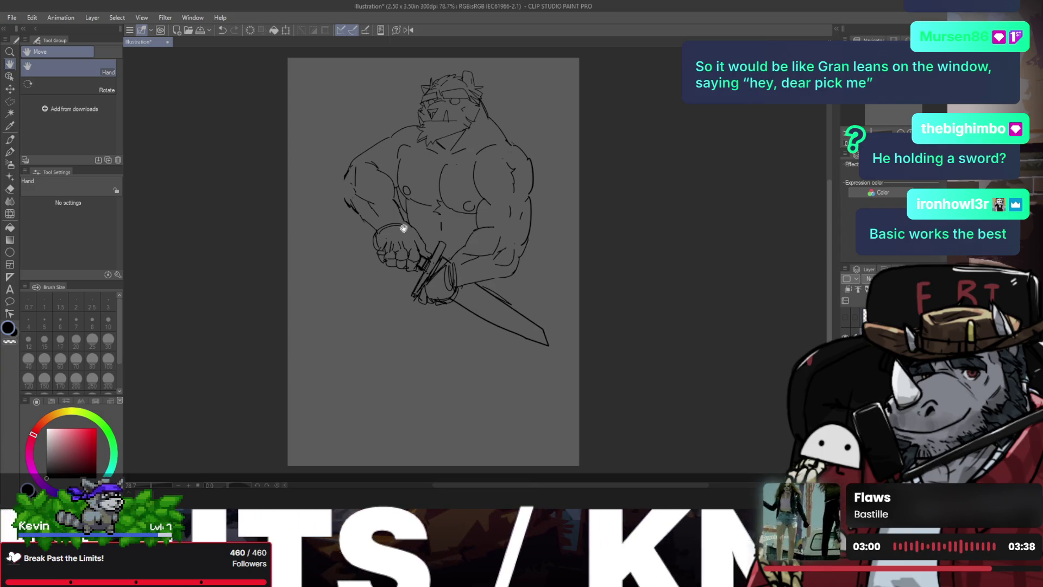
key("ctrl+space")
left_click(366, 194)
left_click_drag(369, 196, 368, 196)
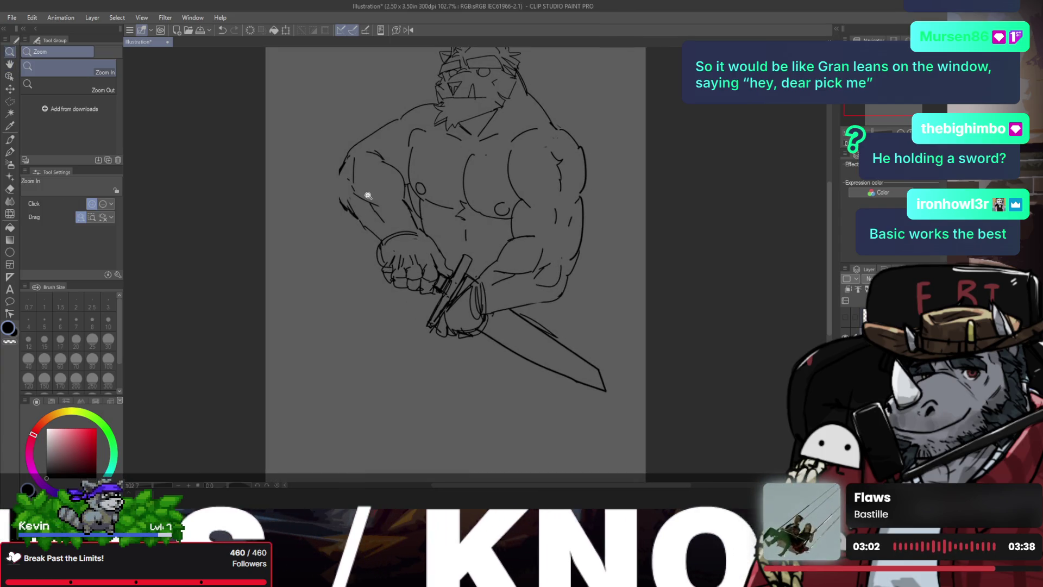
- Extend the arm outline downward with the inking pen
key("p")
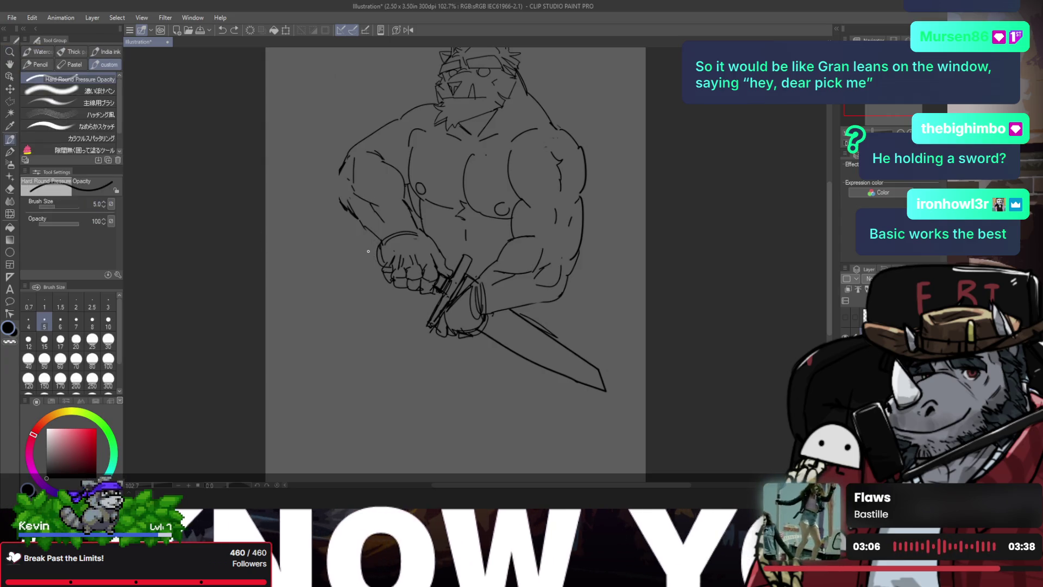
key("b")
key("b")
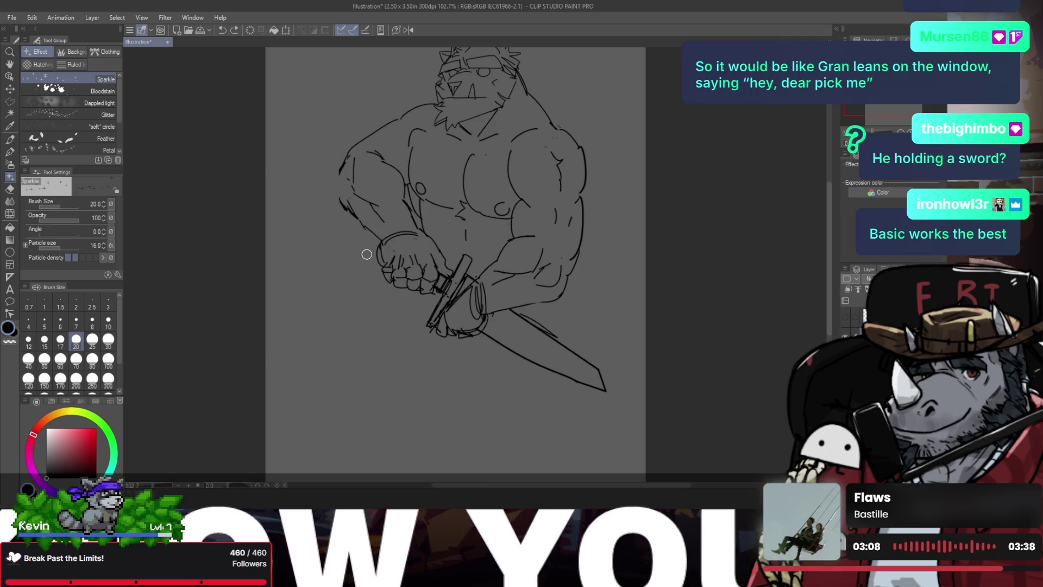
key("p")
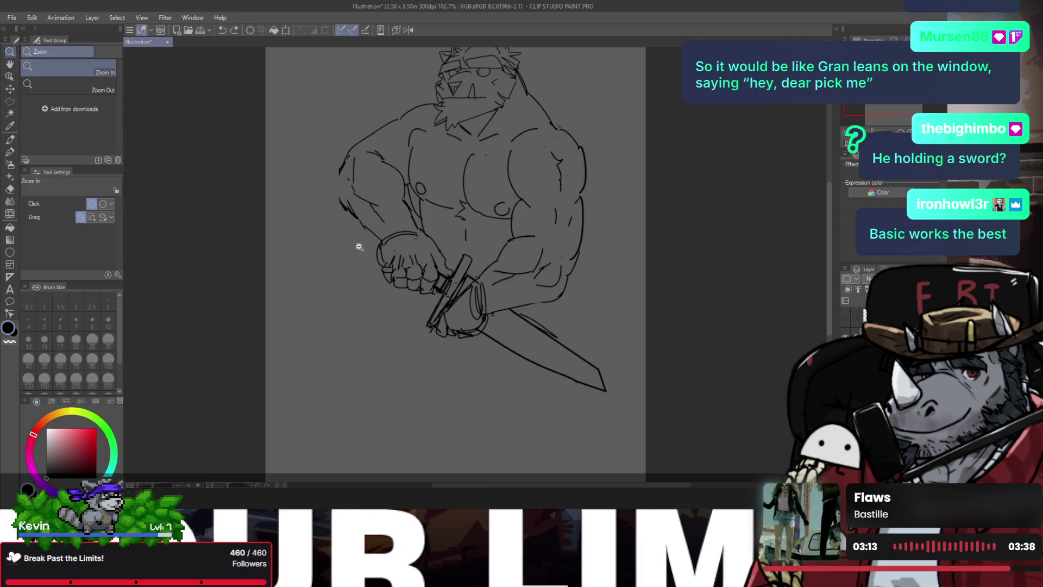
scroll(348, 239, "down", 2)
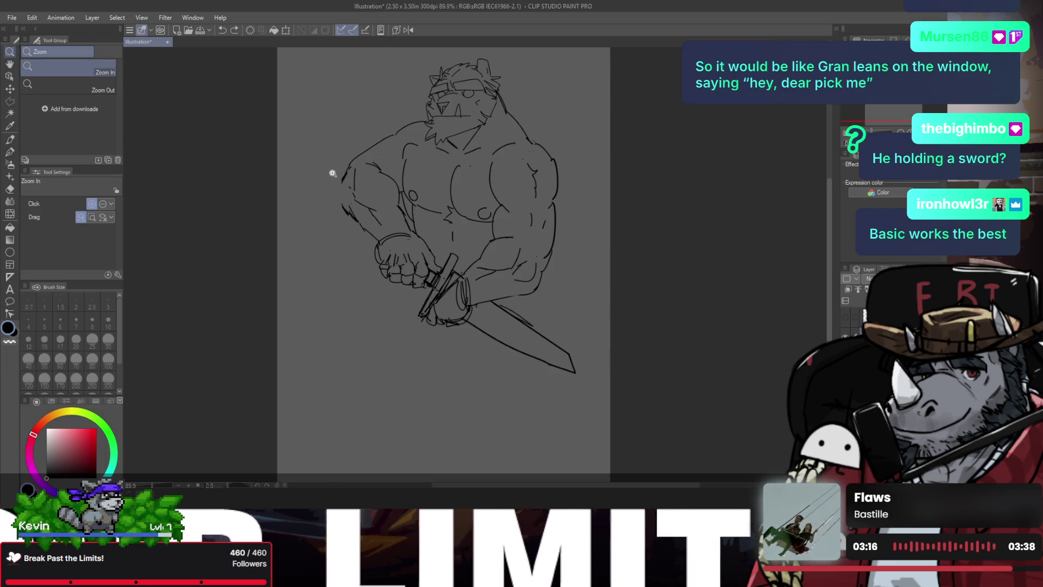
scroll(341, 242, "up", 4)
left_click_drag(343, 192, 355, 243)
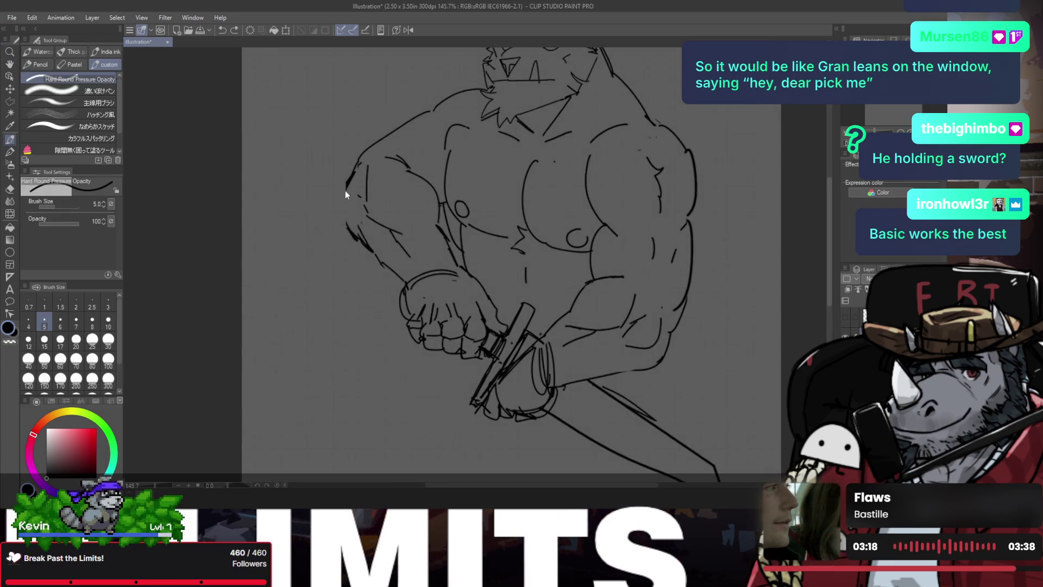
- Save the drawing as 'gran card'
key("/")
left_click(390, 205, "alt")
left_click(380, 207)
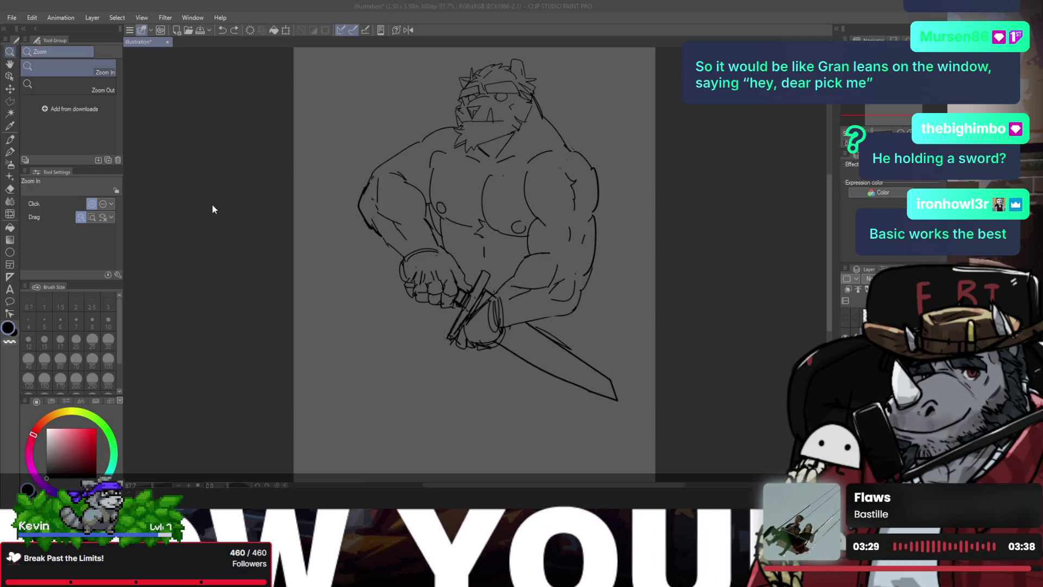
key("Return")
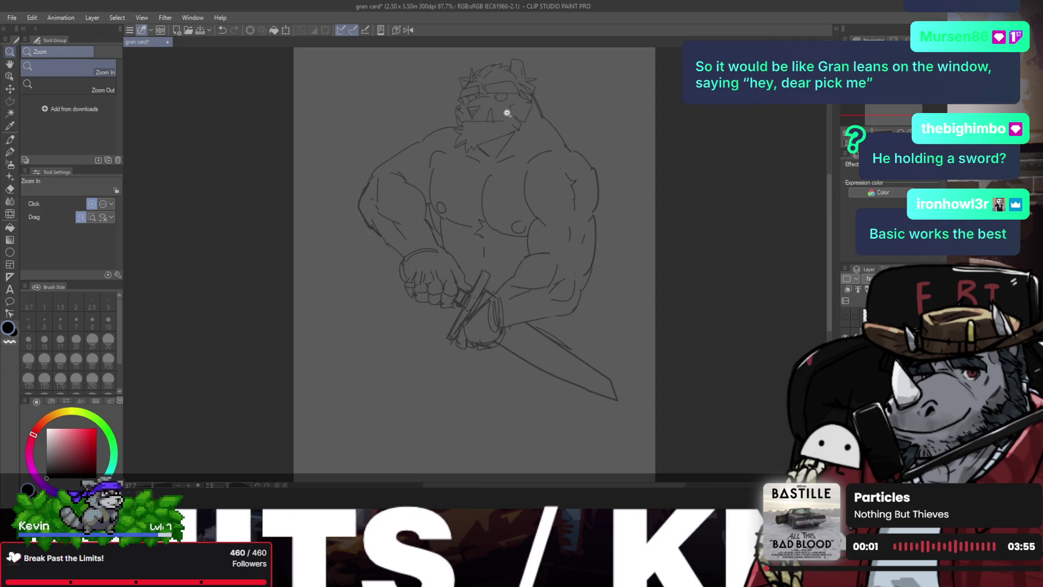
- Remove a stray stroke and thin the pen to size 2.5
scroll(505, 109, "up", 2)
left_click_drag(512, 129, 497, 146)
key("p")
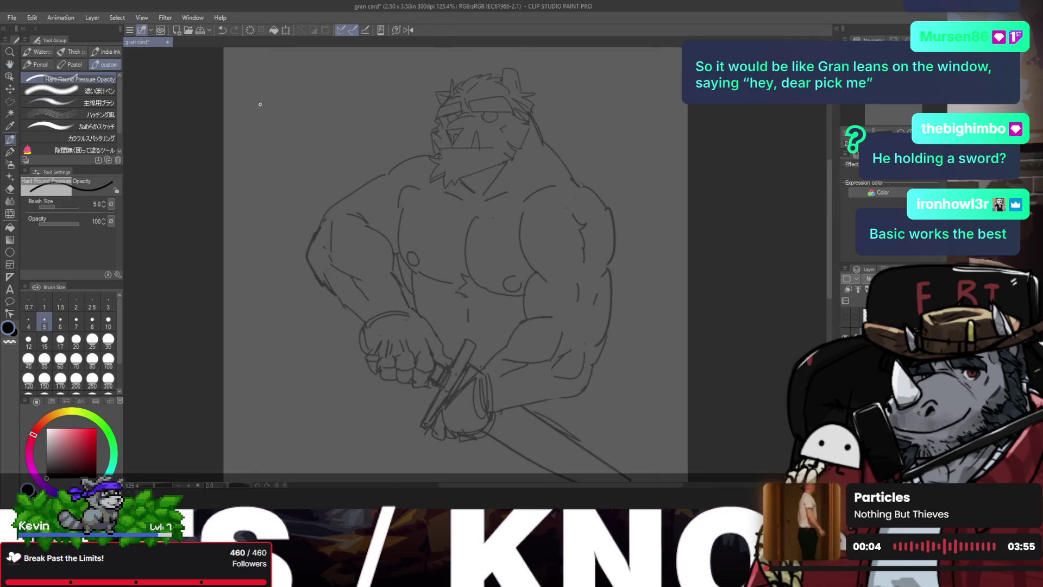
left_click_drag(259, 140, 282, 181)
key("ctrl+z")
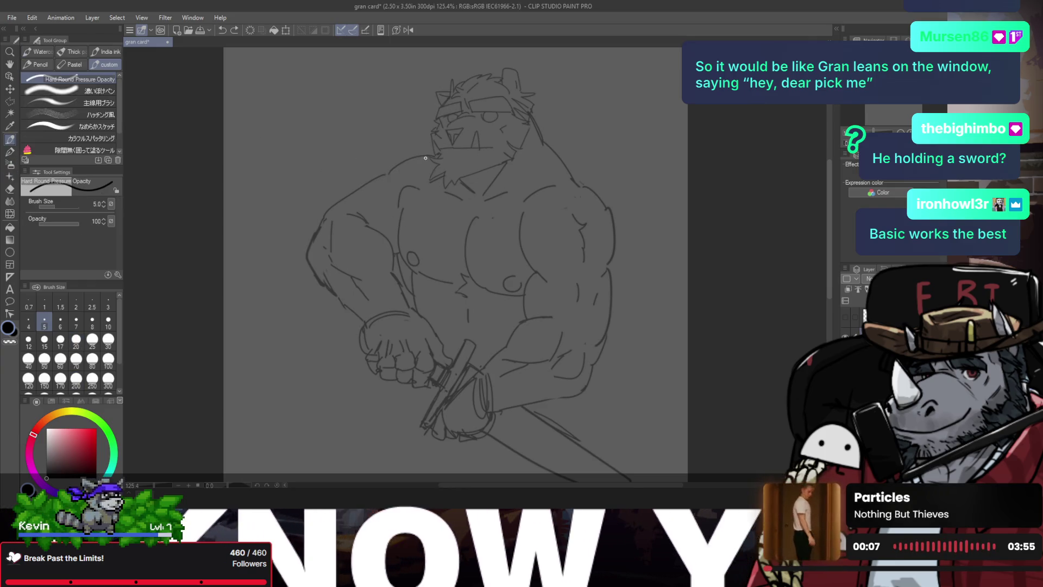
key("bracketleft")
key("bracketleft")
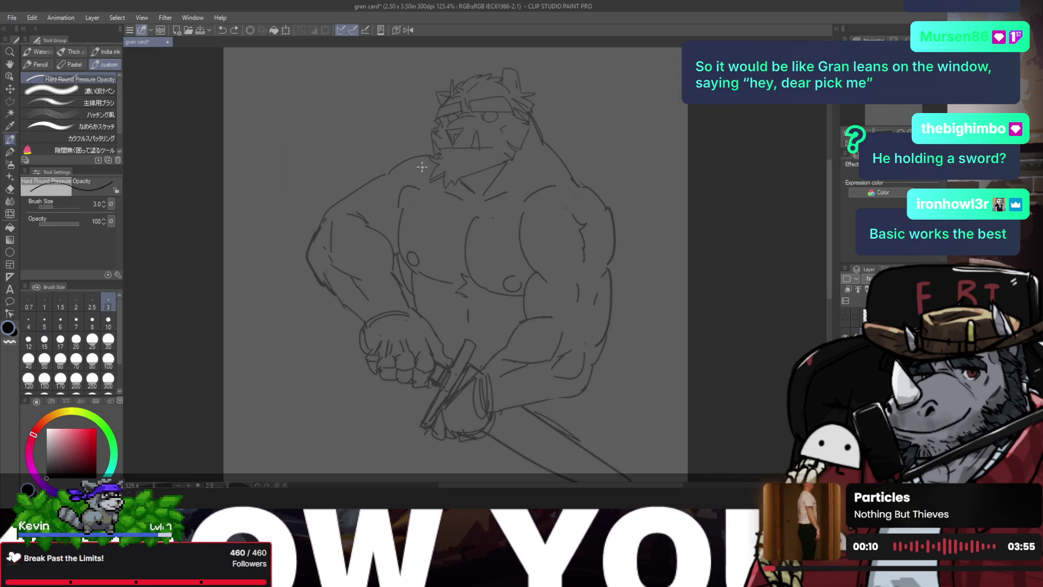
key("bracketleft")
- Outline the shoulder pad's edges beside the neck and try a base ring
left_click_drag(426, 154, 420, 201)
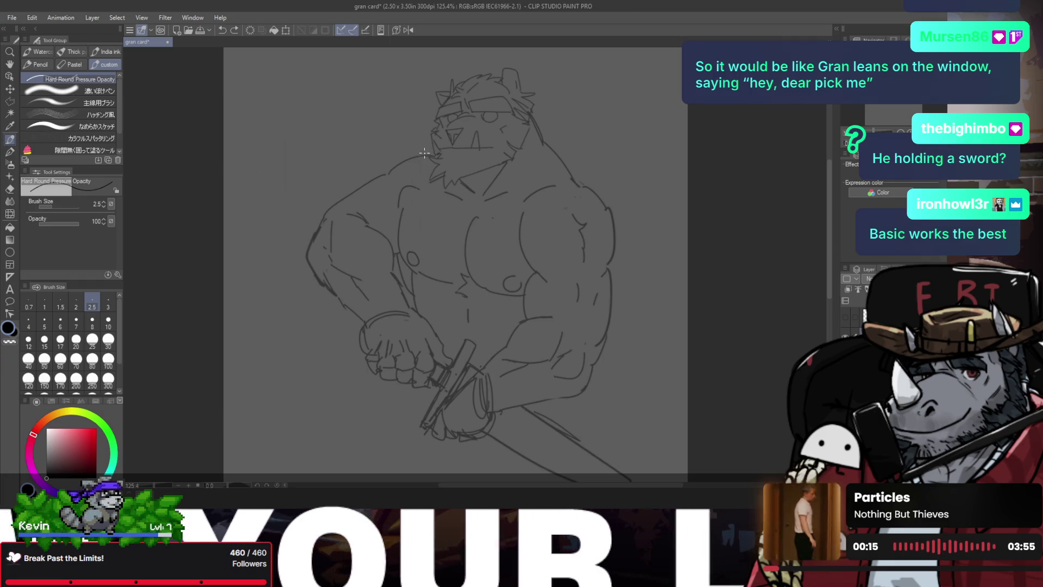
left_click_drag(427, 155, 427, 222)
left_click_drag(428, 152, 408, 220)
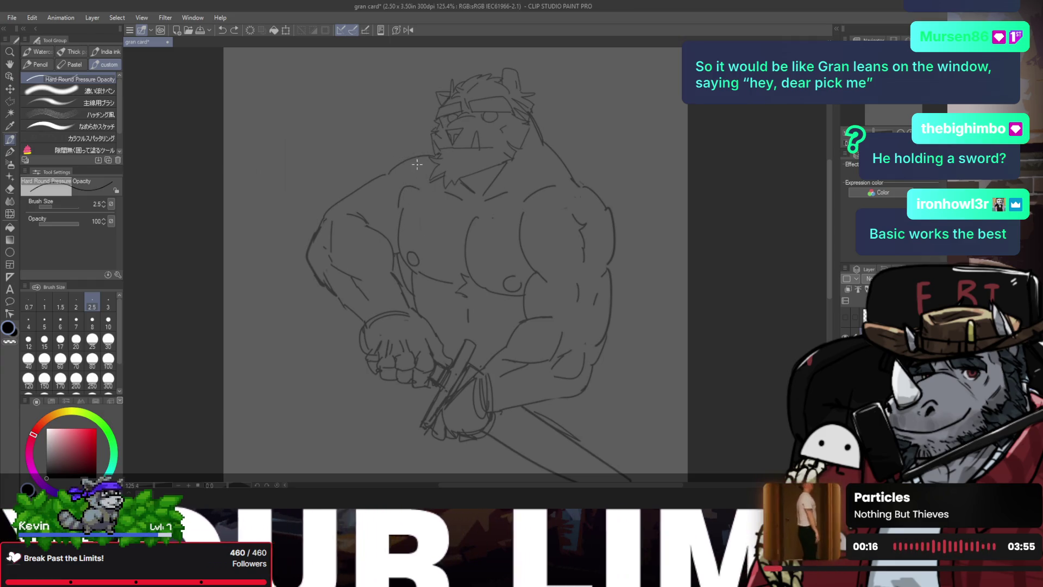
mouse_move(409, 190)
left_mouse_down()
mouse_move(410, 206)
mouse_move(411, 193)
mouse_move(422, 202)
mouse_move(417, 190)
left_mouse_up()
key("ctrl+z")
key("ctrl+z")
key("ctrl+z")
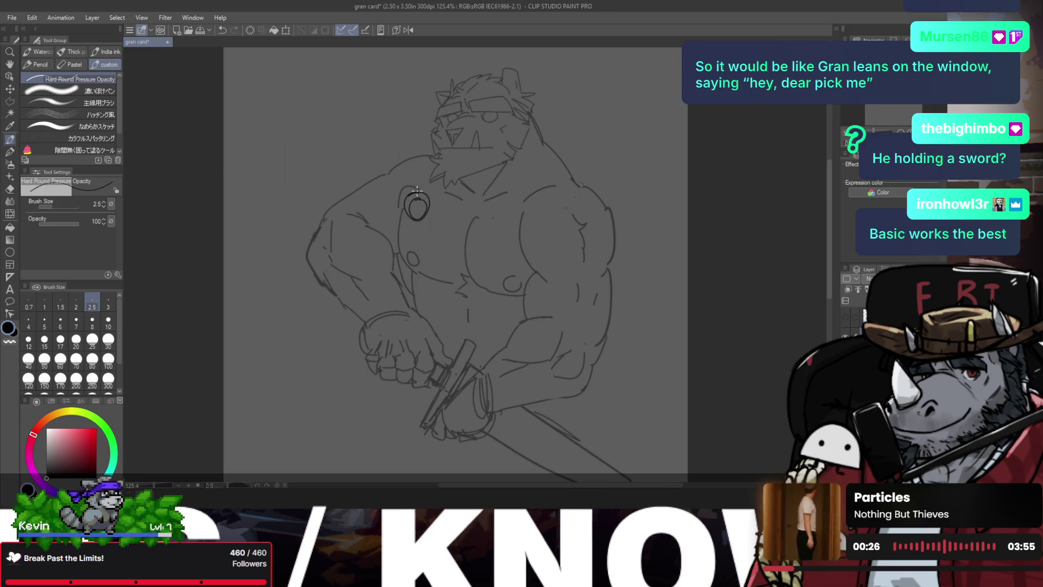
key("ctrl+z")
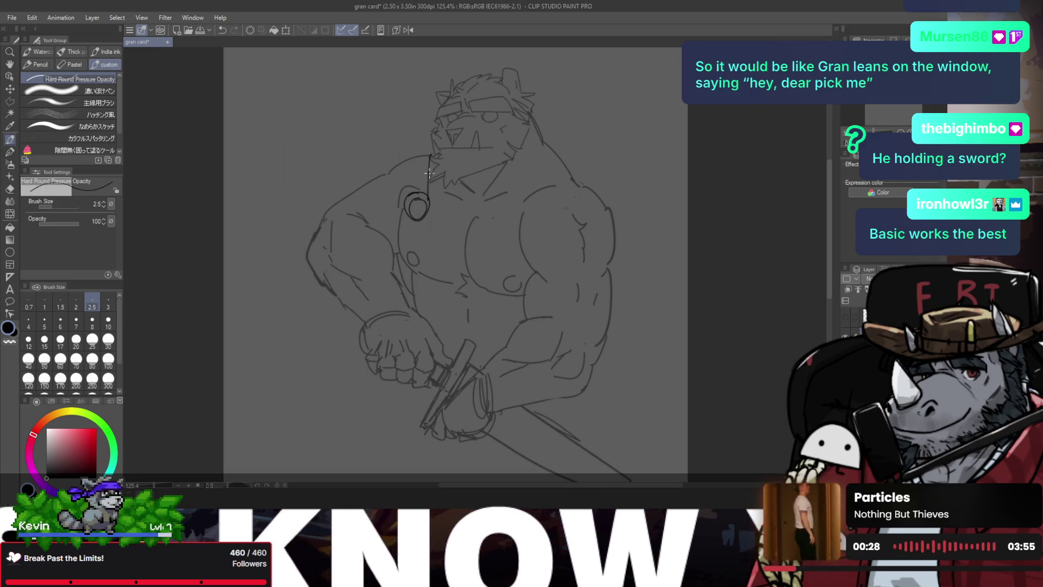
- Curve the shoulder pad's outer edge down over the shoulder toward the ring
left_click_drag(430, 151, 402, 198)
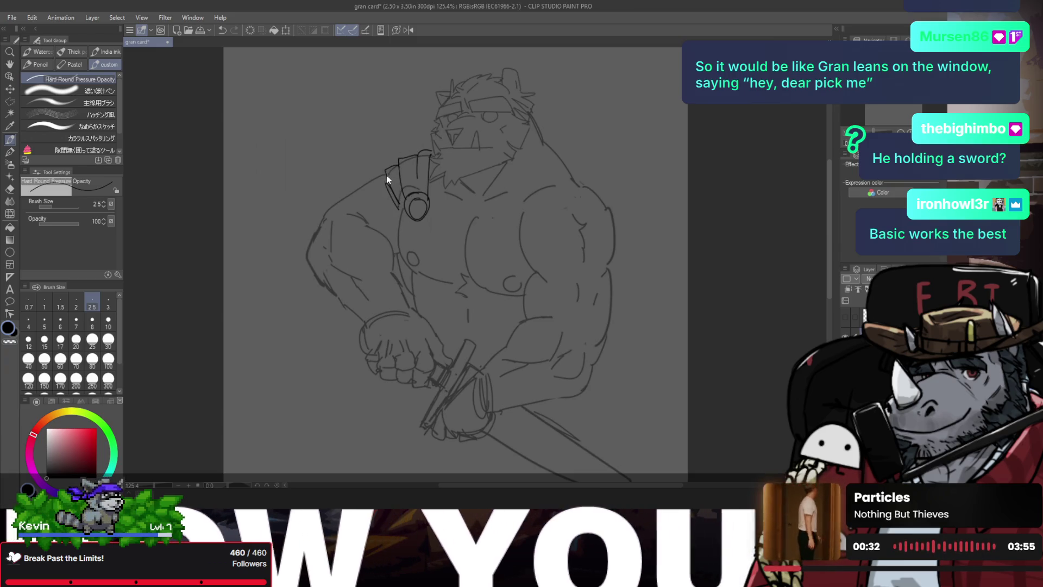
left_click_drag(394, 161, 402, 206)
key("ctrl+z")
left_click_drag(398, 159, 398, 206)
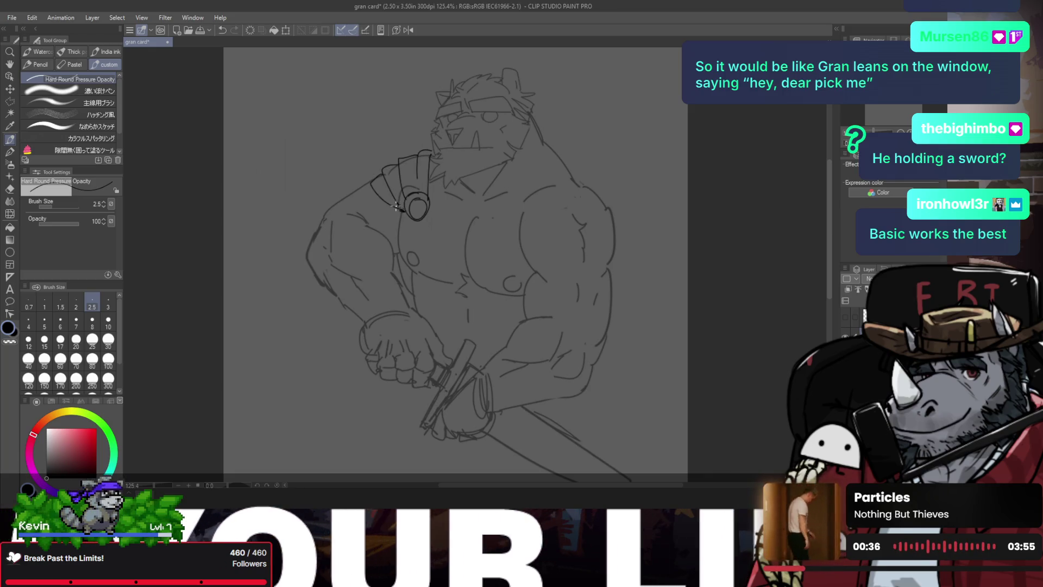
left_click_drag(391, 163, 409, 209)
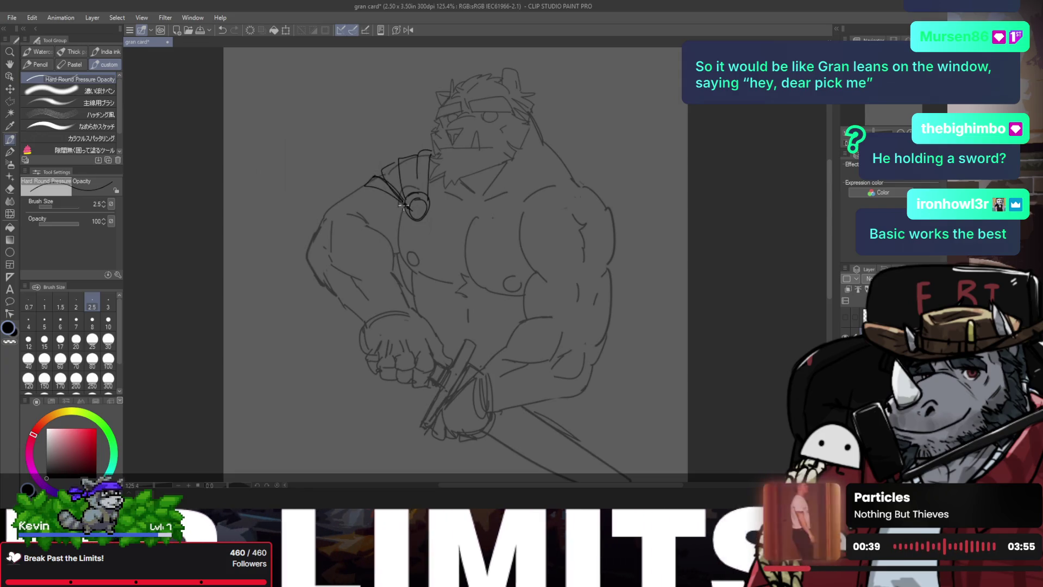
key("h")
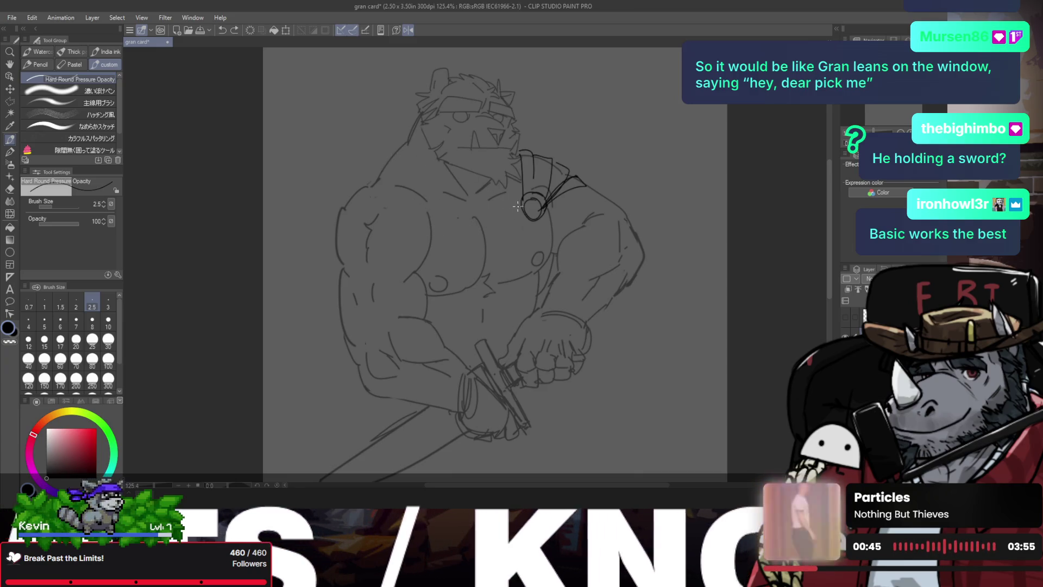
- Try a chest strap curve across the chest, removing both attempts
left_click_drag(414, 217, 504, 219)
key("ctrl+z")
mouse_move(415, 220)
left_mouse_down()
mouse_move(513, 214)
mouse_move(429, 203)
left_mouse_up()
key("ctrl+z")
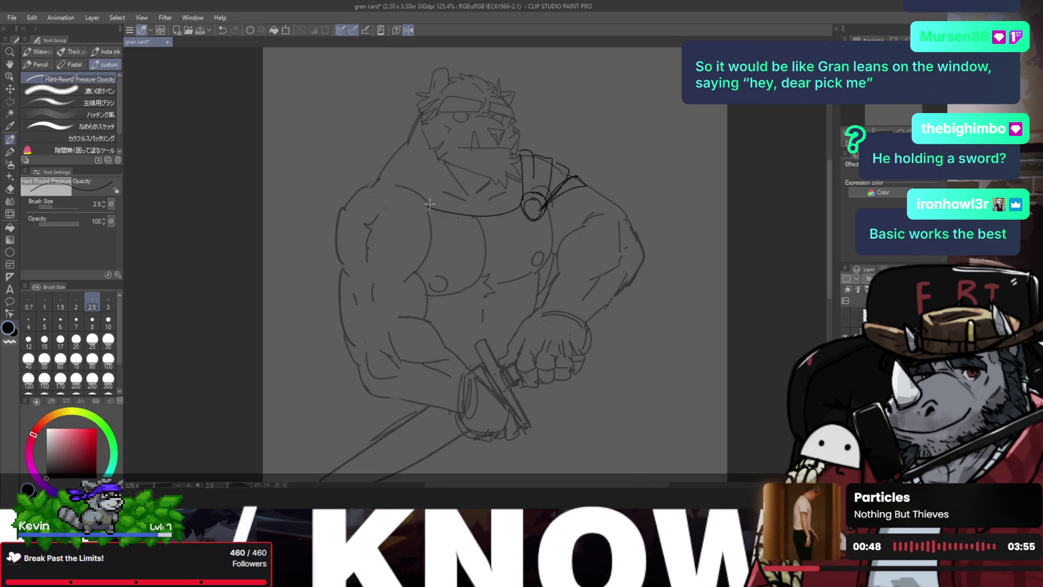
- Redraw the chest strap's upper and lower edges from the shoulder ring, removing stray marks
key("ctrl+z")
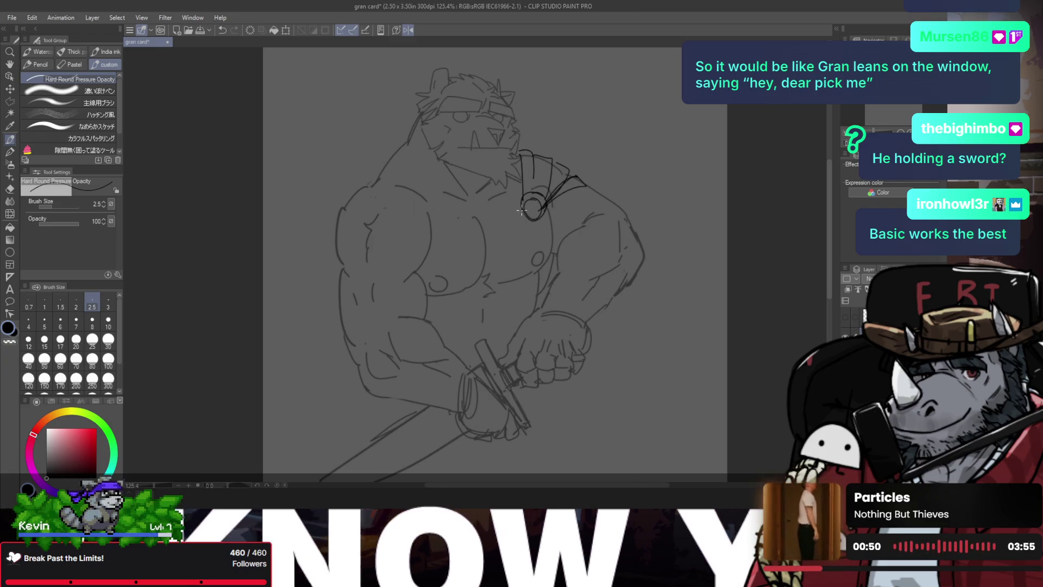
left_click_drag(521, 211, 416, 210)
key("ctrl+z")
left_click_drag(518, 213, 420, 205)
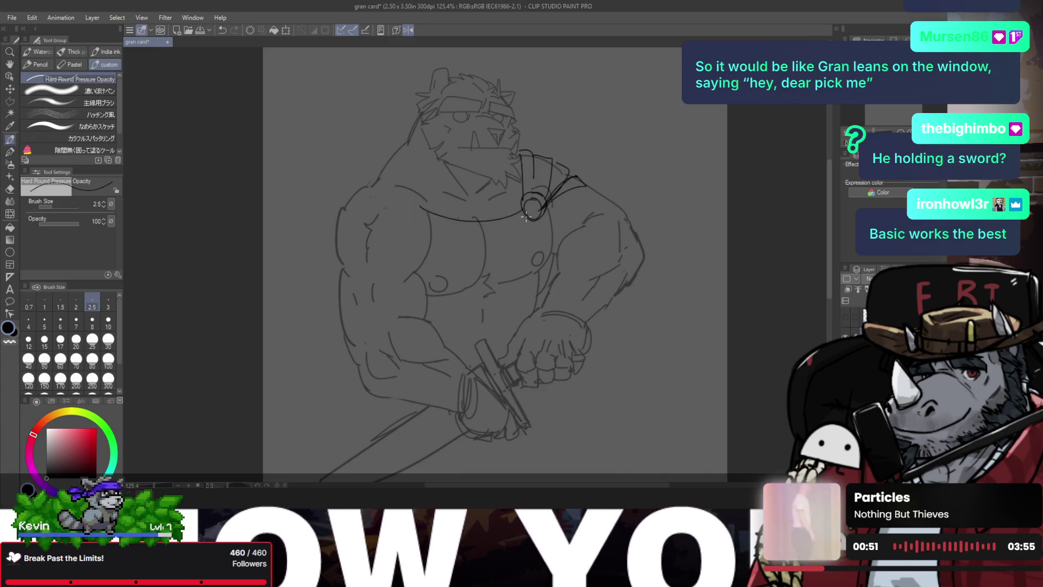
left_click_drag(526, 216, 421, 206)
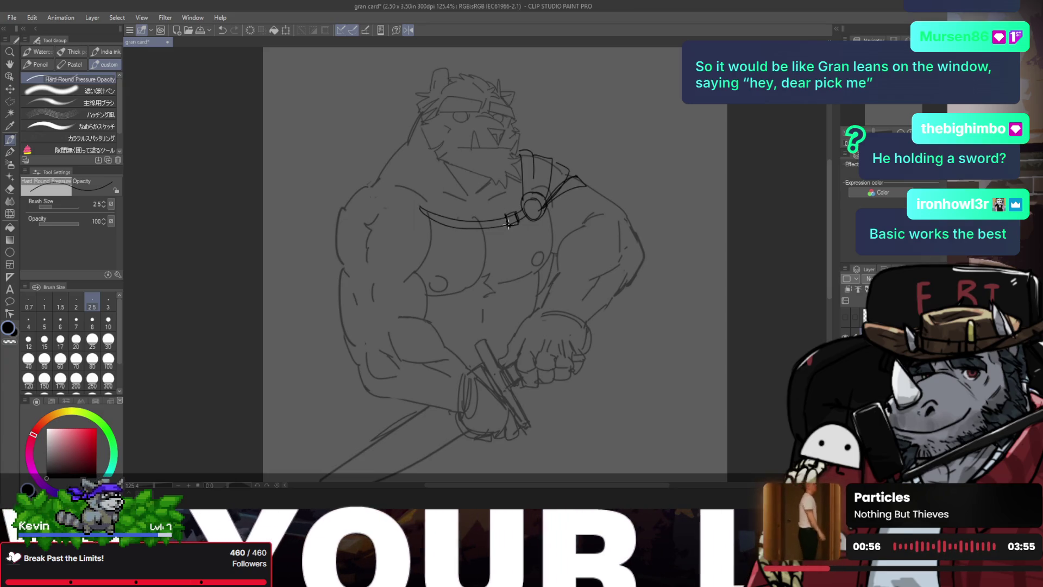
scroll(447, 217, "up", 4)
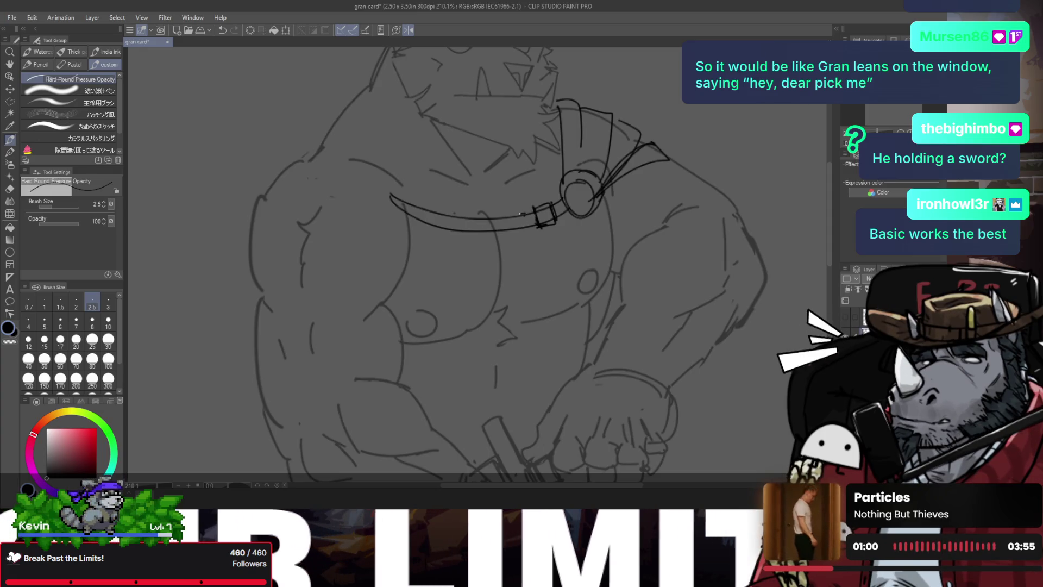
key("ctrl+z")
left_click_drag(516, 230, 513, 221)
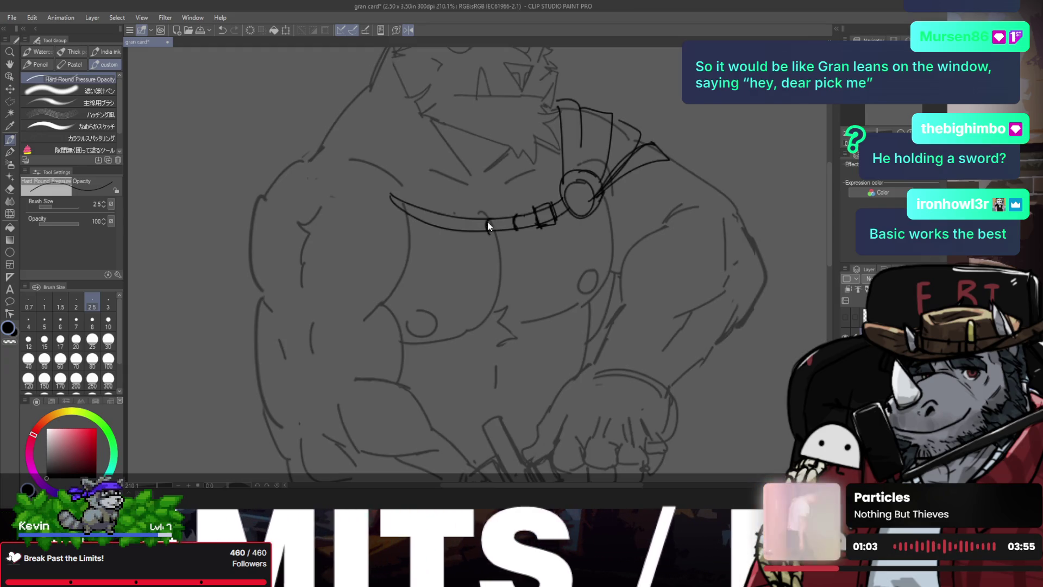
key("ctrl+z")
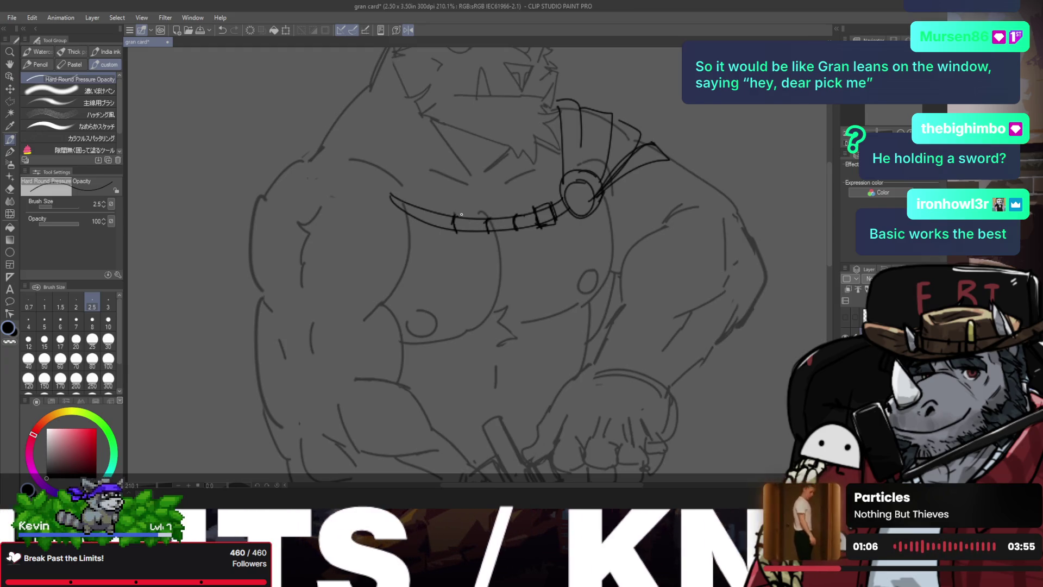
- Erase the smooth strap line and draw chain links from the ring across the chest
key("/")
mouse_move(442, 204)
left_mouse_down()
mouse_move(454, 226)
mouse_move(505, 216)
left_mouse_up()
key("e")
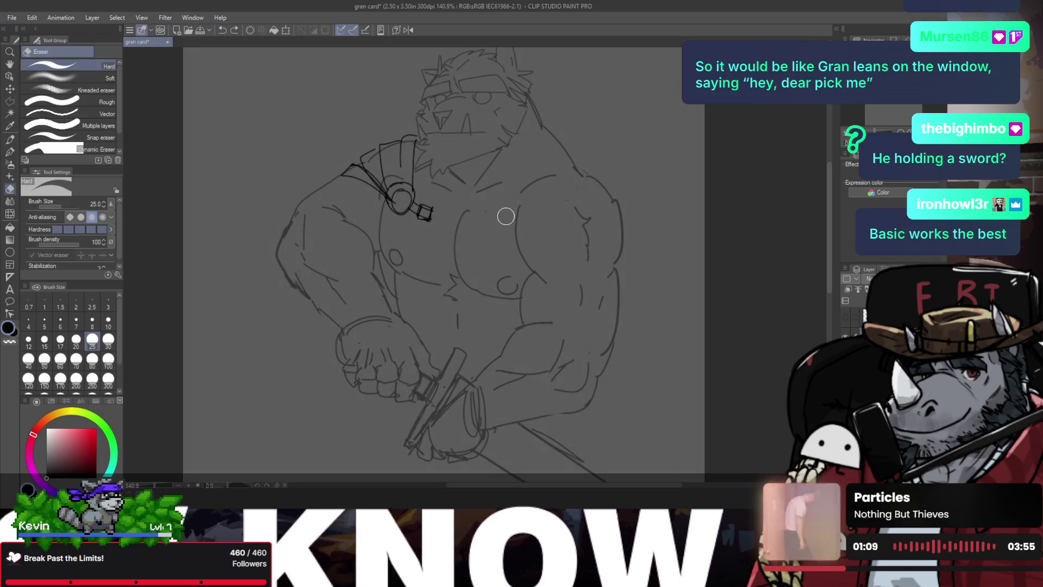
key("p")
scroll(446, 220, "up", 4)
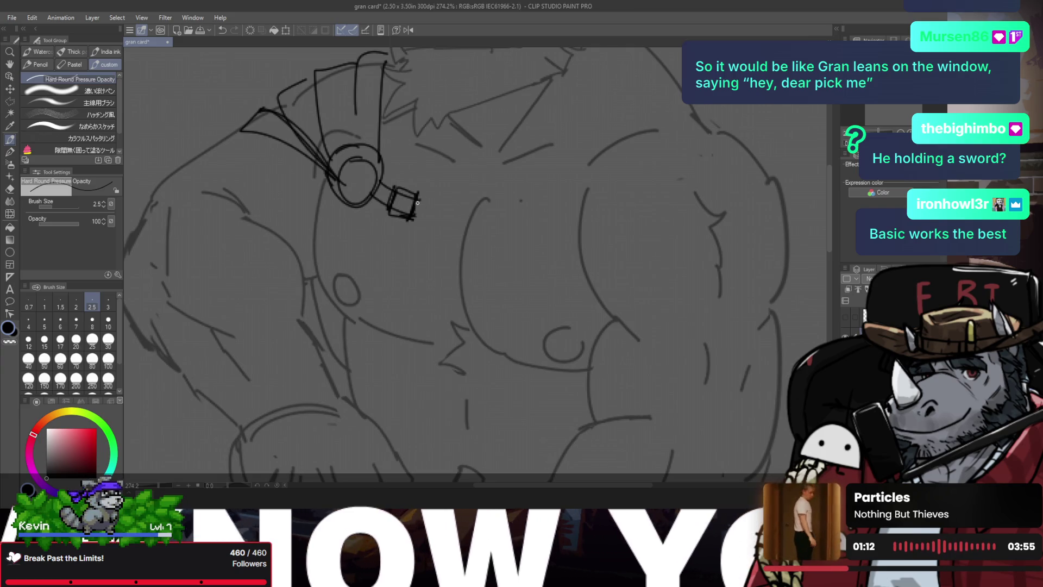
key("ctrl+z")
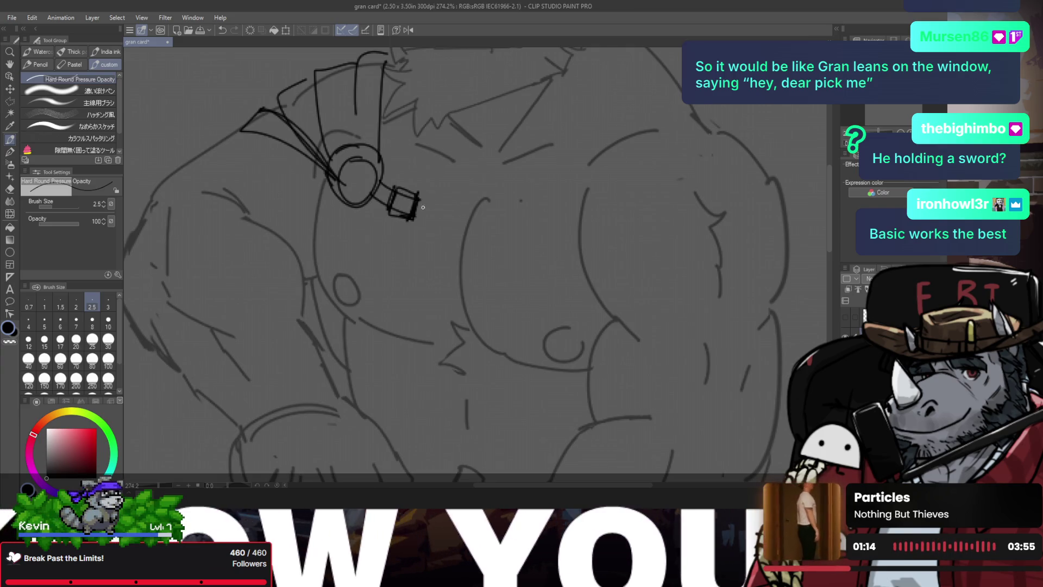
key("ctrl+z")
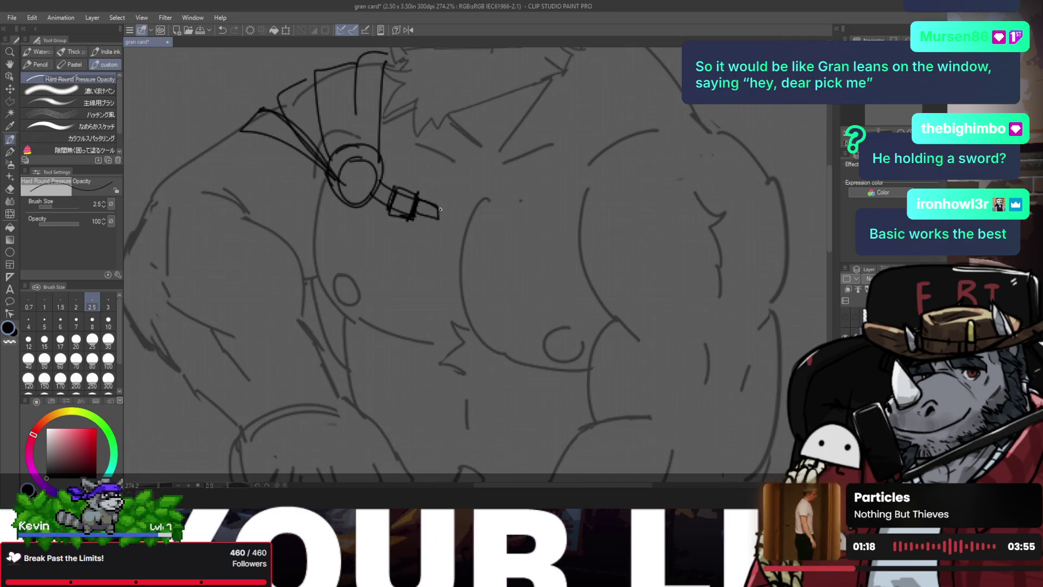
left_click_drag(436, 209, 466, 220)
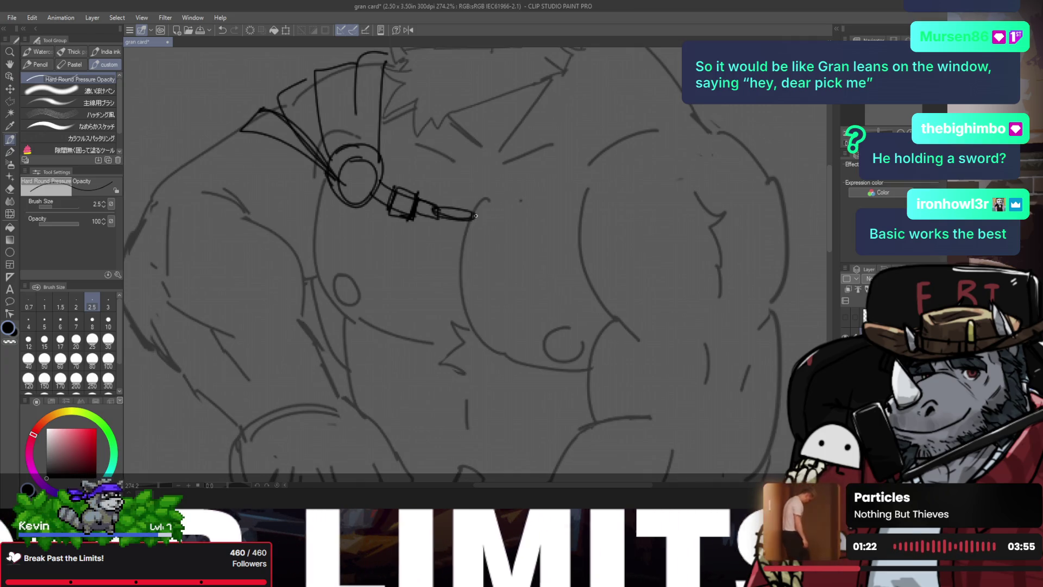
mouse_move(470, 211)
left_mouse_down()
mouse_move(519, 219)
mouse_move(470, 213)
mouse_move(505, 220)
mouse_move(499, 206)
mouse_move(544, 205)
mouse_move(565, 185)
mouse_move(534, 208)
mouse_move(539, 193)
mouse_move(570, 201)
left_mouse_up()
key("ctrl+z")
key("ctrl+z")
- Flip the canvas back to check the chain and test two shoulder contour lines
scroll(594, 177, "down", 5)
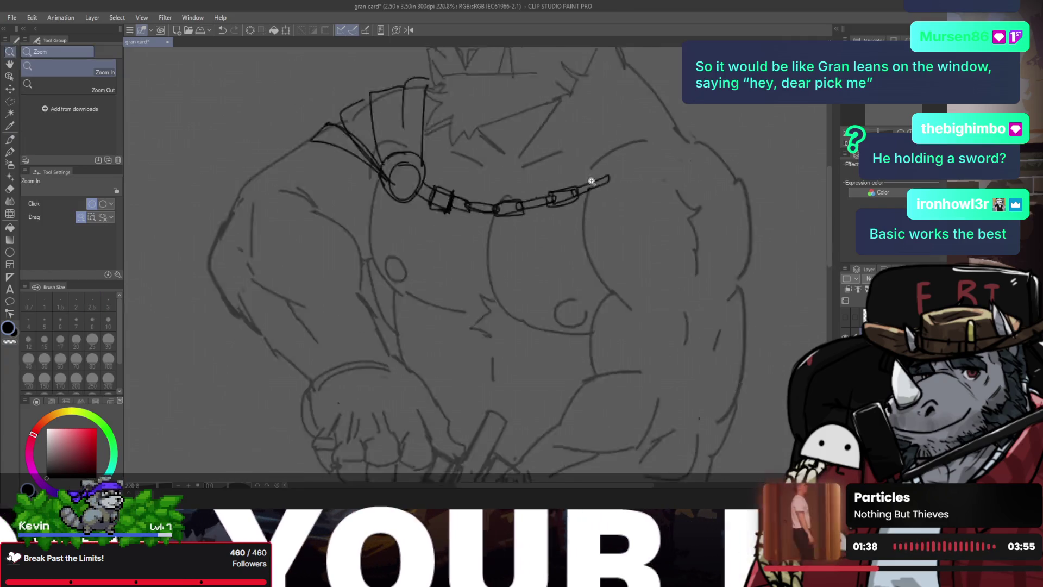
key("ctrl+h")
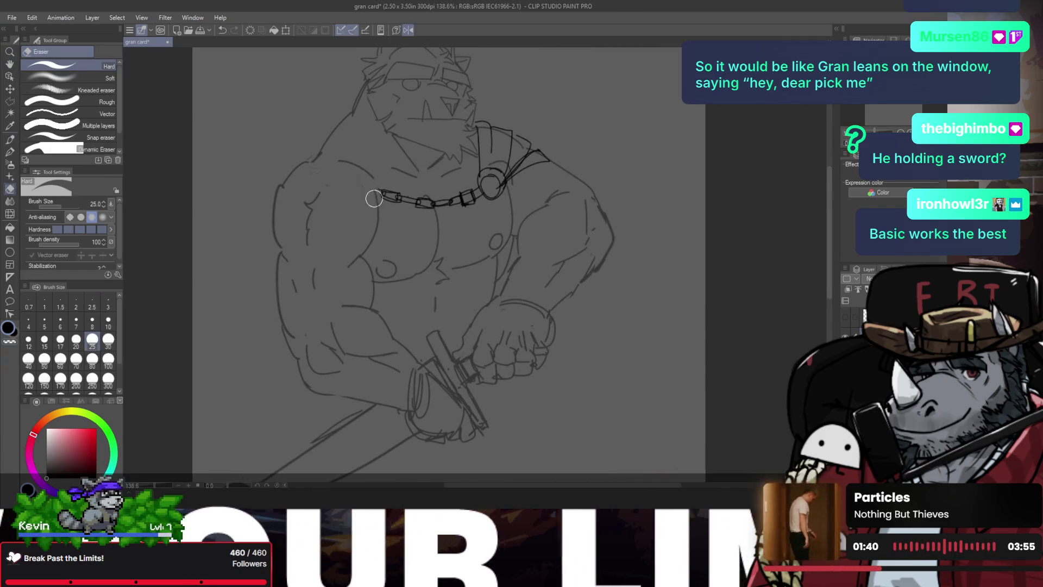
scroll(363, 179, "up", 2)
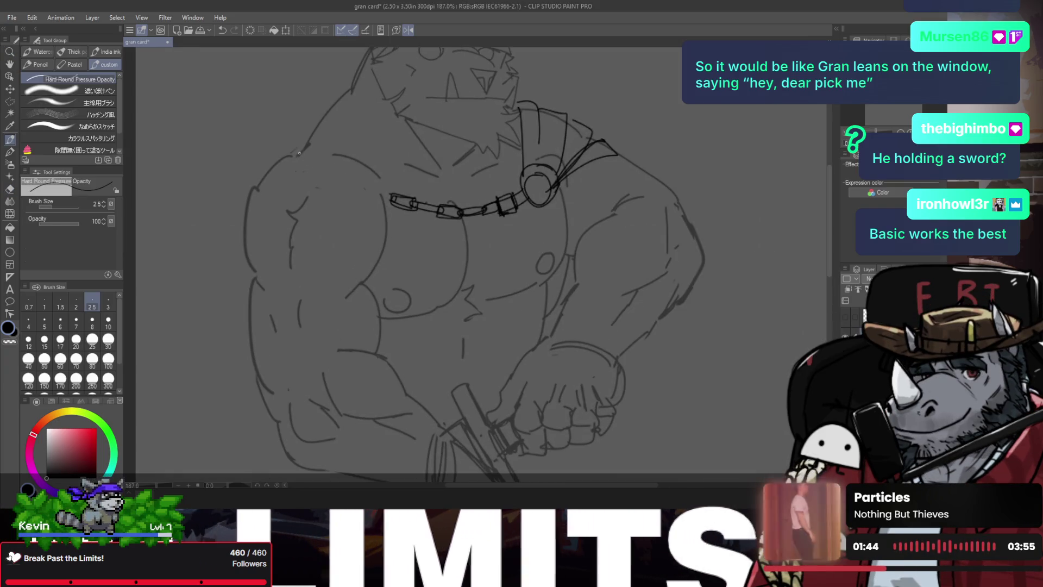
left_click_drag(296, 147, 252, 239)
key("ctrl+z")
left_click_drag(326, 212, 245, 277)
key("ctrl+z")
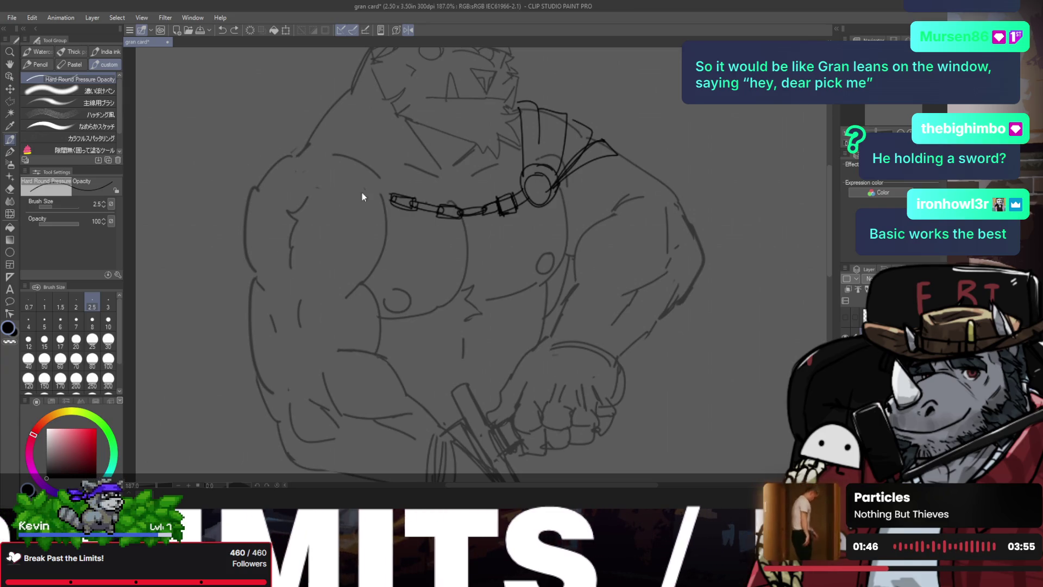
- Try several arm contour strokes below the chain, then fit the whole drawing in view
left_click_drag(390, 201, 377, 258)
key("ctrl+z")
mouse_move(387, 178)
left_mouse_down()
mouse_move(391, 218)
mouse_move(350, 280)
left_mouse_up()
key("ctrl+z")
left_click_drag(390, 218, 367, 289)
key("ctrl+z")
key("ctrl+z")
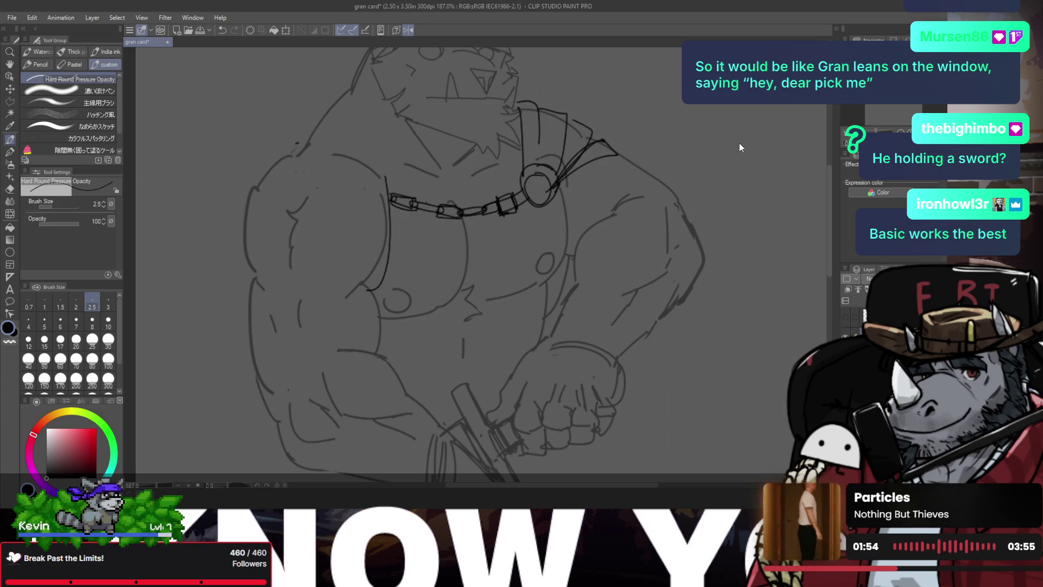
key("ctrl+z")
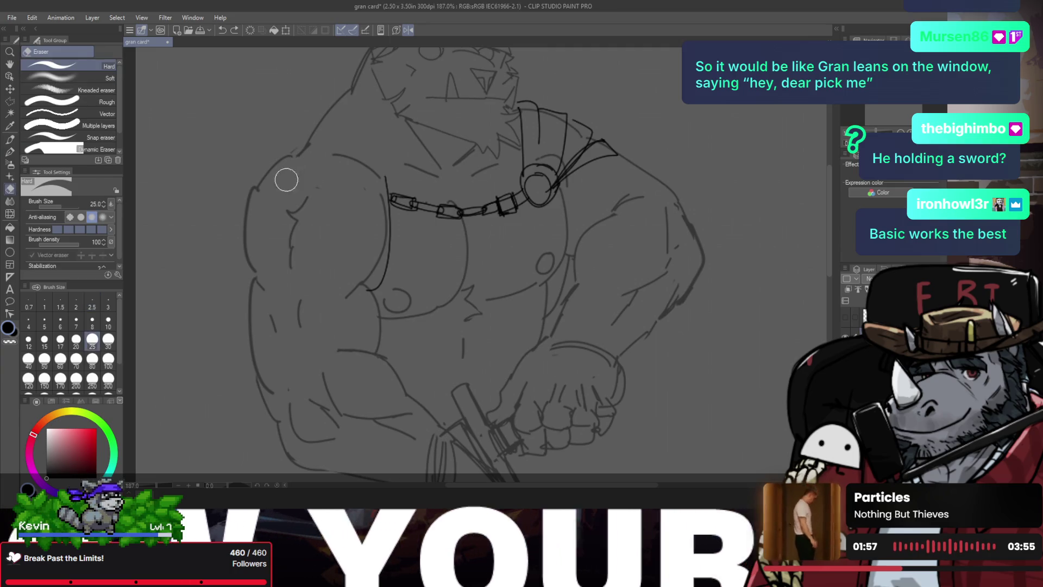
key("ctrl+0")
scroll(335, 189, "up", 3)
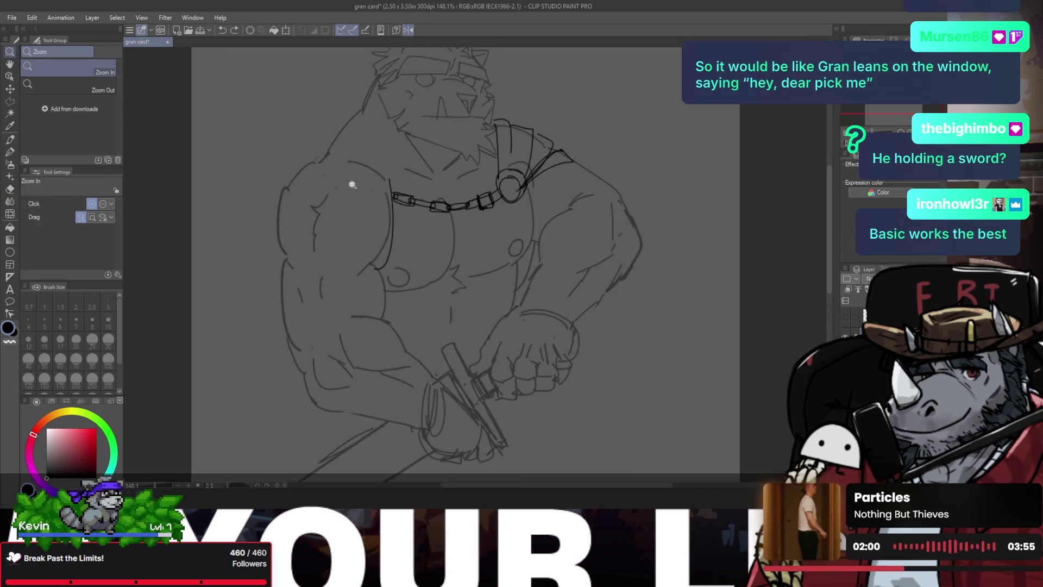
- Draw the curved shoulder-side arm contour down from the chain's end
key("e")
key("p")
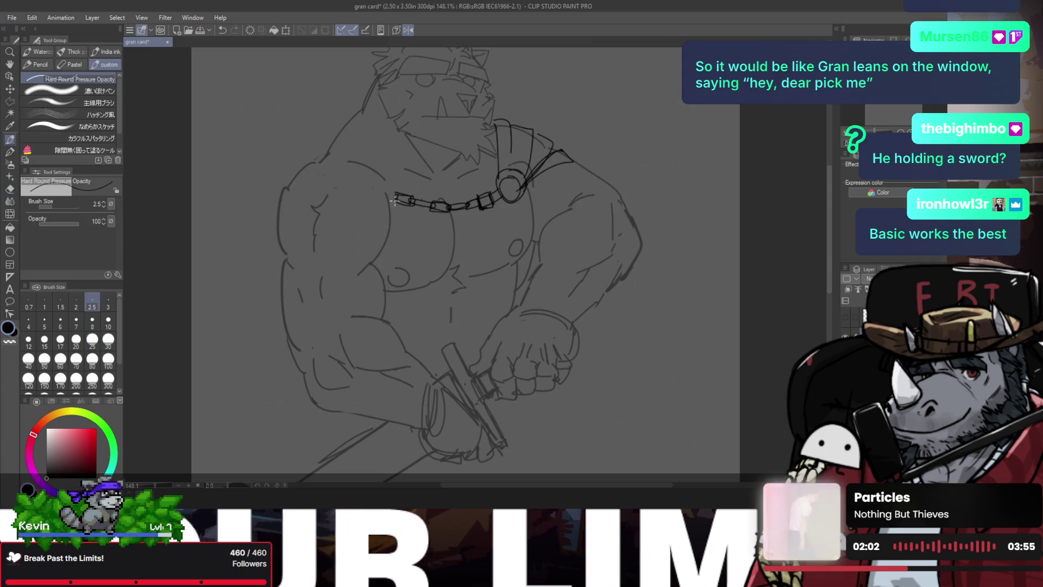
left_click_drag(395, 189, 379, 259)
mouse_move(285, 256)
left_mouse_down()
mouse_move(390, 259)
mouse_move(306, 260)
left_mouse_up()
key("ctrl+z")
key("ctrl+z")
left_click_drag(391, 188, 380, 266)
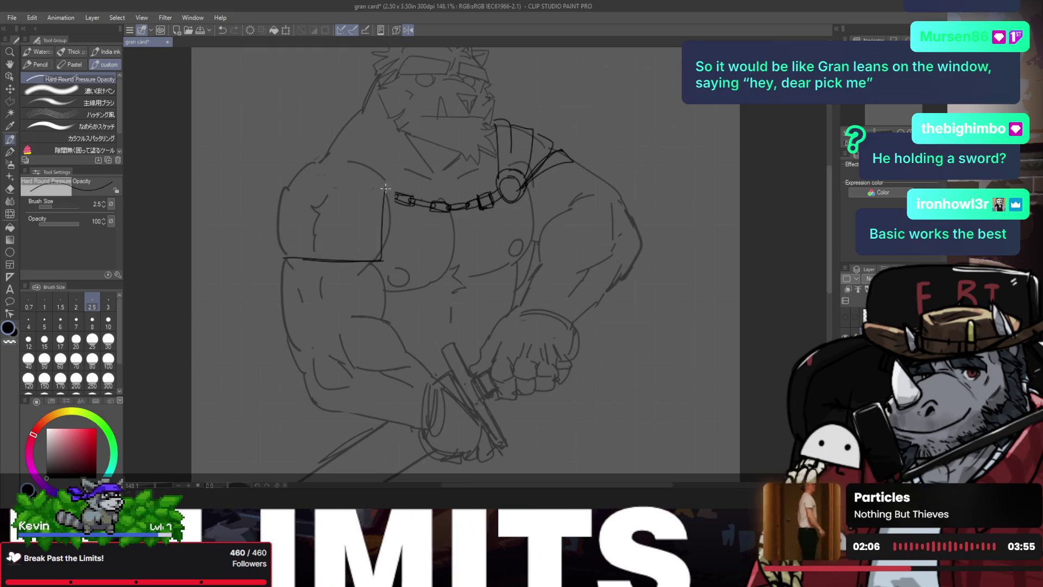
key("ctrl+z")
left_click_drag(396, 189, 385, 266)
- Draw the pad box's left and right vertical sides, diagonal edges and top edge
left_click_drag(282, 188, 279, 260)
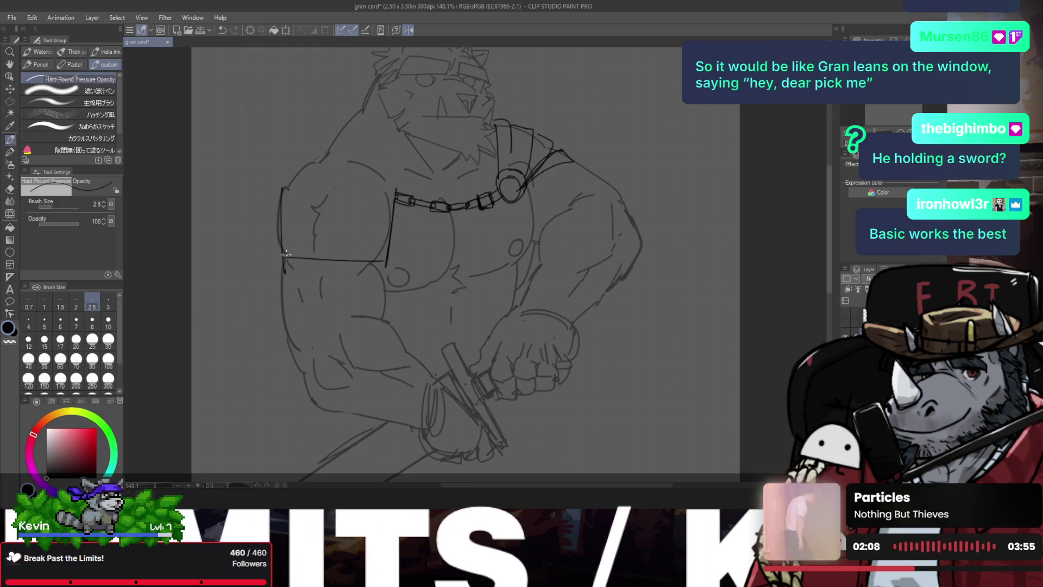
key("ctrl+z")
left_click_drag(282, 188, 279, 260)
key("ctrl+z")
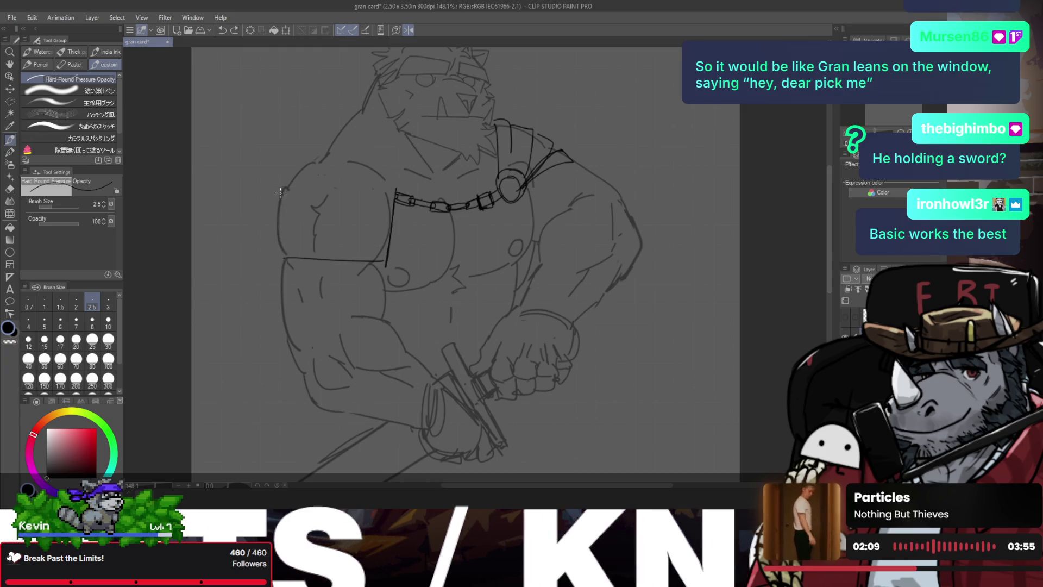
left_click_drag(282, 190, 279, 256)
left_click_drag(310, 193, 310, 258)
key("ctrl+z")
mouse_move(310, 191)
left_mouse_down()
mouse_move(313, 260)
mouse_move(340, 154)
left_mouse_up()
left_click_drag(311, 190, 329, 151)
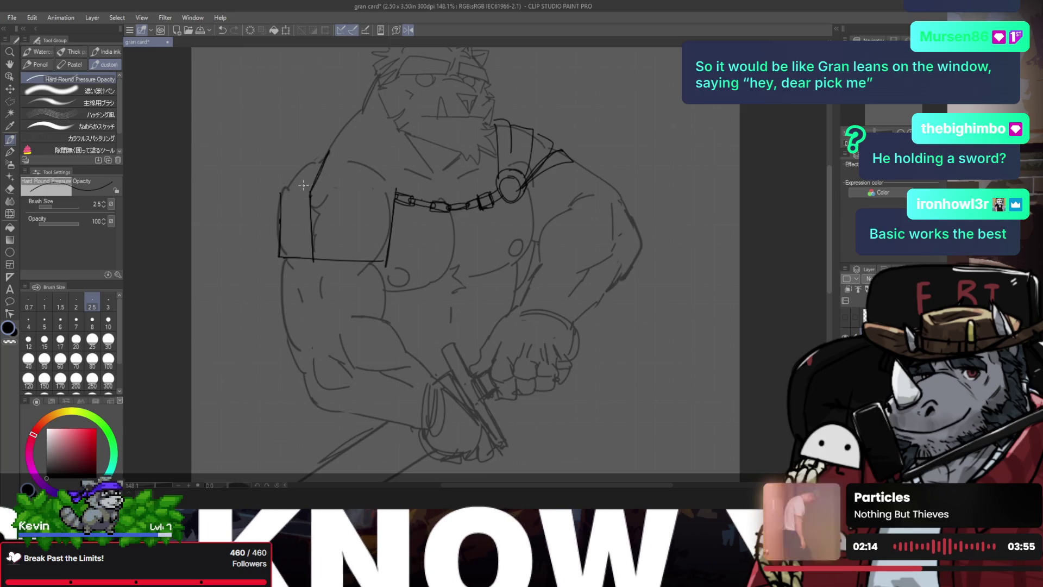
left_click_drag(281, 193, 395, 187)
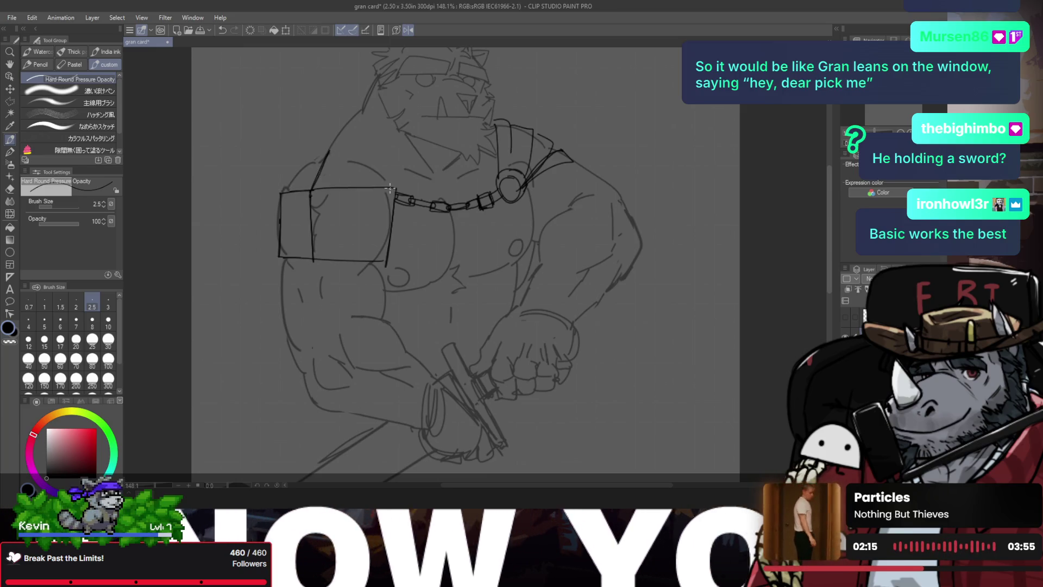
left_click_drag(282, 191, 331, 146)
key("ctrl+z")
mouse_move(281, 191)
left_mouse_down()
mouse_move(307, 155)
mouse_move(380, 155)
mouse_move(395, 187)
left_mouse_up()
- On the mirrored canvas, redraw the pad's top, left side, corner slant and right-side edges
key("h")
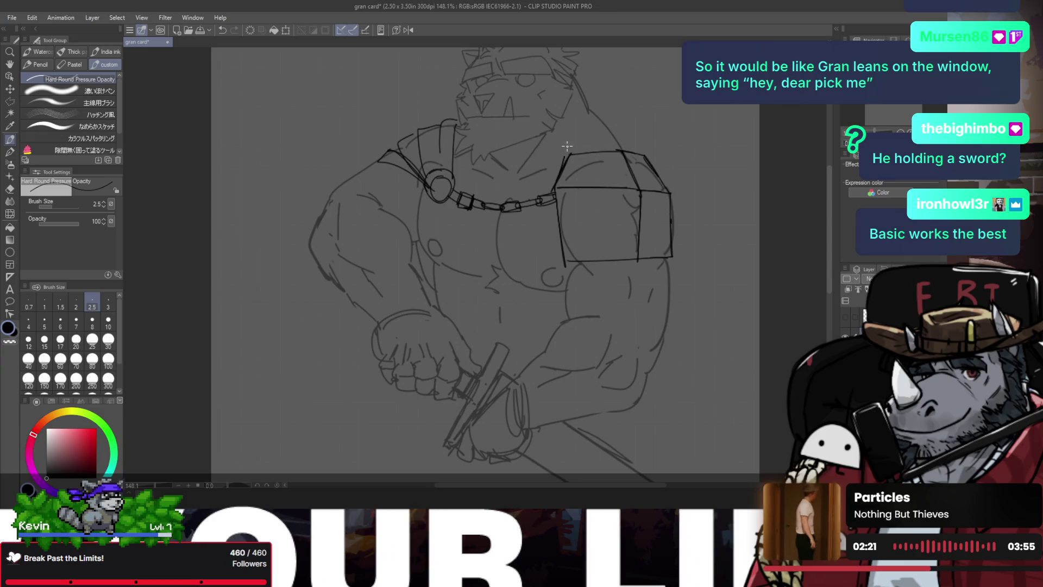
left_click_drag(577, 152, 625, 140)
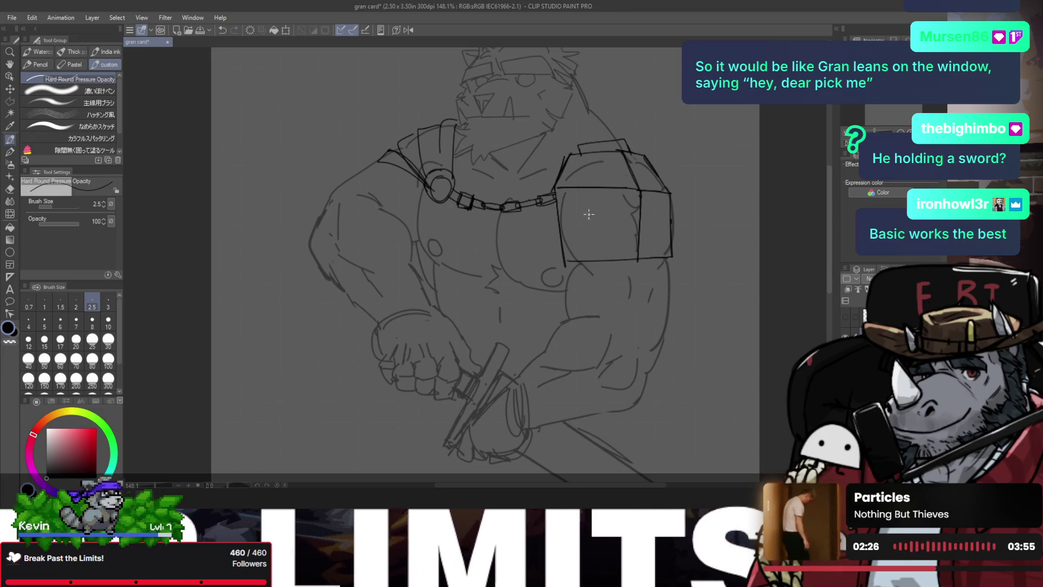
left_click_drag(560, 188, 577, 262)
left_click_drag(575, 153, 560, 188)
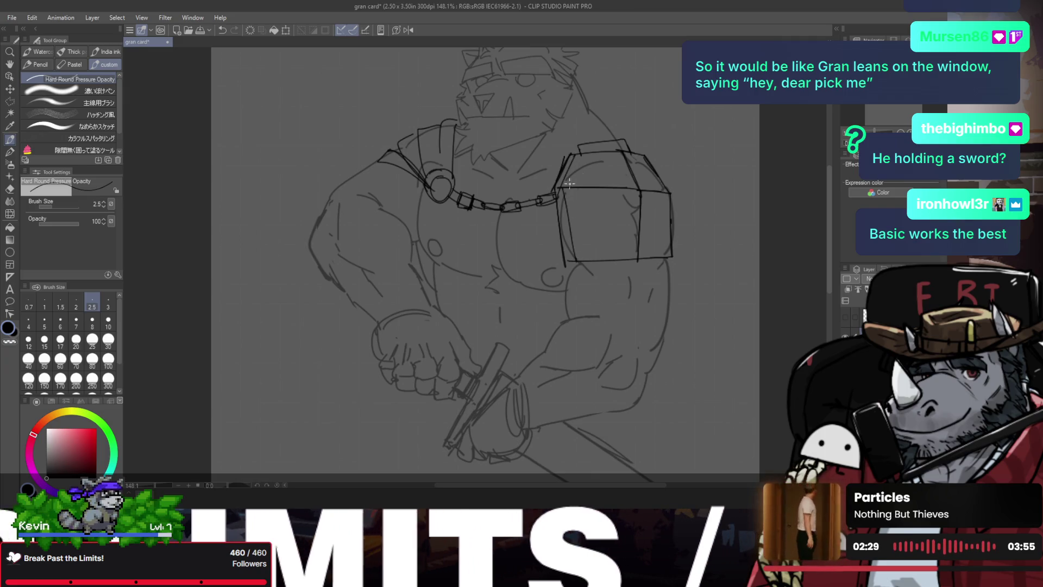
mouse_move(637, 154)
left_mouse_down()
mouse_move(665, 194)
mouse_move(666, 260)
left_mouse_up()
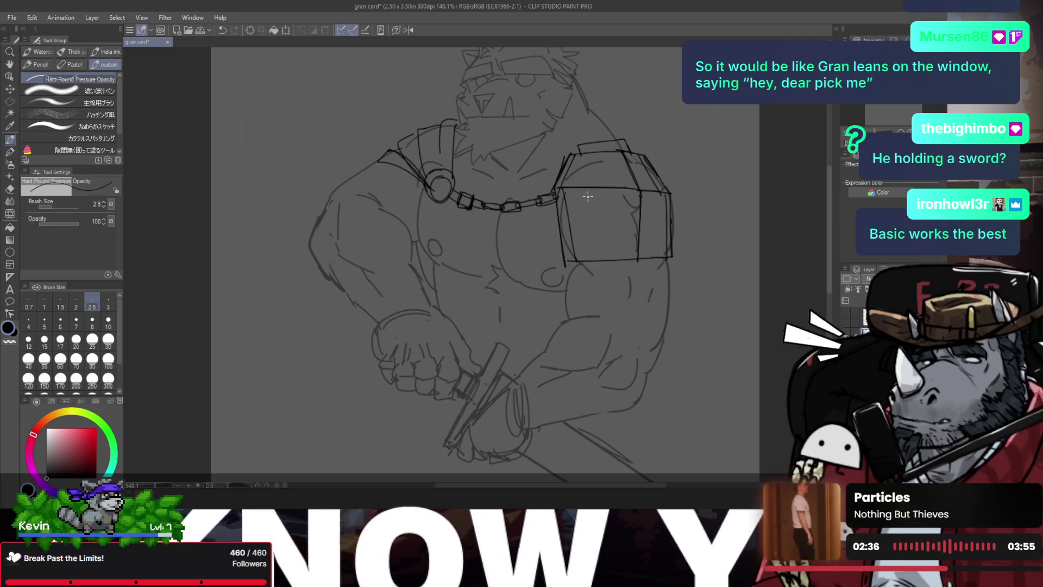
scroll(603, 247, "up", 1)
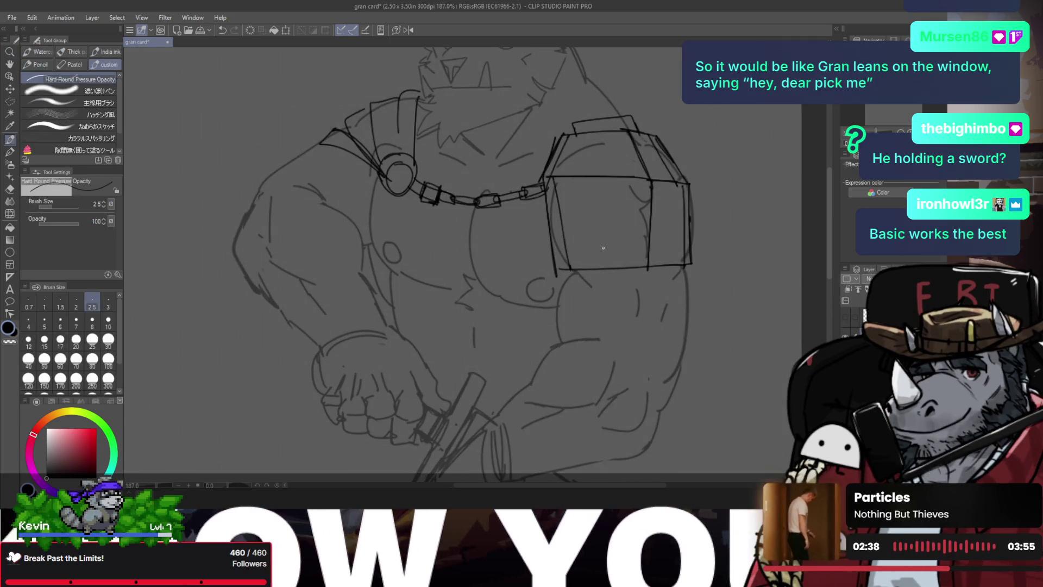
key("ctrl+z")
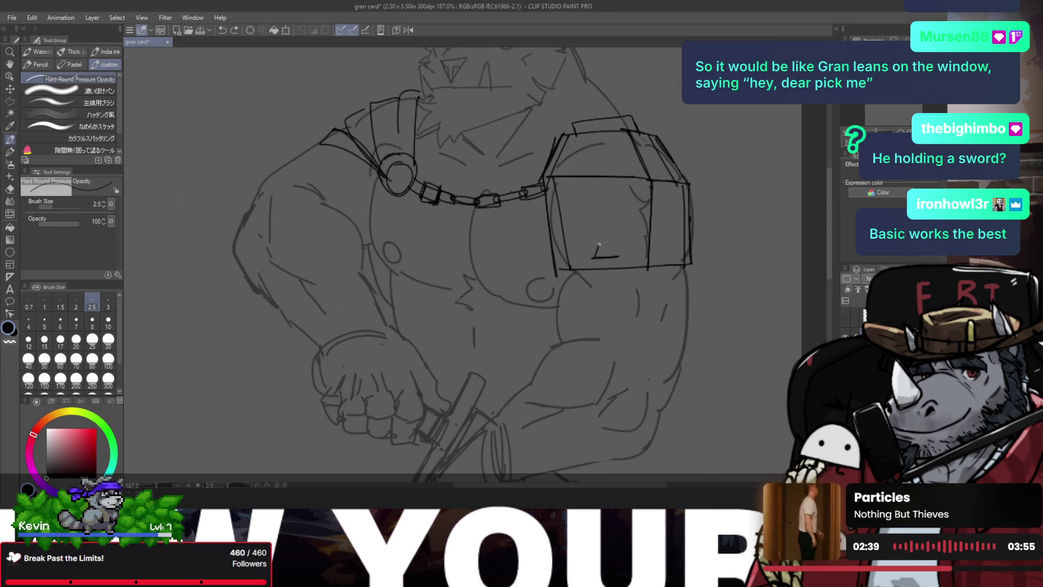
- Draw the spade emblem's stem and curved halves on the pad front, then mirror and zoom in
left_click_drag(595, 256, 597, 244)
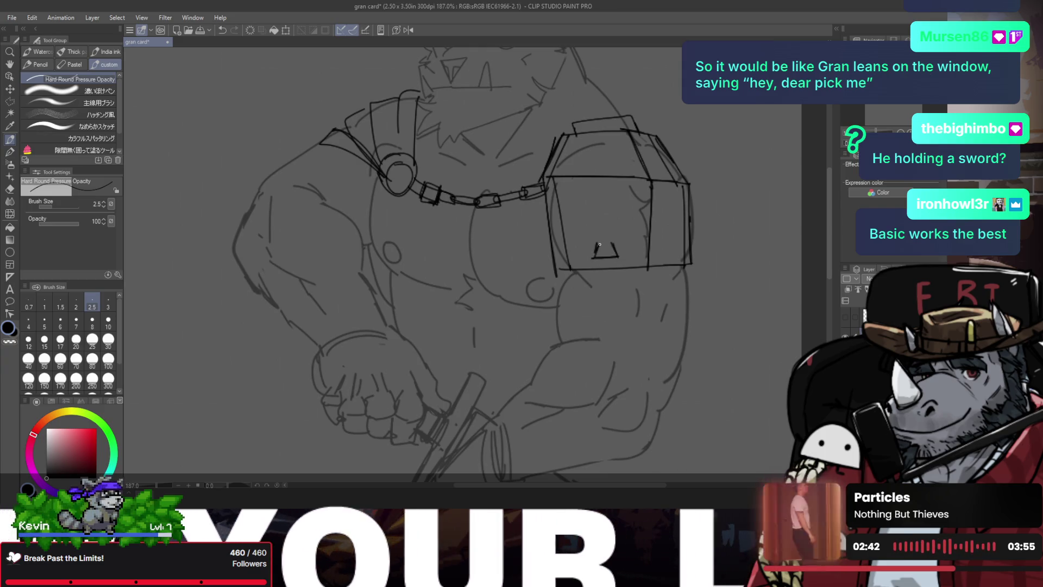
left_click_drag(597, 244, 598, 190)
mouse_move(597, 243)
left_mouse_down()
mouse_move(595, 192)
mouse_move(629, 220)
mouse_move(612, 248)
left_mouse_up()
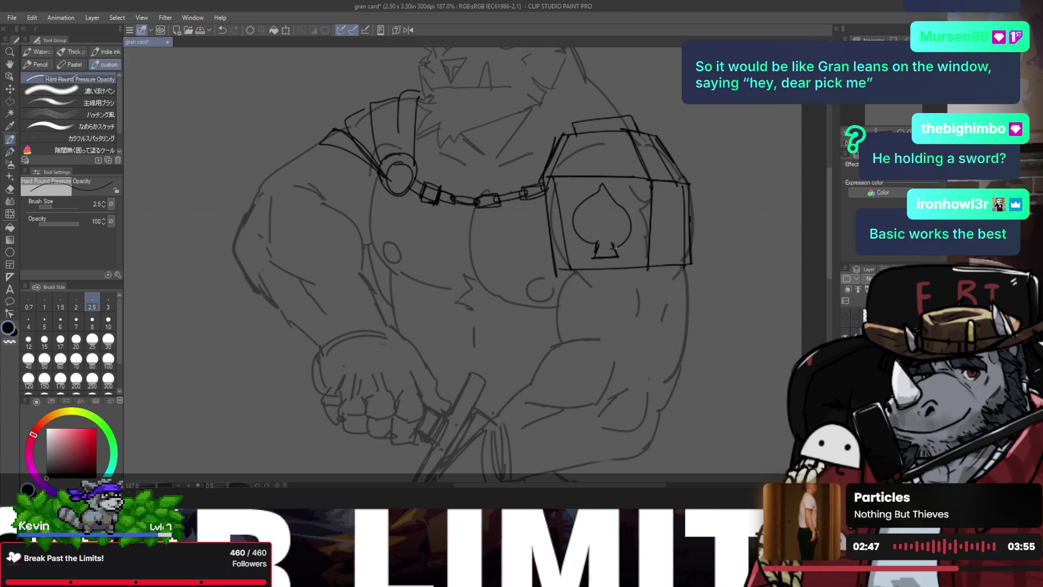
key("h")
left_click_drag(597, 201, 589, 203)
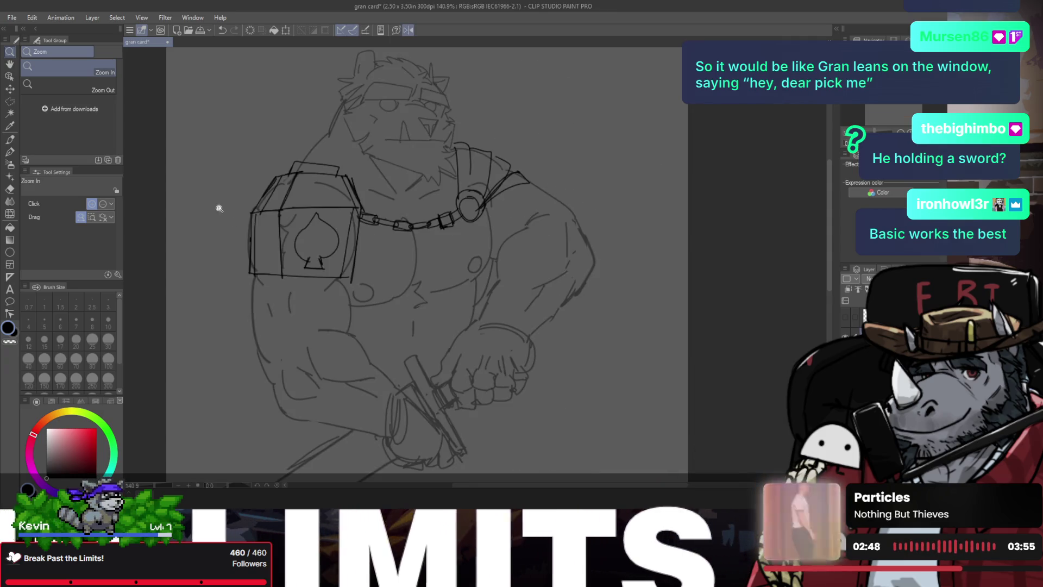
left_click_drag(217, 205, 345, 201)
key("p")
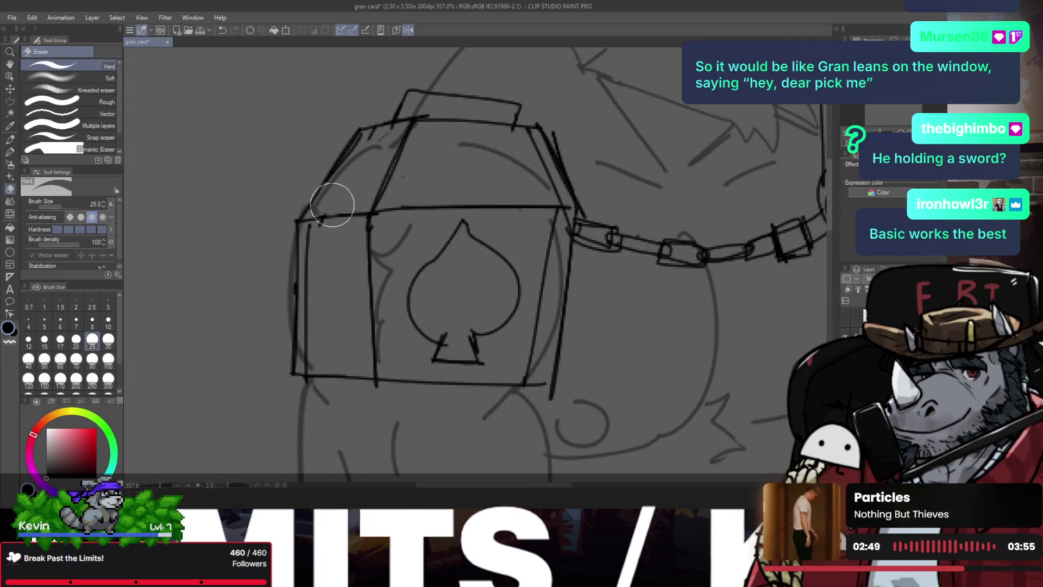
- Thicken the pad's roof edge, add a small spade on top, and reinforce the top edge
left_click_drag(356, 156, 314, 215)
left_click_drag(379, 126, 315, 217)
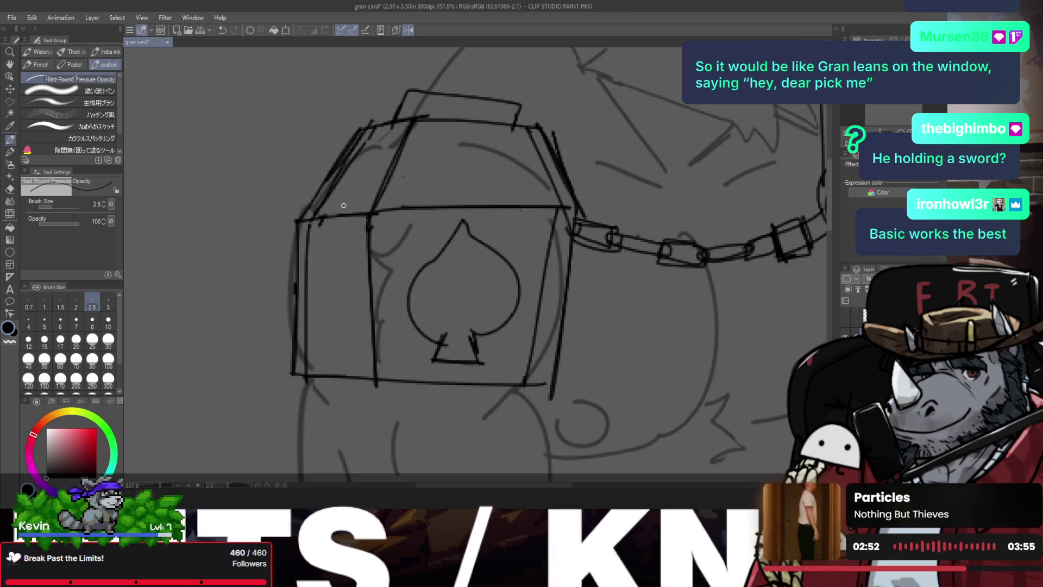
key("ctrl+z")
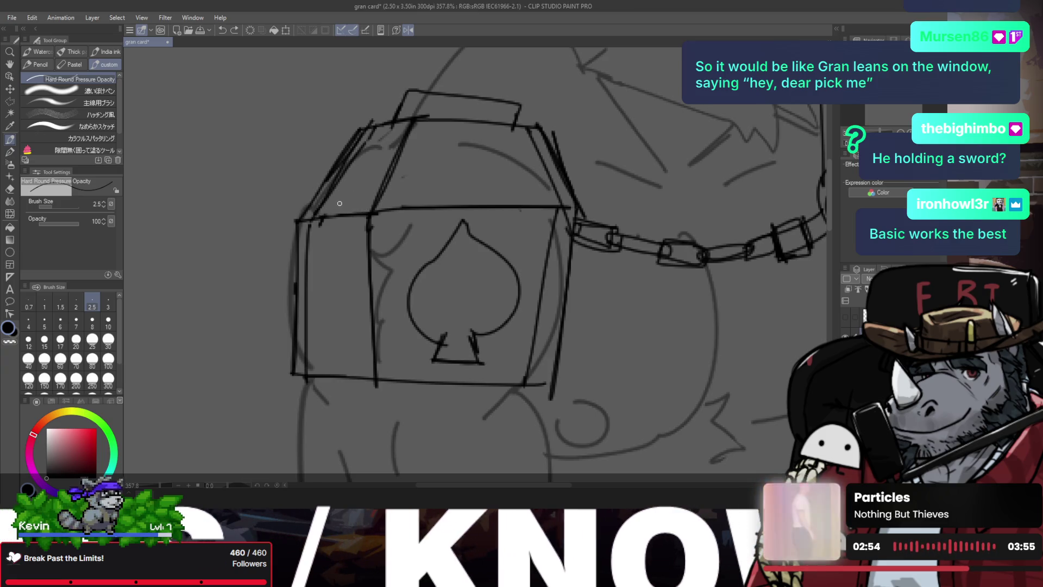
mouse_move(362, 206)
left_mouse_down()
mouse_move(335, 205)
mouse_move(360, 207)
mouse_move(383, 135)
mouse_move(386, 165)
mouse_move(383, 138)
mouse_move(368, 188)
left_mouse_up()
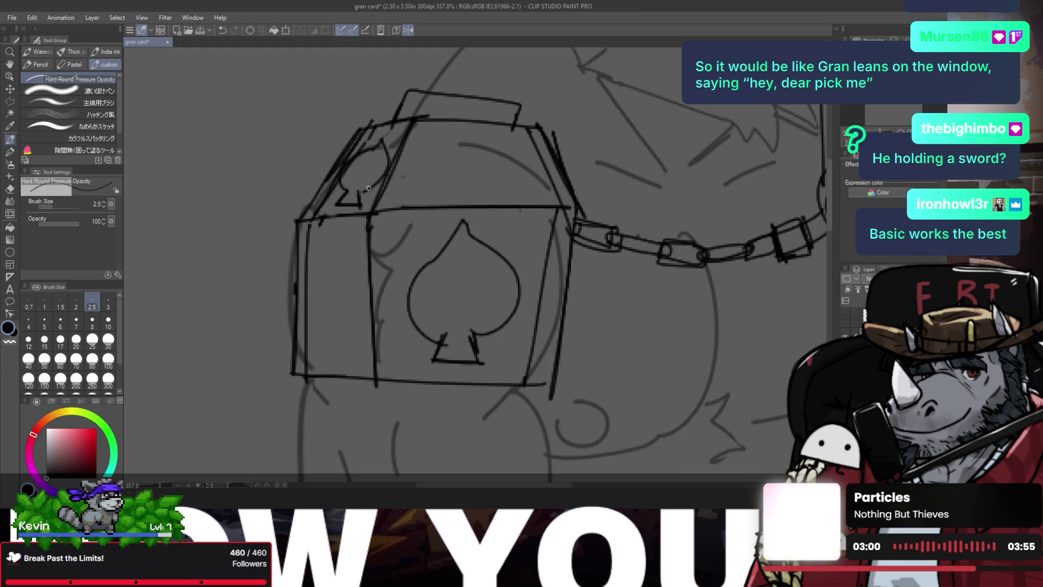
scroll(331, 187, "down", 6)
scroll(540, 170, "up", 2)
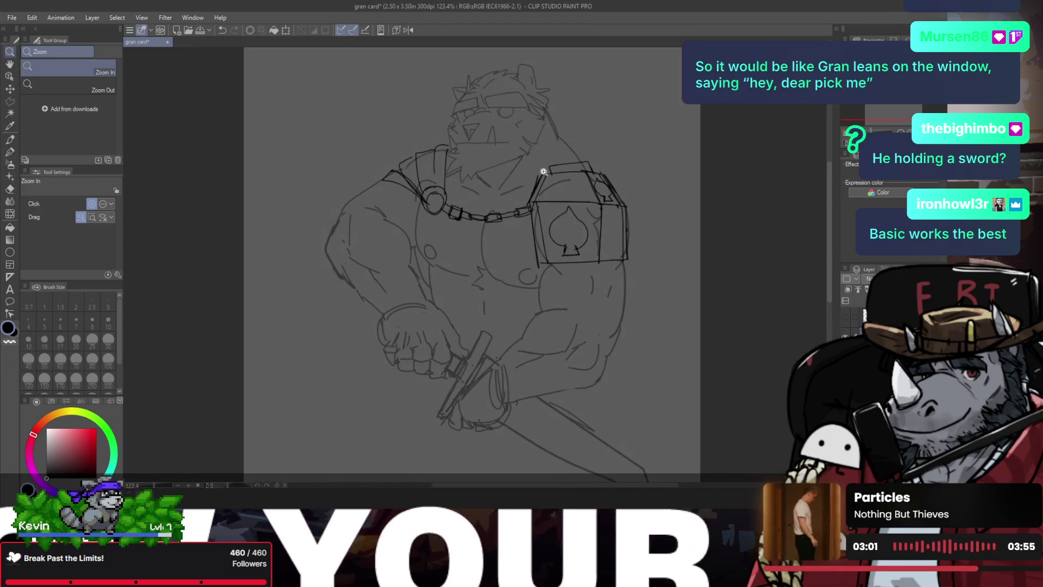
left_click_drag(545, 174, 588, 159)
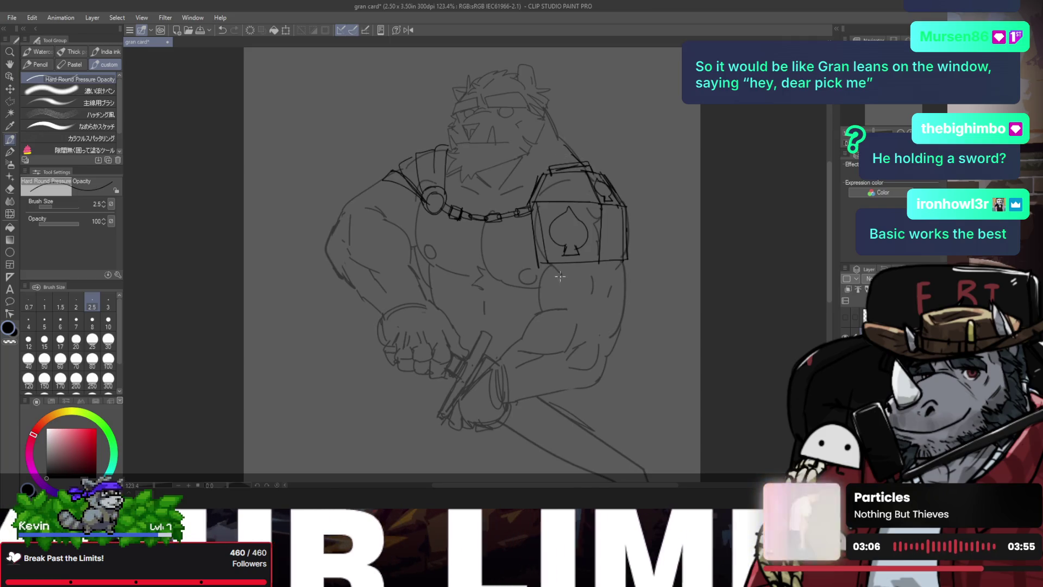
- Redraw the pad's bottom edge and the arm contour below it, plus a stroke near the other shoulder
key("e")
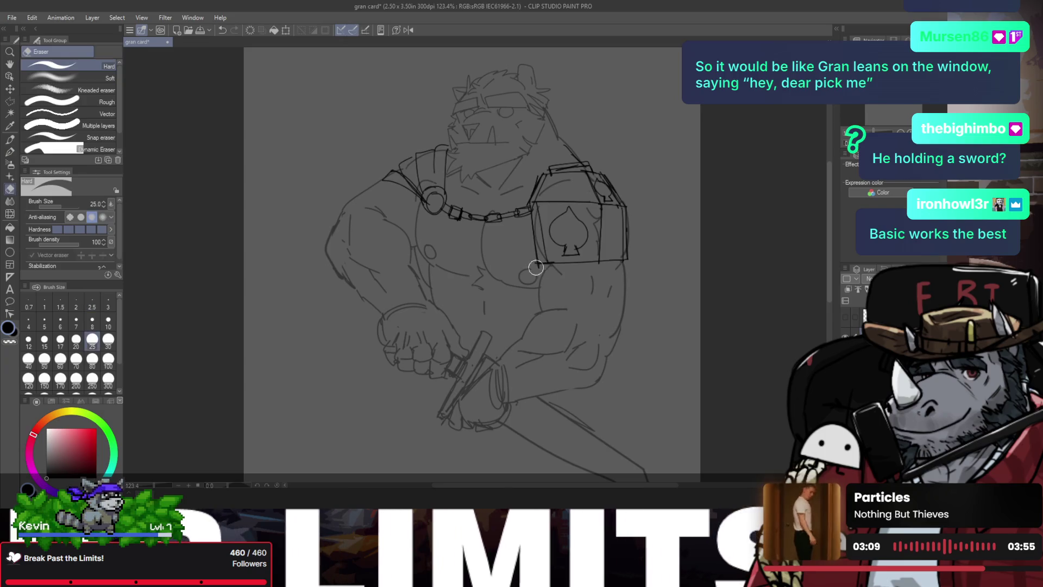
key("p")
mouse_move(538, 265)
left_mouse_down()
mouse_move(628, 261)
mouse_move(617, 263)
left_mouse_up()
scroll(580, 256, "up", 1)
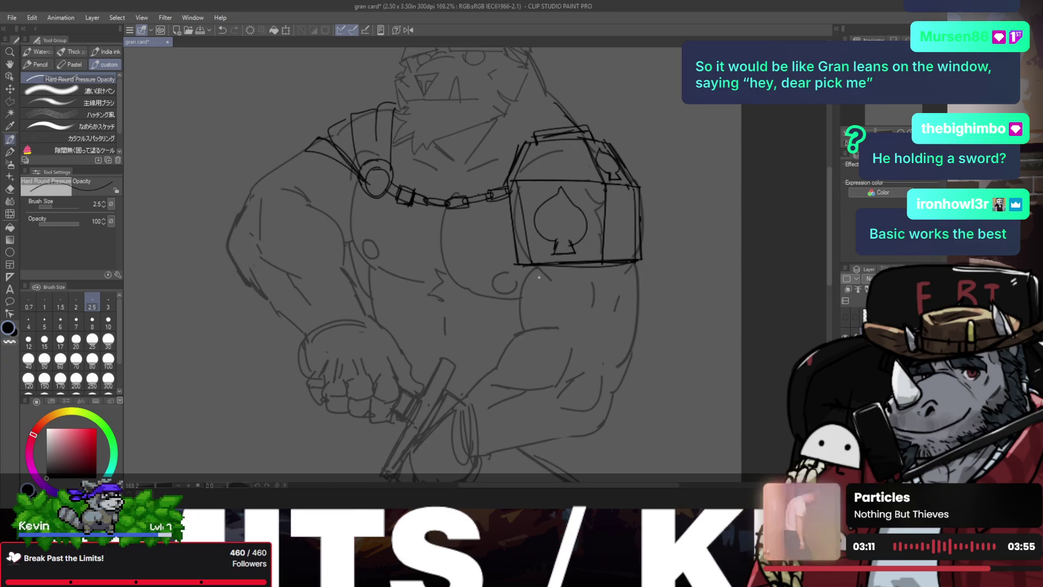
left_click_drag(532, 266, 519, 329)
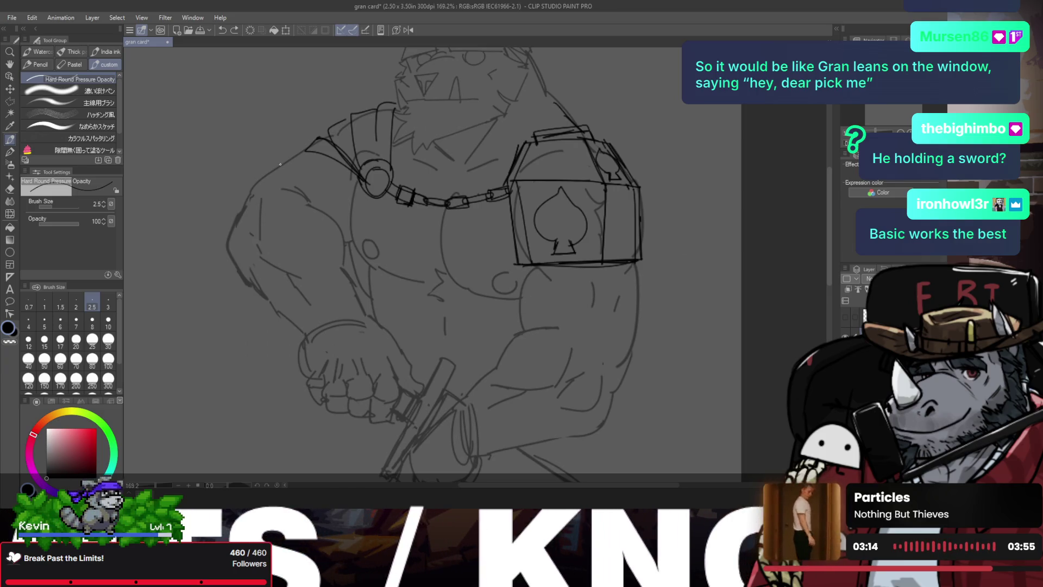
left_click_drag(303, 148, 321, 155)
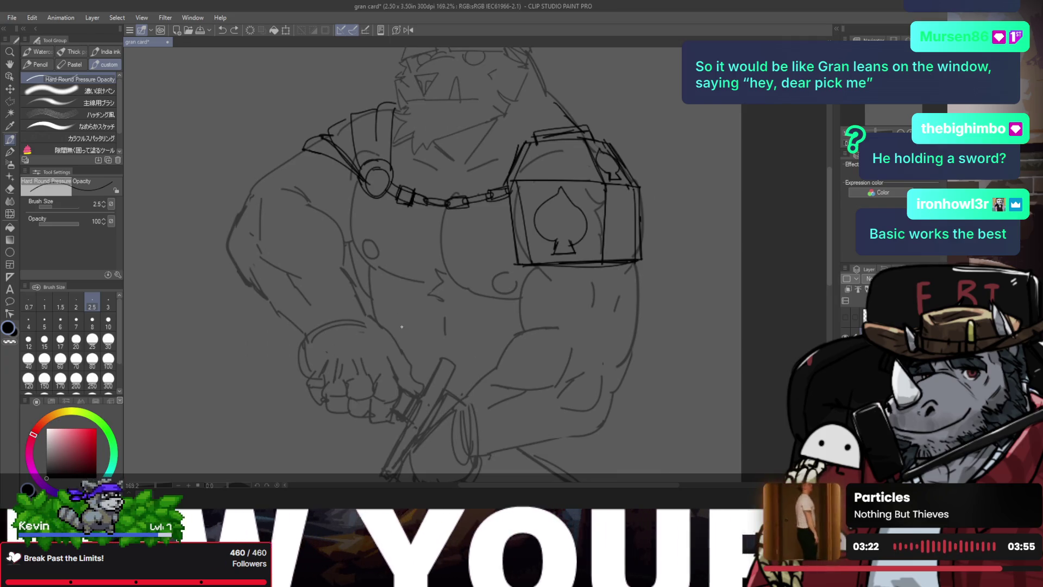
- Sketch the rounded dome shape at the waist, redrawing its arc with an open bottom
left_click_drag(402, 326, 477, 337)
key("ctrl+z")
left_click_drag(461, 293, 477, 338)
mouse_move(396, 329)
left_mouse_down()
mouse_move(462, 296)
mouse_move(477, 343)
left_mouse_up()
key("ctrl+z")
key("ctrl+z")
mouse_move(399, 328)
left_mouse_down()
mouse_move(474, 318)
mouse_move(412, 333)
mouse_move(531, 345)
mouse_move(471, 338)
left_mouse_up()
key("ctrl+z")
key("ctrl+z")
key("ctrl+z")
- Add an inner arc to the dome, doubled curved strap lines below it, and a short right-arm curve
mouse_move(373, 314)
left_mouse_down()
mouse_move(483, 343)
mouse_move(459, 341)
mouse_move(452, 290)
left_mouse_up()
key("ctrl+z")
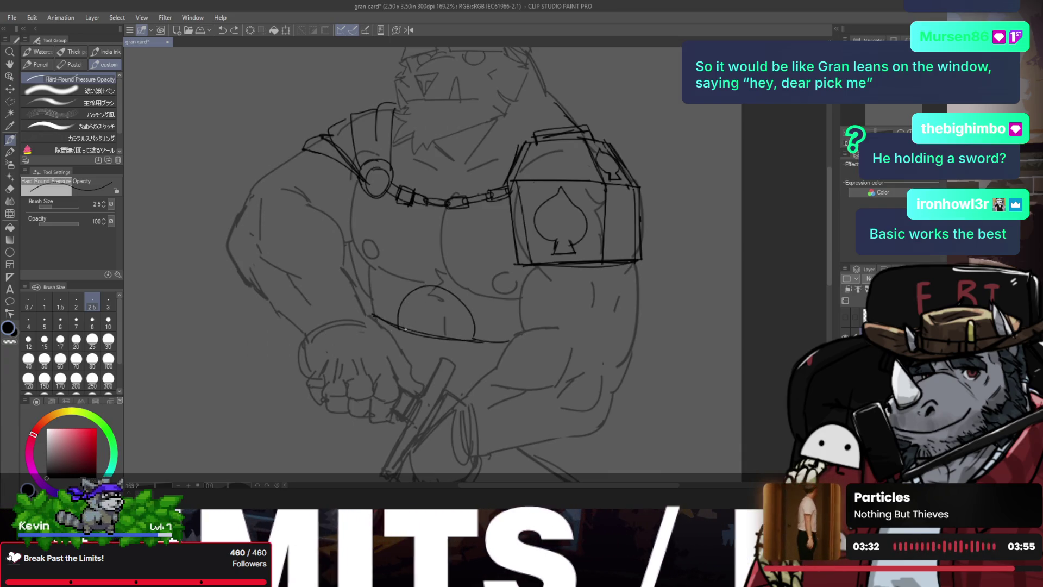
left_click_drag(411, 332, 470, 304)
key("ctrl+z")
left_click_drag(404, 328, 468, 340)
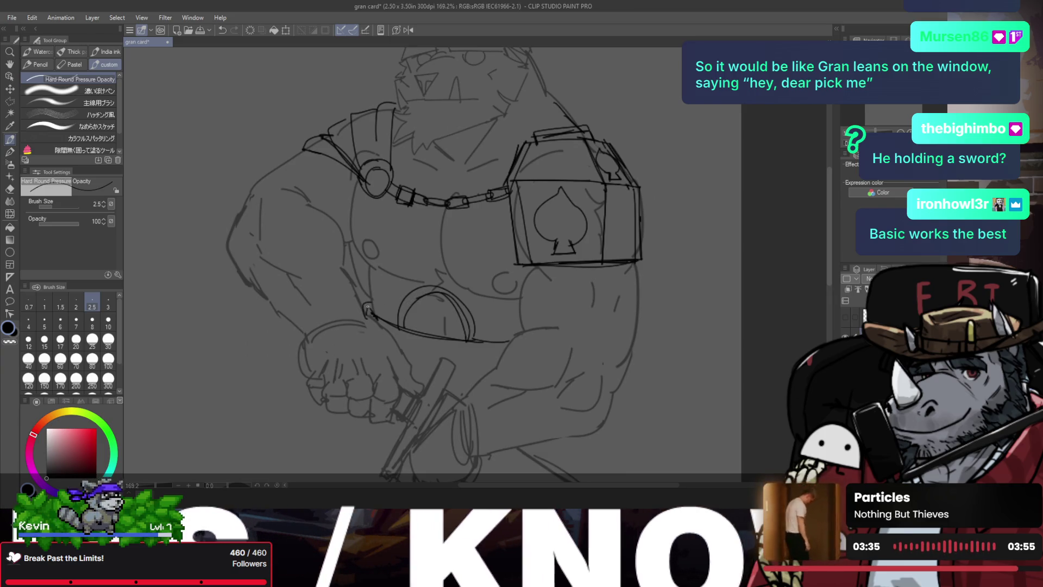
key("ctrl+z")
mouse_move(392, 339)
left_mouse_down()
mouse_move(451, 361)
mouse_move(516, 358)
left_mouse_up()
key("ctrl+z")
left_click_drag(406, 361, 502, 369)
left_click_drag(559, 327, 513, 341)
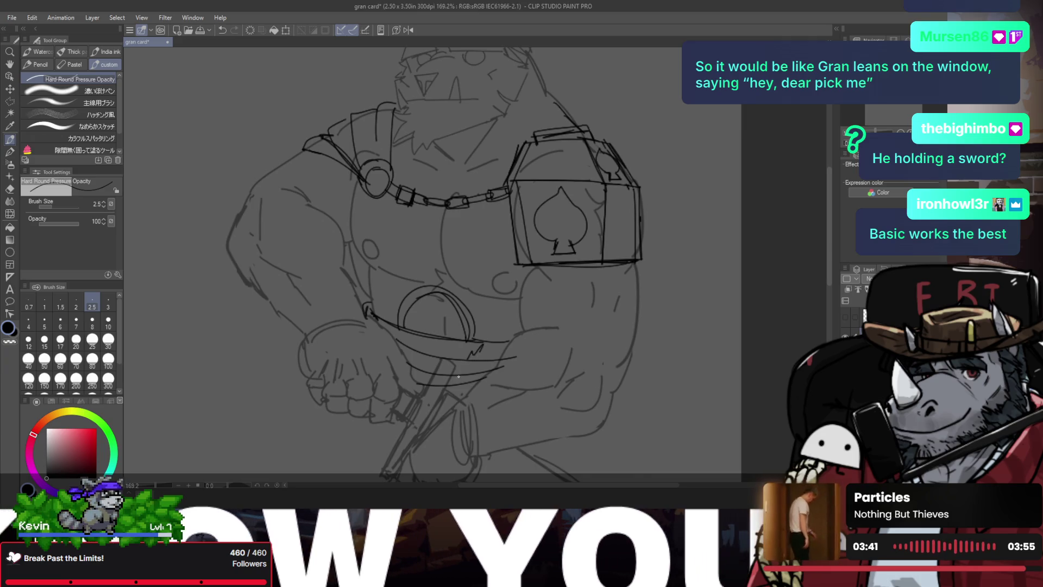
- Mirror and zoom to check the figure, then add strokes inside and below the oval
key("/")
key("h")
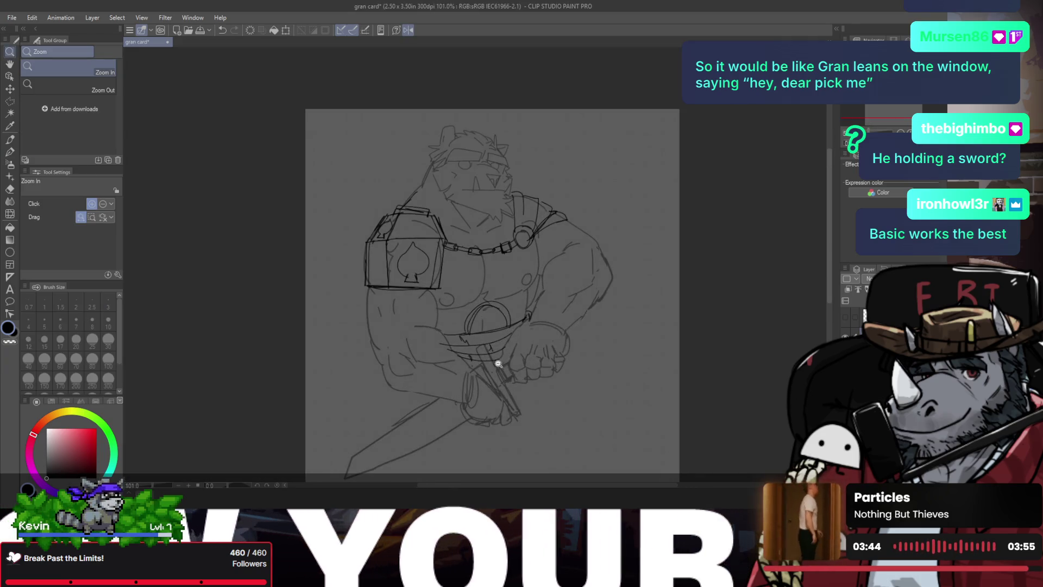
left_click_drag(478, 354, 476, 337)
key("p")
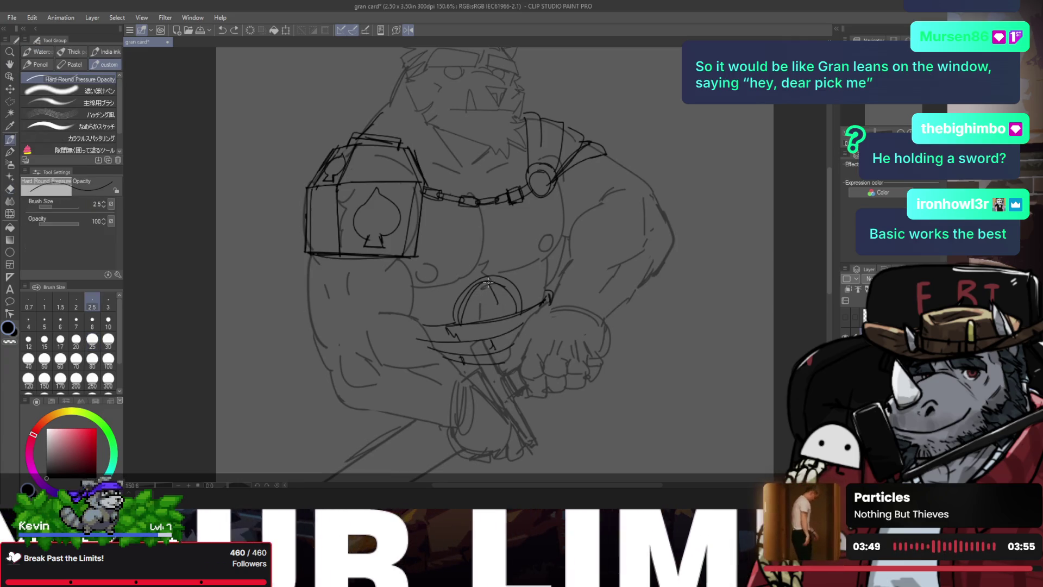
left_click_drag(486, 282, 495, 320)
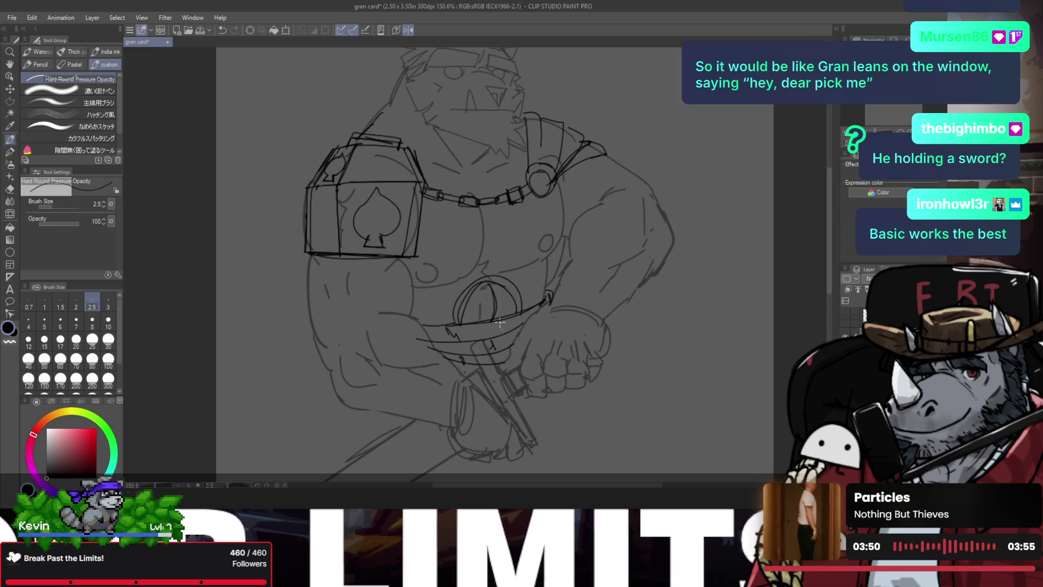
key("/")
key("p")
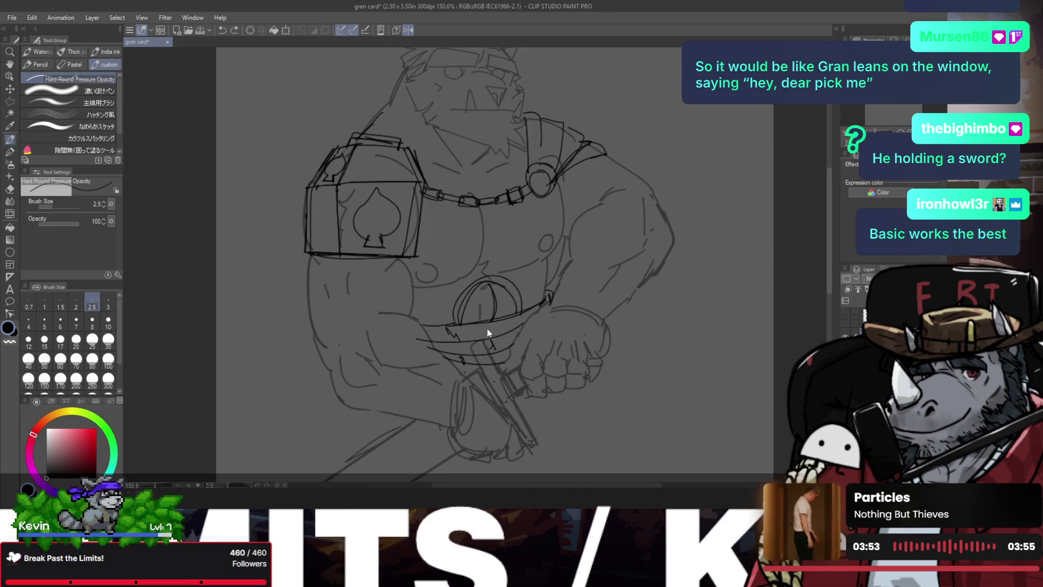
mouse_move(478, 320)
left_mouse_down()
mouse_move(477, 342)
mouse_move(423, 322)
left_mouse_up()
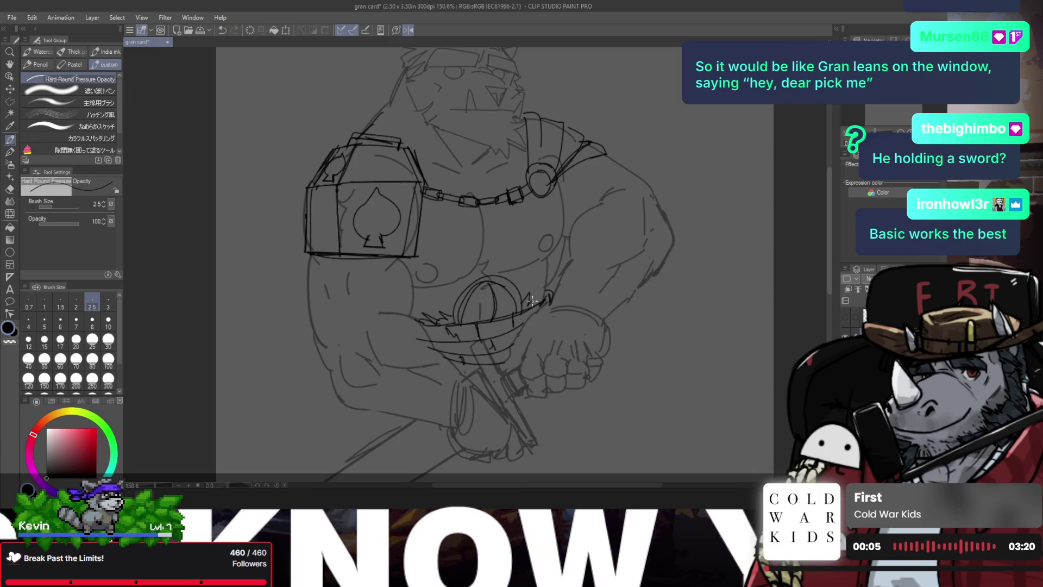
- Flip the canvas and sketch small hatch strokes near the belt
key("h")
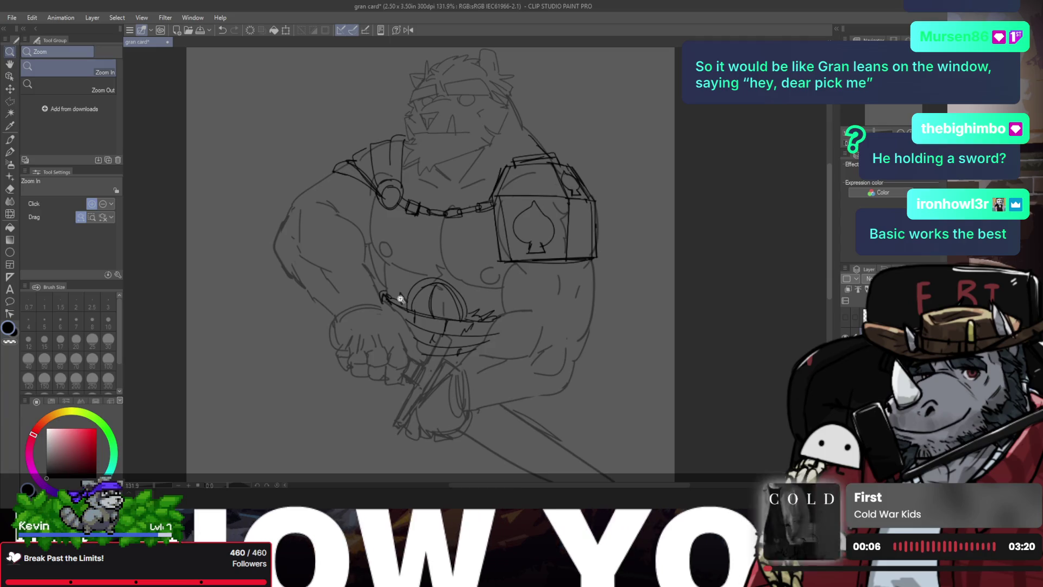
key("e")
key("p")
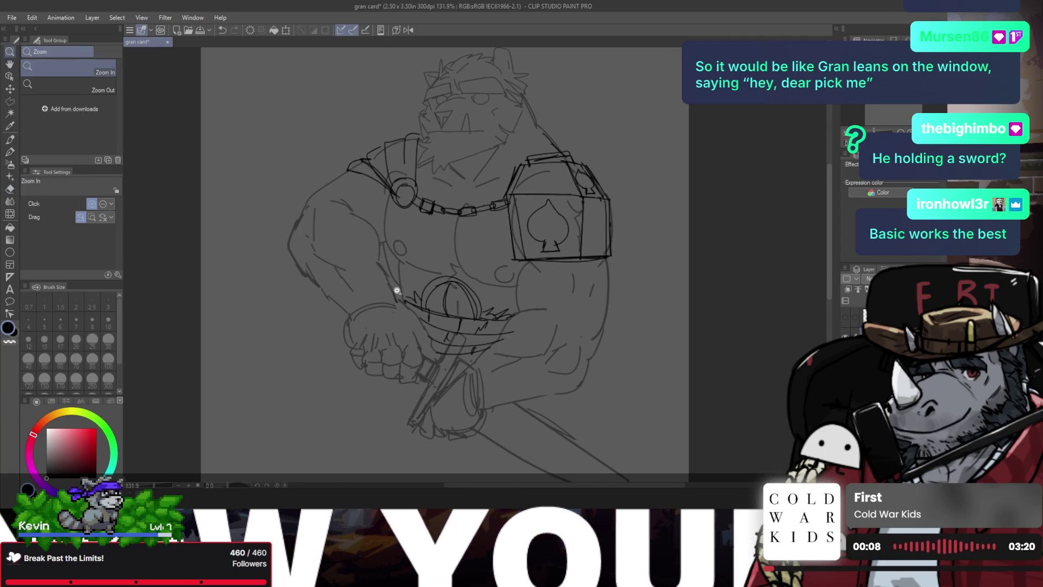
scroll(398, 282, "up", 3)
left_click_drag(390, 280, 409, 308)
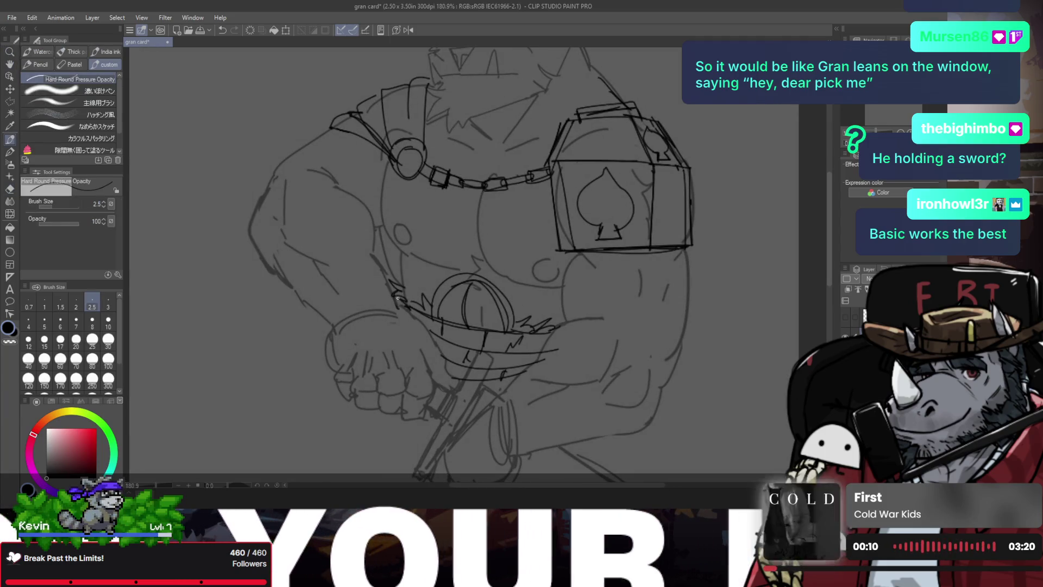
scroll(412, 293, "down", 2)
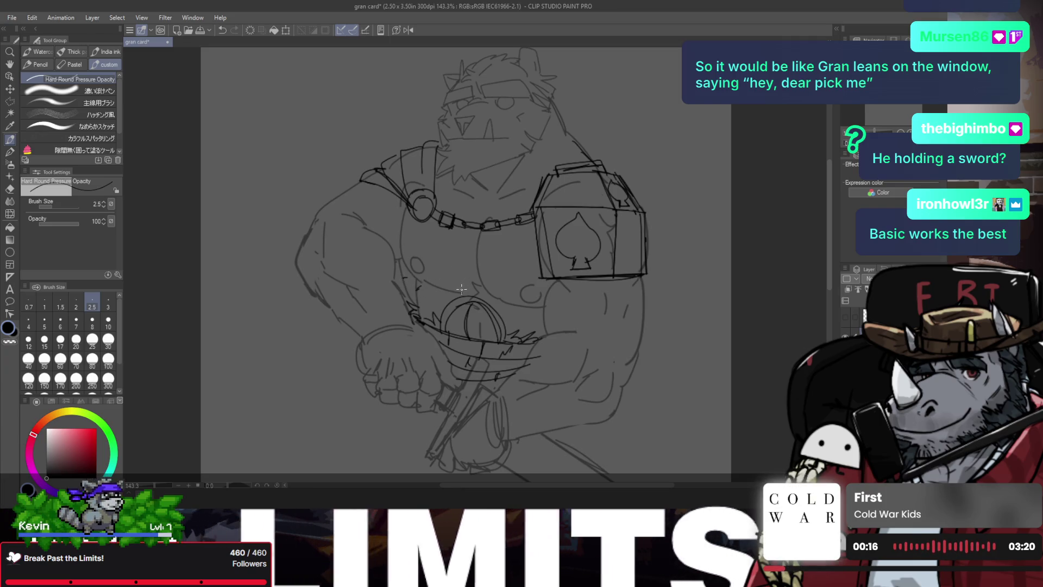
- Flip the view back and draw the sword's diagonal edge lines below the belt
key("h")
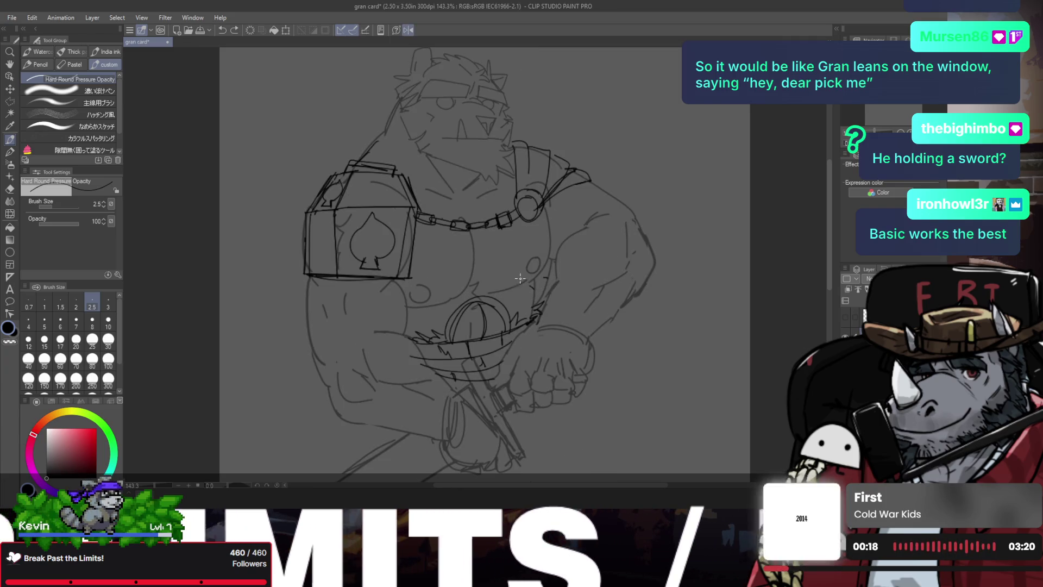
scroll(495, 283, "down", 1)
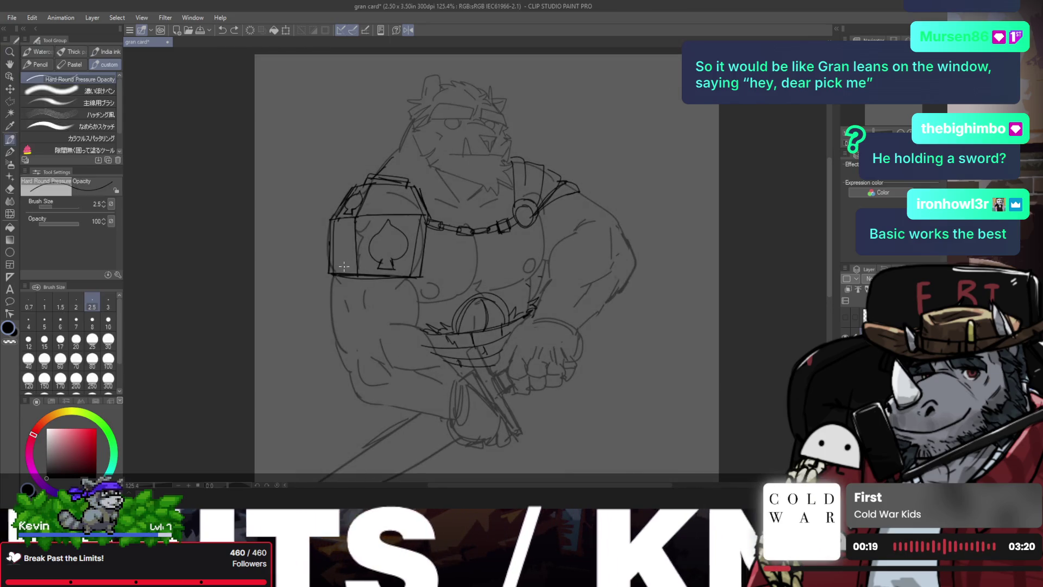
scroll(337, 298, "down", 2)
scroll(342, 309, "up", 1)
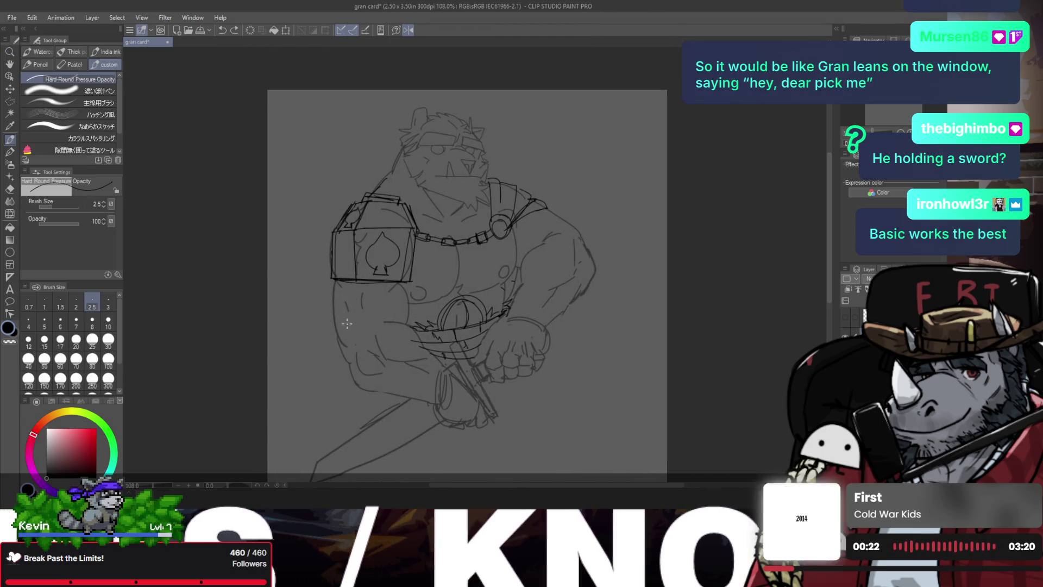
left_click_drag(340, 342, 400, 320)
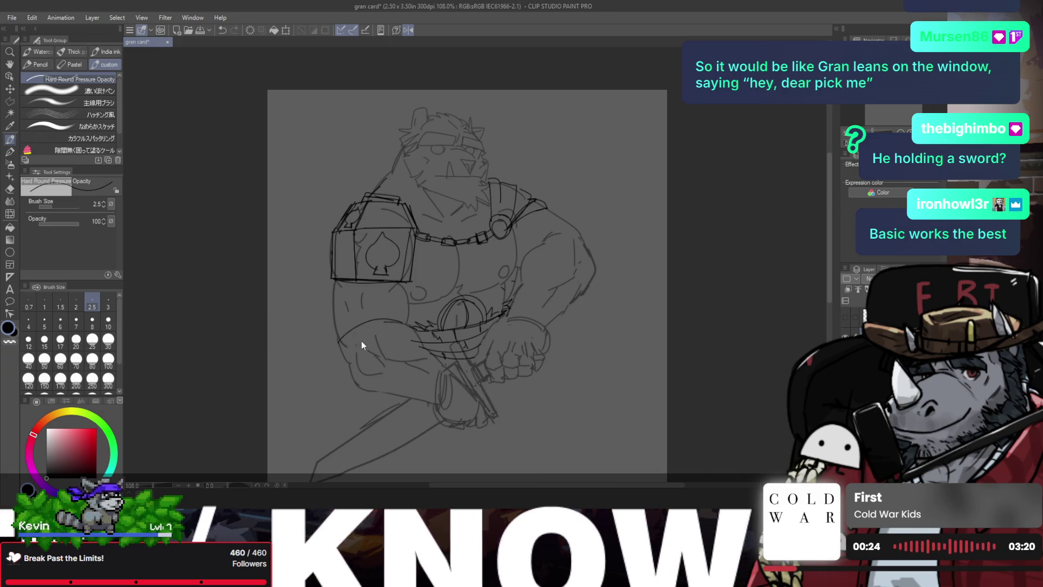
key("ctrl+z")
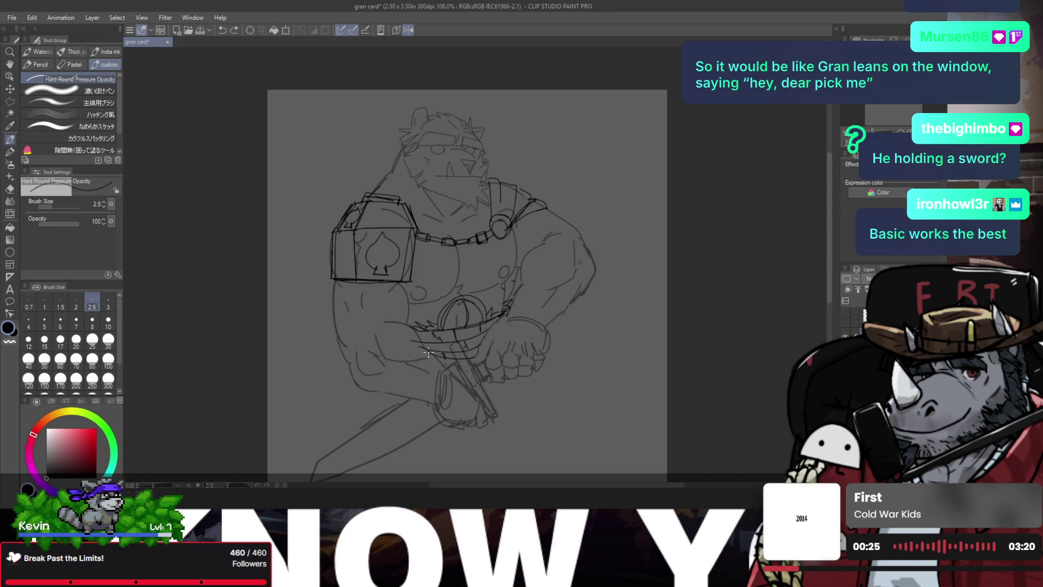
mouse_move(410, 399)
left_mouse_down()
mouse_move(435, 354)
mouse_move(414, 406)
left_mouse_up()
mouse_move(440, 354)
left_mouse_down()
mouse_move(434, 390)
mouse_move(445, 397)
left_mouse_up()
key("ctrl+z")
- Ink the short sword-edge strokes beside the grip, redoing a misplaced one
left_click_drag(438, 361, 478, 380)
key("slash")
key("ctrl+minus")
key("p")
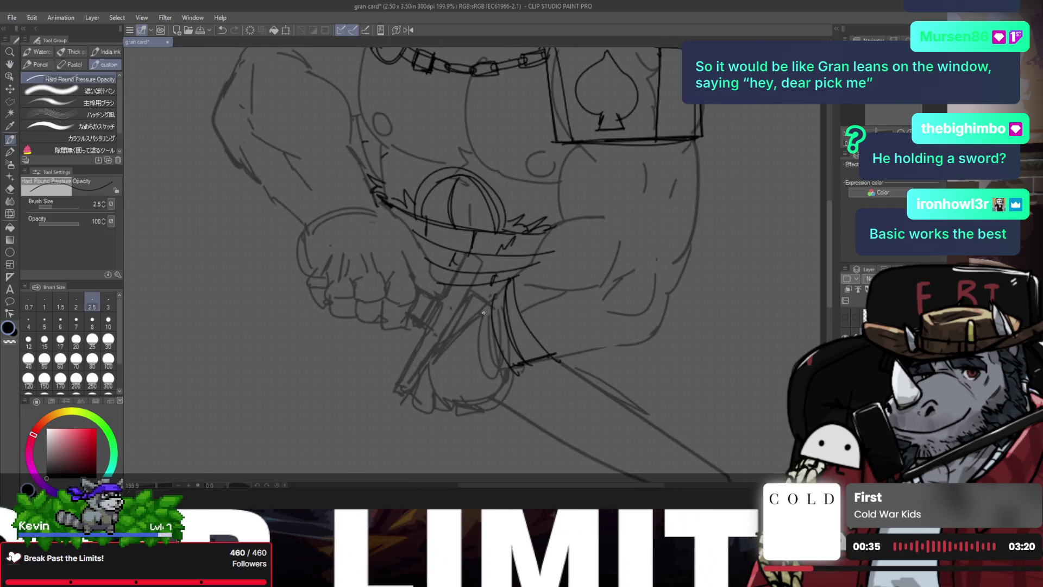
left_click_drag(482, 343, 496, 371)
key("ctrl+z")
mouse_move(477, 304)
left_mouse_down()
mouse_move(503, 367)
mouse_move(472, 315)
mouse_move(454, 328)
mouse_move(489, 377)
left_mouse_up()
- Draw curved lines across the sword hilt, undoing the trial strokes that miss
left_click_drag(454, 329, 501, 377)
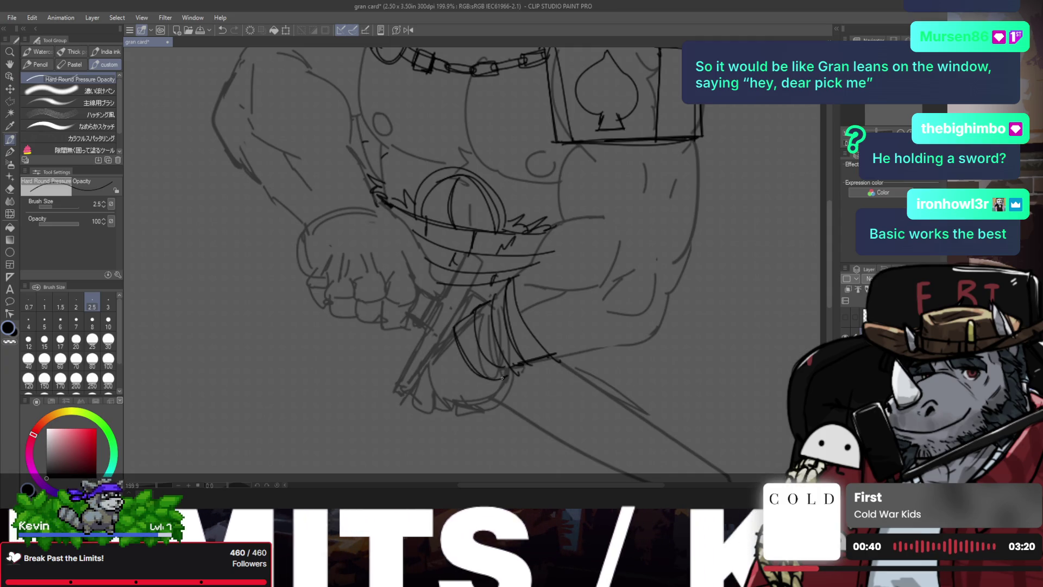
mouse_move(449, 353)
left_mouse_down()
mouse_move(493, 383)
mouse_move(474, 409)
mouse_move(485, 407)
mouse_move(468, 408)
left_mouse_up()
key("ctrl+z")
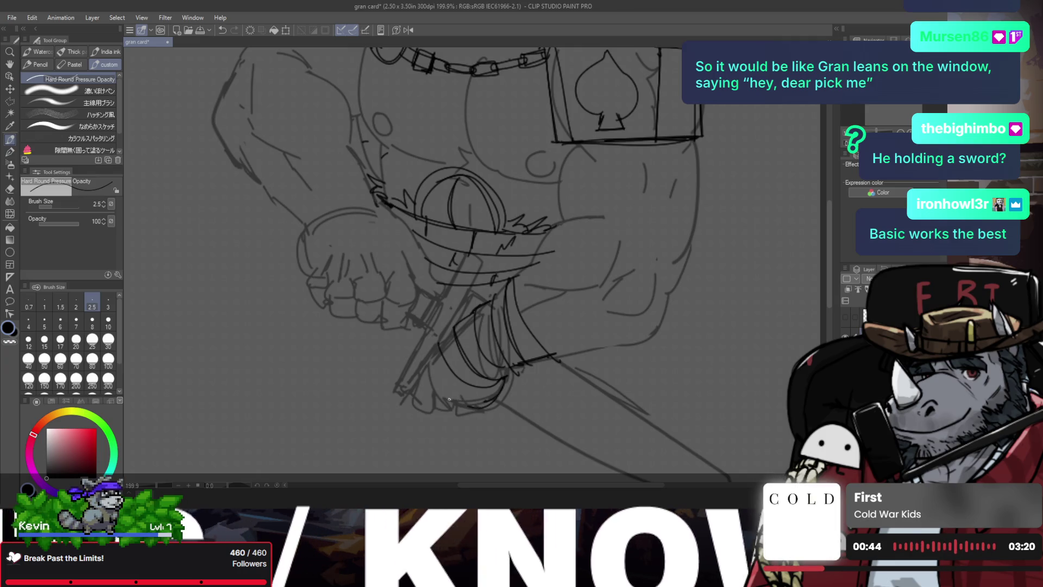
key("ctrl+z")
mouse_move(420, 361)
left_mouse_down()
mouse_move(437, 391)
mouse_move(495, 400)
left_mouse_up()
key("ctrl+z")
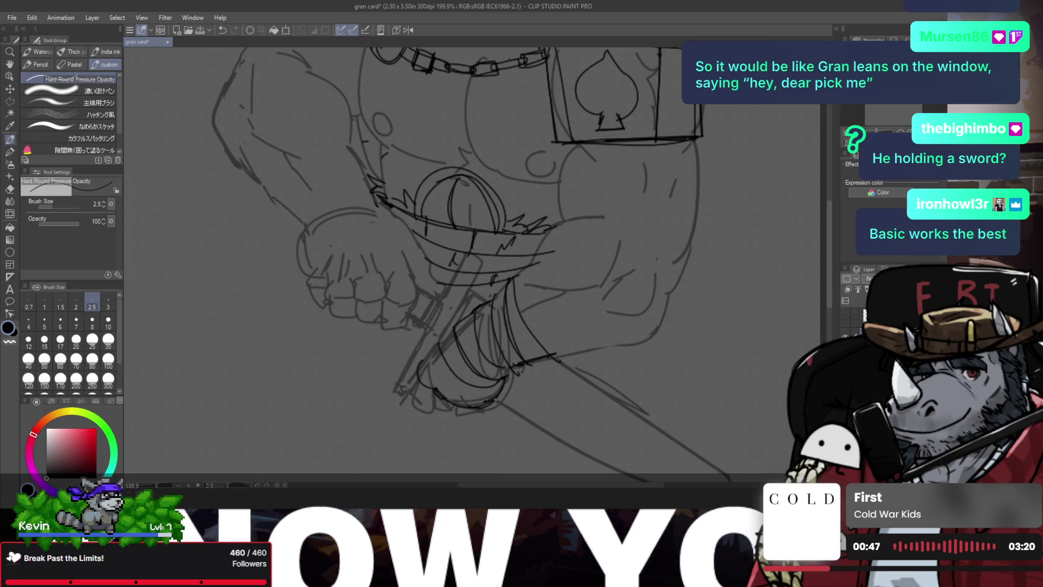
mouse_move(422, 358)
left_mouse_down()
mouse_move(441, 344)
mouse_move(460, 380)
left_mouse_up()
key("ctrl+z")
key("ctrl+z")
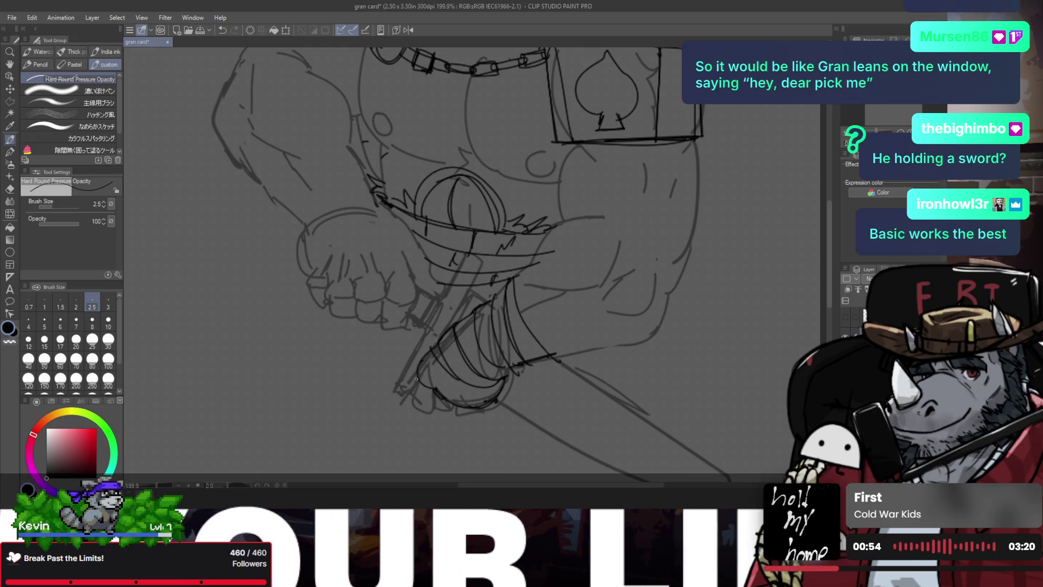
- Redraw the lines at the hilt's lower left and add a longer line down the hilt
mouse_move(417, 379)
left_mouse_down()
mouse_move(426, 399)
mouse_move(411, 399)
mouse_move(433, 393)
left_mouse_up()
key("ctrl+z")
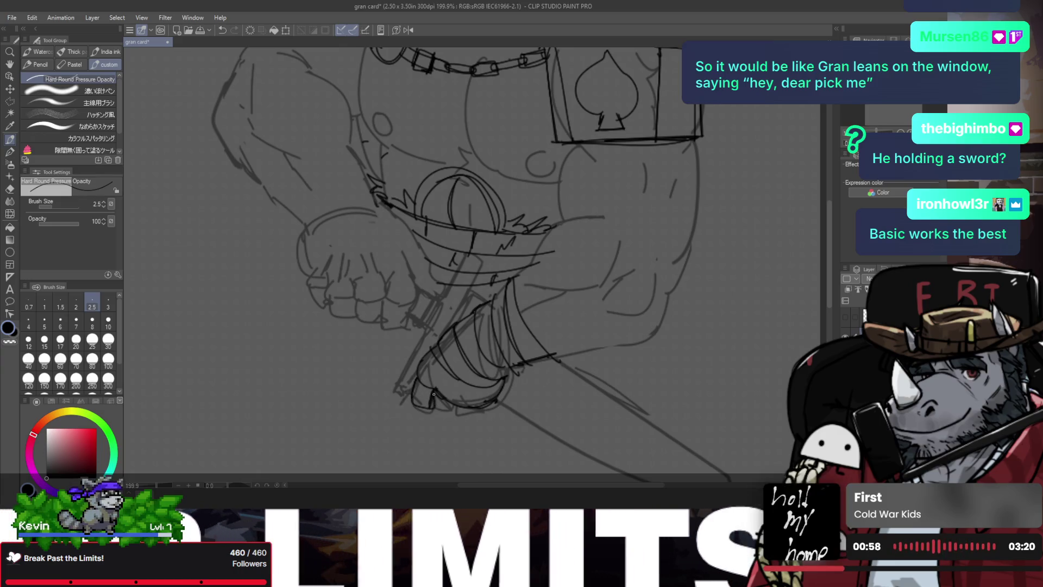
key("ctrl+z")
key("ctrl+z")
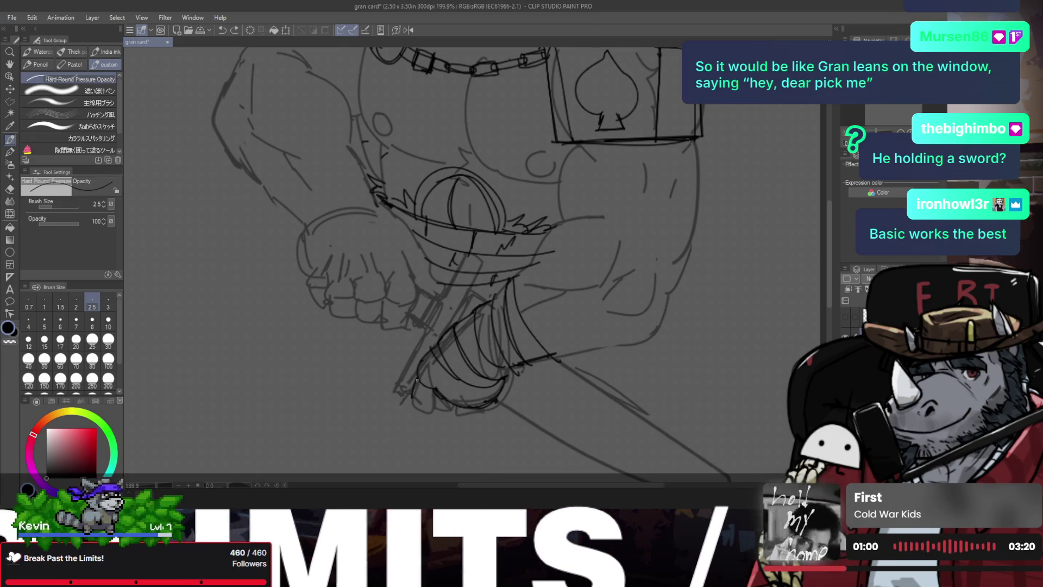
left_click_drag(411, 393, 431, 402)
left_click_drag(419, 359, 395, 393)
key("ctrl+z")
left_click_drag(421, 334, 397, 389)
mouse_move(413, 353)
left_mouse_down()
mouse_move(397, 389)
mouse_move(418, 376)
left_mouse_up()
- Outline the blade's left and right edges below the hilt, removing stray hatching strokes
left_click_drag(470, 254, 440, 309)
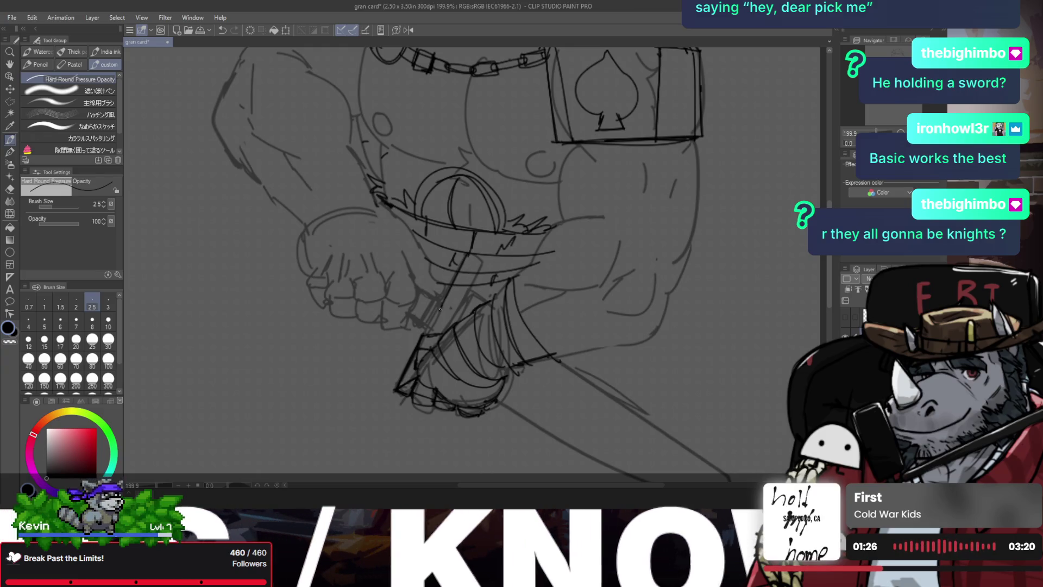
left_click_drag(466, 254, 439, 308)
mouse_move(466, 254)
left_mouse_down()
mouse_move(482, 264)
mouse_move(444, 337)
left_mouse_up()
left_click_drag(450, 300, 427, 329)
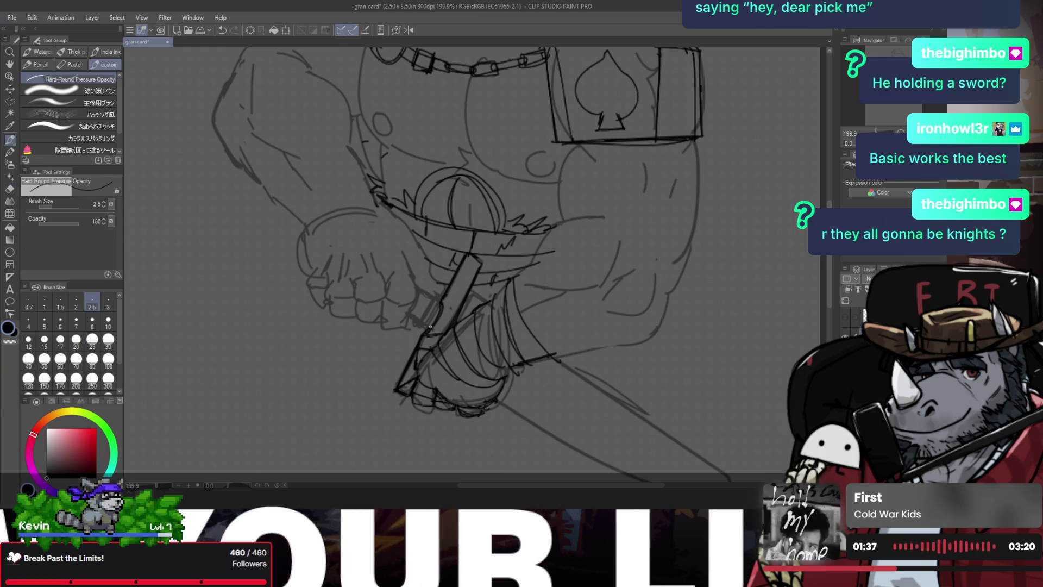
key("ctrl+z")
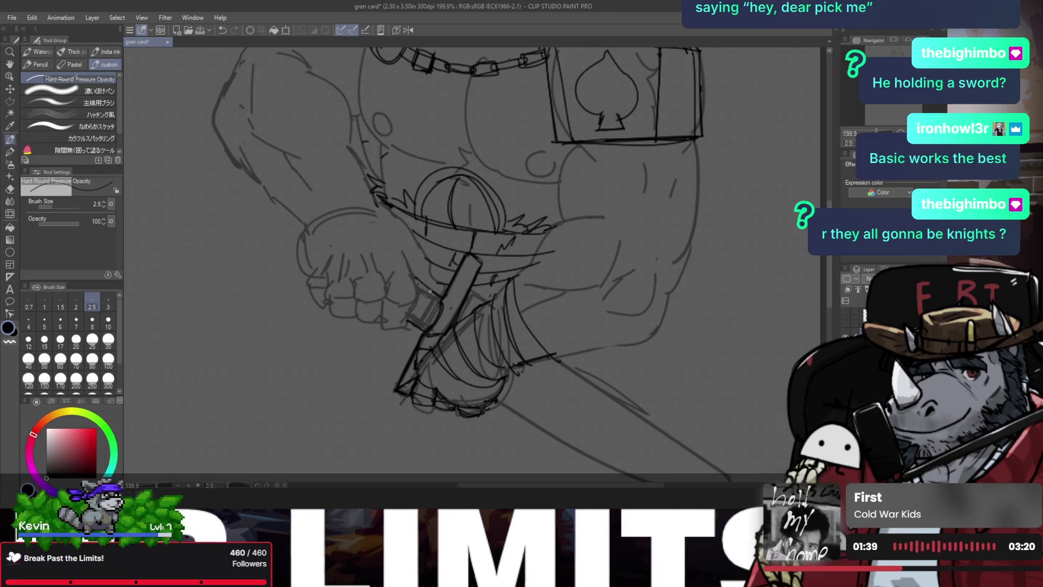
key("ctrl+z")
key("ctrl+z")
left_click_drag(428, 296, 422, 289)
key("ctrl+z")
key("ctrl+z")
key("ctrl+z")
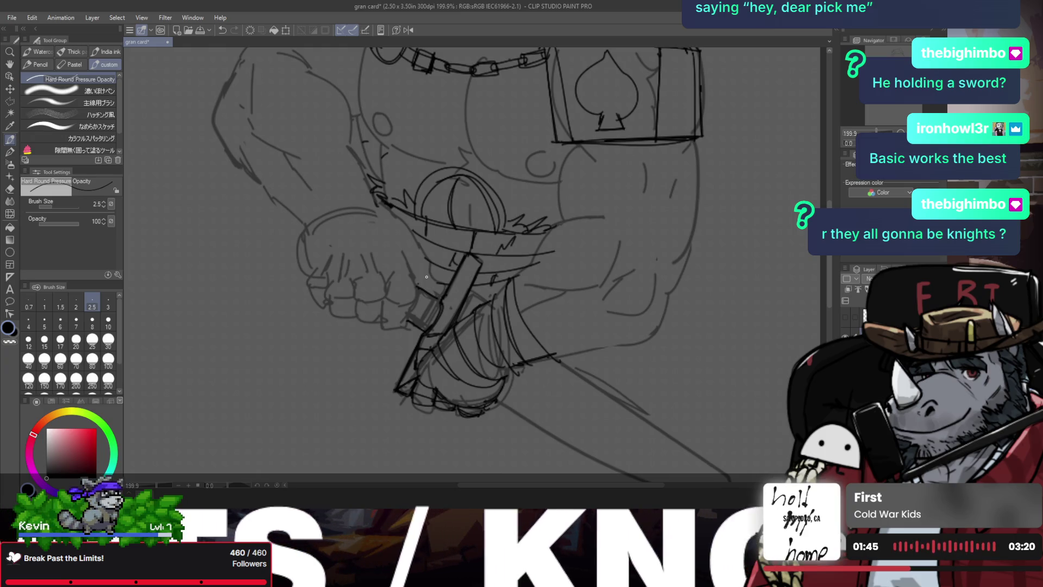
key("e")
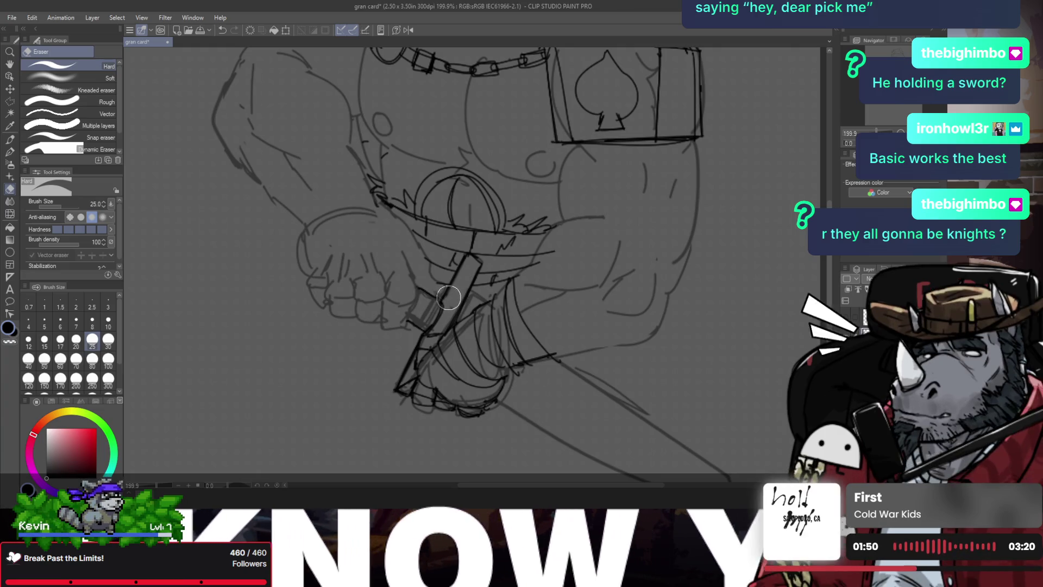
- View the whole sword and try trial strokes along the blade edge
key("slash")
scroll(458, 295, "down", 2)
key("h")
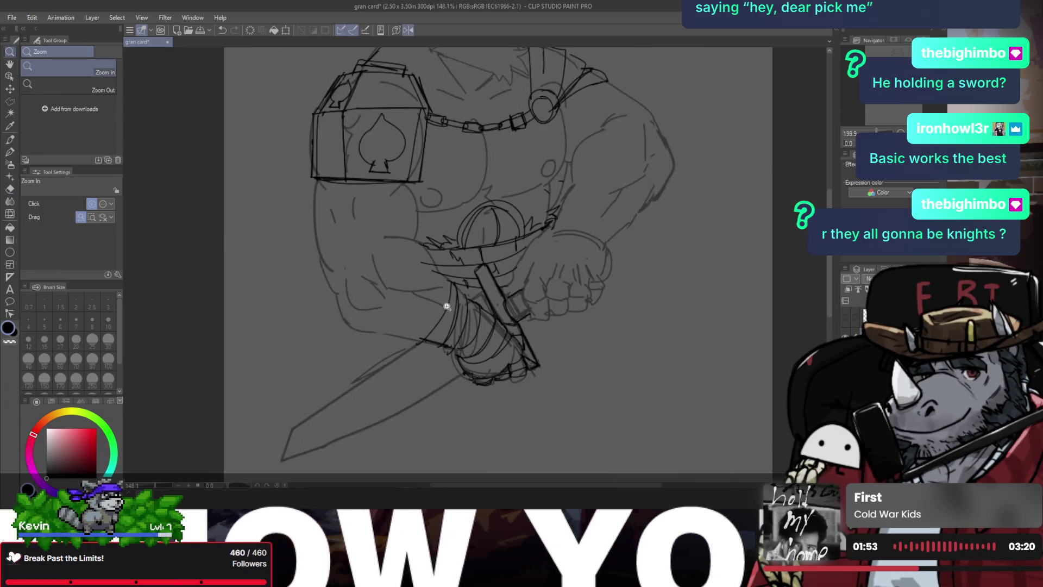
key("p")
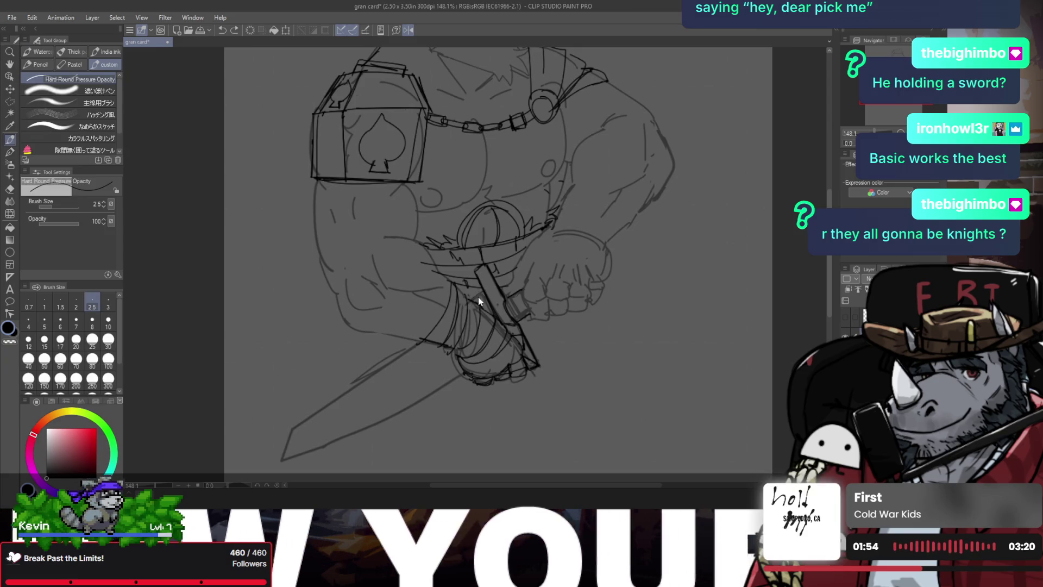
left_click_drag(464, 379, 409, 410)
key("ctrl+z")
left_click_drag(418, 343, 363, 383)
key("ctrl+z")
- Thicken the pen slightly and draw the blade's upper edge toward the tip
key("bracketright")
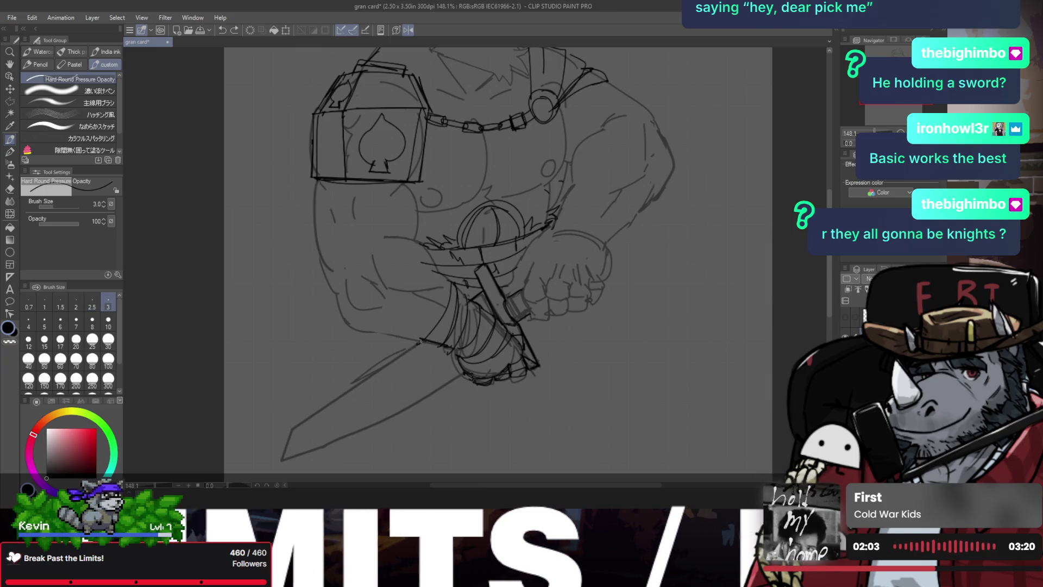
left_click_drag(420, 341, 351, 390)
key("ctrl+z")
left_click_drag(421, 342, 355, 391)
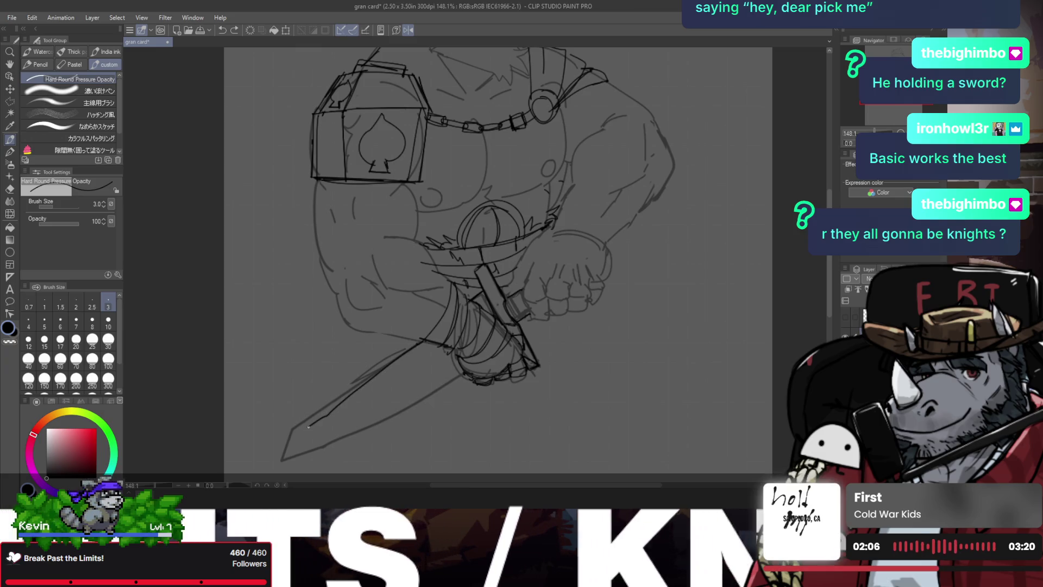
key("ctrl+z")
mouse_move(419, 342)
left_mouse_down()
mouse_move(297, 431)
mouse_move(402, 353)
left_mouse_up()
key("ctrl+z")
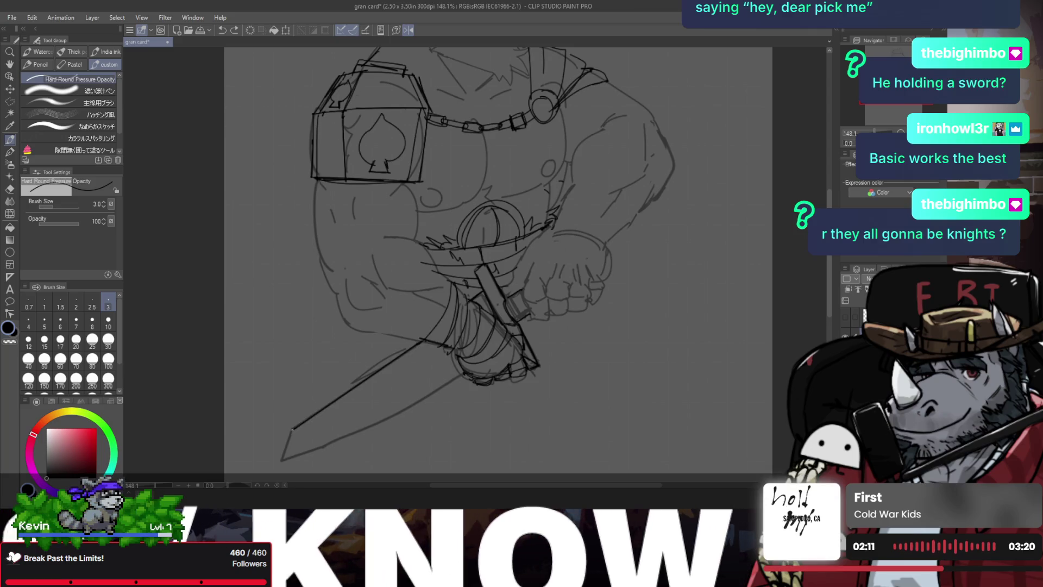
- Draw the blade's lower edge and restore the left edge of the sword tip
left_click_drag(461, 373, 318, 455)
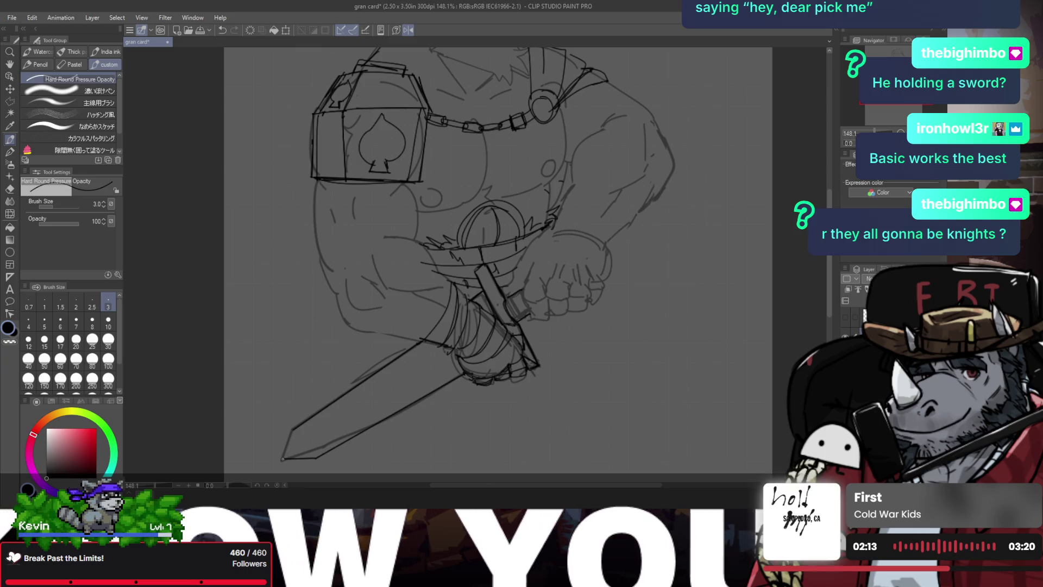
key("ctrl+z")
key("ctrl+z")
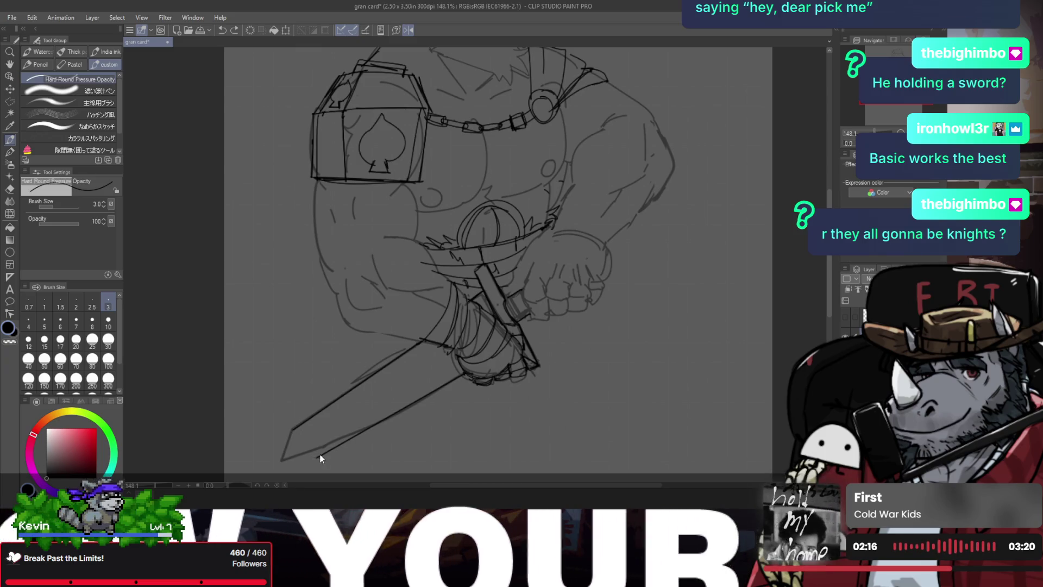
left_click_drag(282, 459, 291, 427)
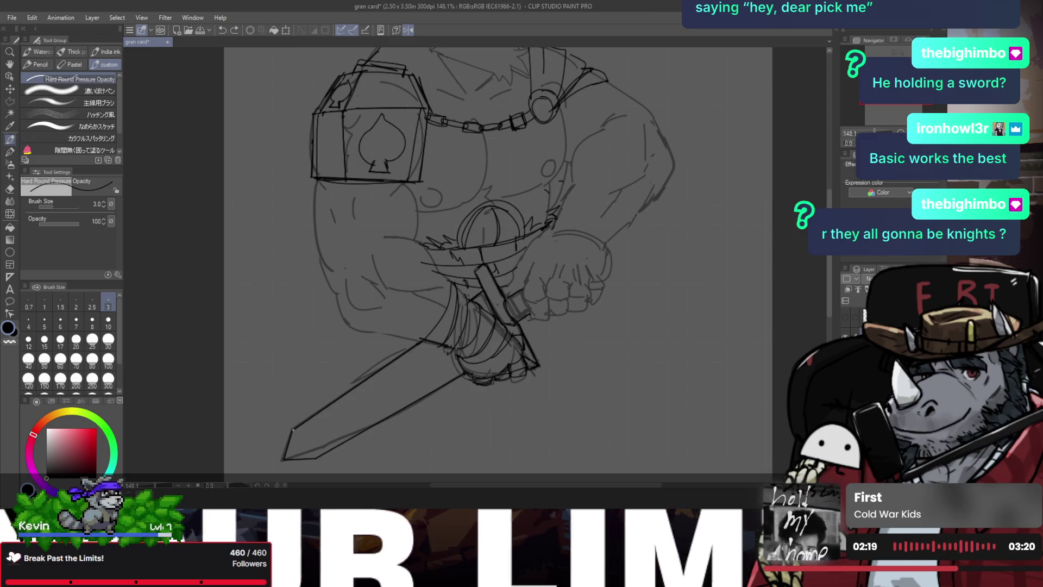
key("ctrl+y")
key("slash")
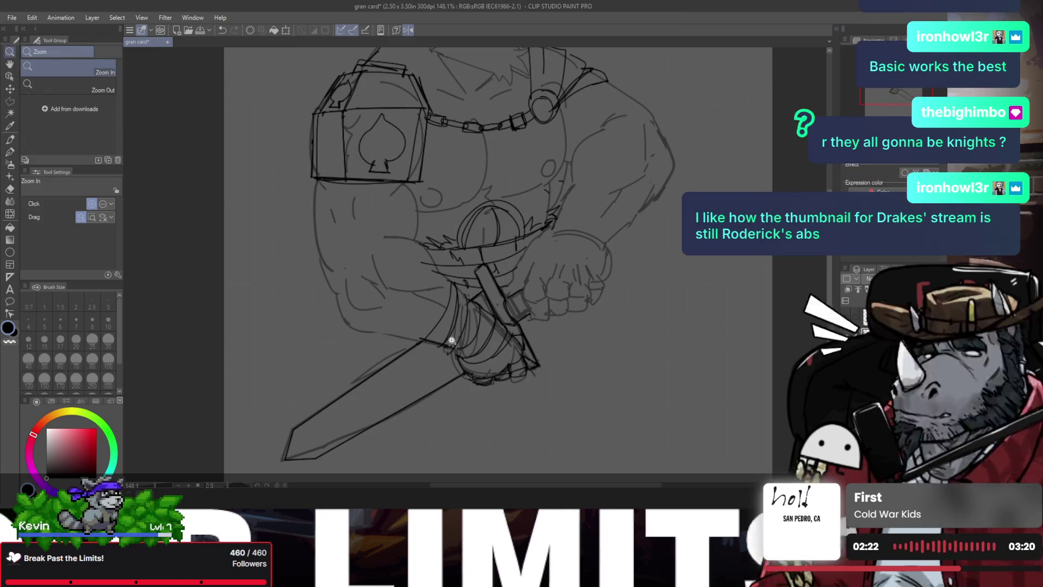
- Redraw the lower blade edge in long strokes reaching toward the tip
left_click(433, 330)
key("p")
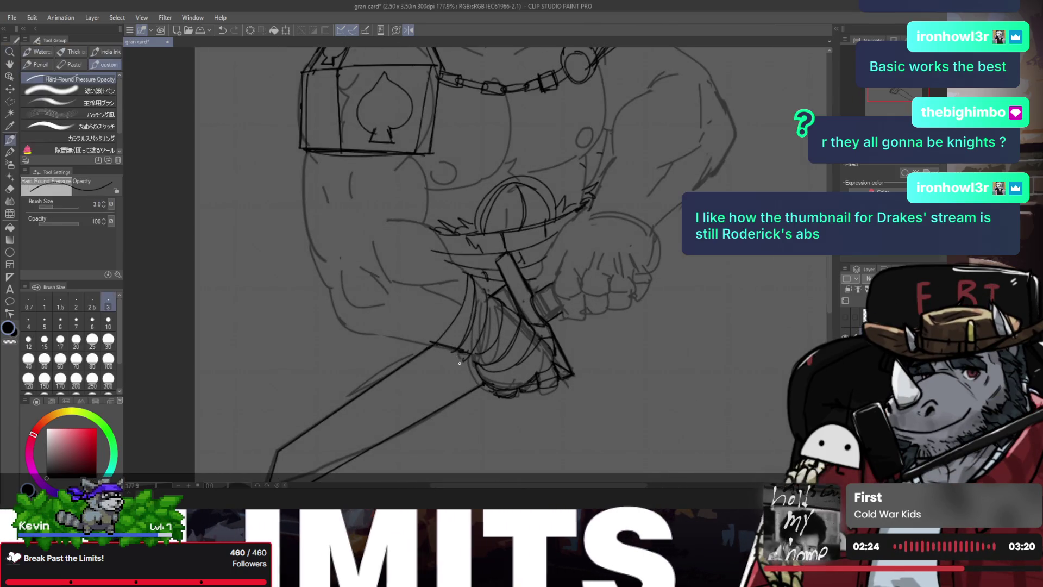
left_click_drag(459, 357, 345, 444)
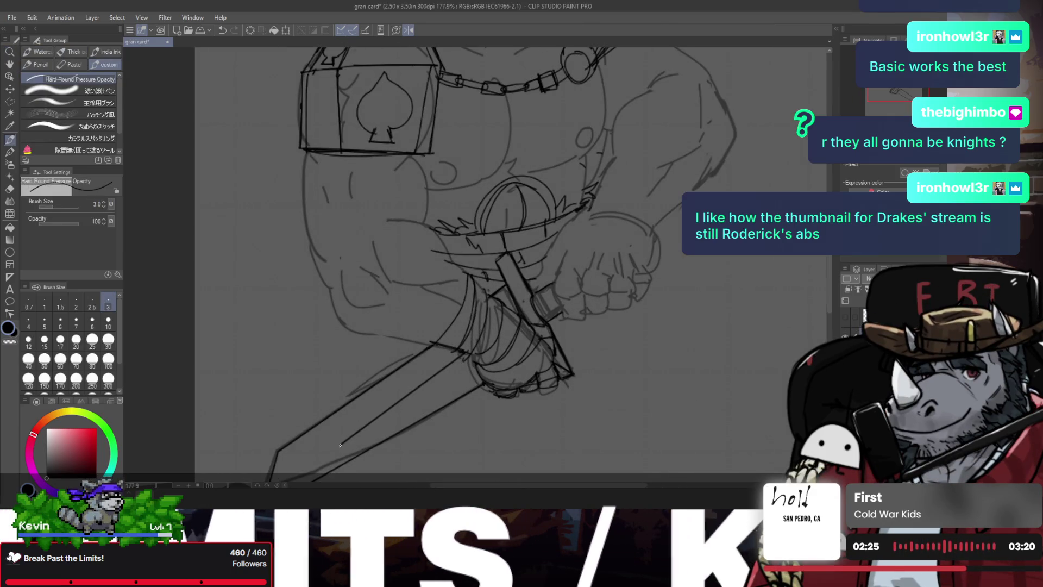
left_click_drag(449, 362, 306, 465)
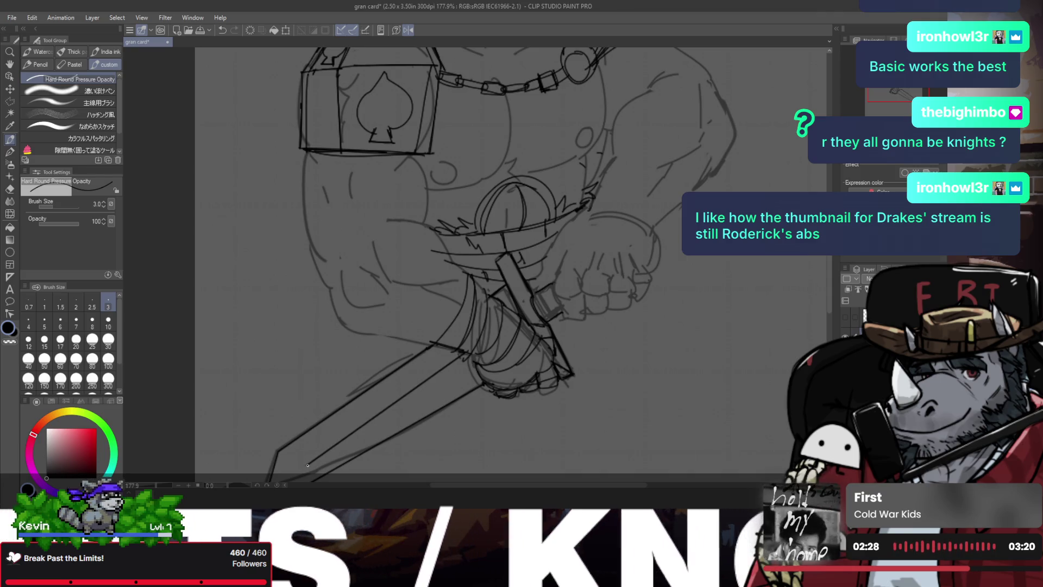
left_click_drag(458, 357, 299, 456)
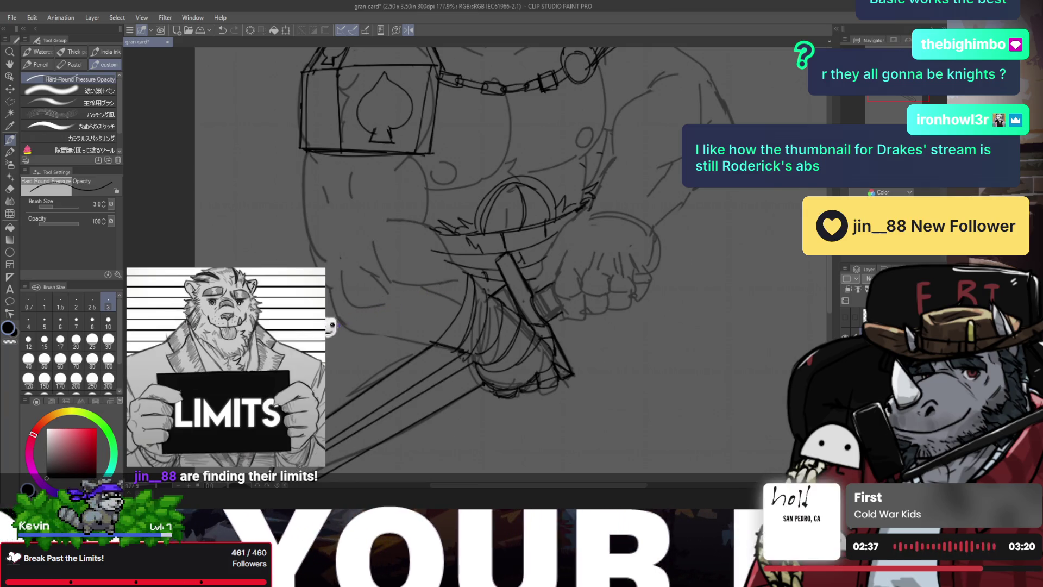
scroll(328, 437, "down", 3)
scroll(337, 432, "up", 3)
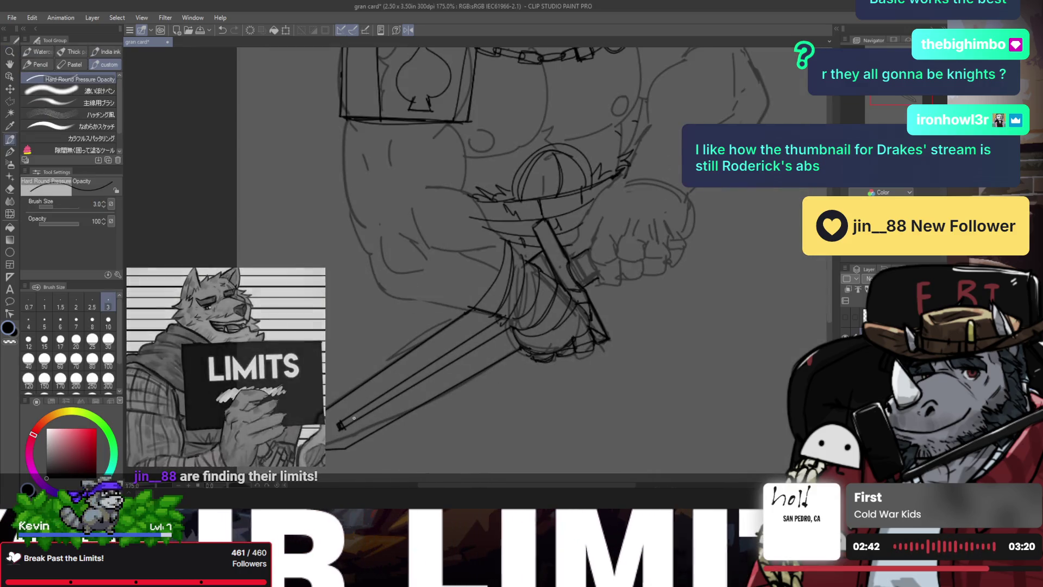
- Draw the pointed tip at the blade's lower-left end and mirror the canvas horizontally
left_click_drag(320, 413, 345, 448)
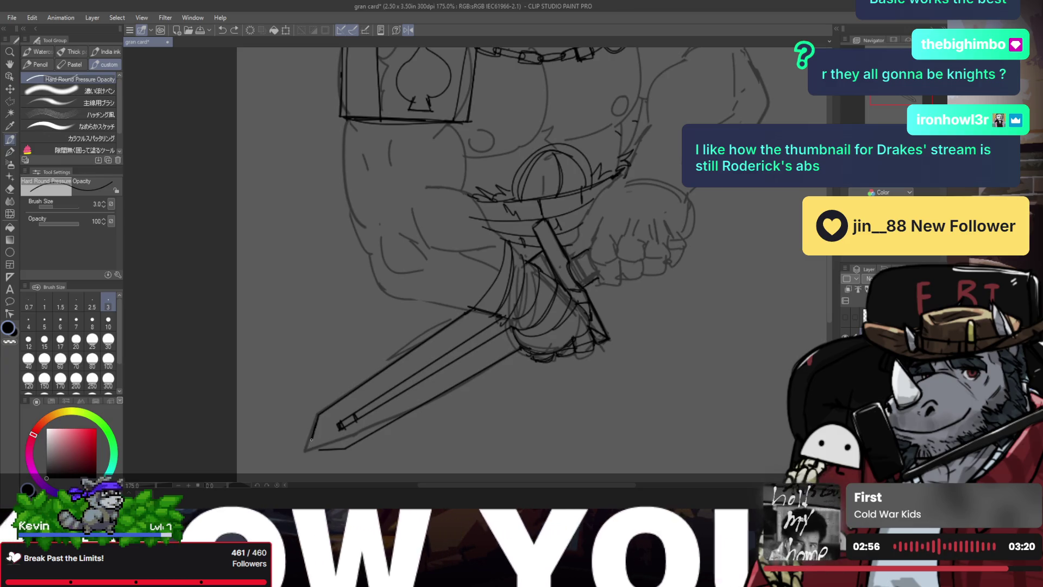
key("ctrl+h")
key("slash")
left_click_drag(348, 438, 333, 421)
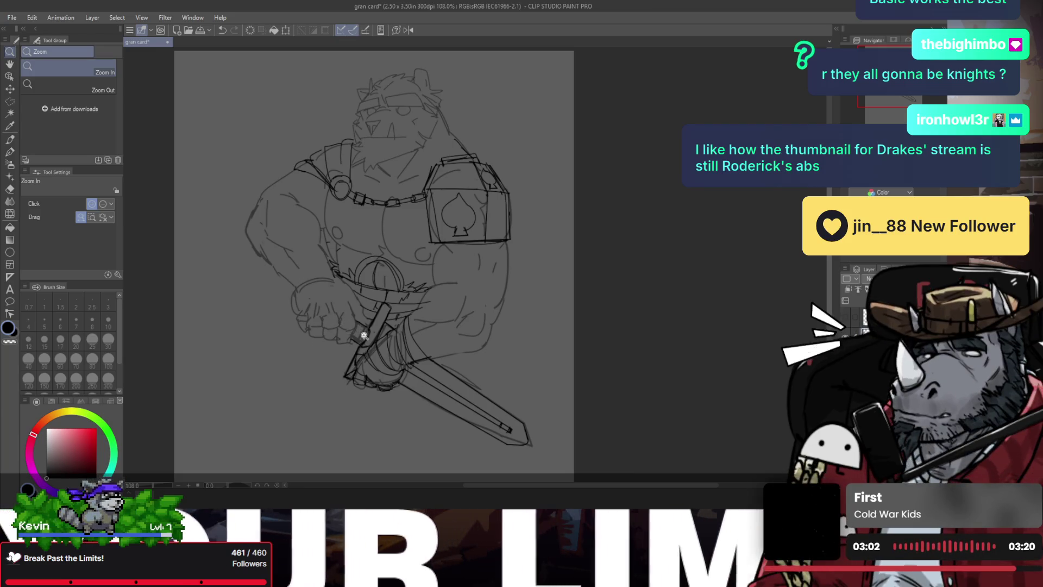
- Add three short hatching strokes beside the sword handle
left_click_drag(352, 328, 392, 321)
key("p")
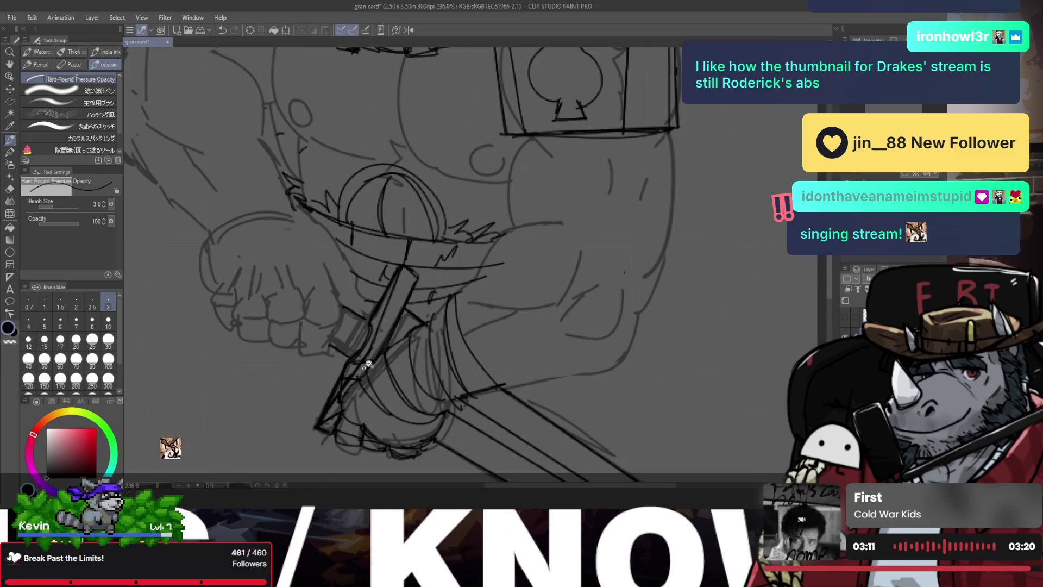
scroll(369, 353, "down", 5)
scroll(372, 350, "up", 4)
scroll(374, 346, "up", 1)
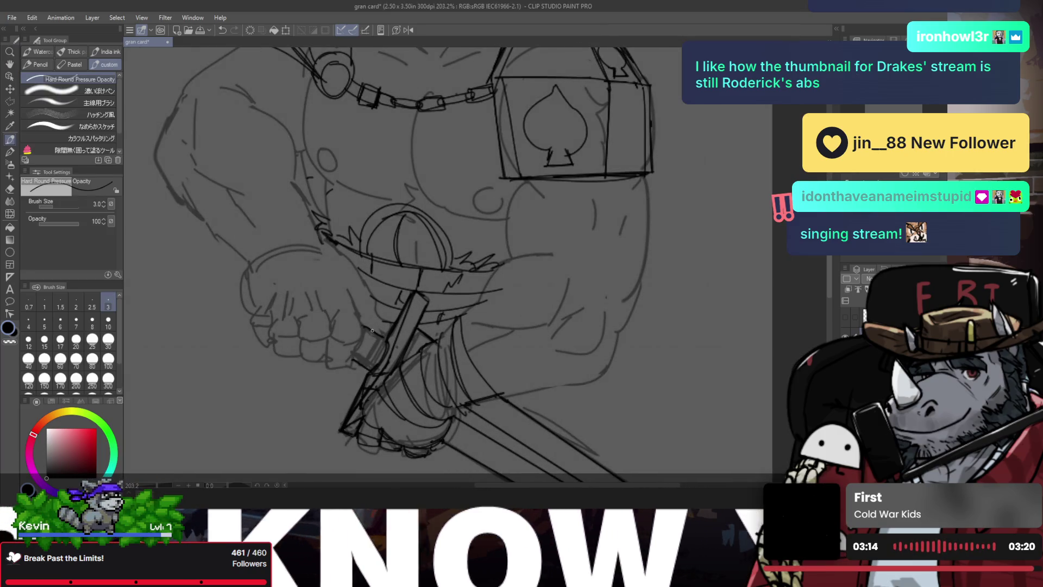
mouse_move(368, 329)
left_mouse_down()
mouse_move(365, 349)
mouse_move(372, 335)
left_mouse_up()
left_click_drag(364, 360, 371, 331)
mouse_move(373, 367)
left_mouse_down()
mouse_move(386, 344)
mouse_move(373, 364)
mouse_move(346, 322)
left_mouse_up()
- Draw a short upright line across the blade just below the fist
key("ctrl+space")
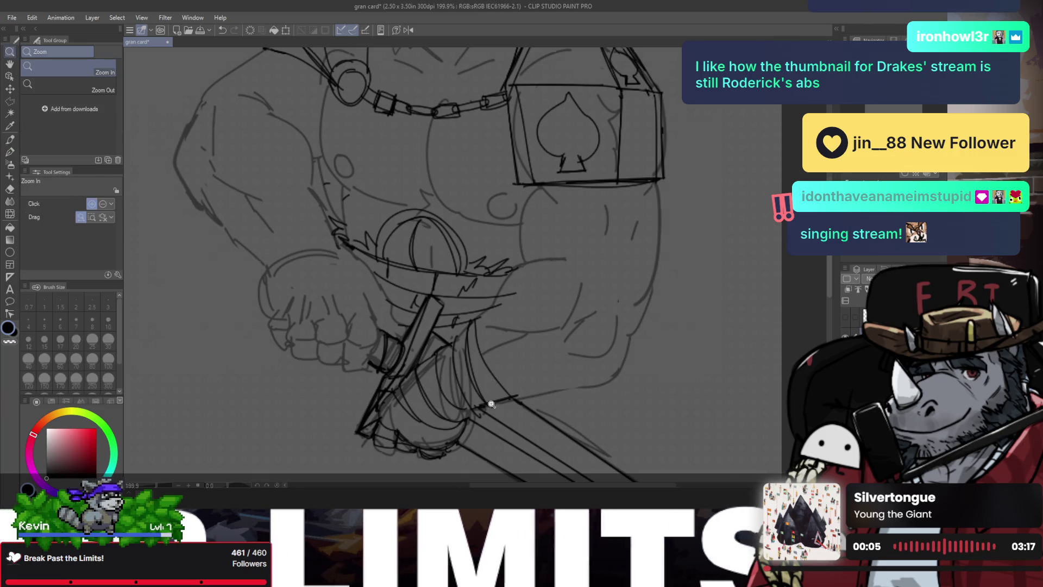
scroll(462, 375, "down", 5)
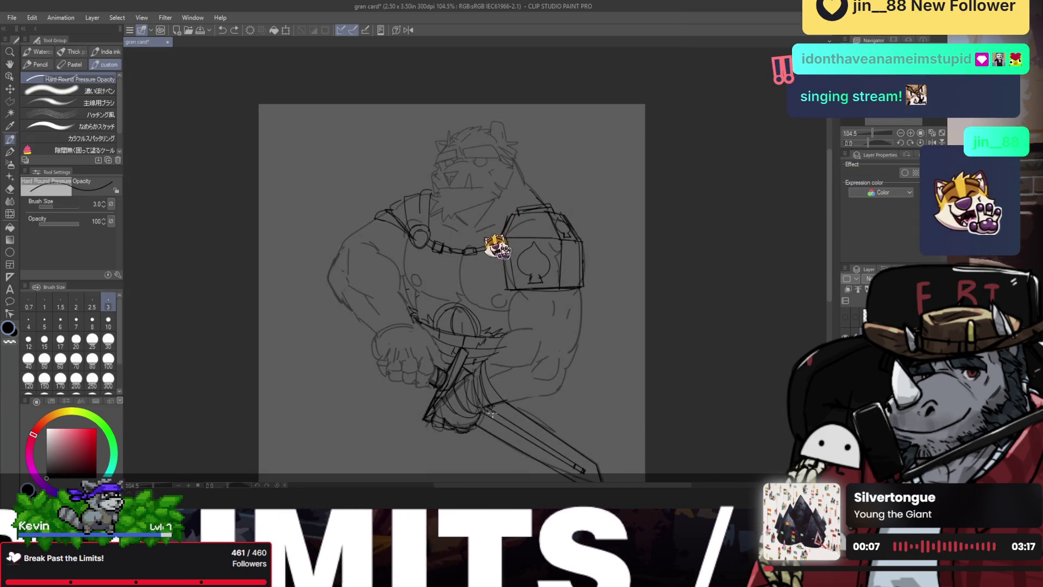
mouse_move(493, 408)
left_mouse_down()
mouse_move(500, 436)
mouse_move(500, 410)
left_mouse_up()
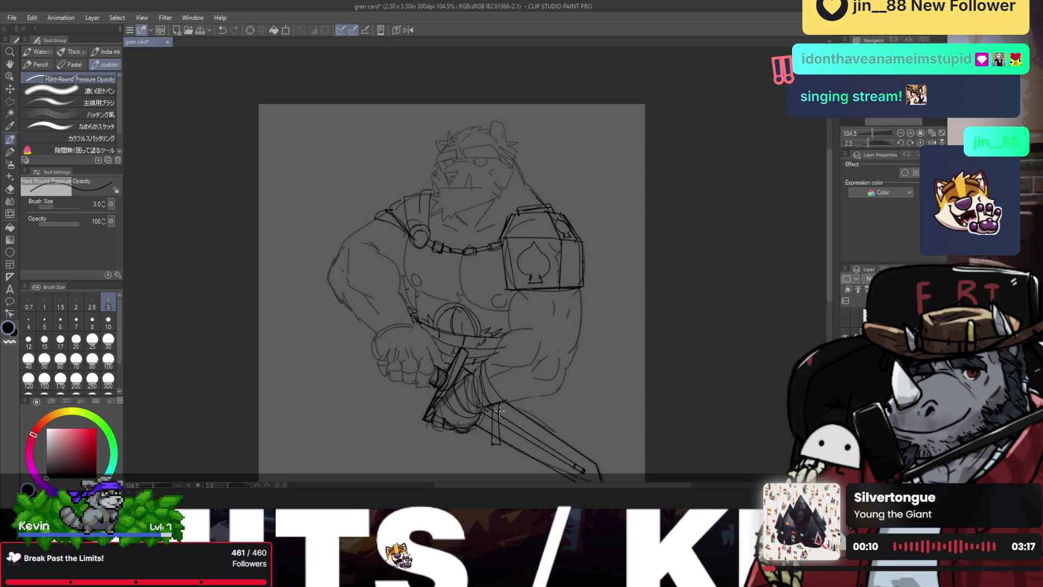
key("e")
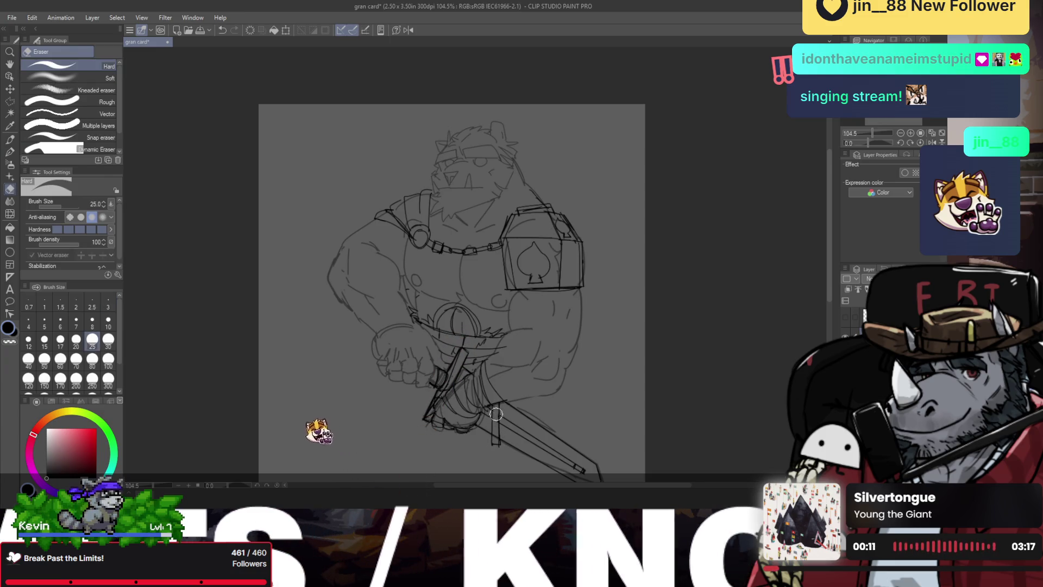
key("p")
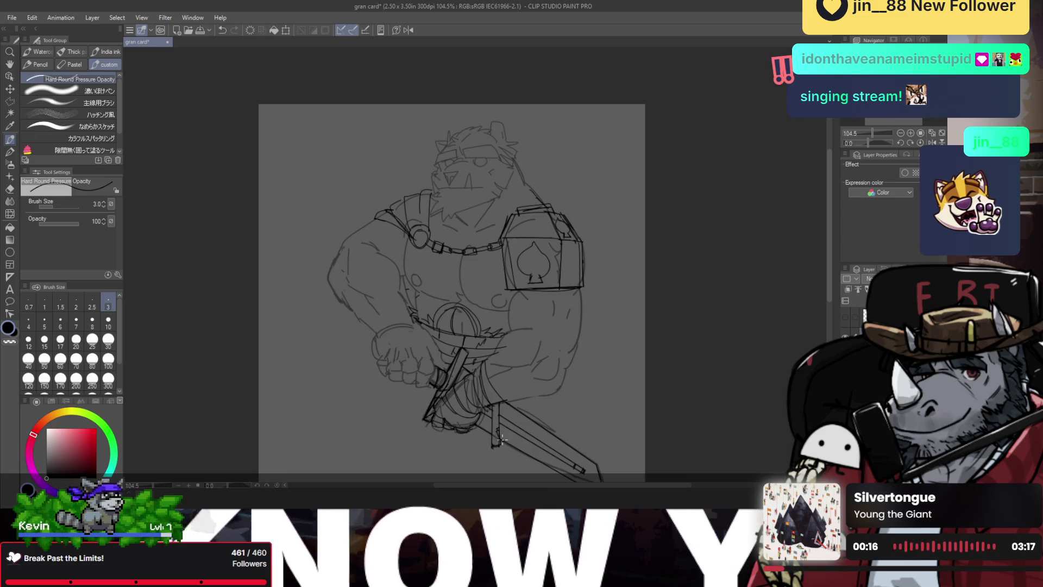
- Redraw the wrist cuff higher on the arm as two darkened parallel curves
scroll(498, 435, "up", 2)
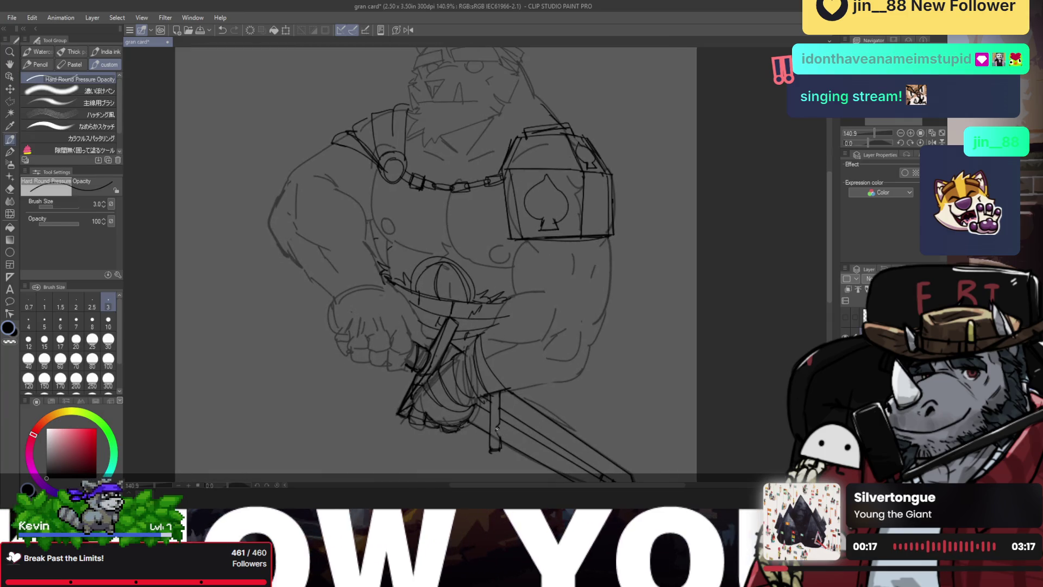
scroll(499, 443, "down", 4)
scroll(449, 396, "up", 5)
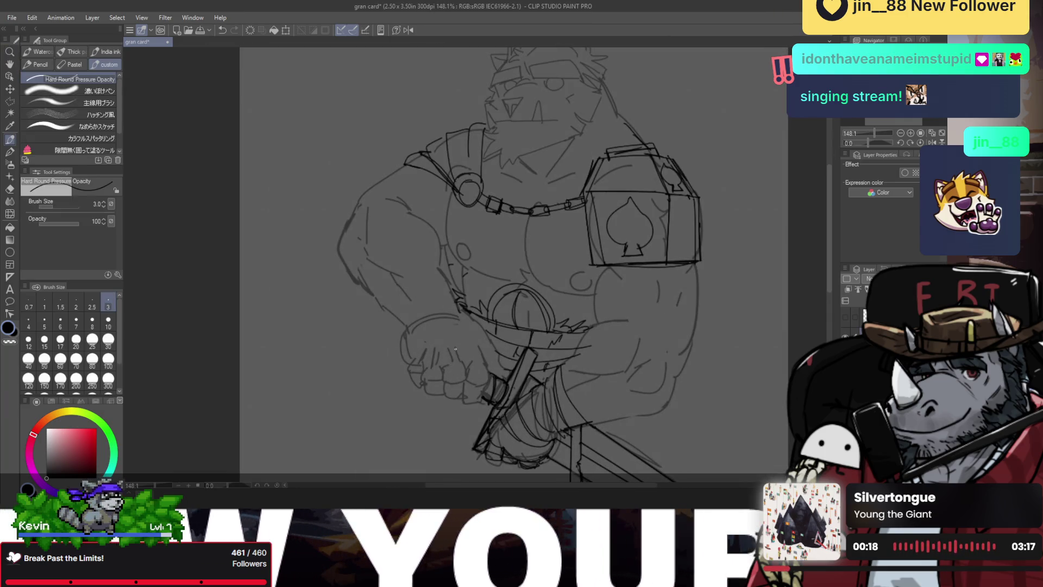
key("ctrl+z")
left_click_drag(412, 325, 463, 308)
key("ctrl+z")
mouse_move(410, 327)
left_mouse_down()
mouse_move(462, 308)
mouse_move(460, 295)
left_mouse_up()
key("ctrl+z")
key("ctrl+z")
mouse_move(397, 319)
left_mouse_down()
mouse_move(456, 288)
mouse_move(450, 302)
mouse_move(461, 306)
left_mouse_up()
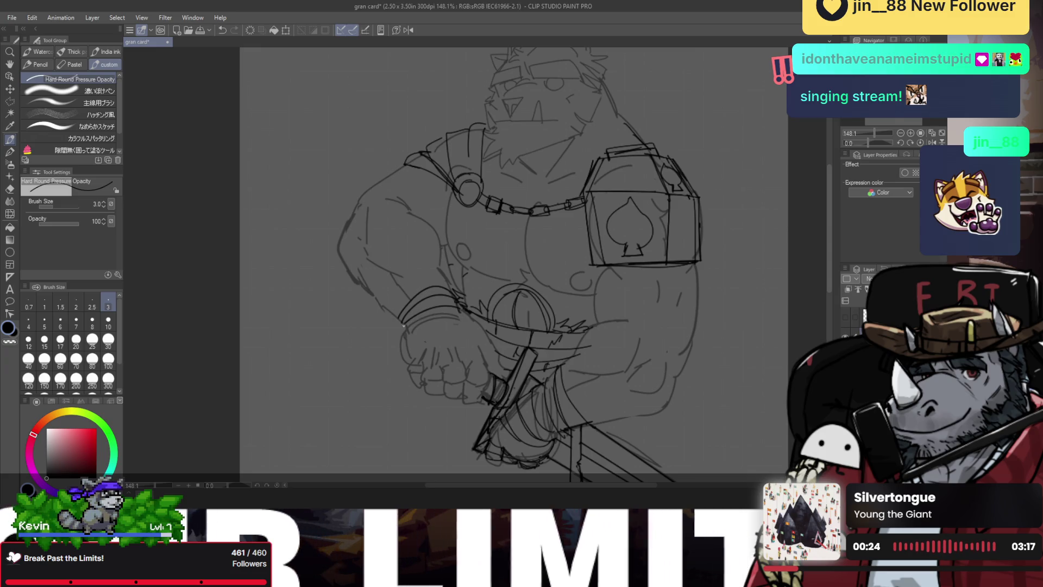
left_click_drag(403, 325, 453, 311)
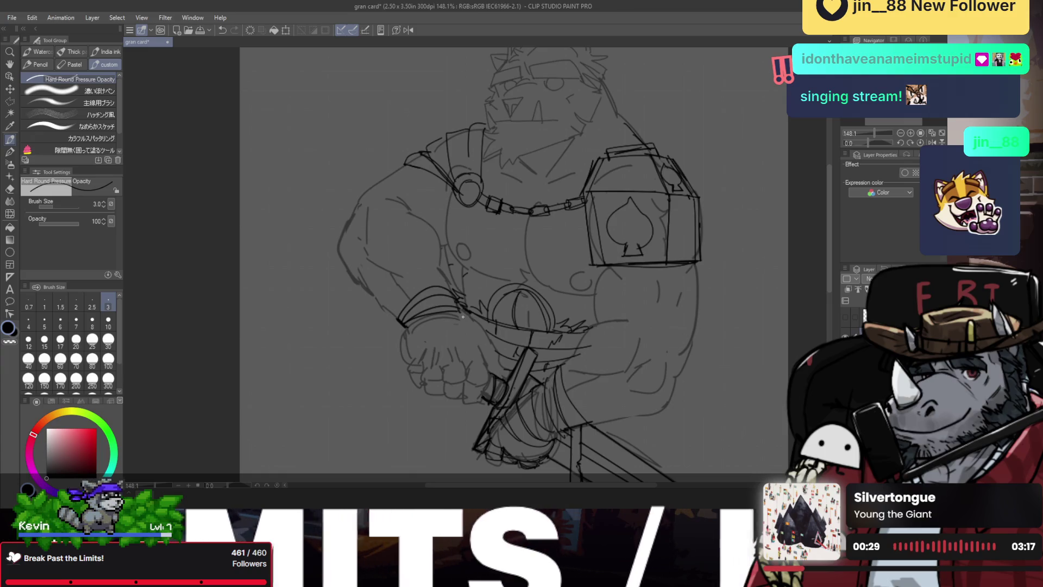
- Extend the cuff edge, refine the fist outline and draw wrap bands across fist and wrist
left_click_drag(462, 315, 483, 326)
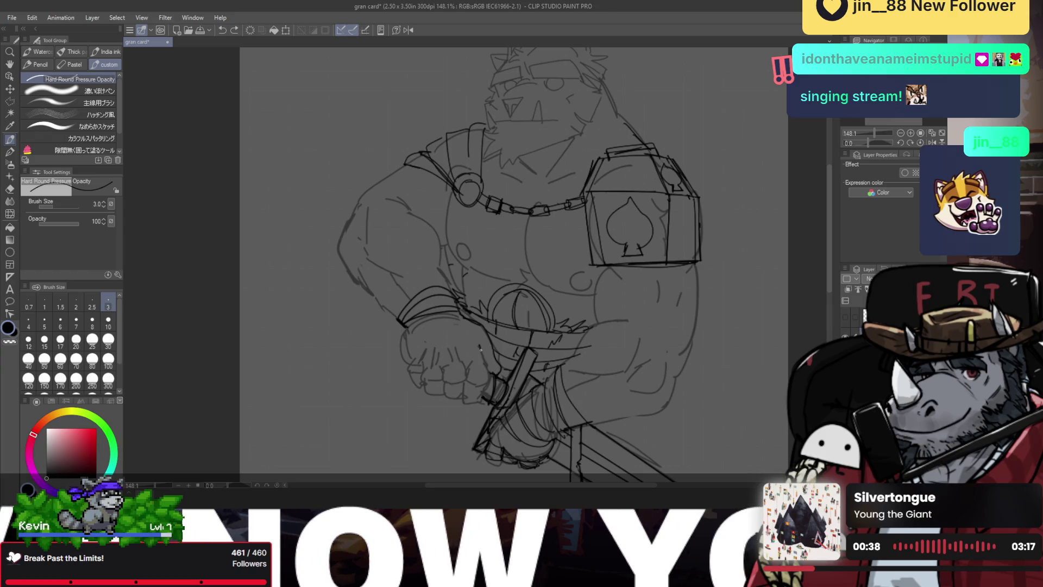
left_click_drag(493, 351, 479, 357)
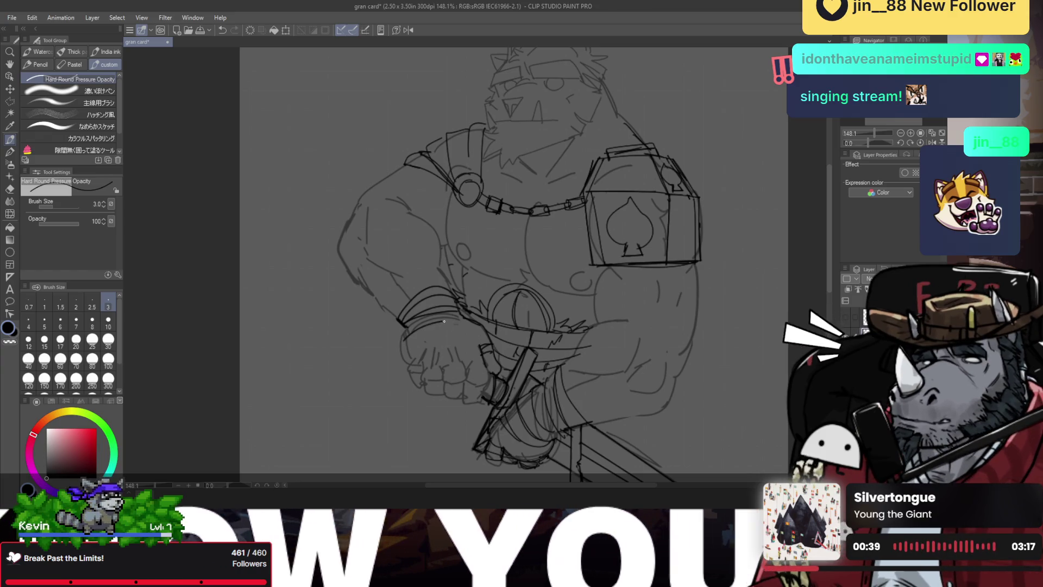
left_click_drag(464, 316, 416, 322)
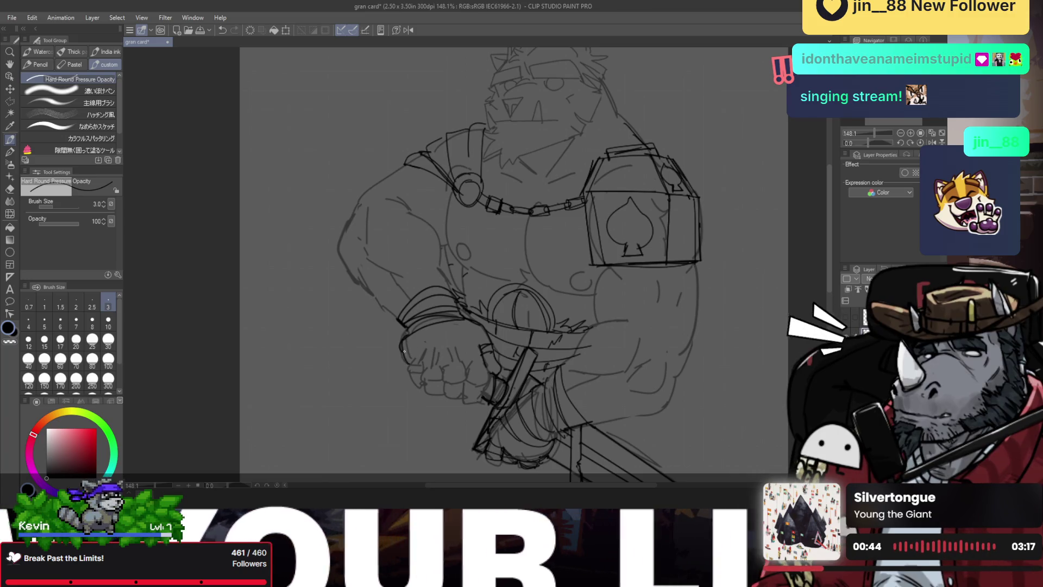
left_click_drag(408, 326, 403, 347)
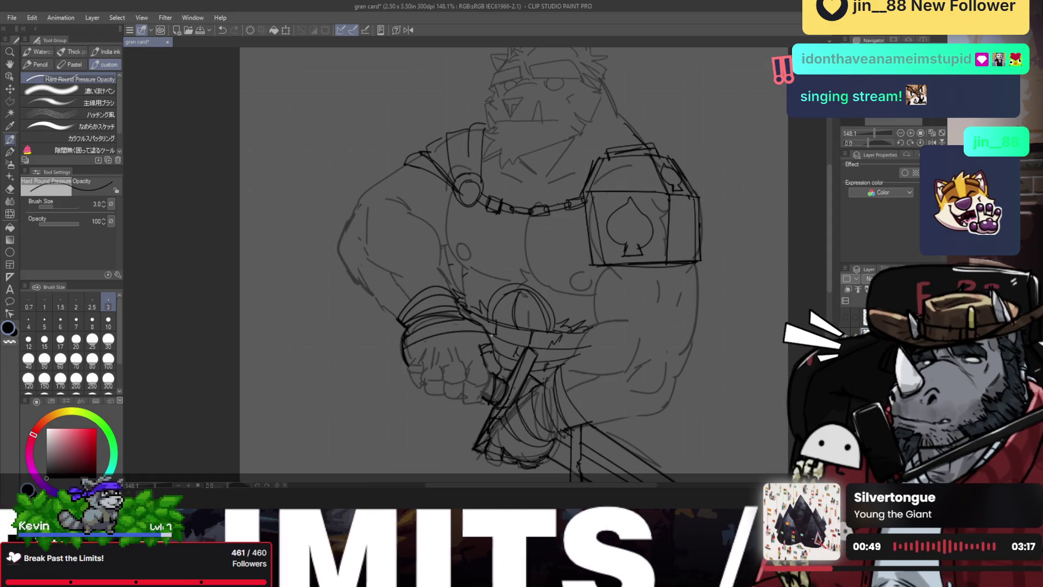
mouse_move(404, 337)
left_mouse_down()
mouse_move(488, 332)
mouse_move(483, 345)
left_mouse_up()
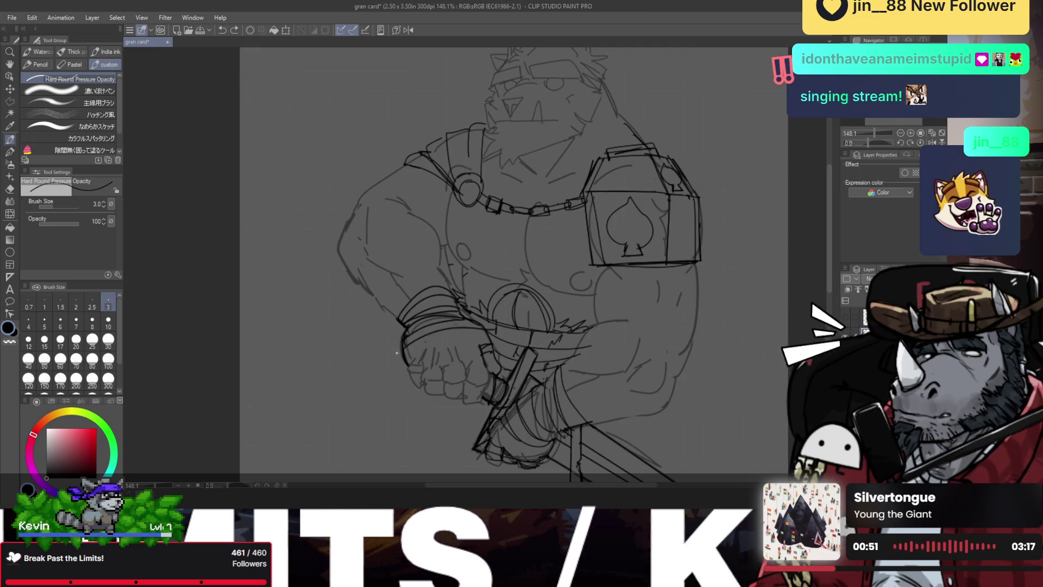
left_click_drag(405, 347, 461, 342)
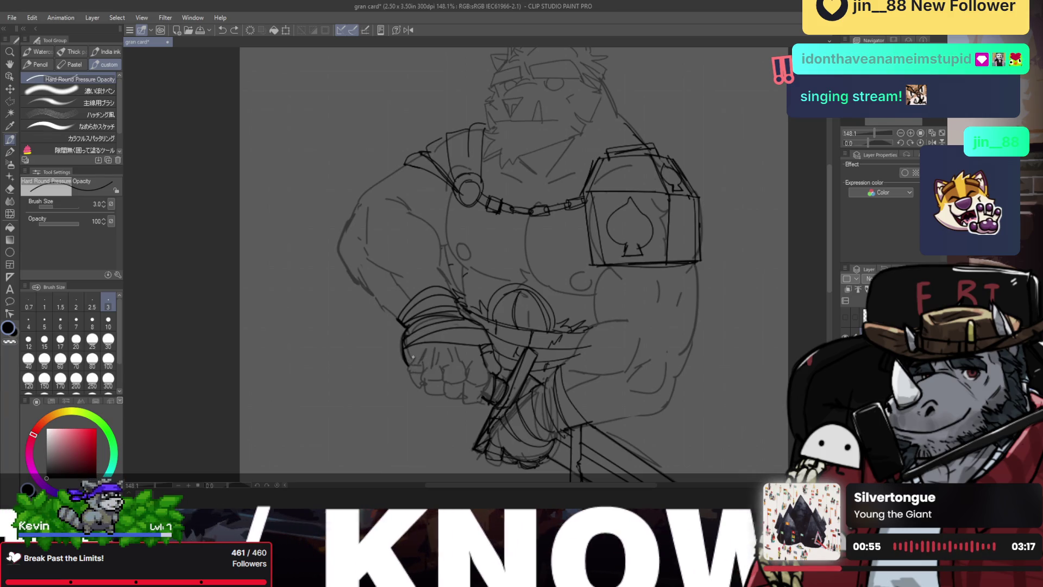
mouse_move(414, 359)
left_mouse_down()
mouse_move(427, 372)
mouse_move(425, 363)
left_mouse_up()
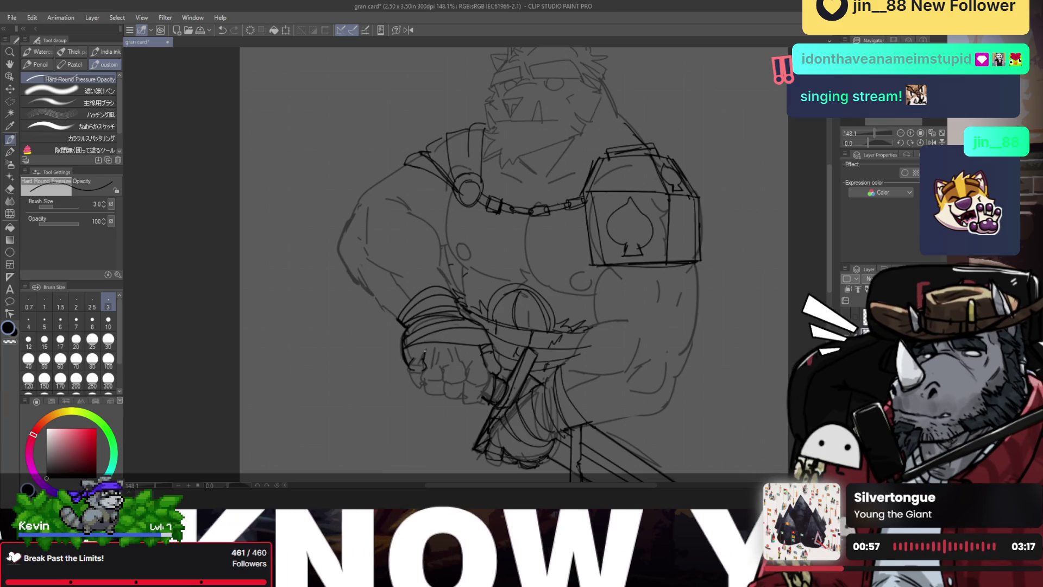
- Undo the extra fist-top strokes and add a short vertical line beside the fist
key("ctrl+z")
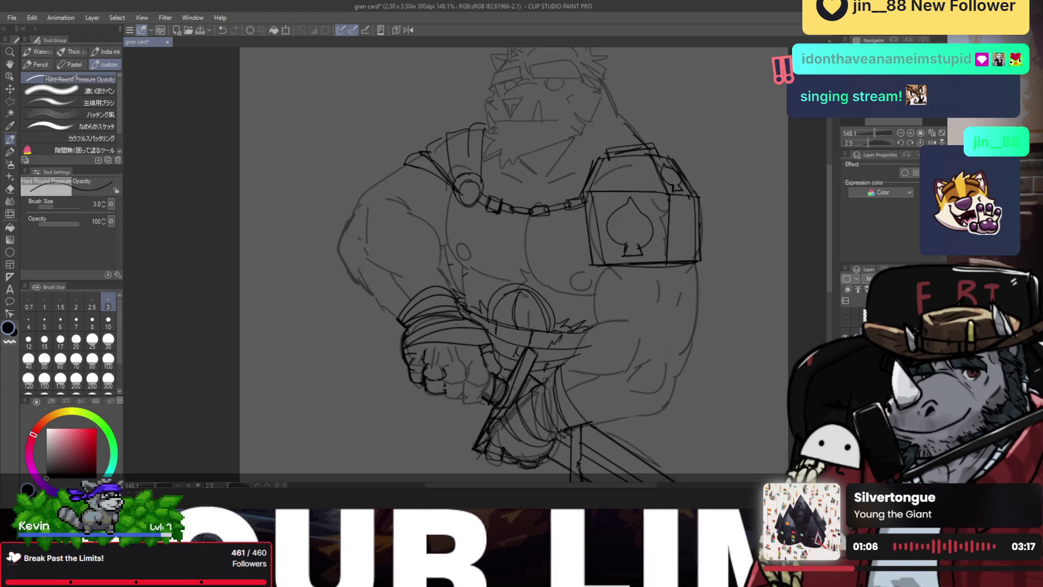
key("ctrl+z")
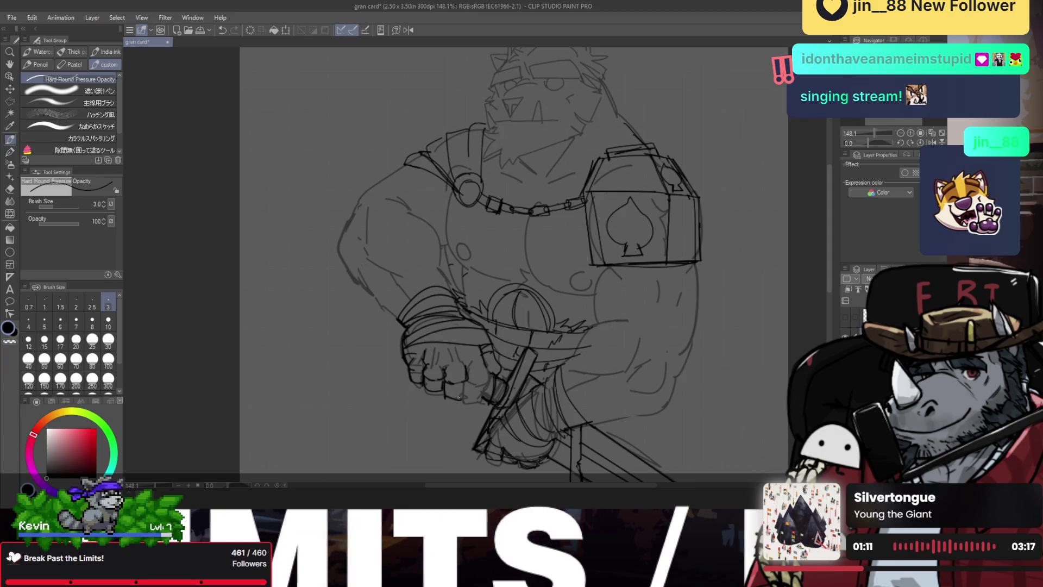
key("ctrl+z")
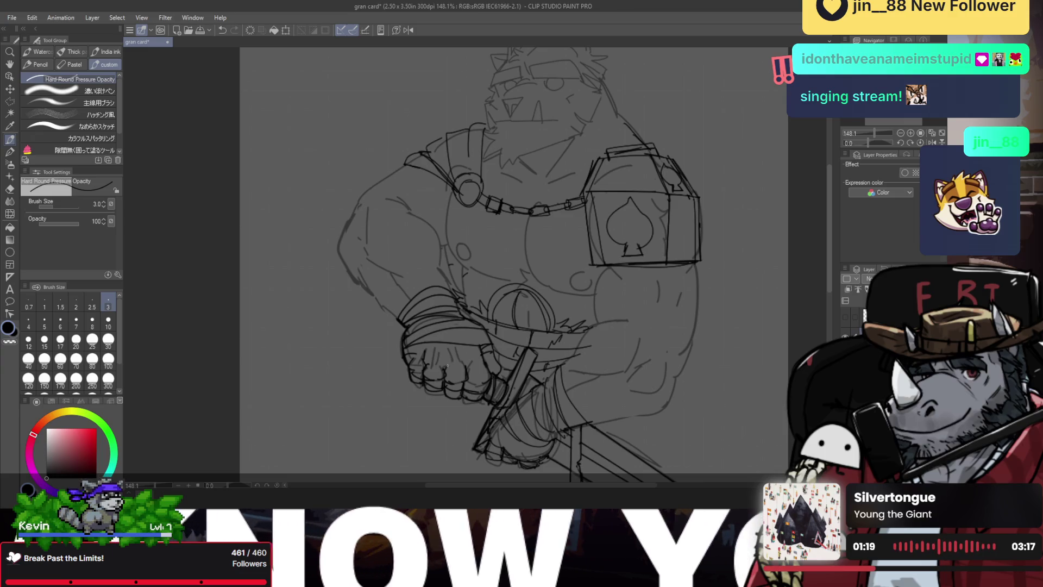
left_click_drag(405, 356, 495, 348)
key("ctrl+z")
left_click_drag(426, 348, 474, 344)
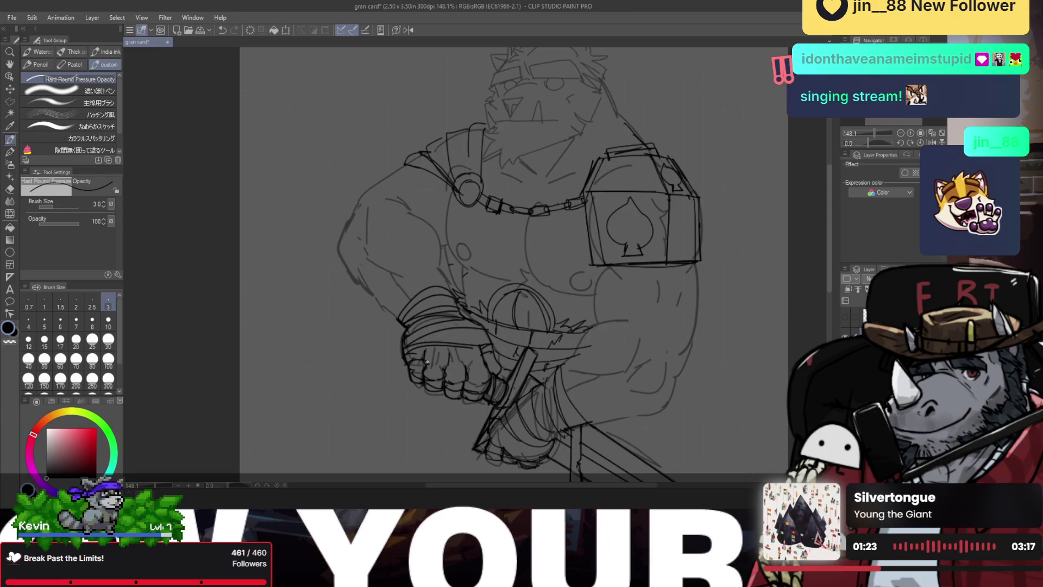
key("ctrl+z")
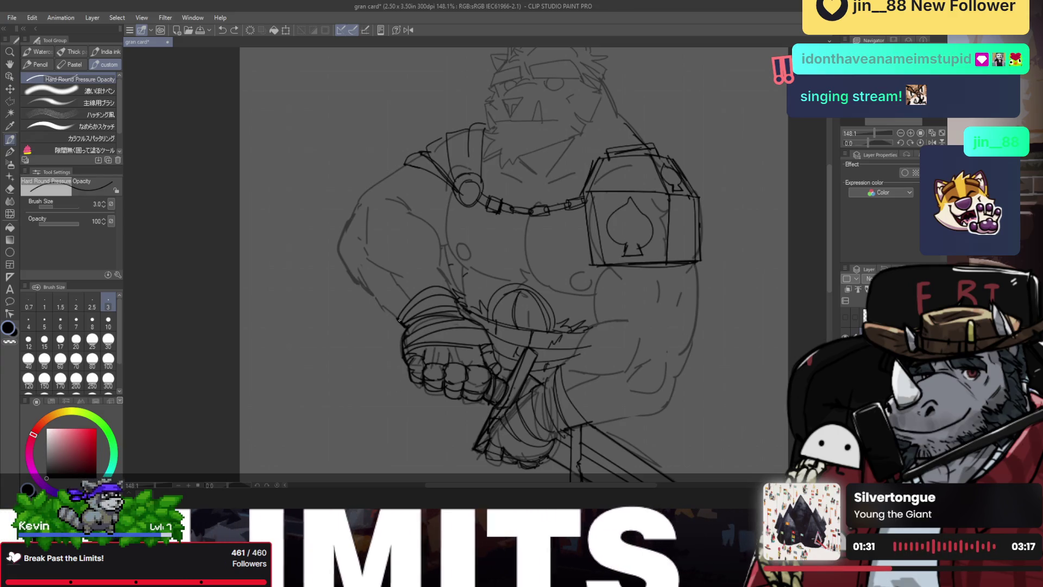
key("ctrl+z")
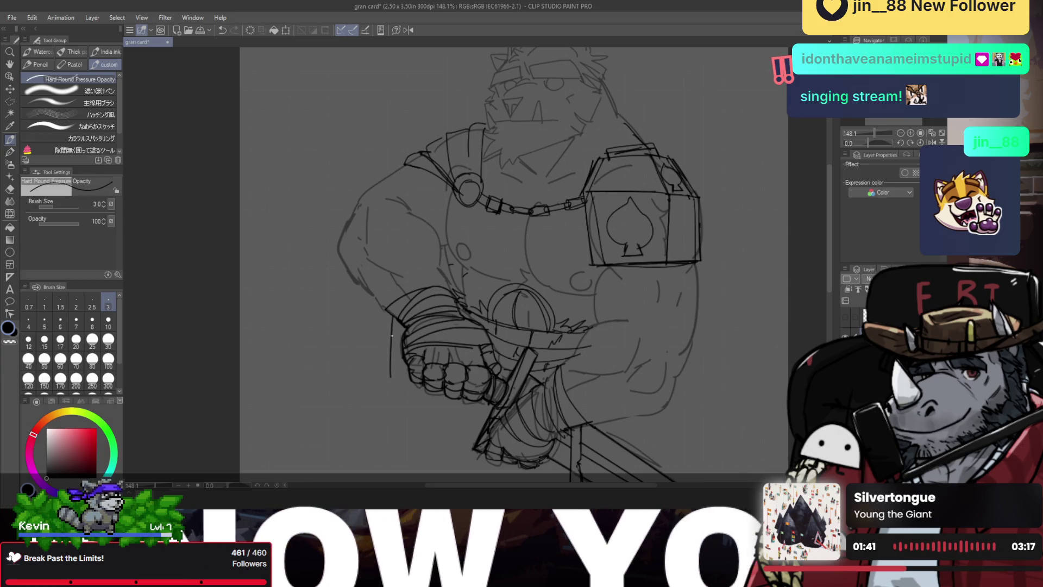
left_click_drag(390, 354, 392, 327)
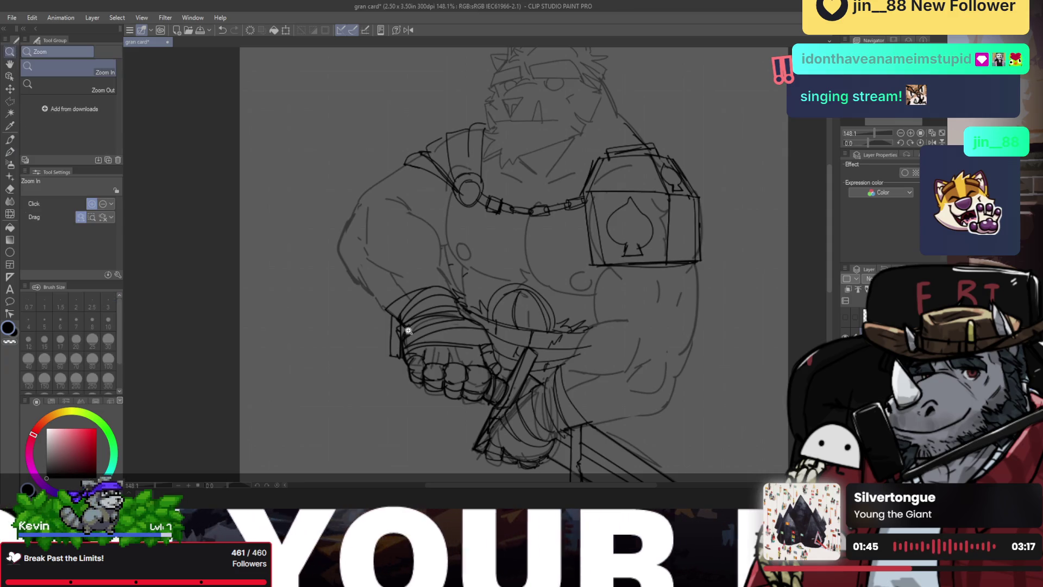
key("ctrl+minus")
left_click(549, 346)
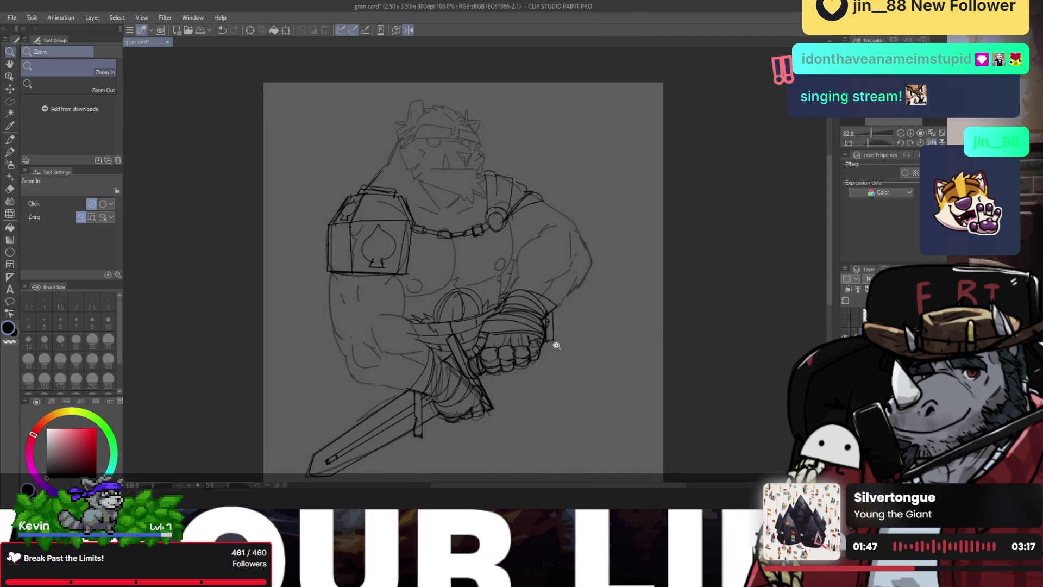
- Zoom in on the fist and erase the stray strokes in front of it
left_click(520, 293)
left_click(483, 368)
key("p")
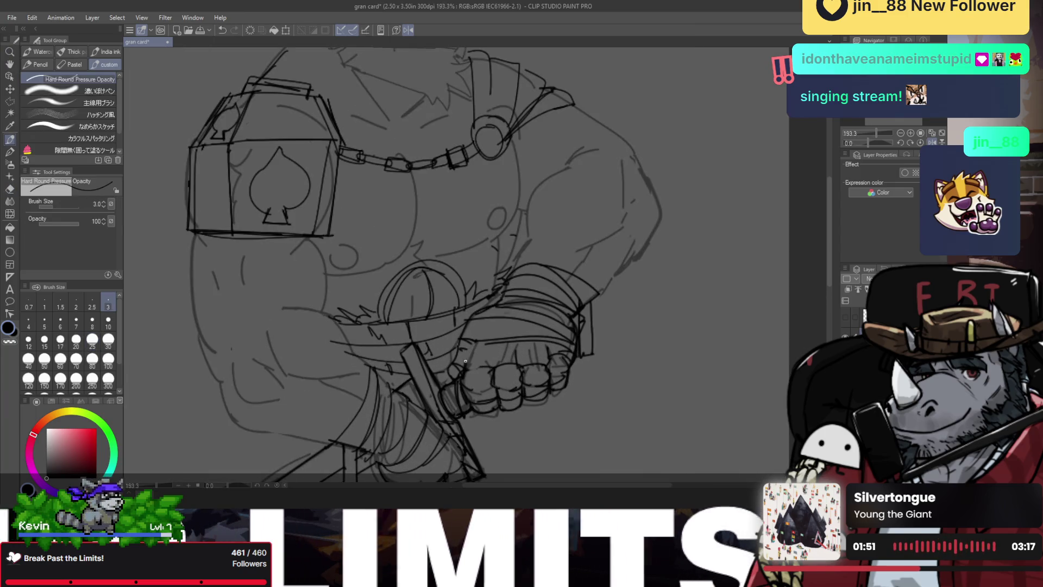
key("ctrl+minus")
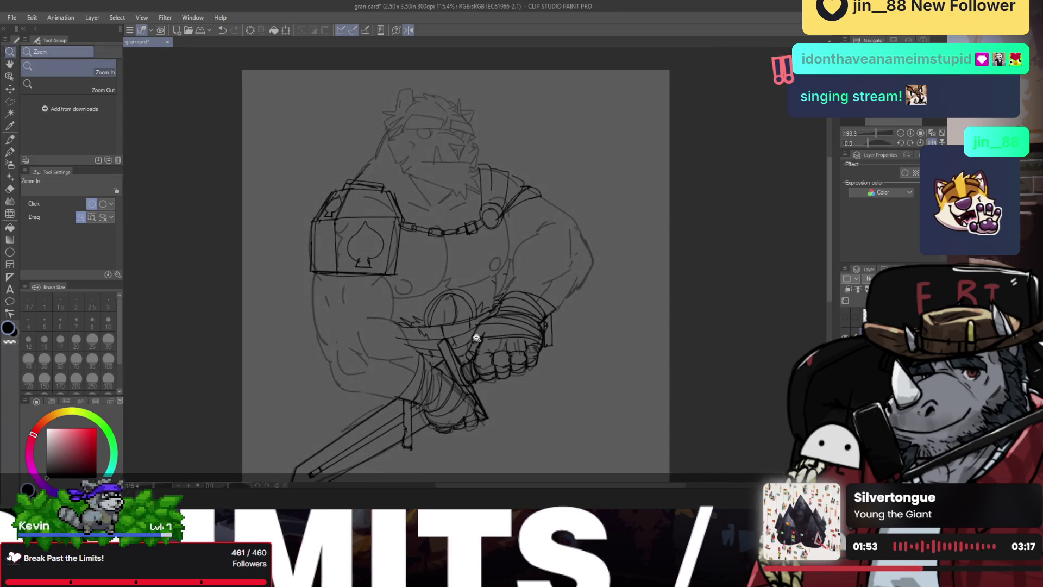
left_click(491, 346)
left_click(491, 346)
key("p")
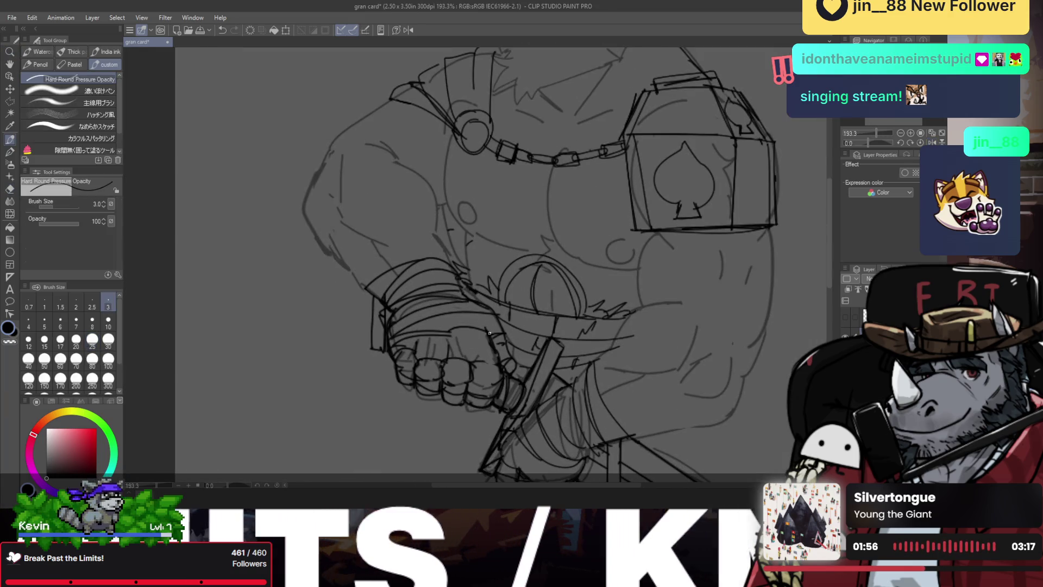
key("e")
mouse_move(443, 332)
left_mouse_down()
mouse_move(431, 333)
mouse_move(498, 329)
left_mouse_up()
key("p")
- Redraw the line across the fist top repeatedly until it fits
mouse_move(393, 341)
left_mouse_down()
mouse_move(492, 322)
mouse_move(392, 348)
left_mouse_up()
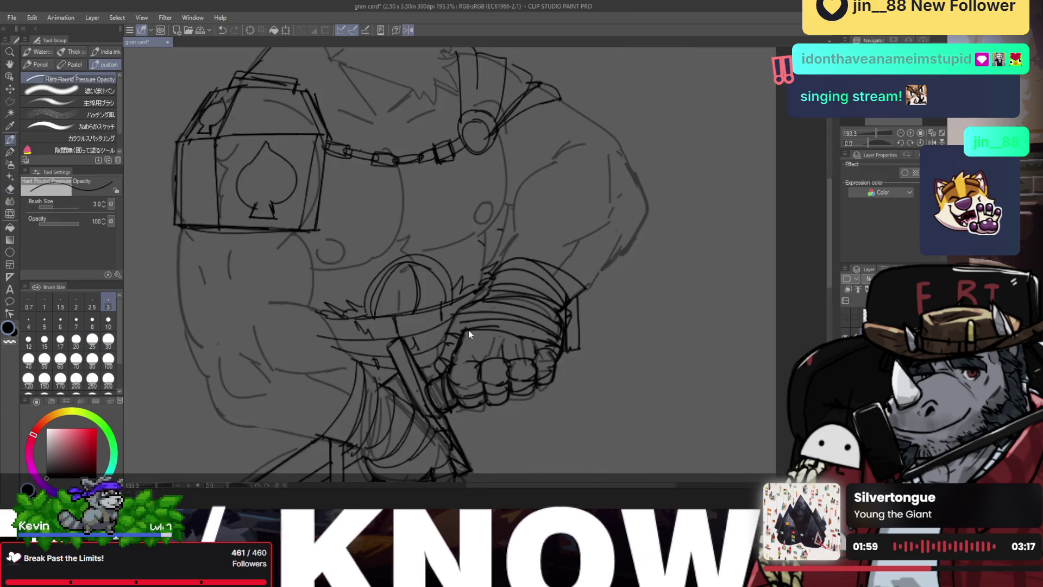
key("h")
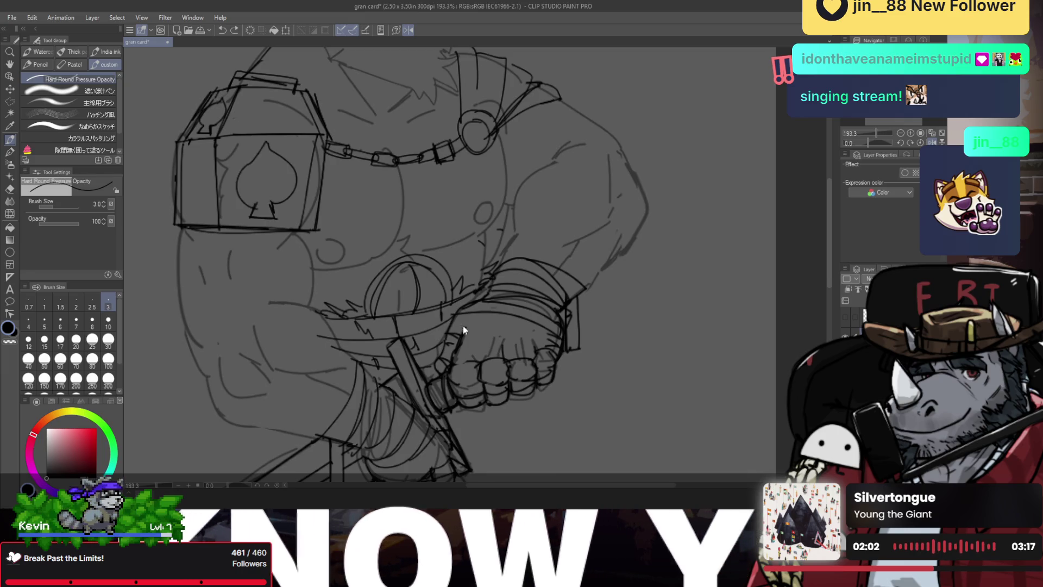
mouse_move(465, 329)
left_mouse_down()
mouse_move(553, 320)
mouse_move(505, 328)
mouse_move(543, 332)
left_mouse_up()
key("ctrl+z")
key("ctrl+z")
left_click_drag(457, 348, 551, 349)
key("ctrl+z")
mouse_move(459, 345)
left_mouse_down()
mouse_move(554, 334)
mouse_move(535, 350)
left_mouse_up()
key("ctrl+z")
left_click_drag(450, 358, 557, 346)
key("ctrl+z")
- Unflip the view to the whole canvas, then zoom in around the fist and arm
key("e")
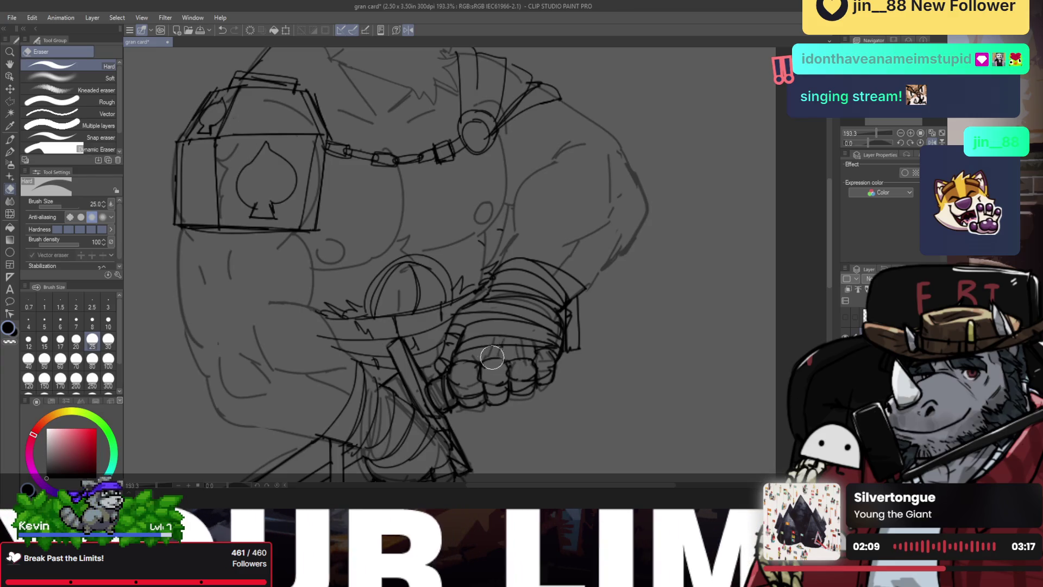
key("p")
key("slash")
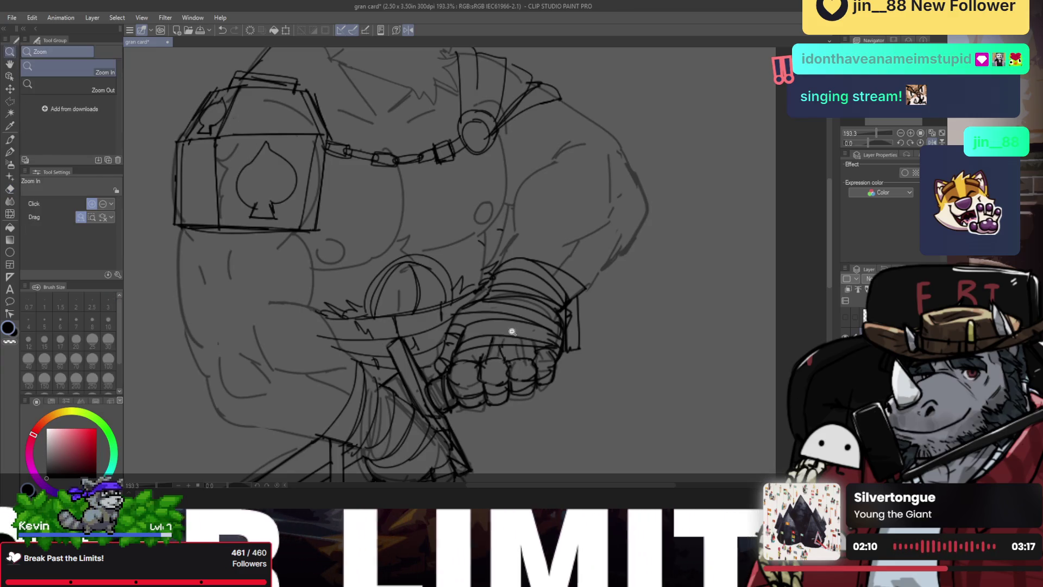
key("ctrl+0")
left_click(453, 318)
left_click(414, 285)
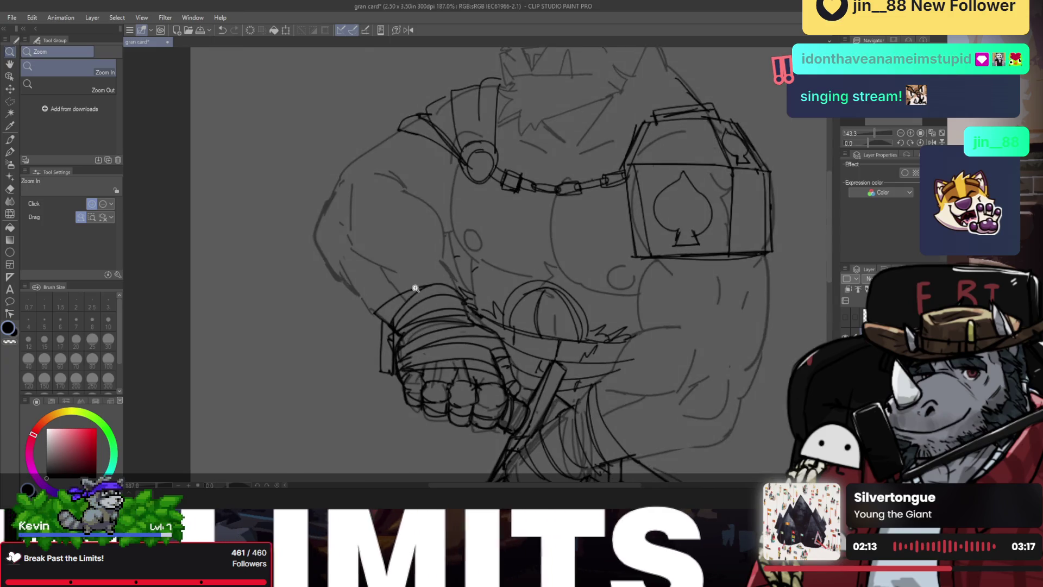
- With the pen, sketch the arm's outer outline and a vertical contour line, redoing rejected strokes
key("p")
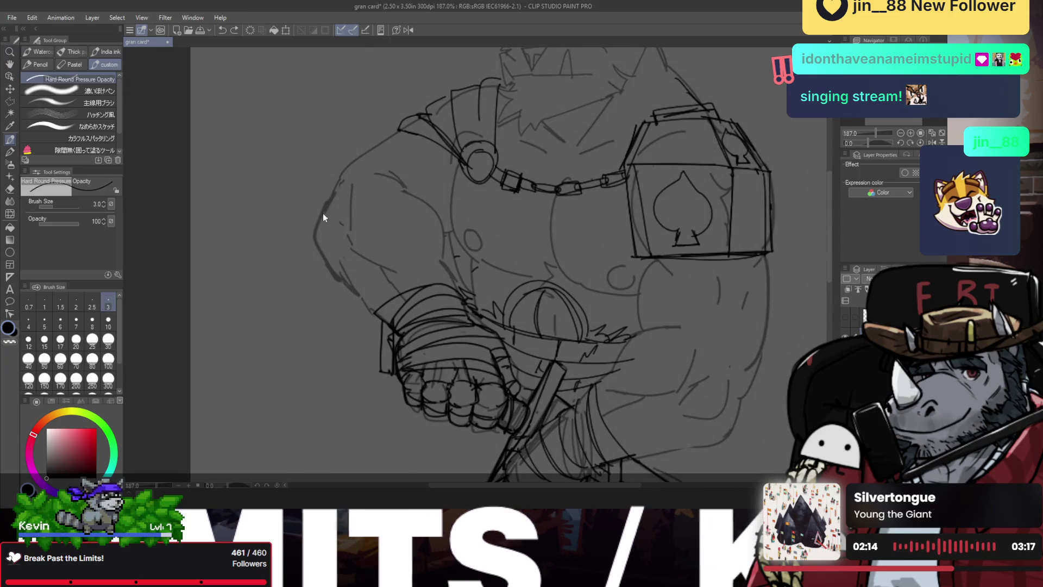
left_click_drag(318, 226, 372, 319)
key("ctrl+z")
left_click_drag(319, 246, 372, 309)
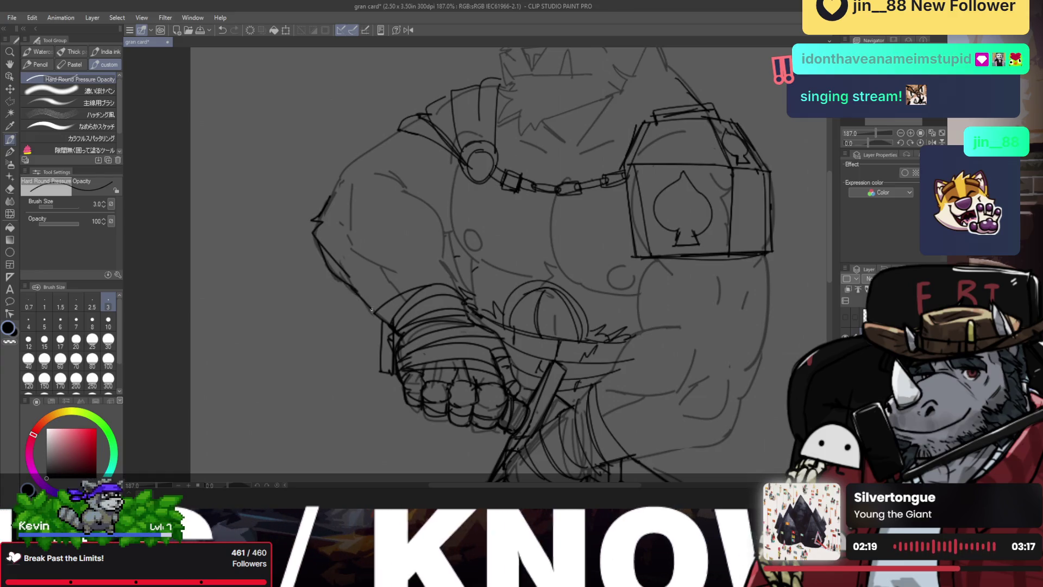
key("ctrl+z")
left_click_drag(380, 267, 396, 287)
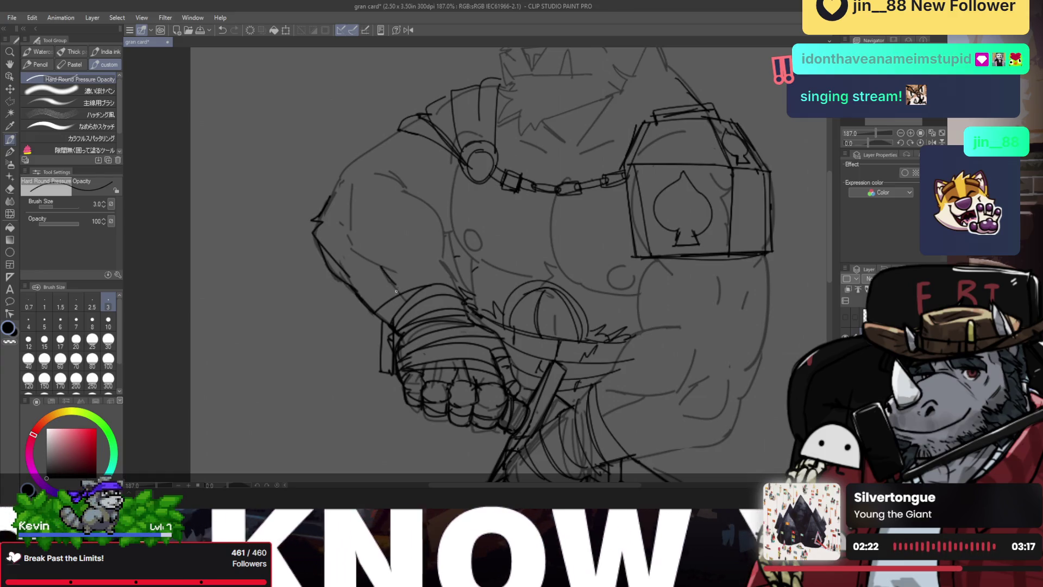
left_click_drag(353, 249, 379, 268)
left_click_drag(349, 179, 354, 233)
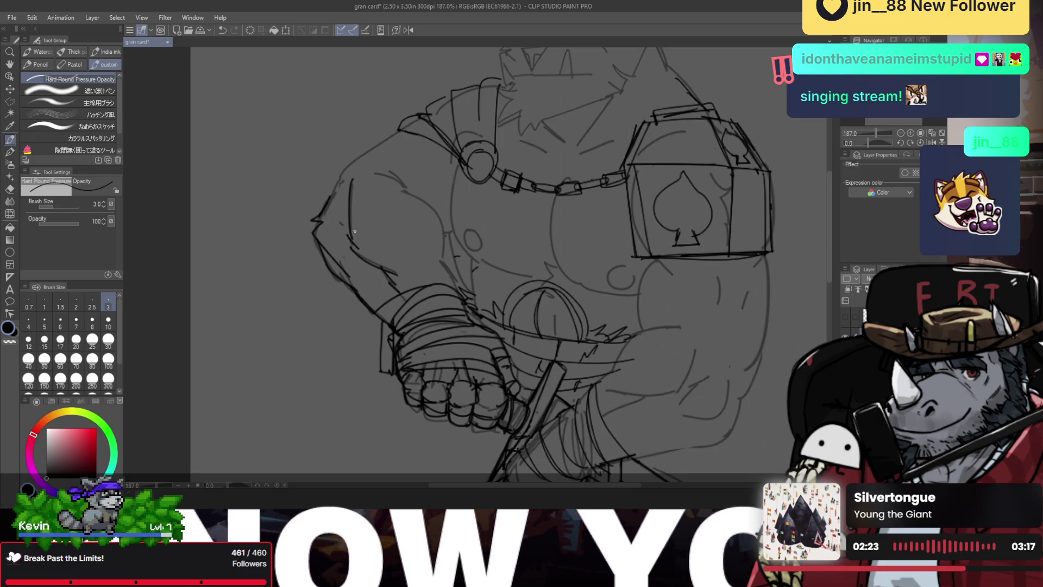
- Draw the shoulder outline strokes, undoing and retrying until the shoulder edge is kept
left_click_drag(333, 196, 413, 133)
key("ctrl+z")
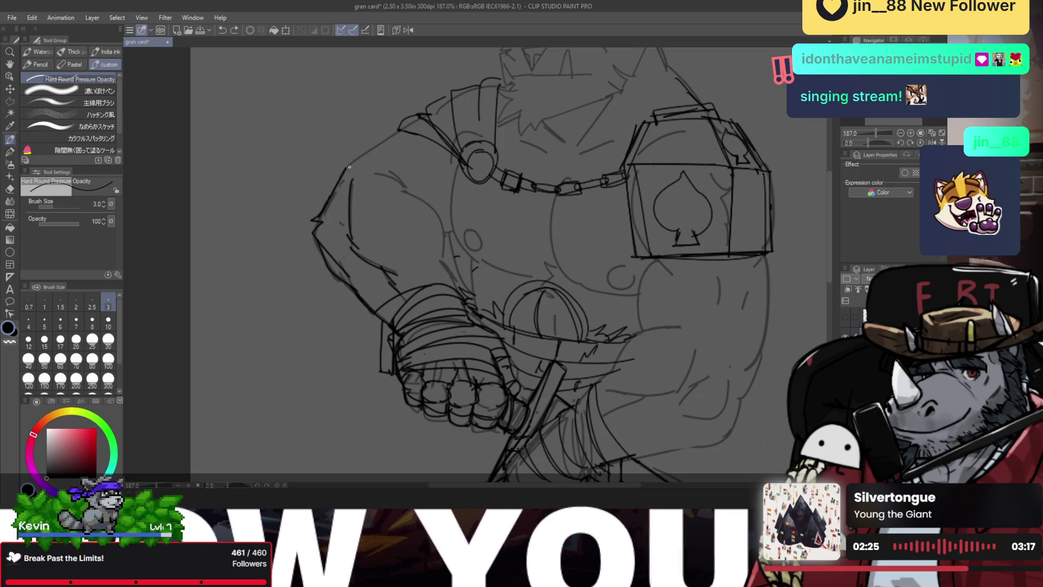
left_click_drag(346, 171, 409, 125)
key("ctrl+z")
mouse_move(462, 161)
left_mouse_down()
mouse_move(442, 235)
mouse_move(451, 263)
left_mouse_up()
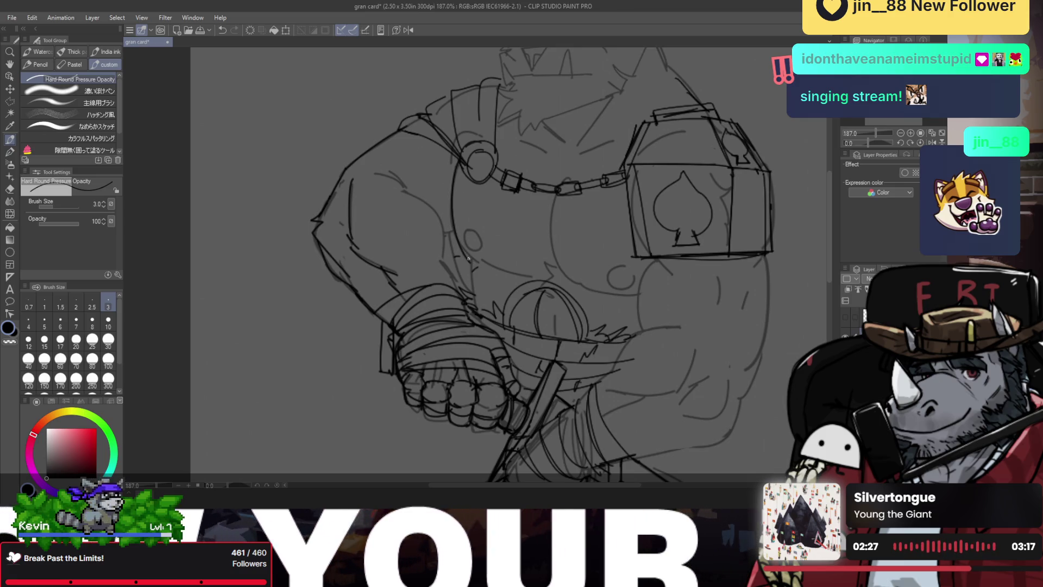
key("ctrl+z")
left_click_drag(454, 157, 444, 234)
key("ctrl+z")
left_click_drag(451, 238, 443, 261)
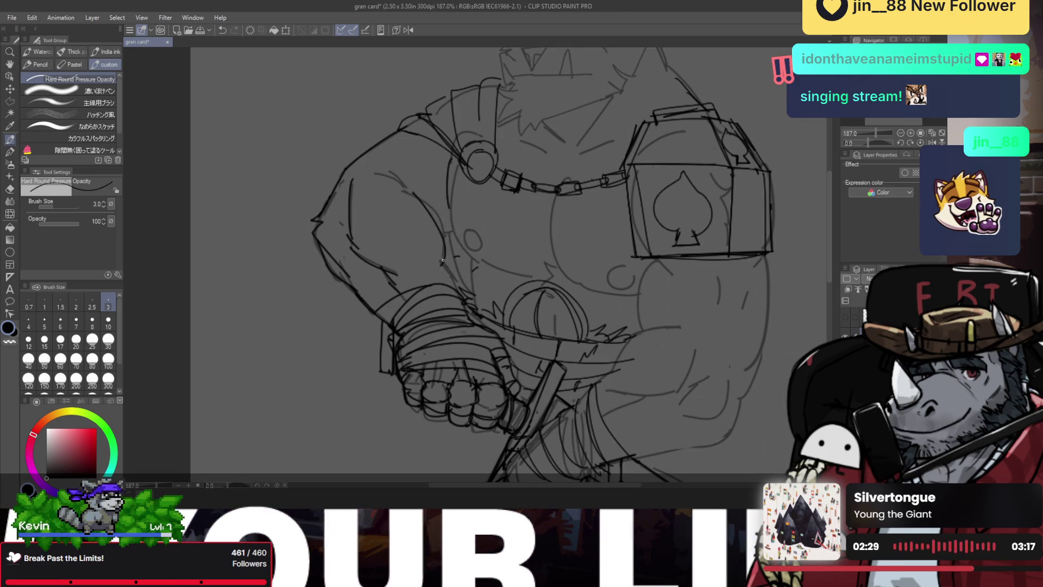
key("ctrl+z")
- Draw the long curved contour along the shoulder, then add short strokes on the torso and face
left_click_drag(403, 192, 447, 248)
key("ctrl+z")
mouse_move(405, 190)
left_mouse_down()
mouse_move(444, 227)
mouse_move(462, 293)
left_mouse_up()
key("ctrl+z")
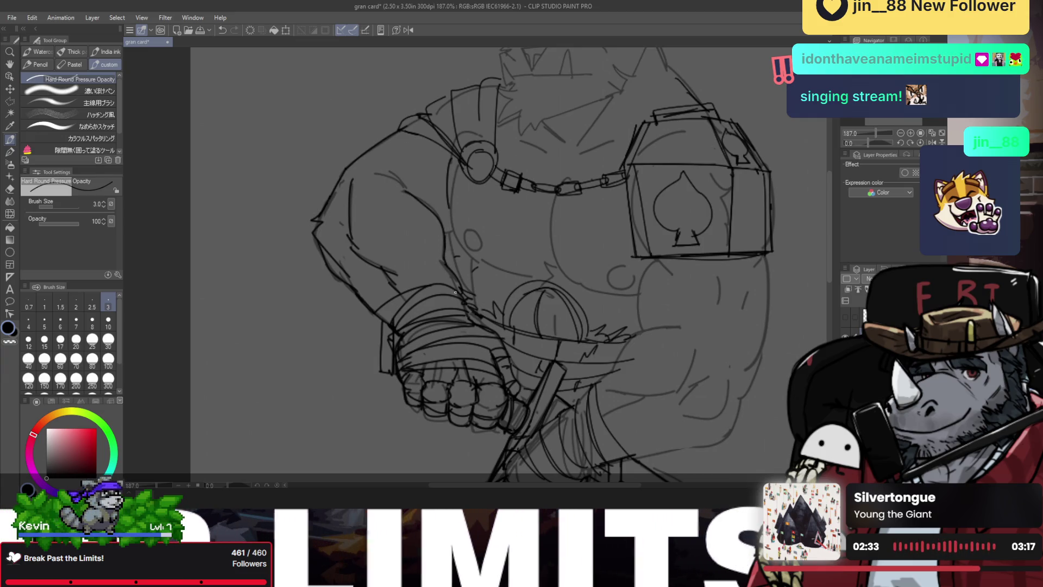
mouse_move(404, 186)
left_mouse_down()
mouse_move(449, 227)
mouse_move(473, 293)
left_mouse_up()
key("ctrl+z")
key("ctrl+z")
mouse_move(474, 255)
left_mouse_down()
mouse_move(475, 293)
mouse_move(468, 276)
left_mouse_up()
key("ctrl+z")
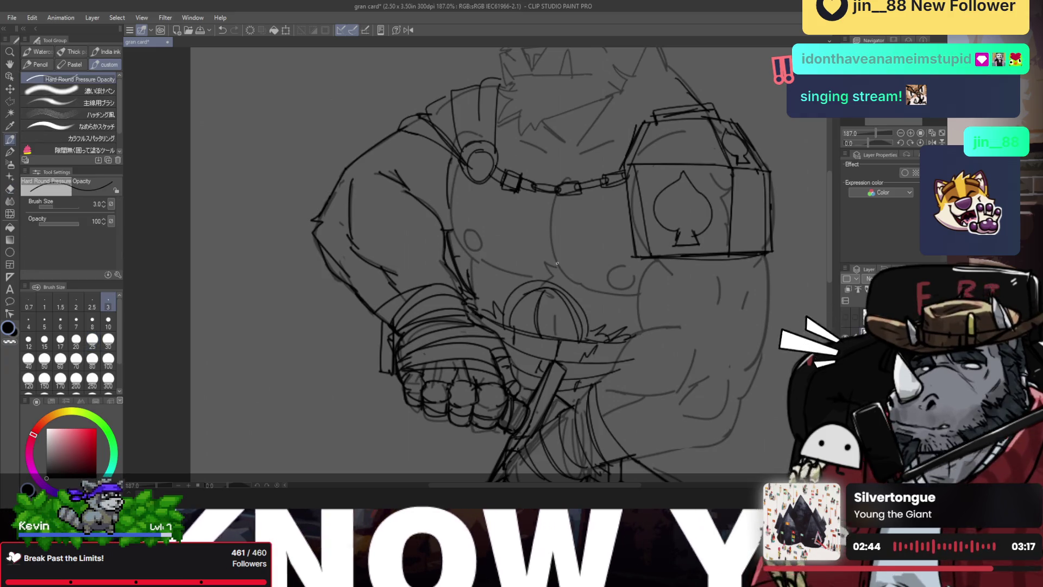
left_click_drag(551, 259, 550, 282)
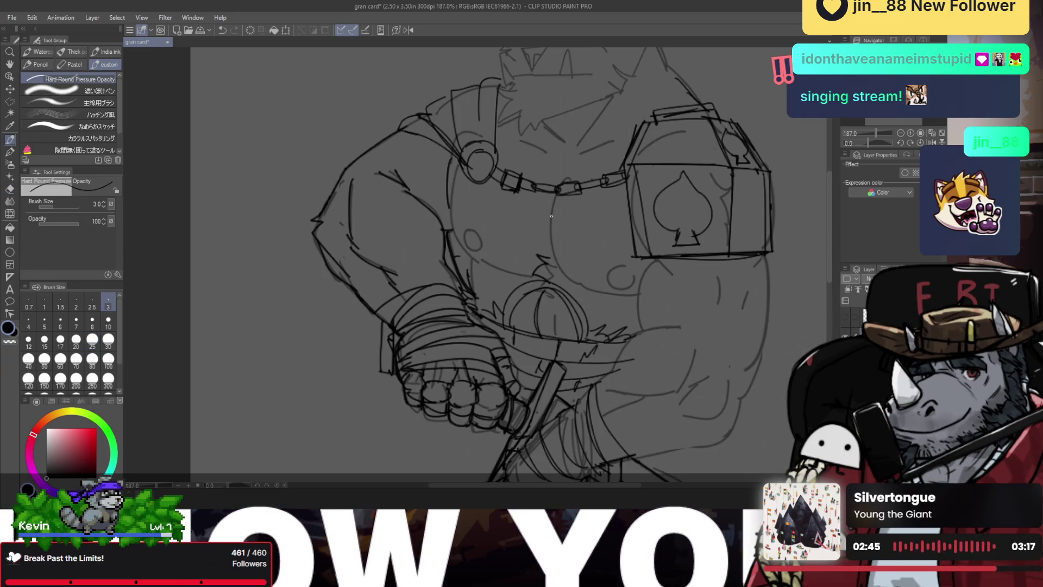
left_click_drag(551, 216, 554, 200)
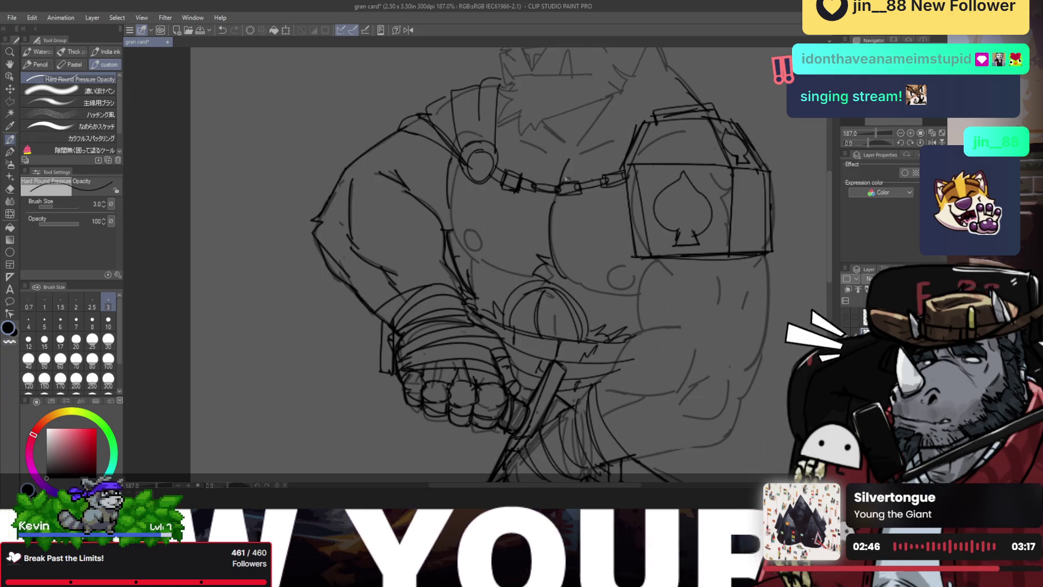
- In the flipped view, add jagged fur and sketch strokes around the upper chest and chain
key("h")
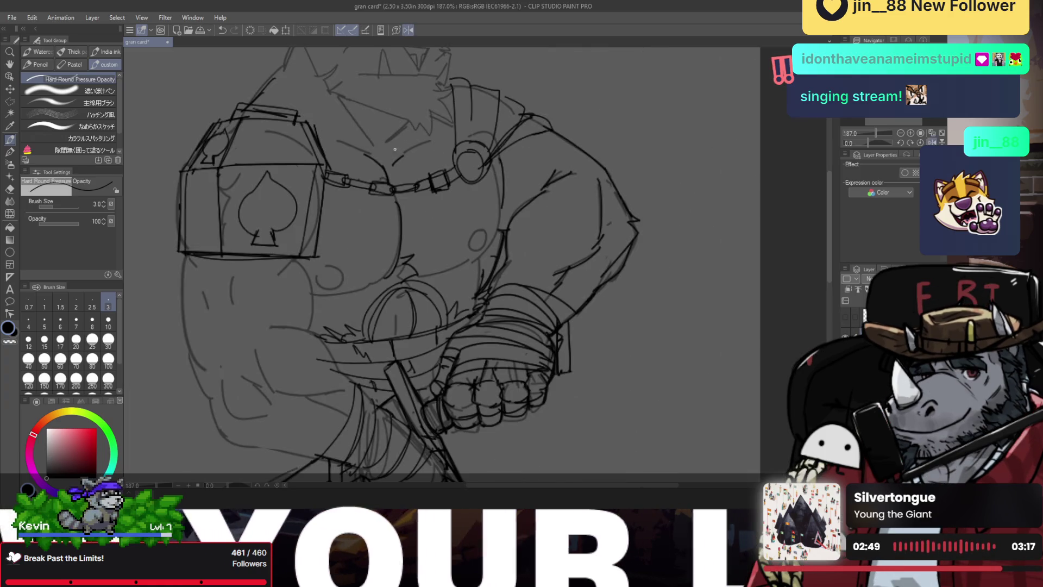
left_click_drag(399, 138, 395, 160)
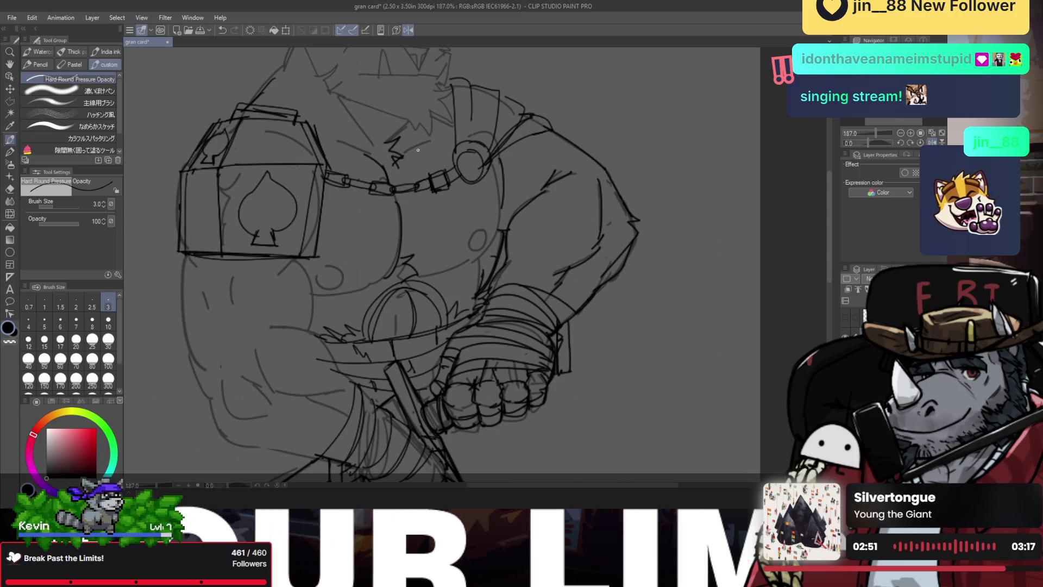
key("ctrl+z")
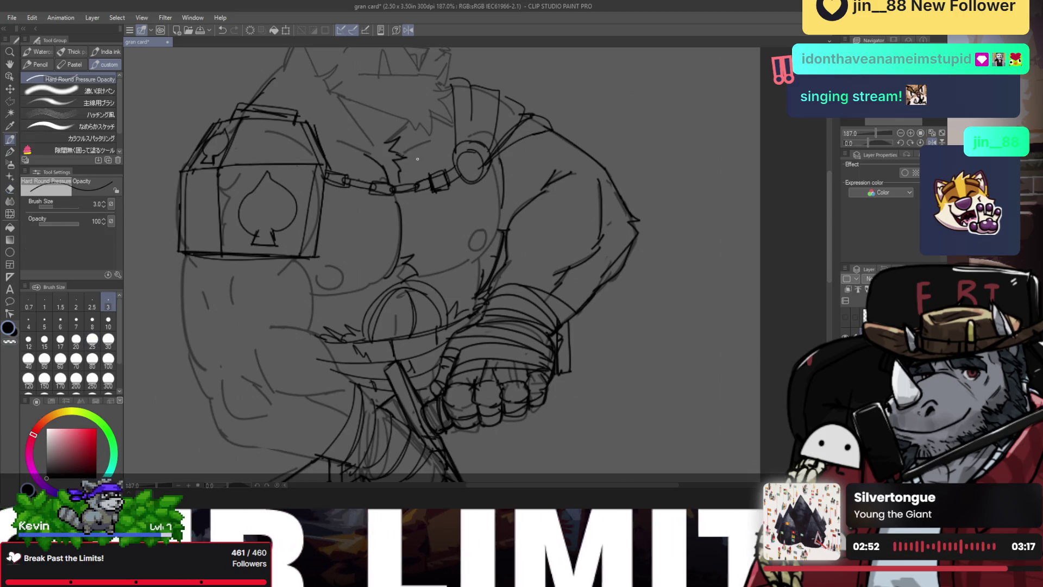
left_click_drag(403, 153, 435, 141)
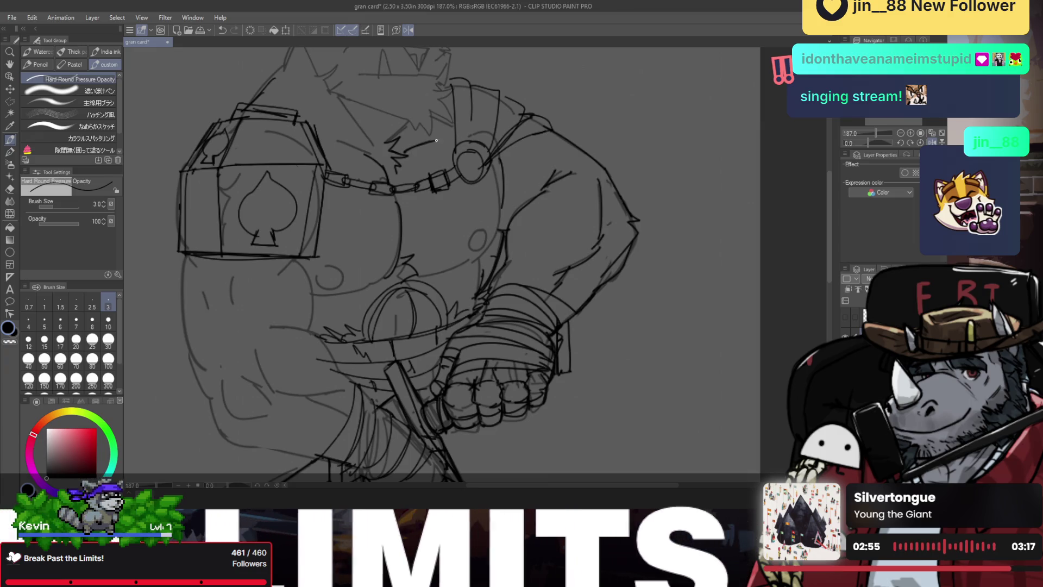
left_click_drag(338, 138, 375, 159)
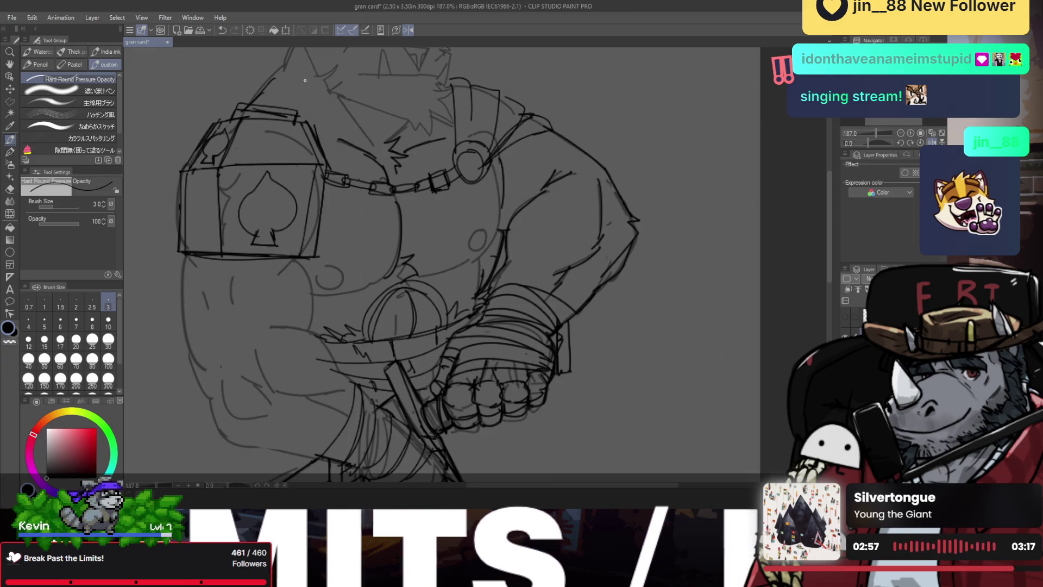
left_click_drag(291, 72, 317, 103)
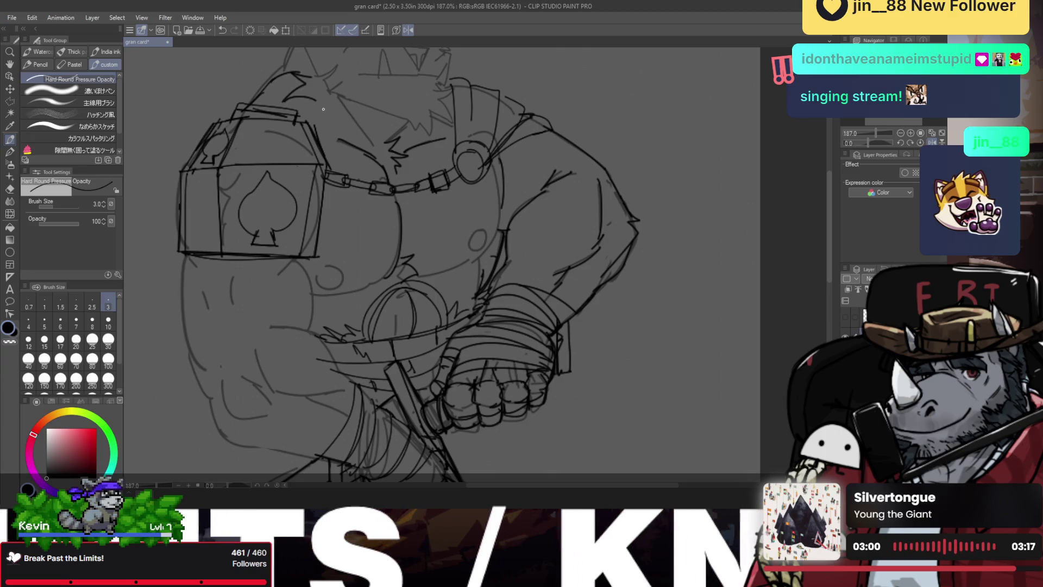
- Sketch the left side of the head, comparing the strokes with undo and redo
key("ctrl+0")
scroll(350, 81, "up", 5)
key("ctrl+z")
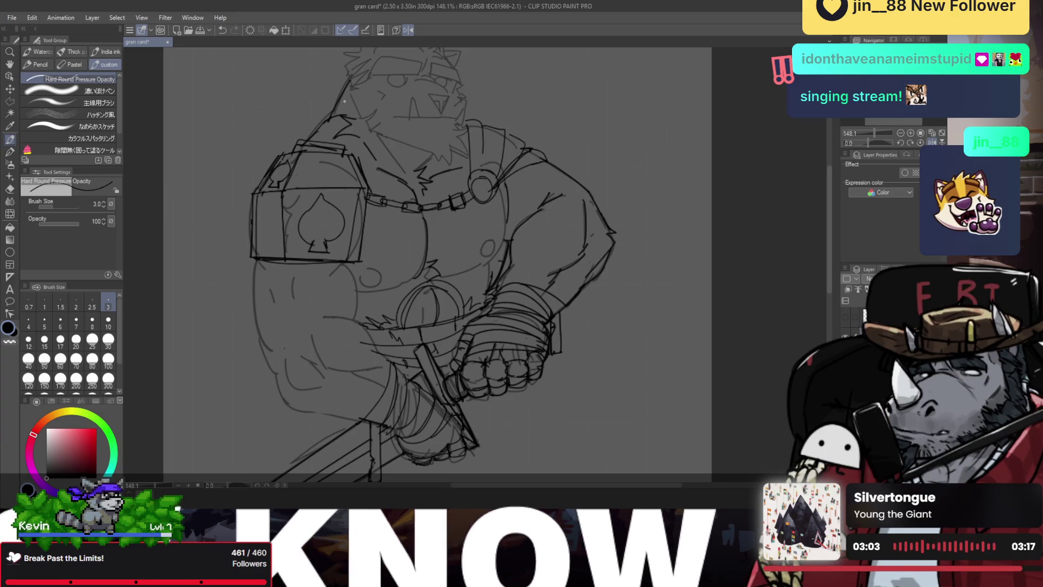
left_click_drag(344, 108, 335, 120)
left_click_drag(350, 82, 334, 118)
key("ctrl+z")
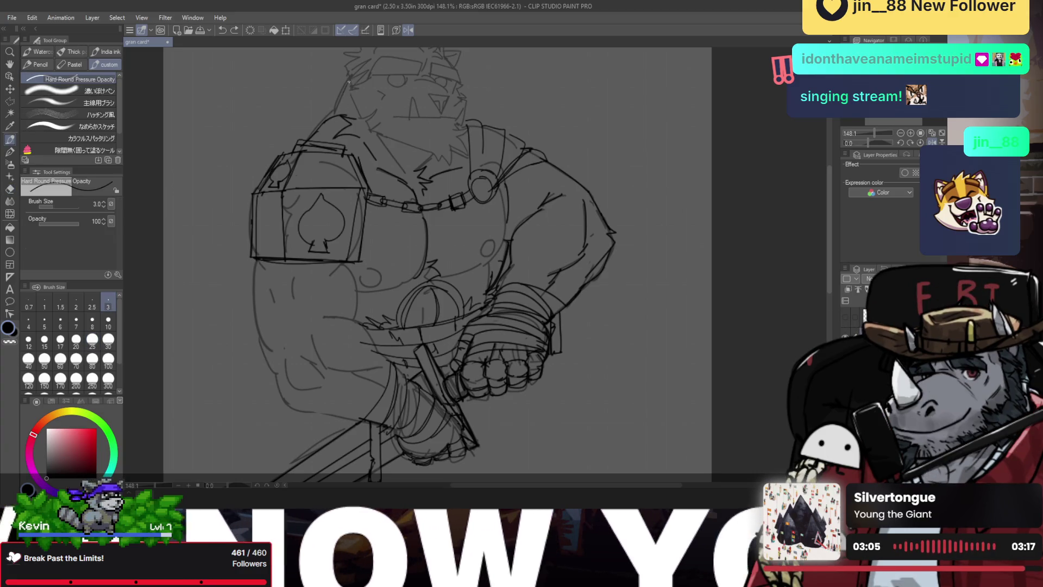
key("ctrl+y")
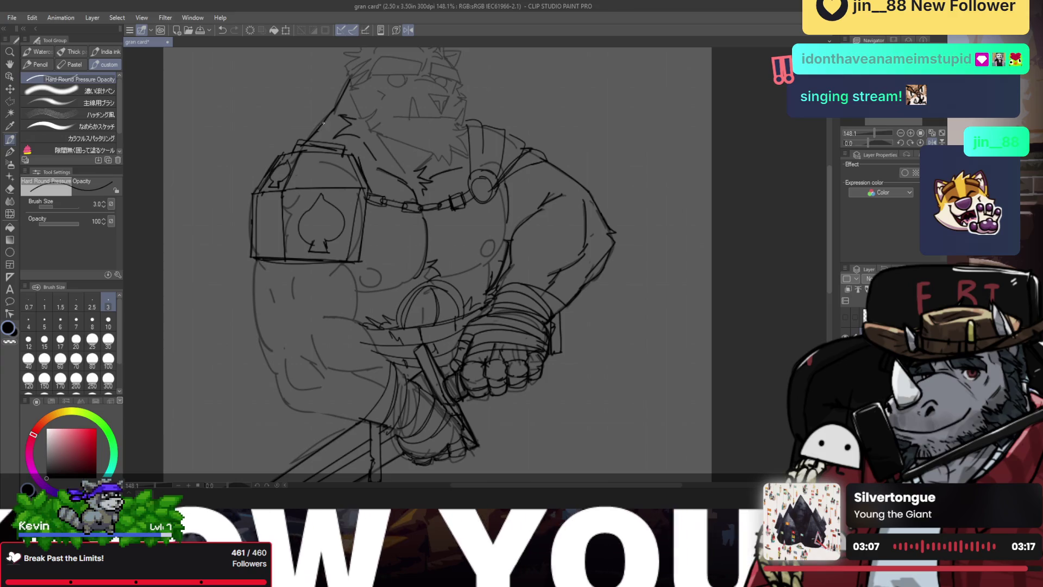
- Turn off Flip Horizontal, recentre the figure and zoom to 161% on the chest with the Pen
key("e")
key("p")
key("e")
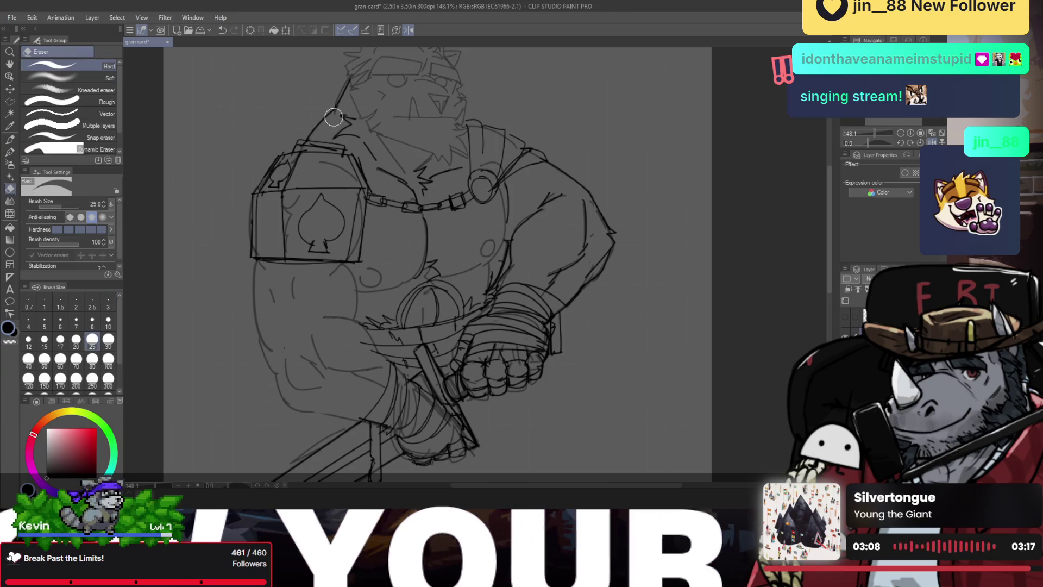
key("h")
scroll(338, 105, "down", 3)
key("ctrl+shift+h")
left_click_drag(438, 123, 389, 159)
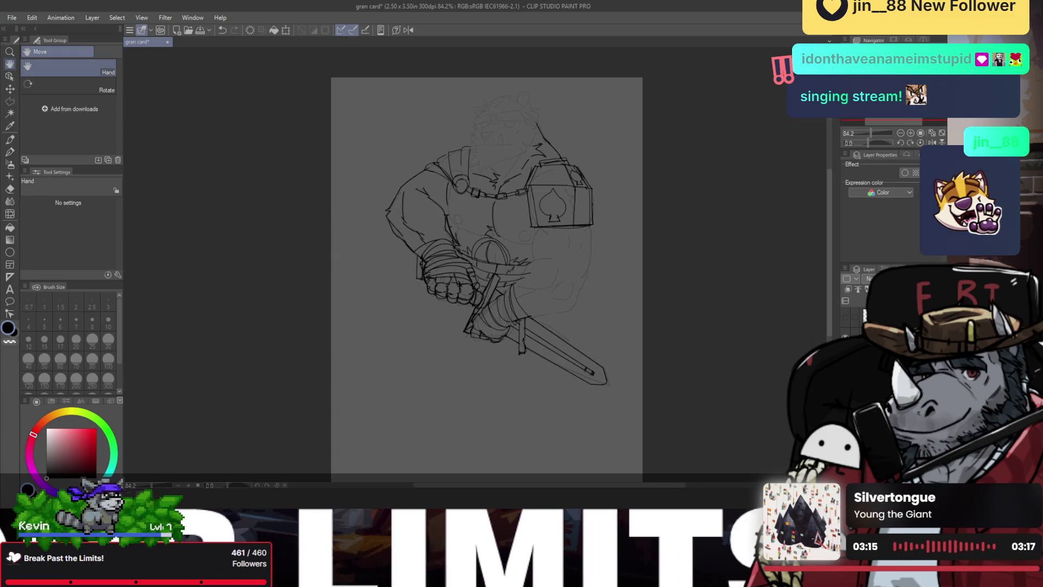
scroll(456, 201, "up", 5)
key("p")
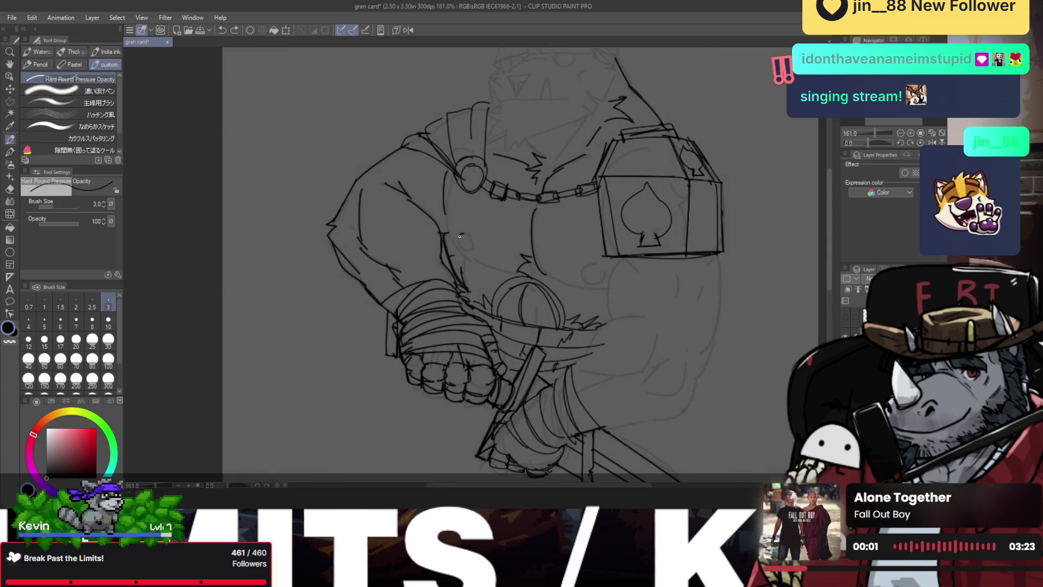
- Draw the small chest circle and try the chest contour stroke, undoing the retries
left_click_drag(466, 235, 460, 242)
left_click_drag(447, 197, 461, 251)
key("ctrl+z")
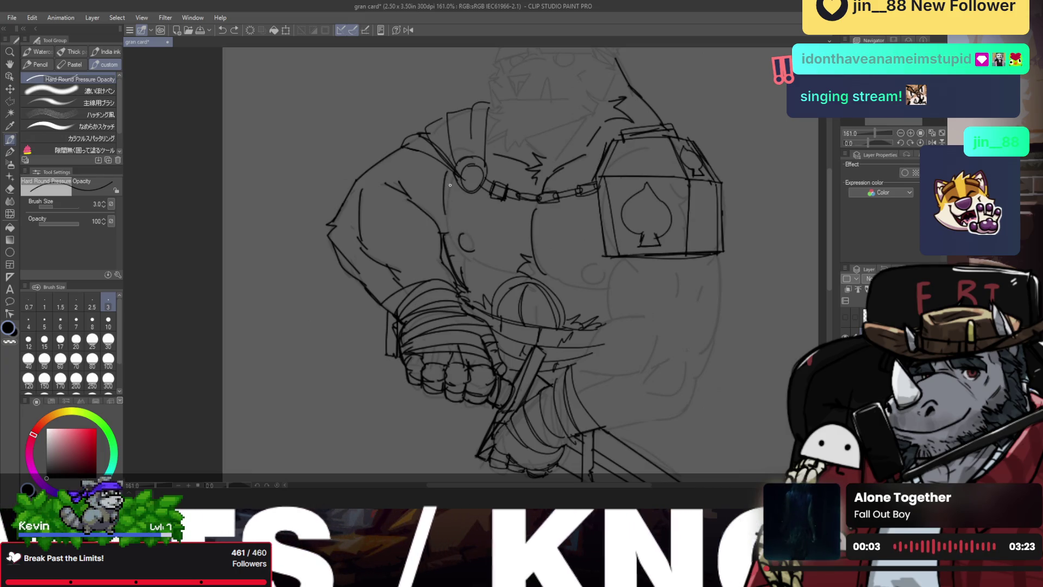
left_click_drag(448, 175, 460, 242)
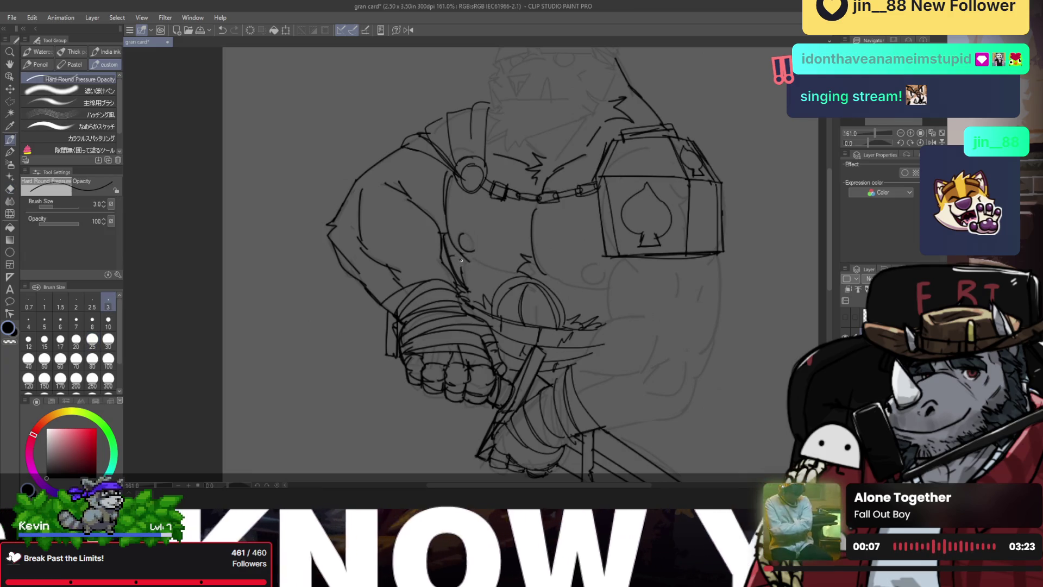
key("ctrl+z")
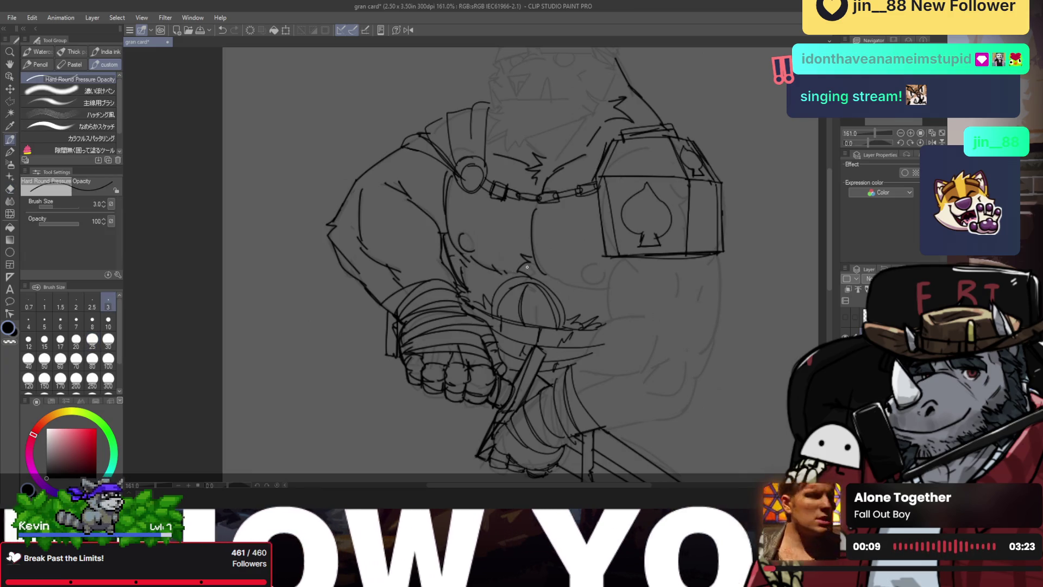
- Ink the curved chest line and the upper-arm contours, including the long outer arm edge
mouse_move(549, 275)
left_mouse_down()
mouse_move(595, 292)
mouse_move(607, 273)
mouse_move(597, 281)
mouse_move(612, 320)
left_mouse_up()
left_click_drag(626, 258, 679, 301)
mouse_move(679, 259)
left_mouse_down()
mouse_move(679, 290)
mouse_move(706, 318)
left_mouse_up()
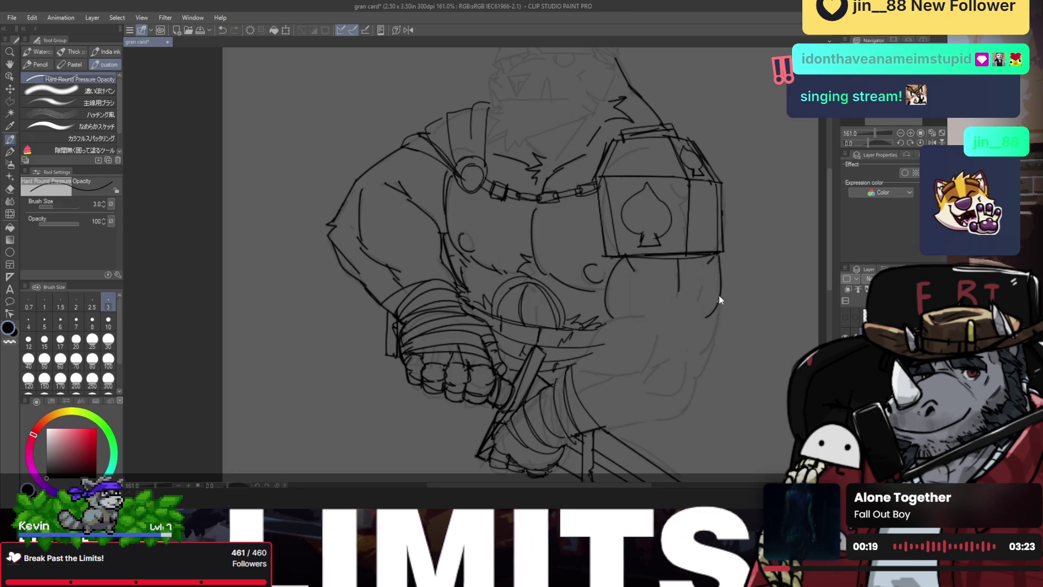
left_click_drag(721, 257, 703, 342)
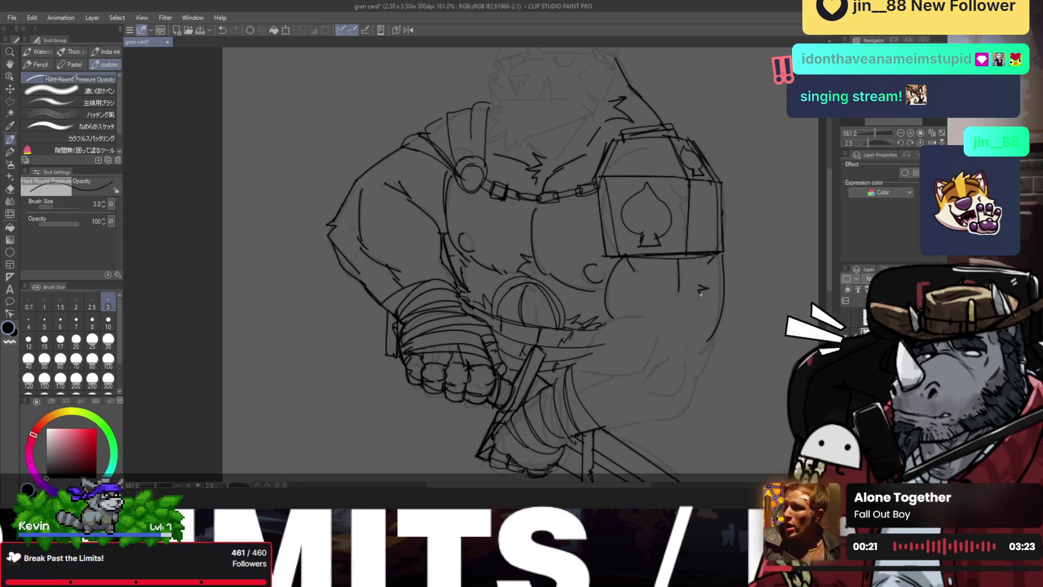
- In the mirrored view, extend the arm outline and redraw its curved bottom edge at the elbow
key("h")
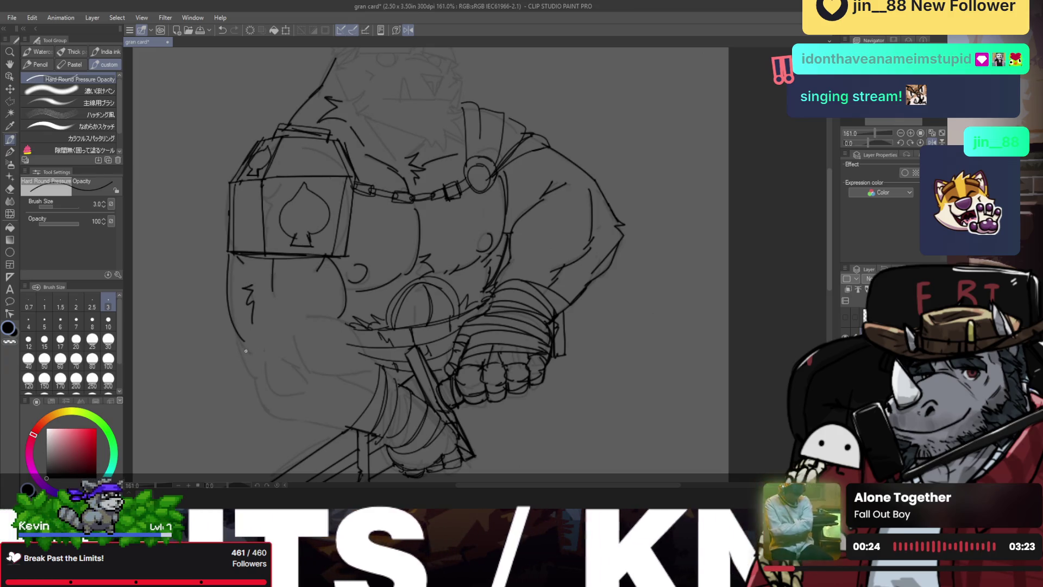
mouse_move(241, 341)
left_mouse_down()
mouse_move(254, 373)
mouse_move(300, 389)
mouse_move(279, 359)
mouse_move(262, 399)
mouse_move(306, 425)
left_mouse_up()
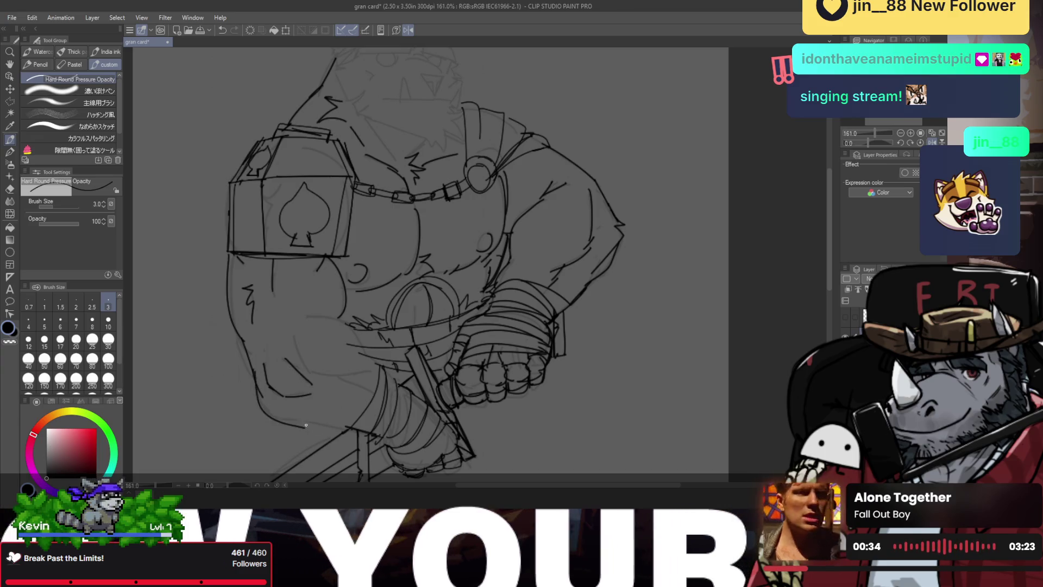
left_click_drag(257, 381, 314, 417)
key("ctrl+z")
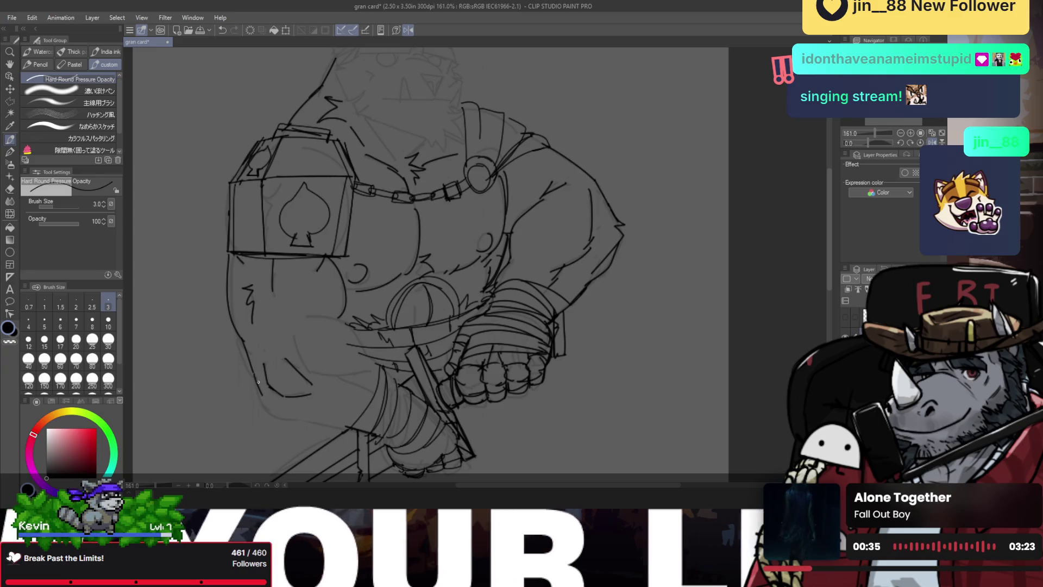
left_click_drag(257, 380, 320, 419)
- With the view unflipped, add the arm's lower outline and an elbow contour, removing one short stroke
key("h")
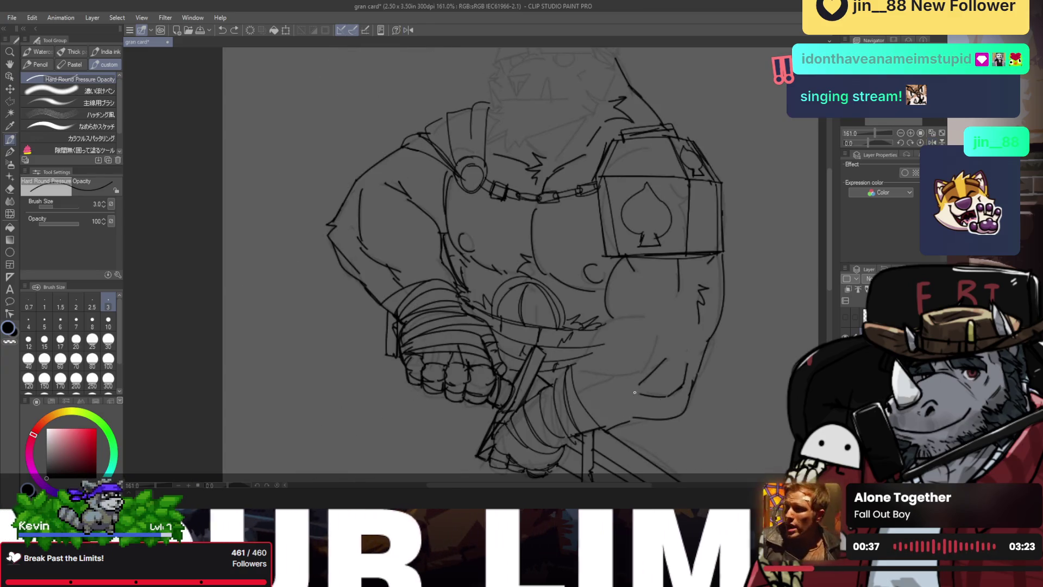
left_click_drag(665, 397, 631, 412)
mouse_move(654, 342)
left_mouse_down()
mouse_move(634, 380)
mouse_move(590, 370)
mouse_move(650, 370)
left_mouse_up()
key("ctrl+z")
key("e")
key("p")
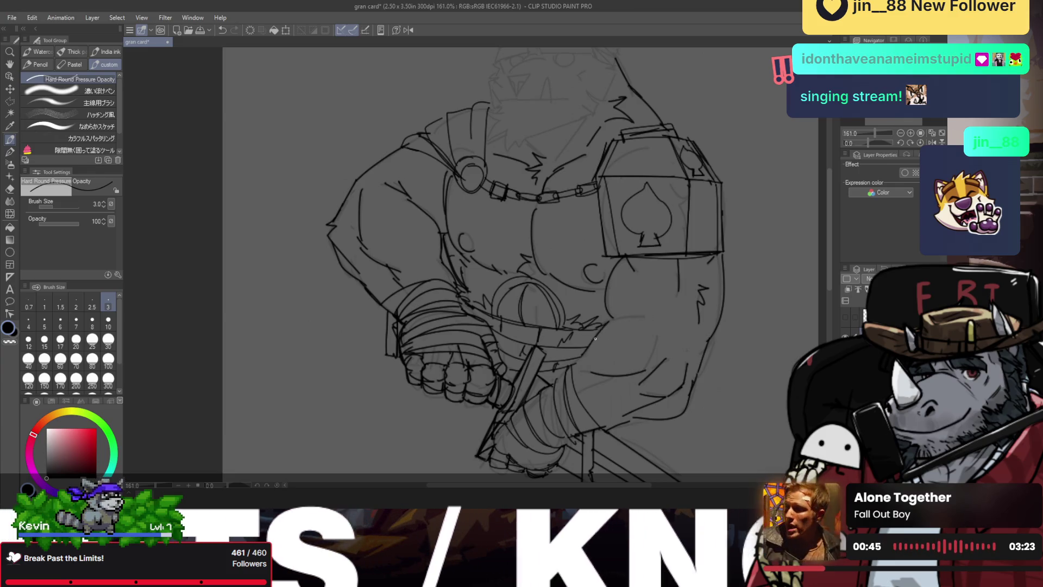
- Add a short muscle line across the arm, then zoom in to 244% on the hand
left_click_drag(604, 323, 640, 315)
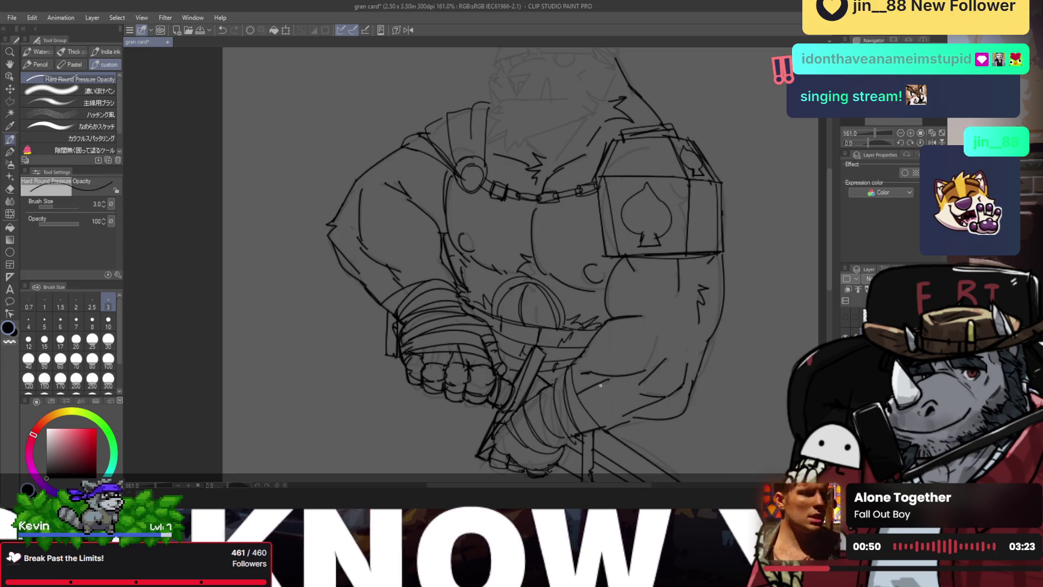
key("ctrl+space")
key("p")
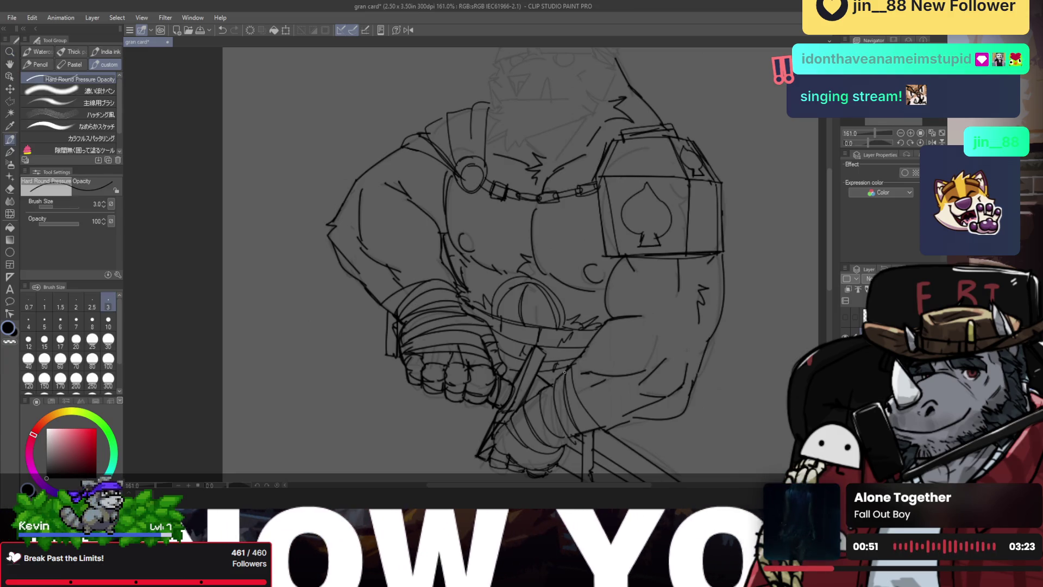
scroll(565, 369, "down", 3)
scroll(576, 380, "up", 2)
scroll(578, 374, "up", 2)
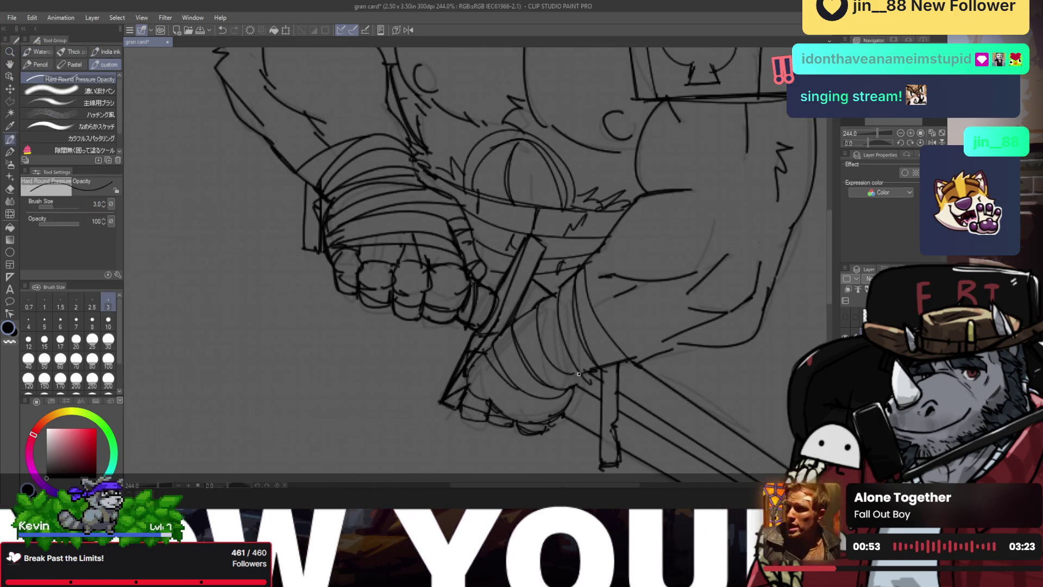
- Add a small mark beside the wrapped fist
scroll(579, 383, "down", 3)
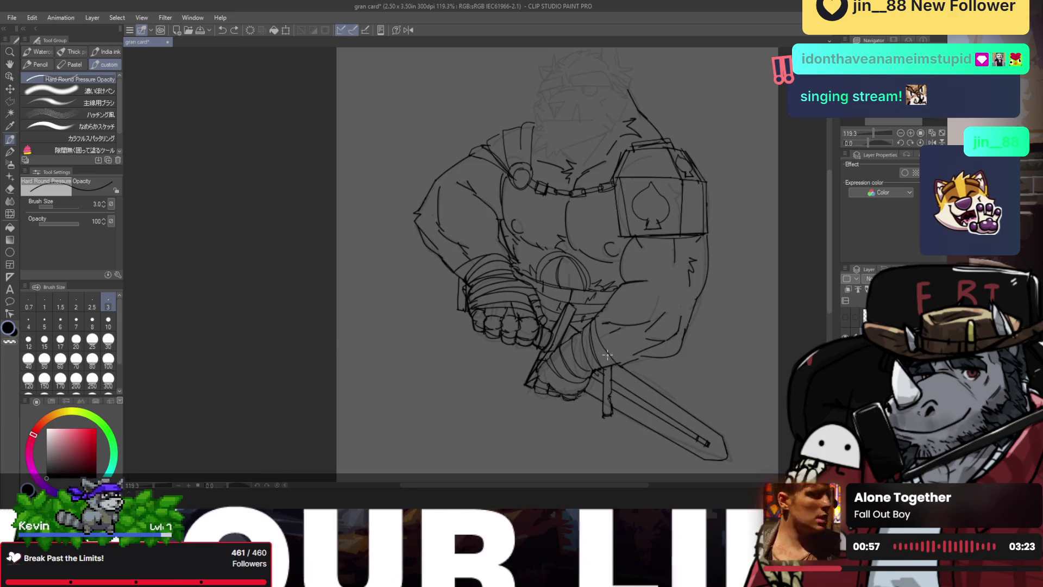
scroll(609, 373, "up", 2)
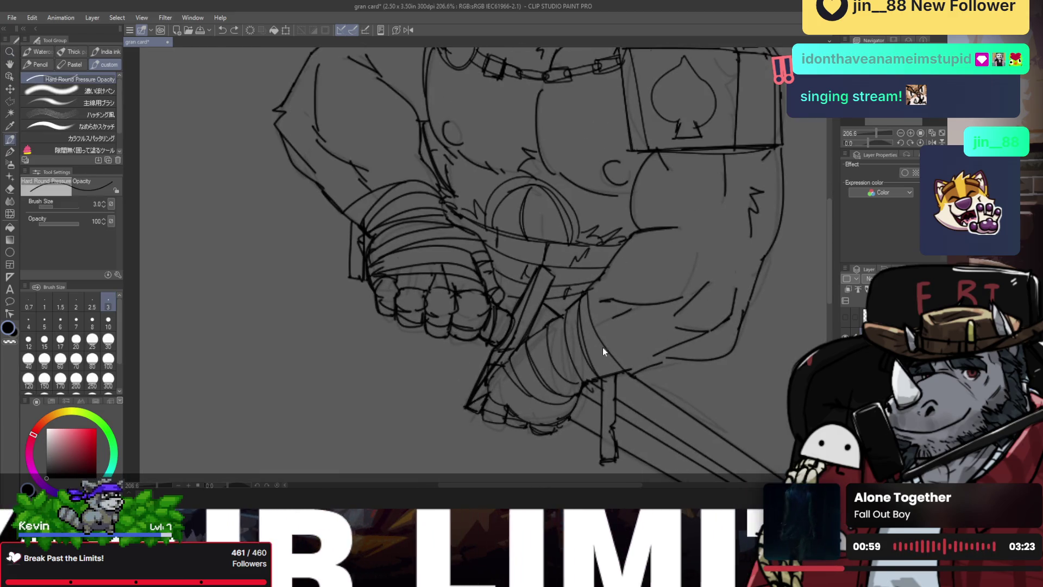
mouse_move(597, 342)
left_mouse_down()
mouse_move(605, 351)
mouse_move(568, 329)
left_mouse_up()
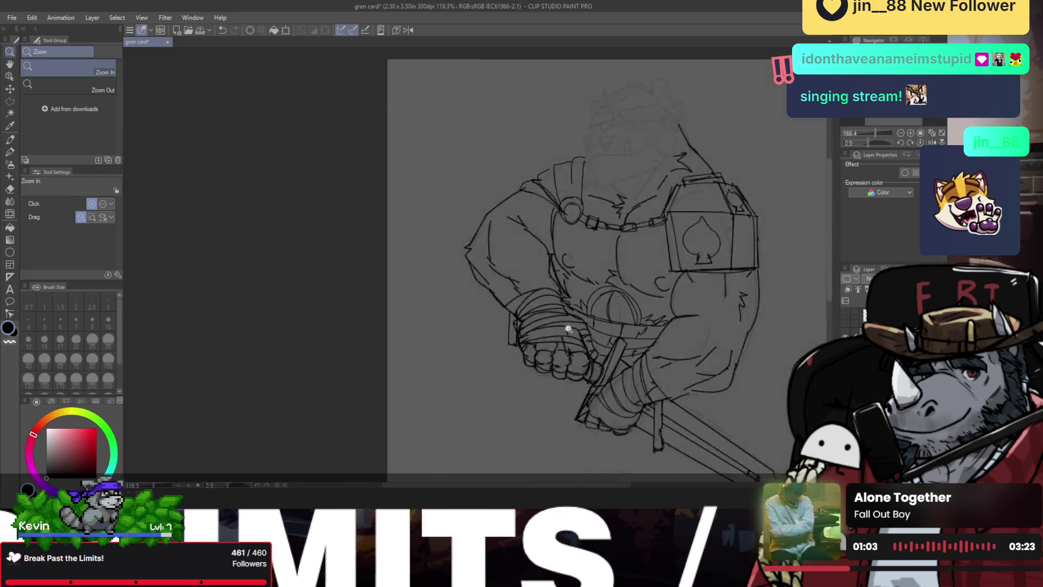
scroll(565, 315, "down", 1)
scroll(537, 296, "down", 1)
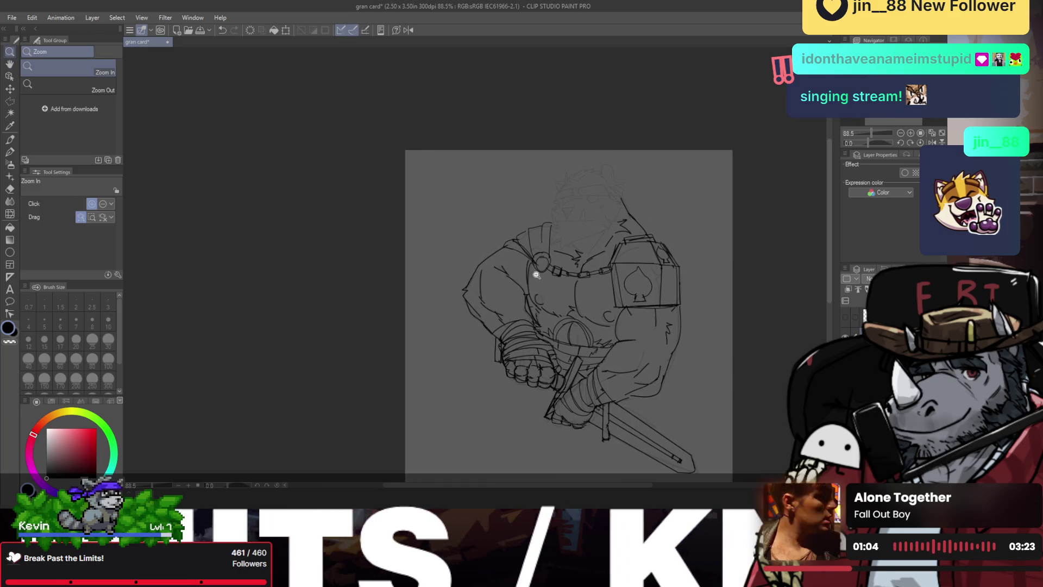
- In the mirrored view, close the second chest circle, then zoom to 193% on the head
key("h")
key("p")
scroll(336, 320, "up", 7)
mouse_move(323, 328)
left_mouse_down()
mouse_move(332, 351)
mouse_move(322, 345)
left_mouse_up()
key("ctrl+z")
left_click_drag(555, 266, 542, 297)
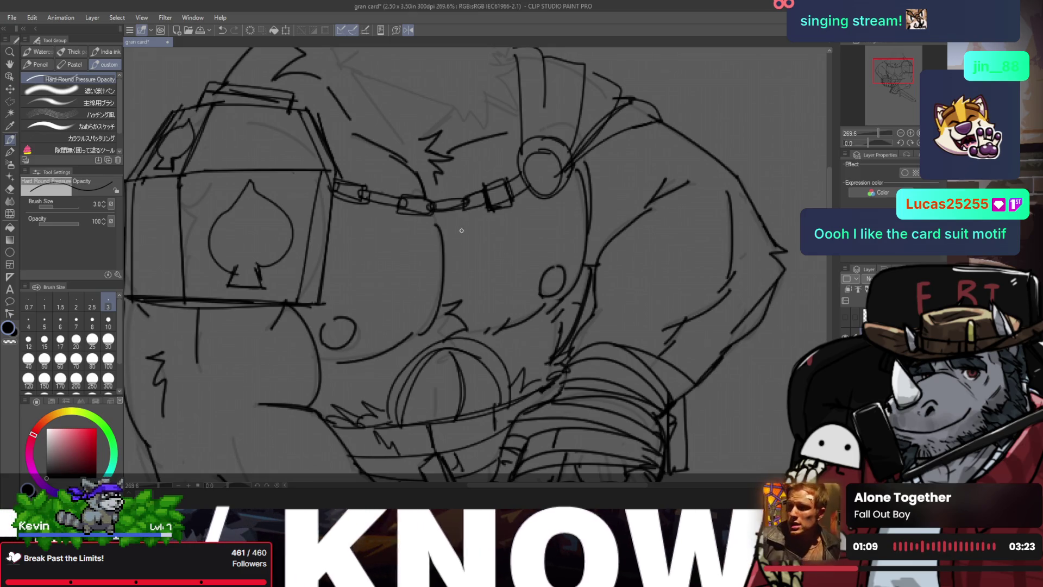
key("/")
scroll(423, 168, "down", 4)
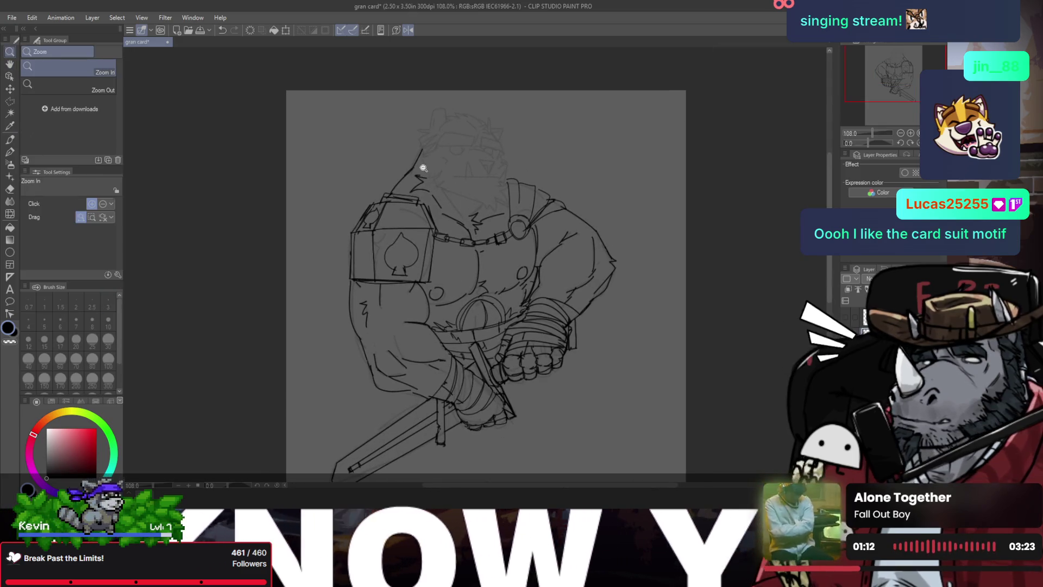
scroll(423, 168, "up", 1)
scroll(434, 140, "up", 1)
scroll(440, 123, "up", 1)
key("p")
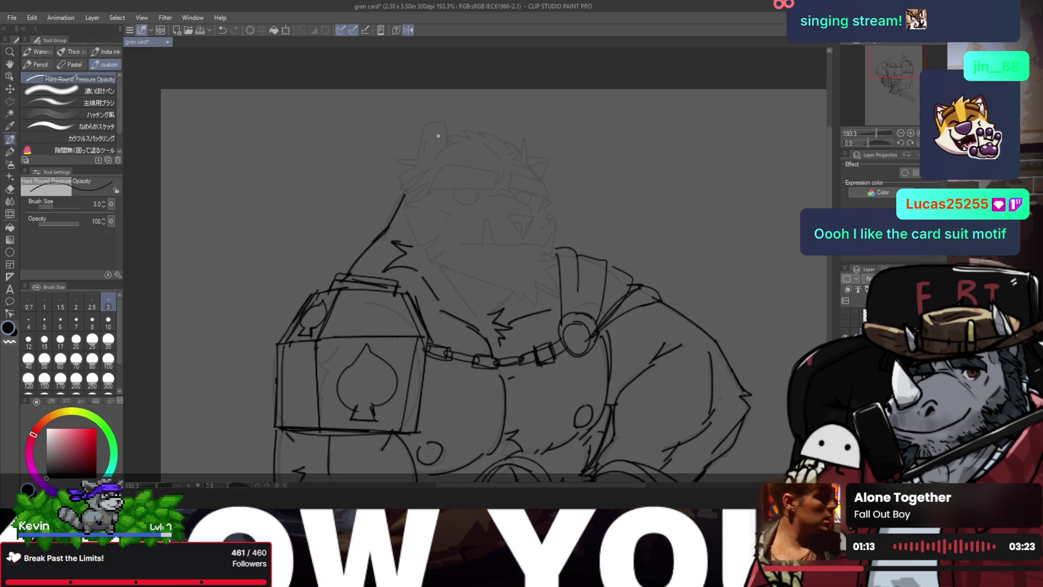
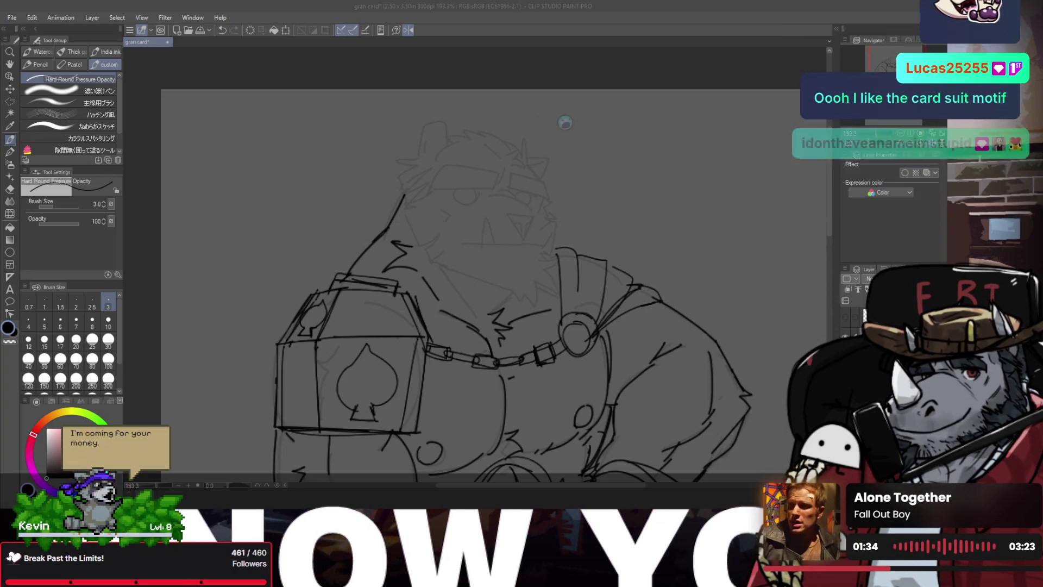
- Unflip the canvas and zoom in closely on the bear's face
scroll(521, 135, "up", 1)
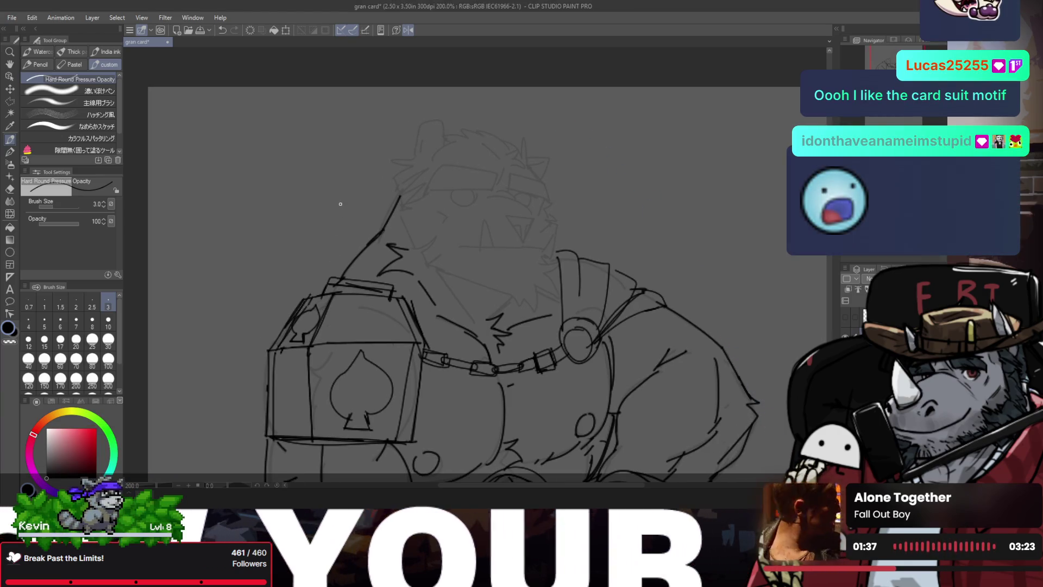
key("slash")
left_click_drag(321, 233, 389, 205)
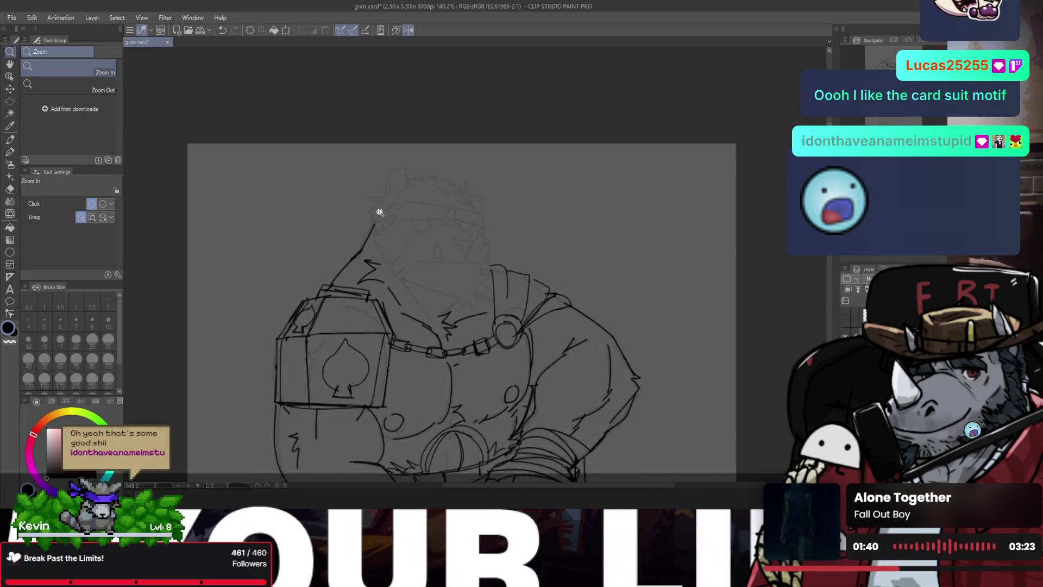
key("h")
left_click(481, 226)
left_click(478, 188)
key("p")
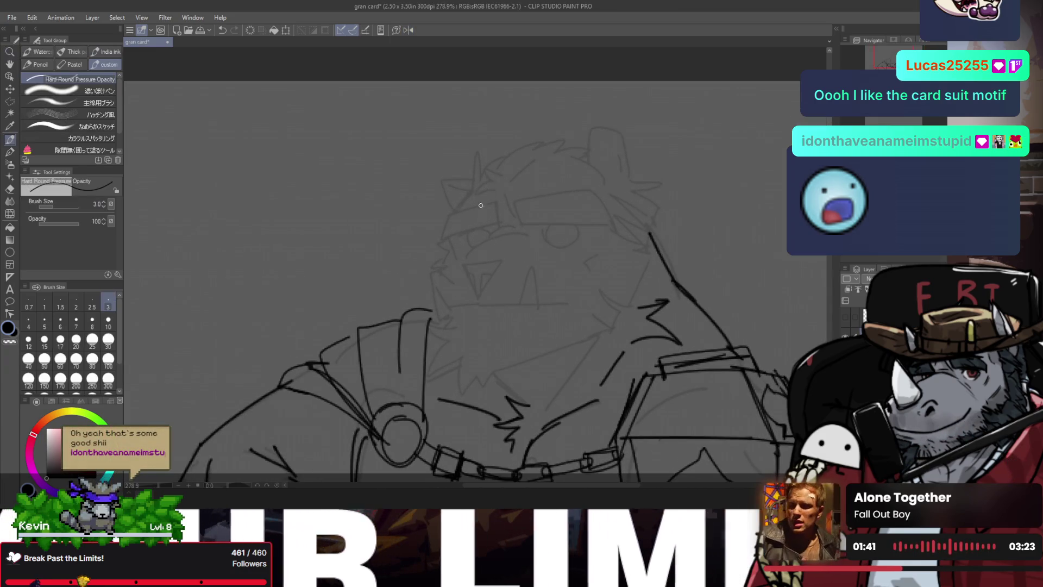
- Try several strokes above the bear's left eye and undo them all
left_click_drag(450, 204, 505, 195)
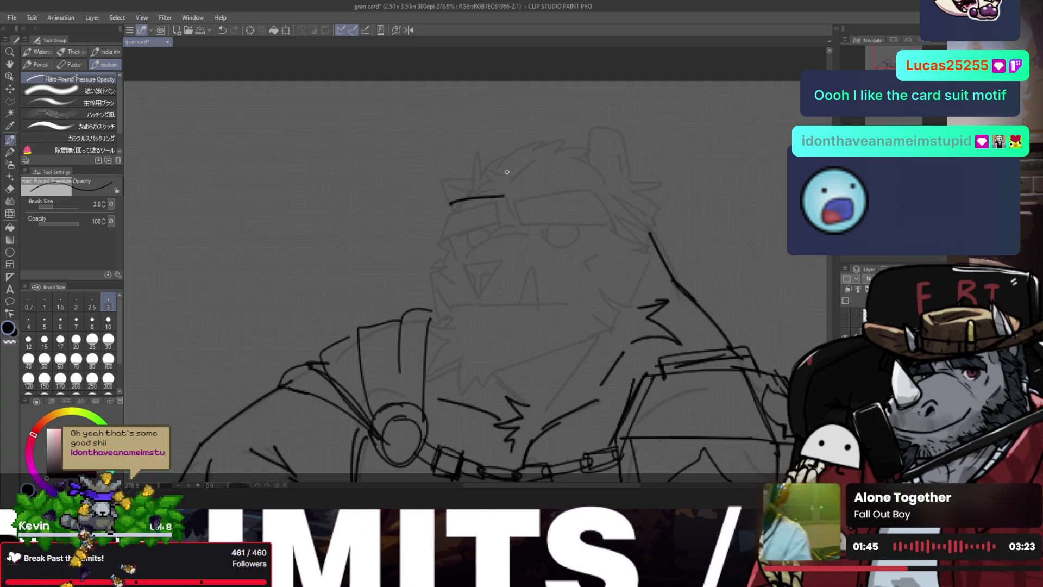
key("ctrl+z")
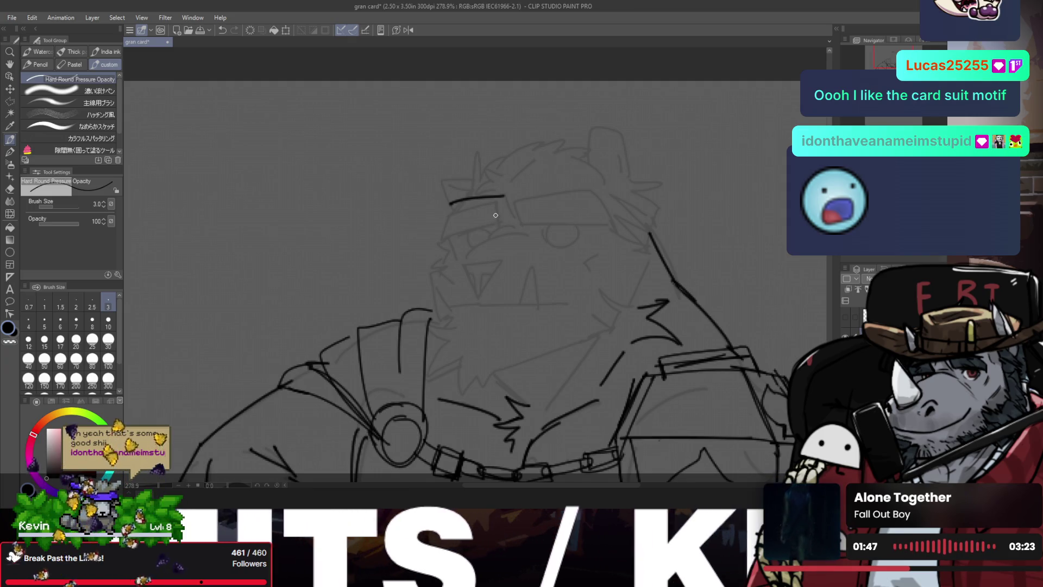
key("e")
key("p")
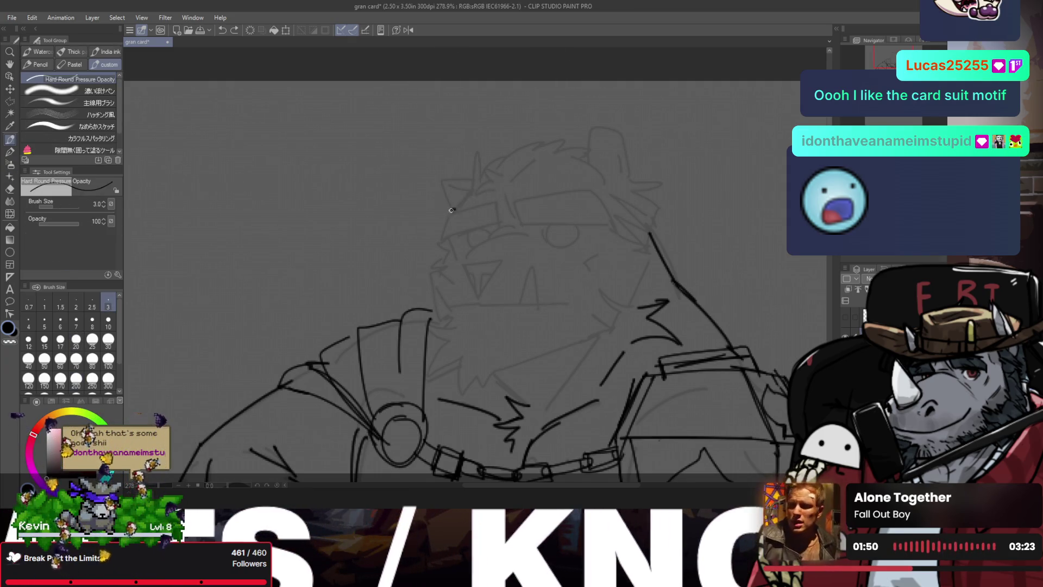
left_click_drag(449, 211, 511, 199)
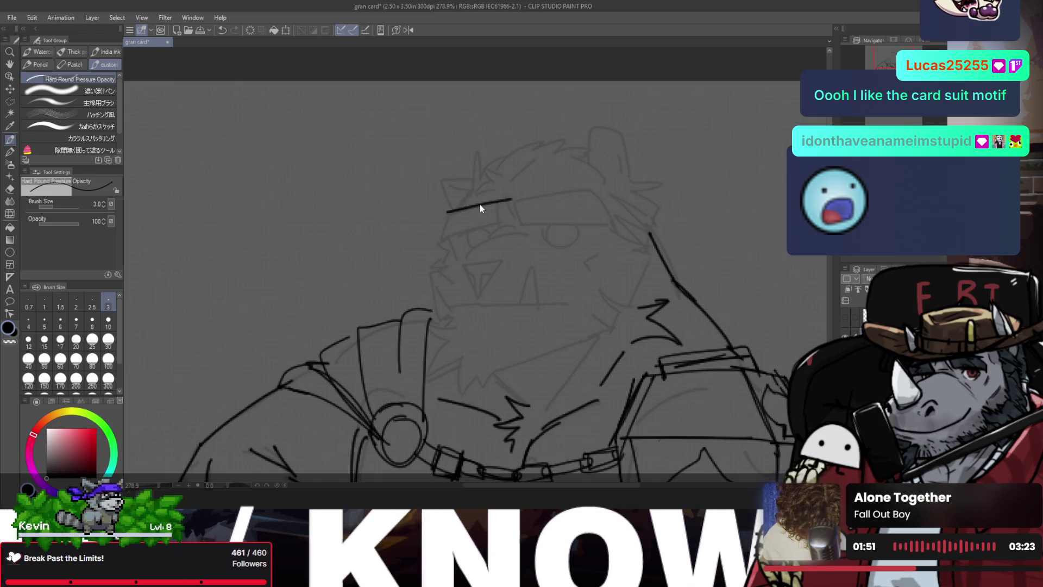
key("ctrl+z")
left_click_drag(447, 209, 500, 196)
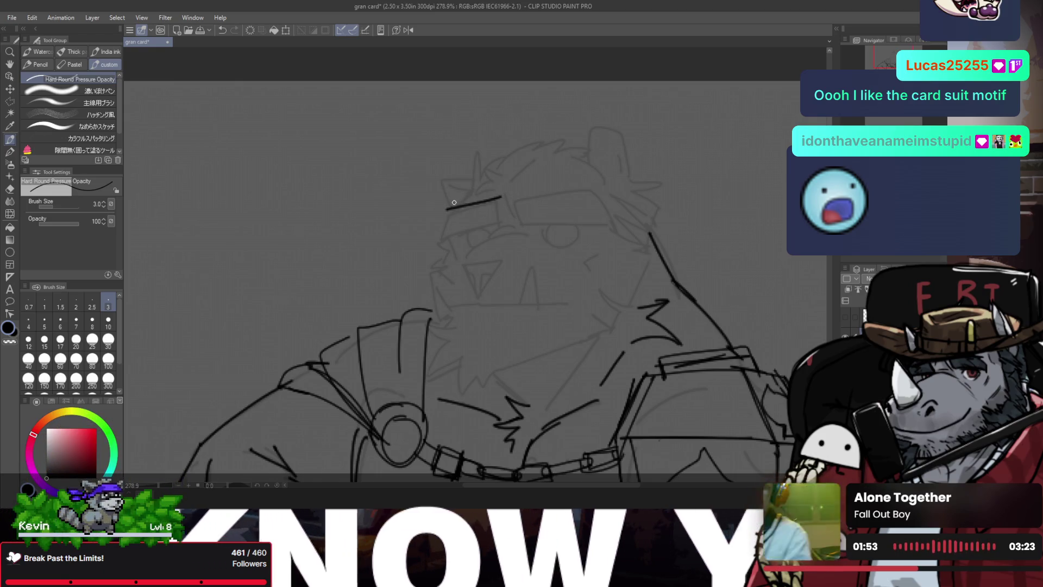
key("ctrl+z")
left_click_drag(445, 211, 469, 171)
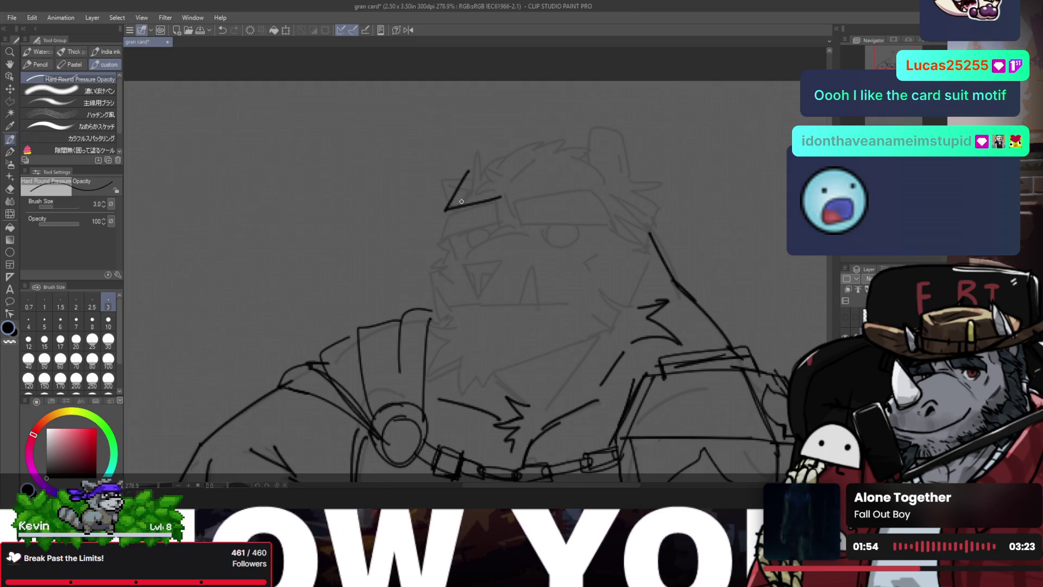
key("ctrl+z")
key("ctrl+z")
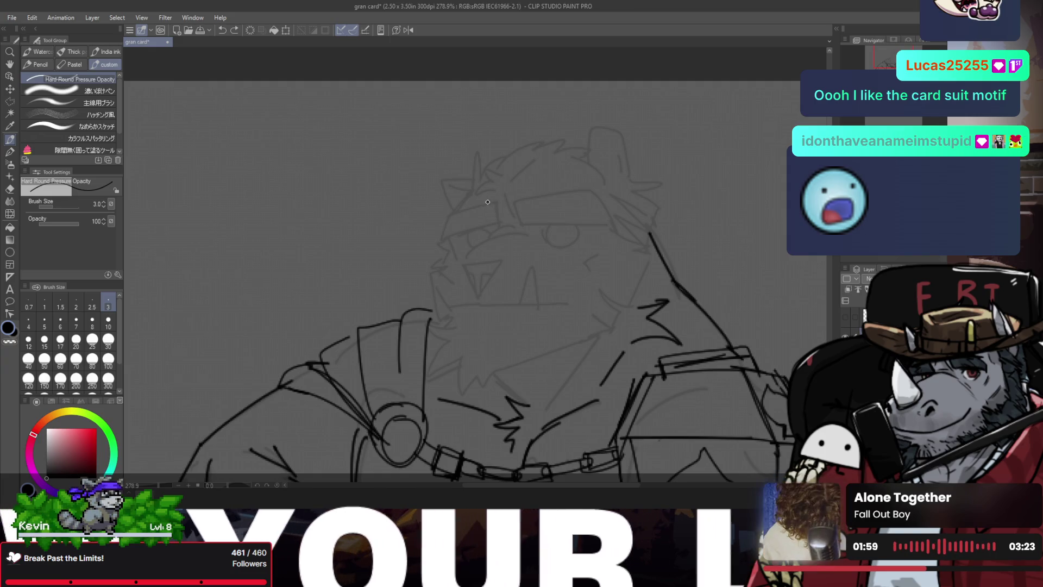
- Ink the left side and top edge of the glasses frame over the left eye
left_click_drag(487, 197, 491, 227)
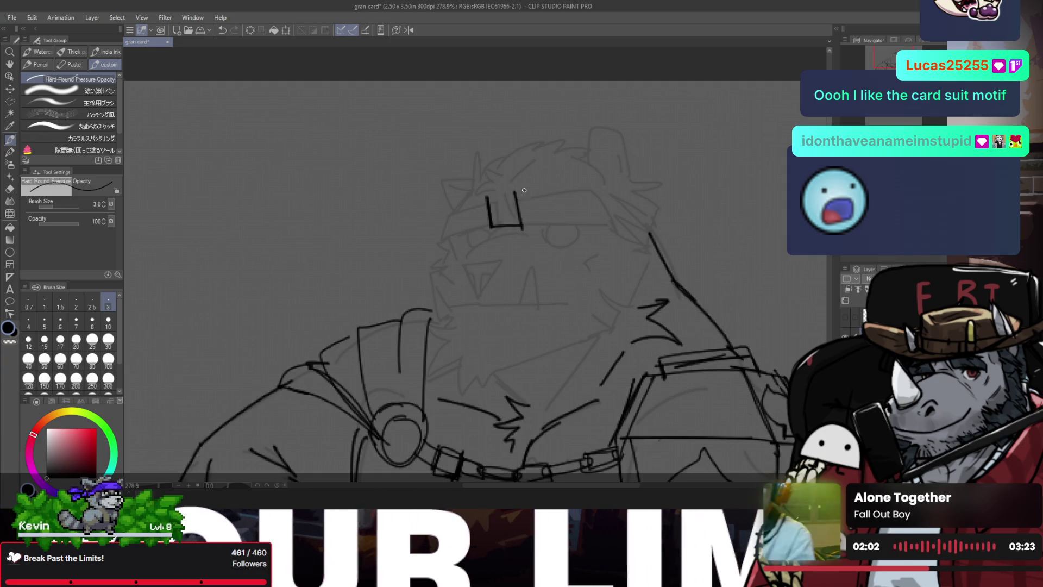
left_click_drag(515, 190, 593, 188)
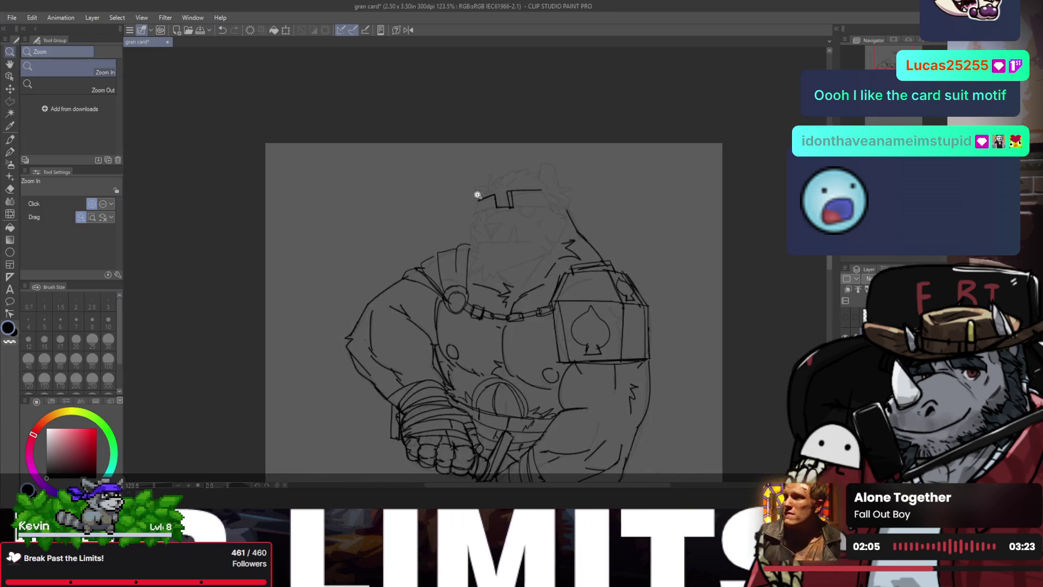
left_click_drag(458, 207, 473, 178)
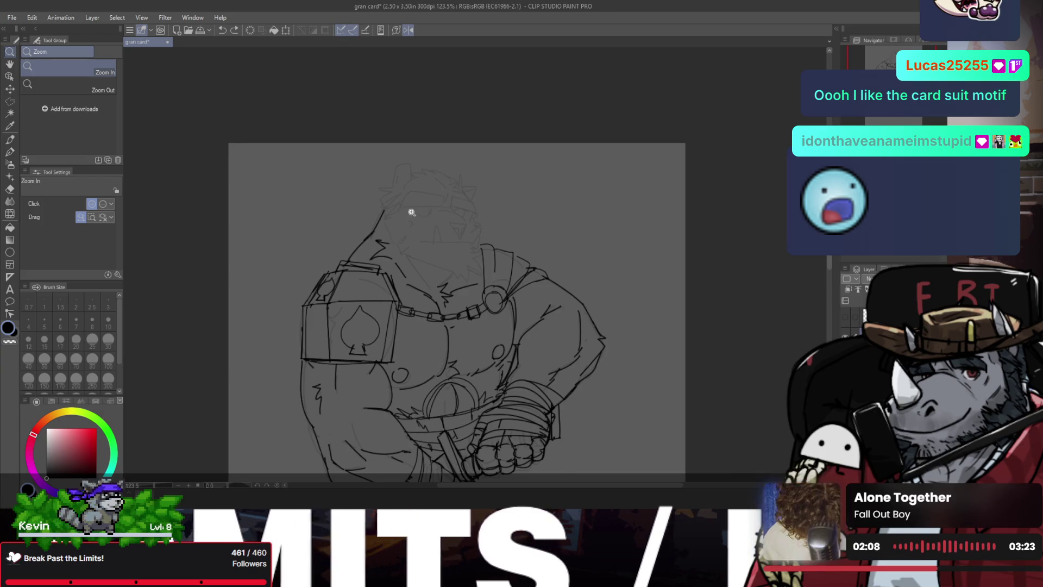
left_click_drag(411, 212, 396, 203)
- Ink the rounded top of the bear's ear, redoing the head stroke
mouse_move(362, 172)
left_mouse_down()
mouse_move(380, 224)
mouse_move(400, 149)
mouse_move(411, 151)
mouse_move(391, 138)
left_mouse_up()
key("ctrl+z")
key("ctrl+z")
mouse_move(406, 79)
left_mouse_down()
mouse_move(396, 141)
mouse_move(453, 111)
mouse_move(407, 144)
mouse_move(444, 87)
left_mouse_up()
key("ctrl+z")
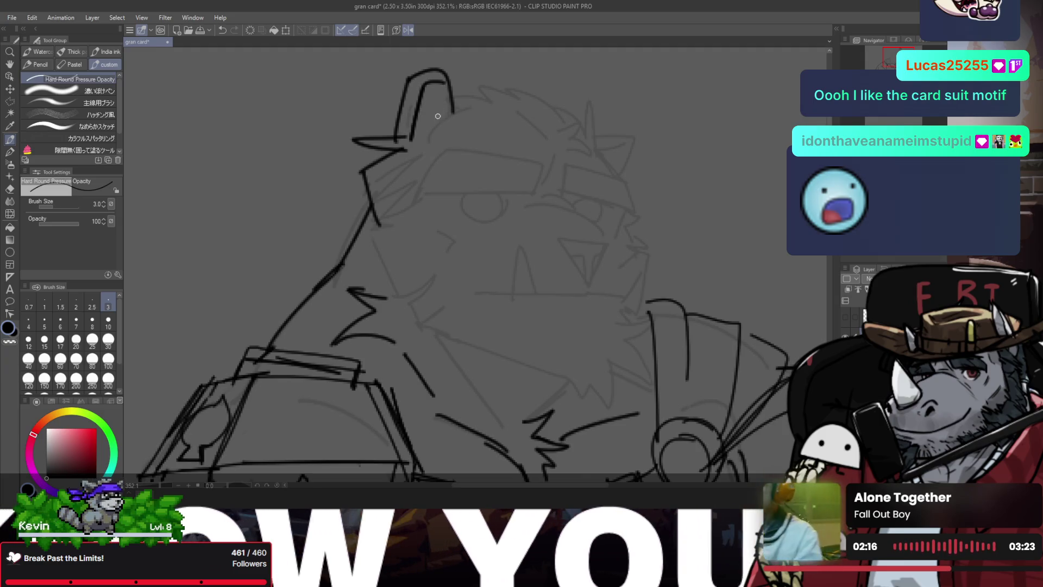
- Ink both glasses lenses, redrawing the left lens edge and right lens bottom
left_click_drag(451, 145, 421, 197)
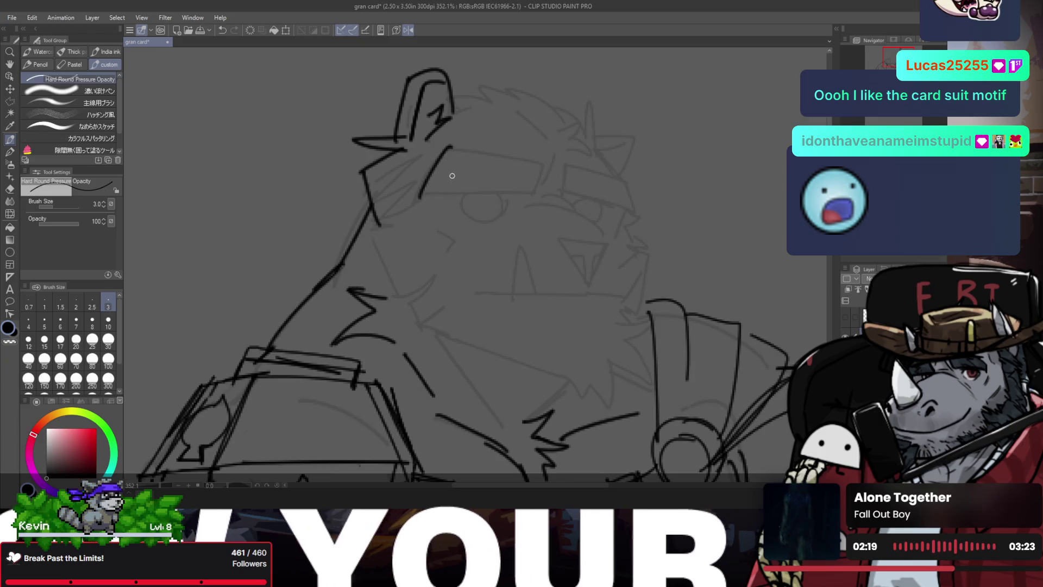
key("ctrl+z")
left_click_drag(450, 147, 528, 193)
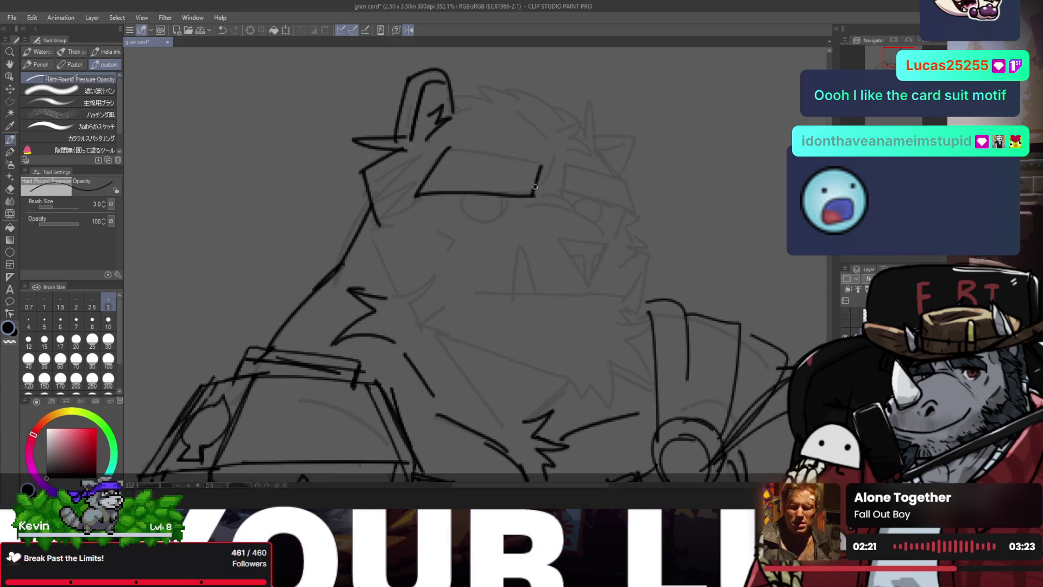
mouse_move(451, 148)
left_mouse_down()
mouse_move(546, 163)
mouse_move(562, 193)
mouse_move(636, 188)
mouse_move(633, 197)
left_mouse_up()
key("e")
key("p")
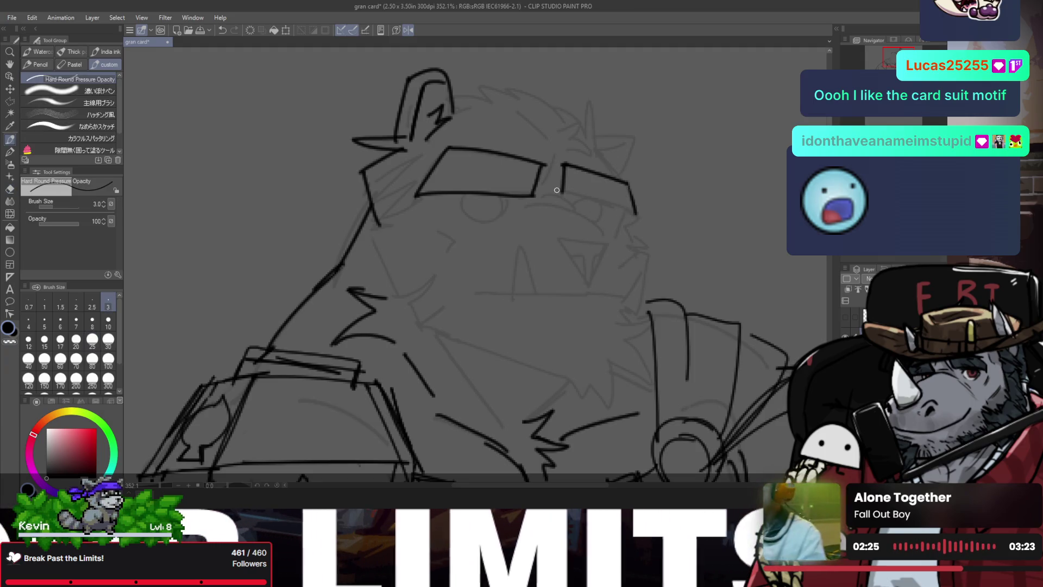
left_click_drag(559, 191, 637, 216)
key("ctrl+z")
left_click_drag(561, 193, 636, 216)
- Draw the eye curves under the right and left lenses
mouse_move(575, 203)
left_mouse_down()
mouse_move(599, 217)
mouse_move(605, 234)
left_mouse_up()
key("ctrl+z")
mouse_move(494, 200)
left_mouse_down()
mouse_move(492, 225)
mouse_move(480, 224)
mouse_move(580, 216)
mouse_move(560, 148)
left_mouse_up()
key("ctrl+z")
- Add brow lines and fur tufts along the top and right side of the head
left_click_drag(522, 111, 555, 137)
mouse_move(452, 95)
left_mouse_down()
mouse_move(538, 103)
mouse_move(586, 131)
left_mouse_up()
mouse_move(588, 93)
left_mouse_down()
mouse_move(584, 136)
mouse_move(615, 174)
left_mouse_up()
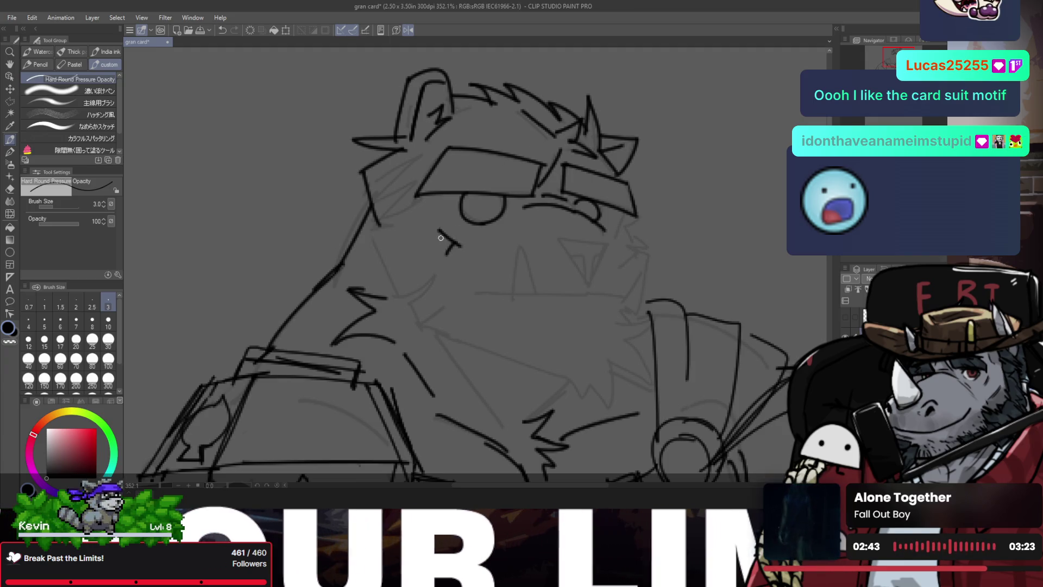
- Draw the left side of the face and the left cheek contour
left_click_drag(371, 185, 423, 159)
mouse_move(420, 161)
left_mouse_down()
mouse_move(360, 241)
mouse_move(405, 296)
left_mouse_up()
key("ctrl+z")
mouse_move(365, 229)
left_mouse_down()
mouse_move(401, 293)
mouse_move(436, 274)
mouse_move(406, 307)
mouse_move(427, 327)
mouse_move(510, 347)
left_mouse_up()
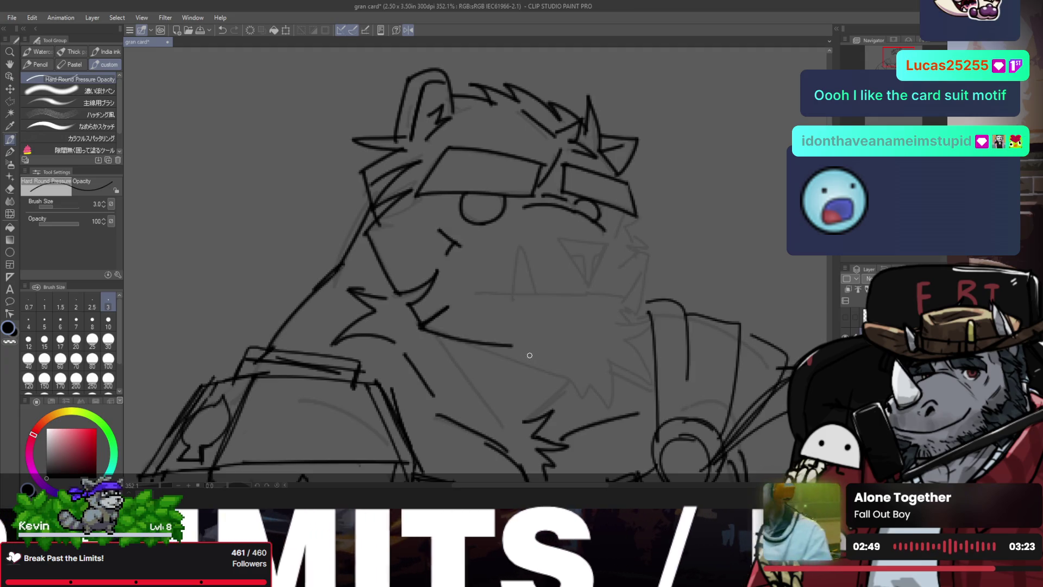
key("ctrl+z")
- Ink the chin fur, zigzag jaw fur and fur at the right cheek
left_click_drag(430, 327, 543, 365)
key("ctrl+z")
mouse_move(422, 325)
left_mouse_down()
mouse_move(554, 370)
mouse_move(495, 411)
left_mouse_up()
mouse_move(553, 371)
left_mouse_down()
mouse_move(606, 403)
mouse_move(609, 363)
mouse_move(651, 387)
mouse_move(613, 324)
mouse_move(638, 310)
left_mouse_up()
mouse_move(647, 252)
left_mouse_down()
mouse_move(631, 315)
mouse_move(625, 302)
left_mouse_up()
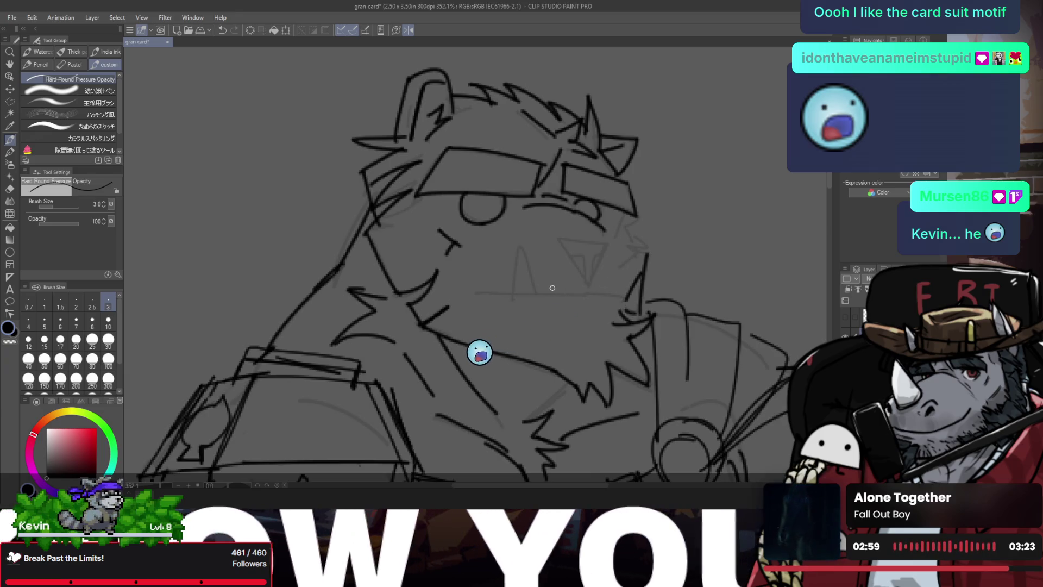
- Draw the mouth line and the left and right tusks with a tusk detail
left_click_drag(475, 296, 619, 297)
mouse_move(520, 247)
left_mouse_down()
mouse_move(510, 292)
mouse_move(536, 293)
left_mouse_up()
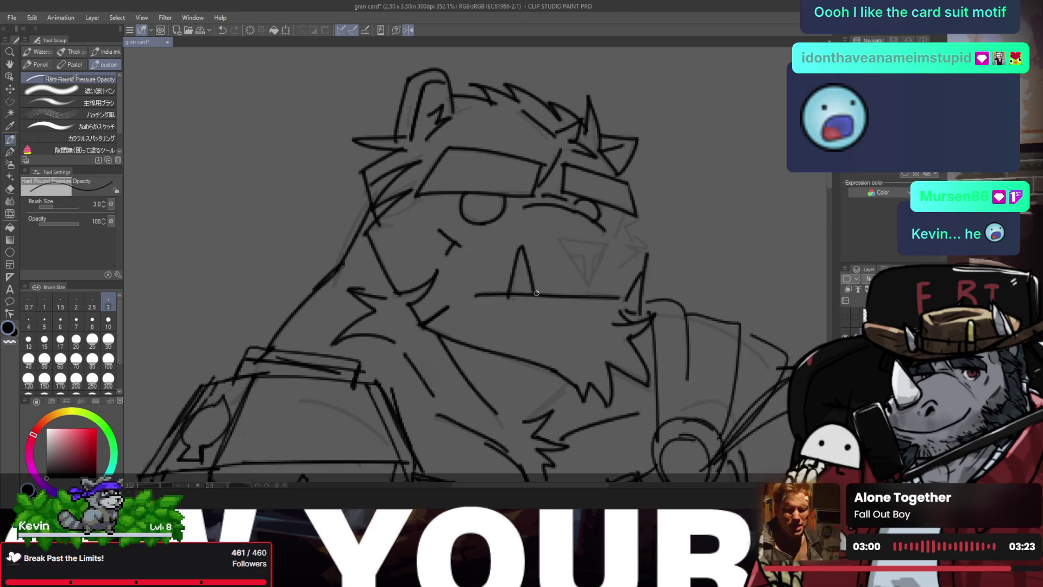
mouse_move(558, 239)
left_mouse_down()
mouse_move(596, 271)
mouse_move(591, 290)
left_mouse_up()
key("ctrl+z")
mouse_move(569, 254)
left_mouse_down()
mouse_move(592, 291)
mouse_move(583, 261)
left_mouse_up()
key("ctrl+z")
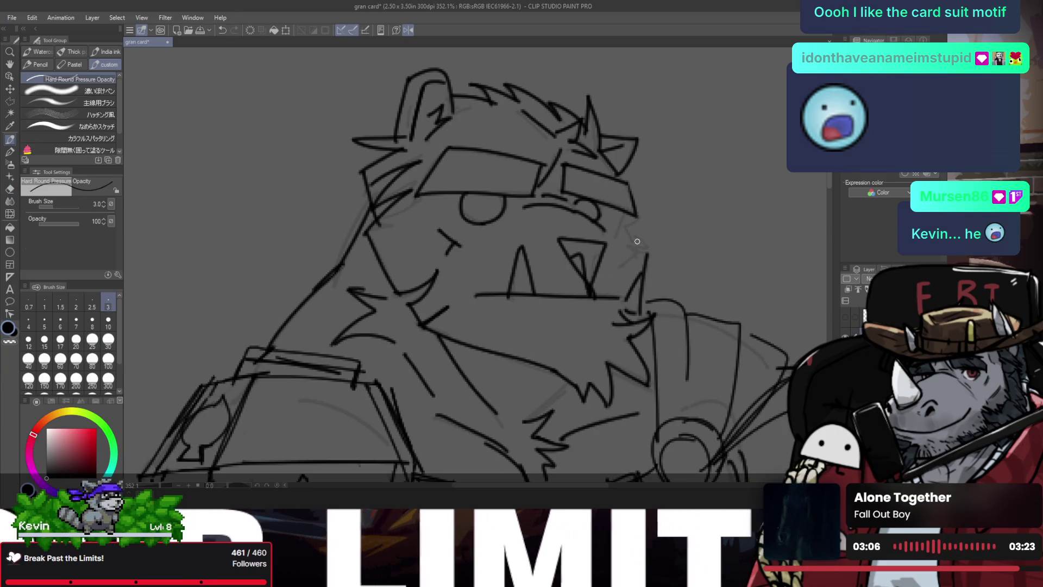
- Add a stroke at the right cheek edge, then view the whole figure
mouse_move(625, 214)
left_mouse_down()
mouse_move(614, 244)
mouse_move(644, 244)
left_mouse_up()
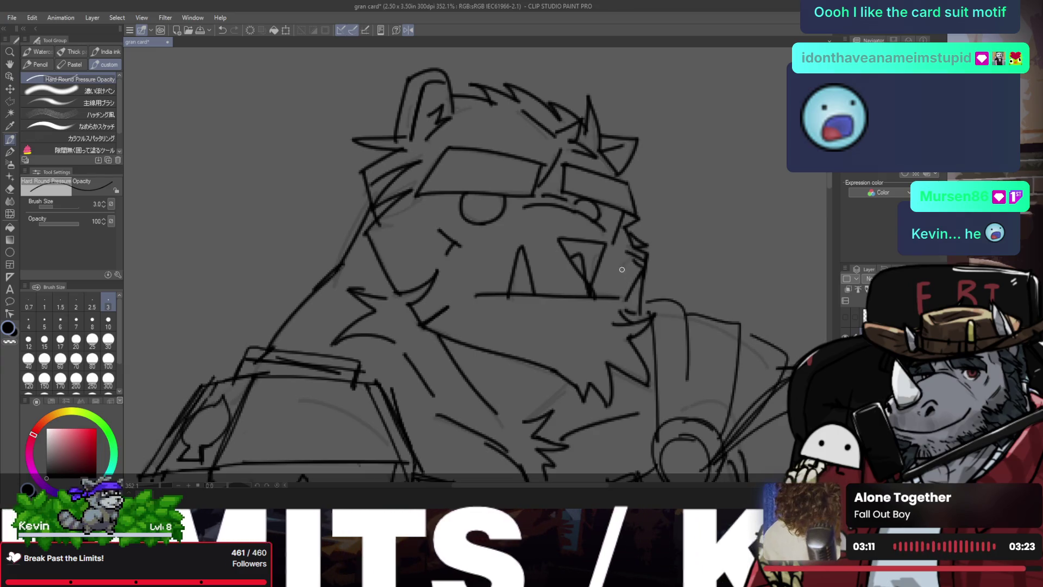
scroll(621, 269, "down", 5)
scroll(610, 234, "up", 2)
scroll(577, 225, "down", 2)
left_click_drag(577, 226, 471, 149)
- Zoom in on the eye and try a lower eye-circle stroke, then undo it
key("h")
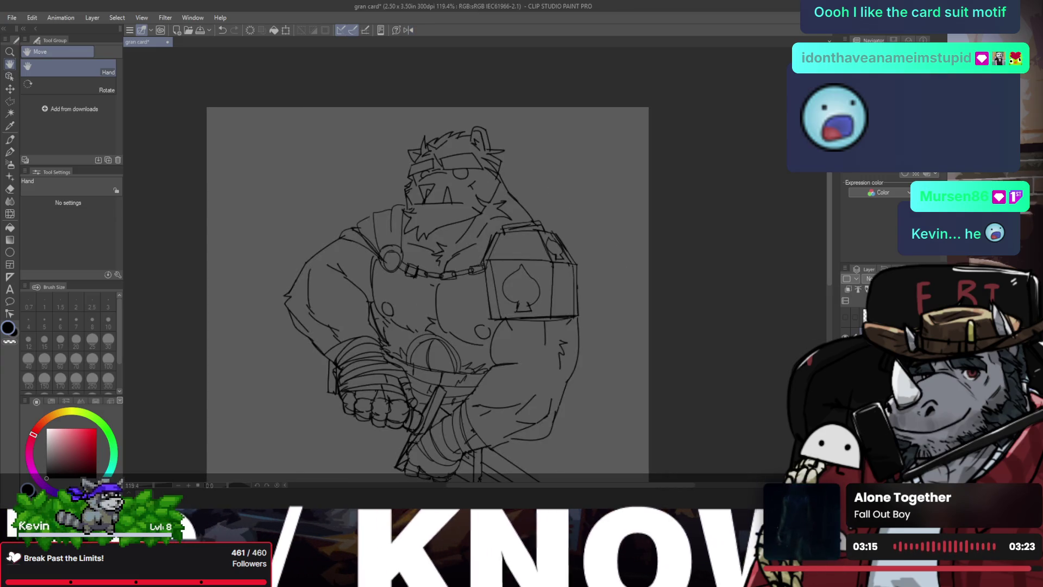
key("slash")
left_click(446, 161)
left_click(379, 209)
key("p")
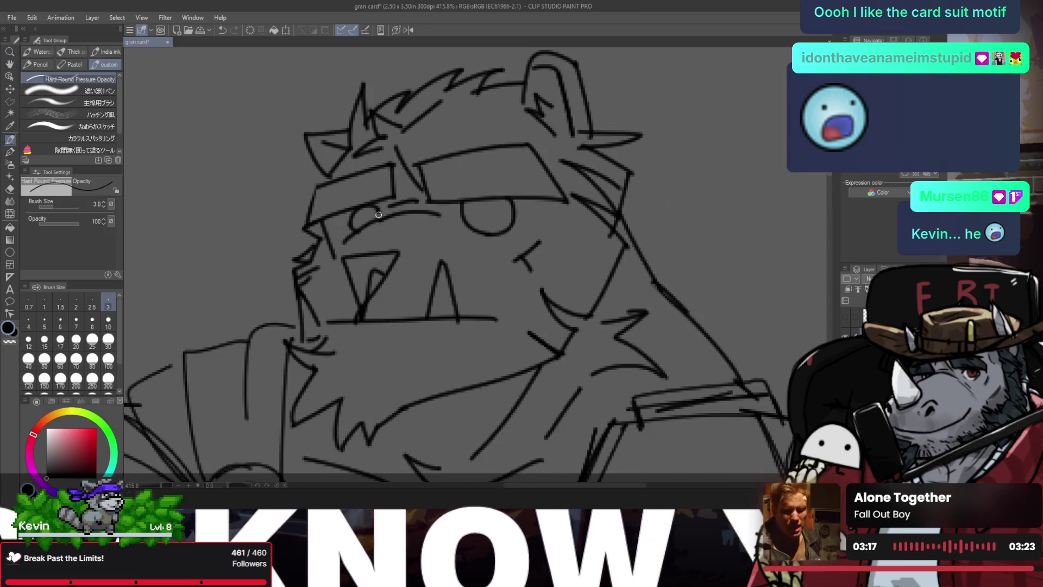
mouse_move(462, 224)
left_mouse_down()
mouse_move(478, 234)
mouse_move(511, 201)
mouse_move(524, 204)
left_mouse_up()
key("ctrl+z")
key("ctrl+z")
key("ctrl+z")
- Mirror the view and add a short stroke near the bear's glasses
scroll(533, 209, "down", 6)
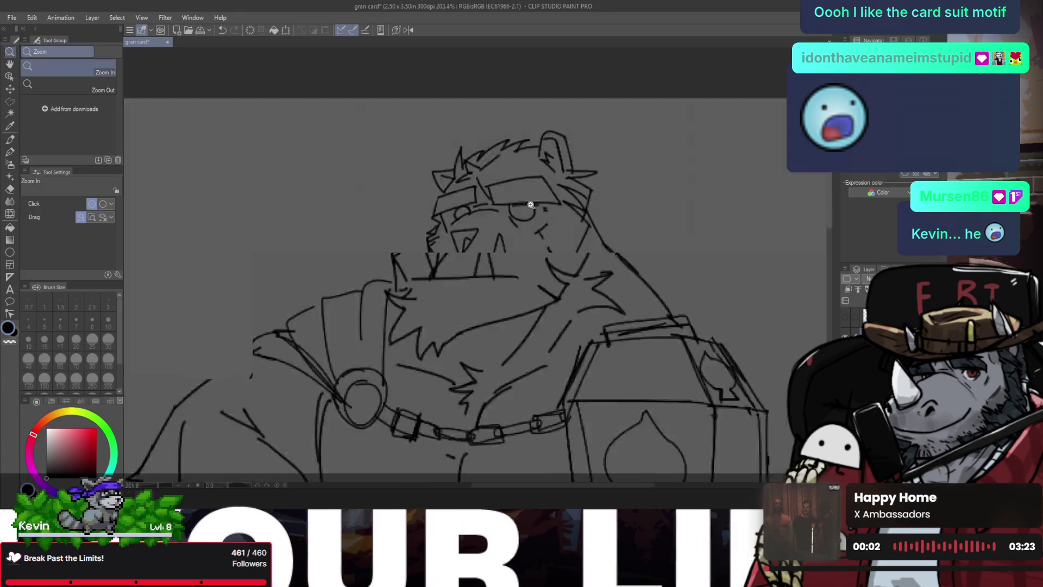
scroll(545, 214, "up", 4)
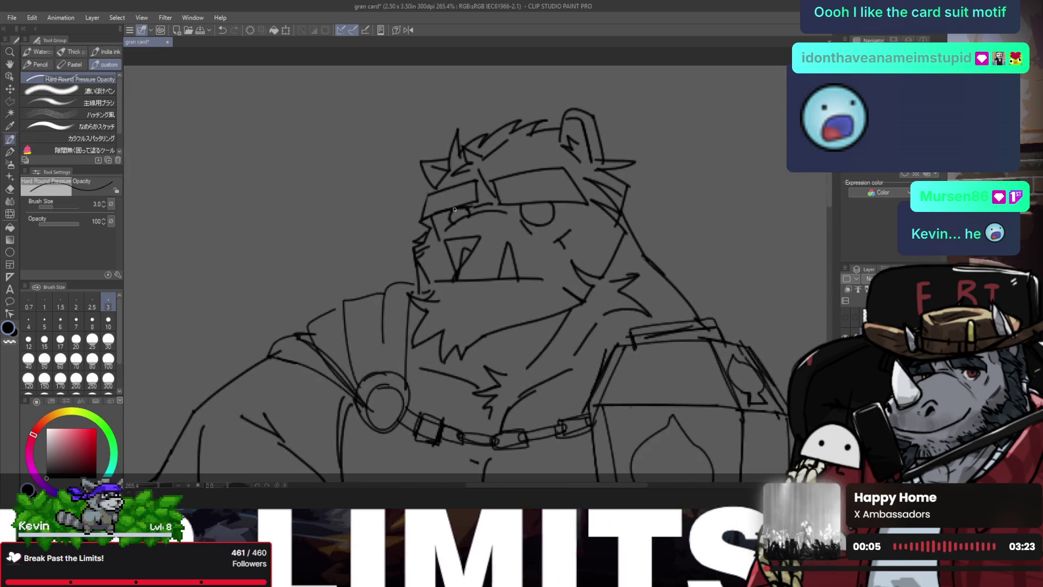
scroll(454, 209, "down", 5)
scroll(462, 191, "up", 6)
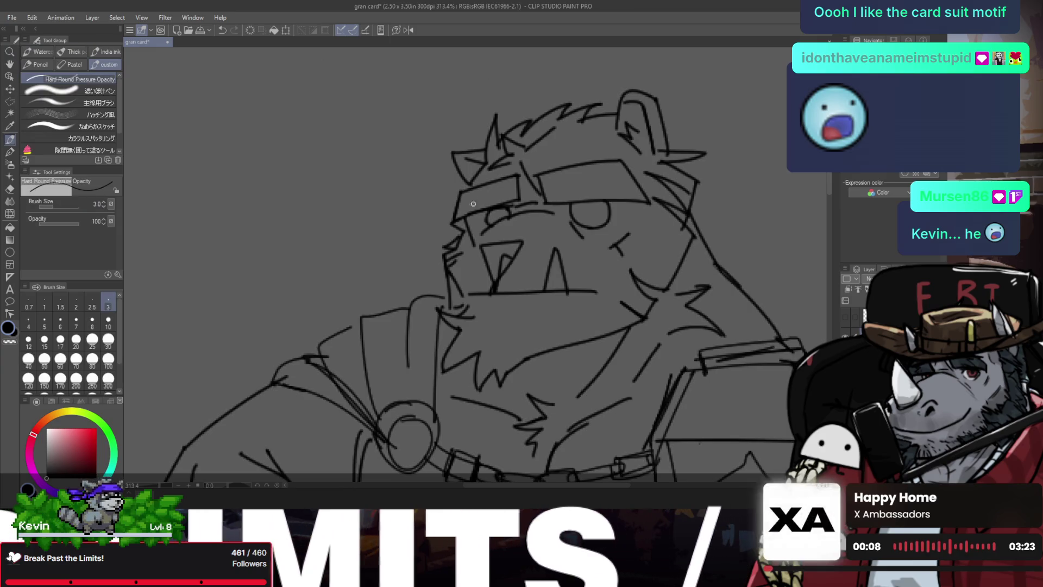
scroll(473, 204, "down", 3)
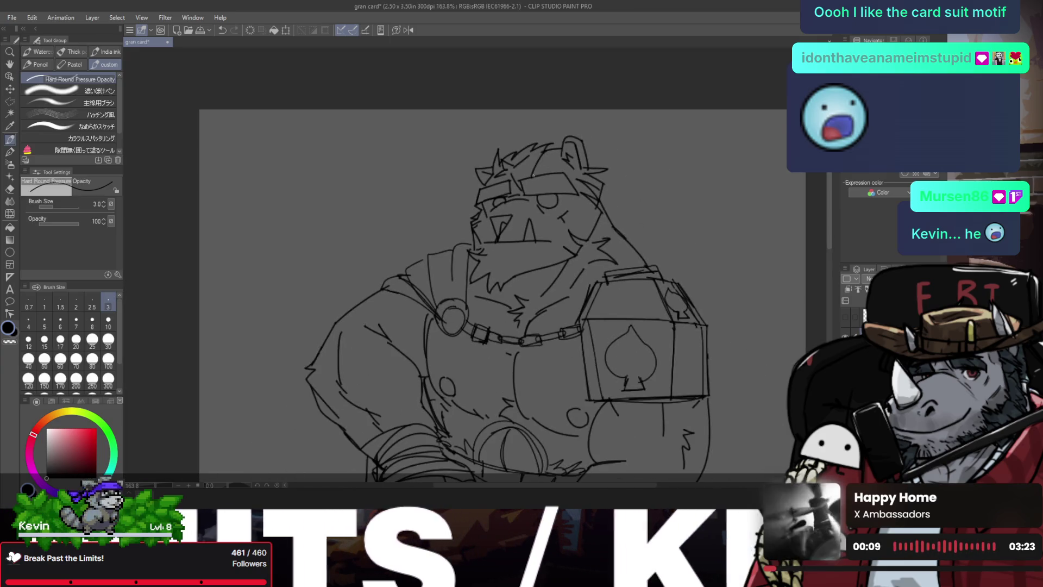
scroll(533, 175, "down", 2)
key("h")
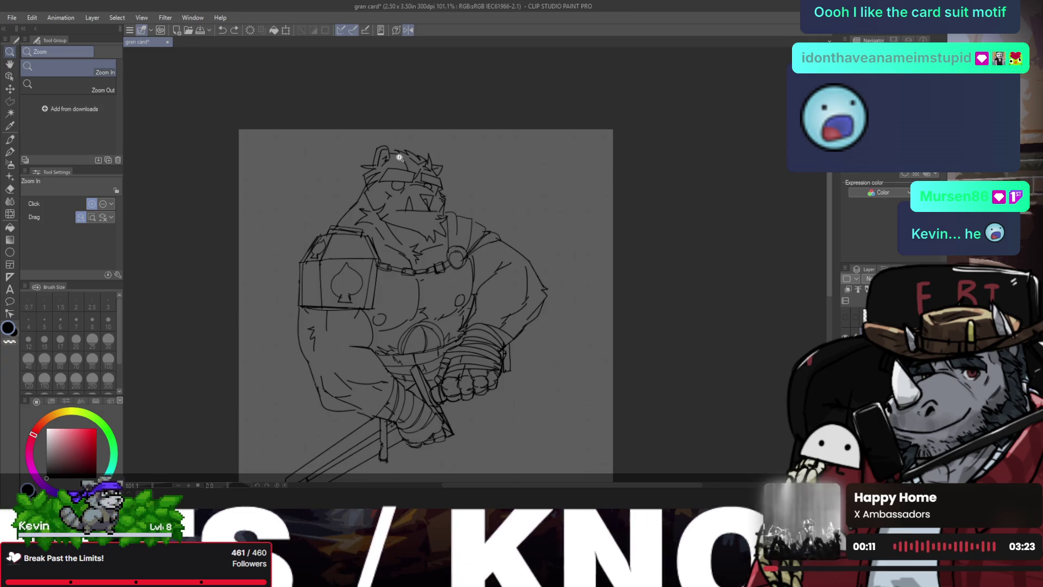
scroll(400, 158, "up", 4)
key("p")
left_click_drag(402, 207, 414, 170)
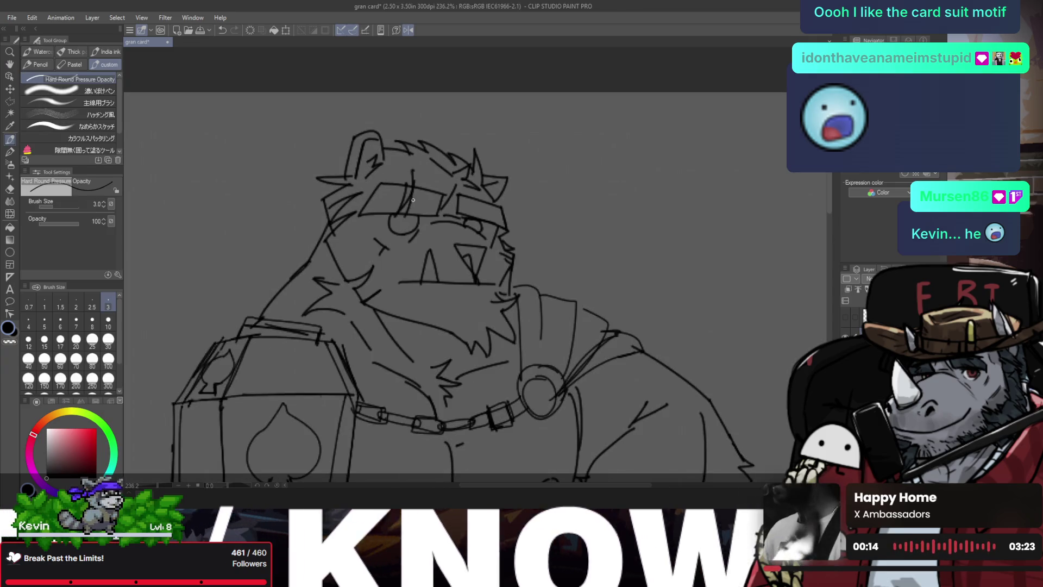
- Toggle horizontal flip repeatedly while panning to check the drawing, ending unmirrored
key("h")
key("slash")
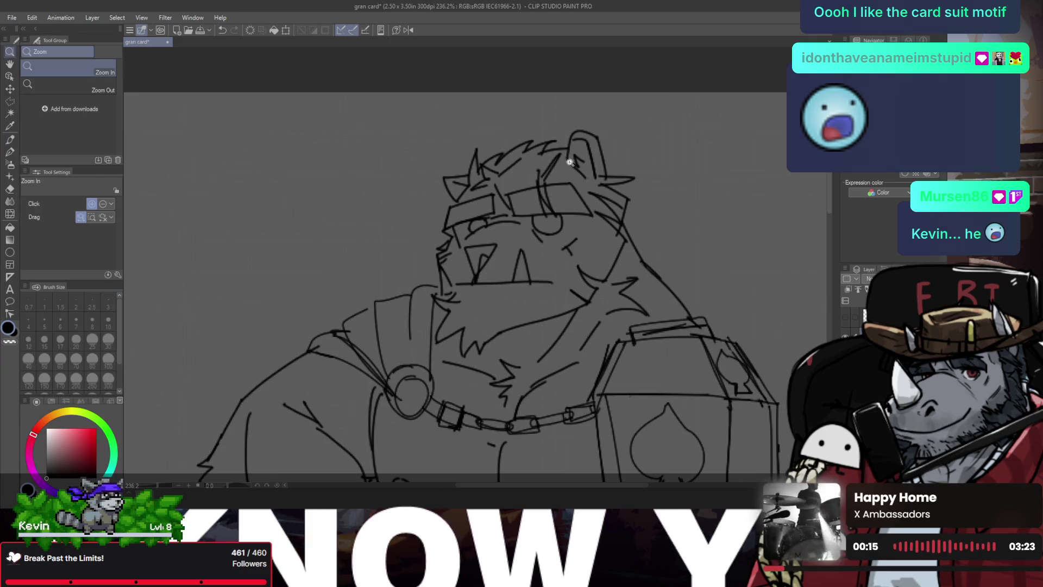
scroll(534, 189, "down", 4)
key("h")
scroll(455, 178, "up", 3)
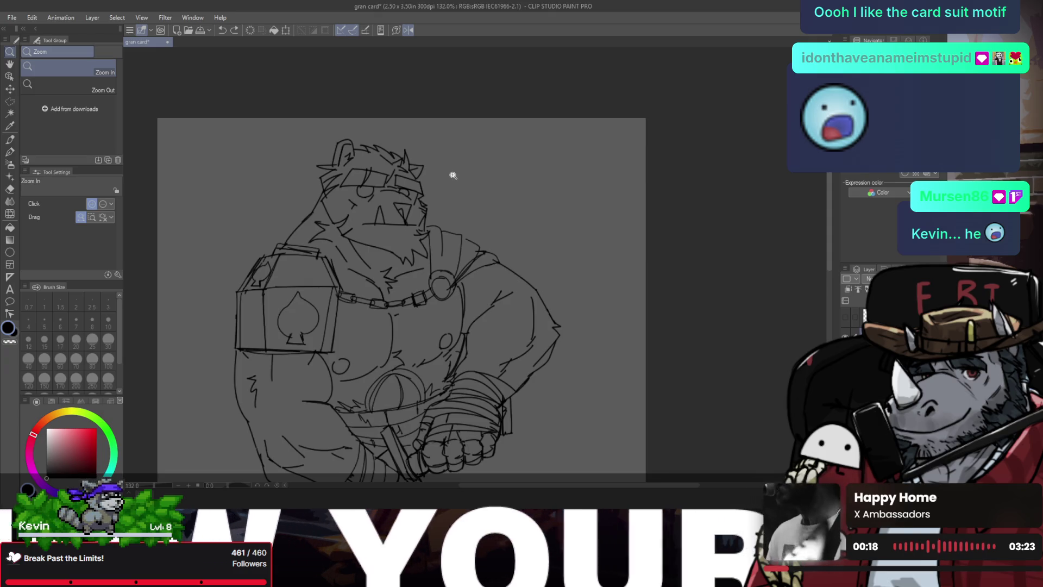
key("space")
key("h")
left_click_drag(510, 214, 465, 163)
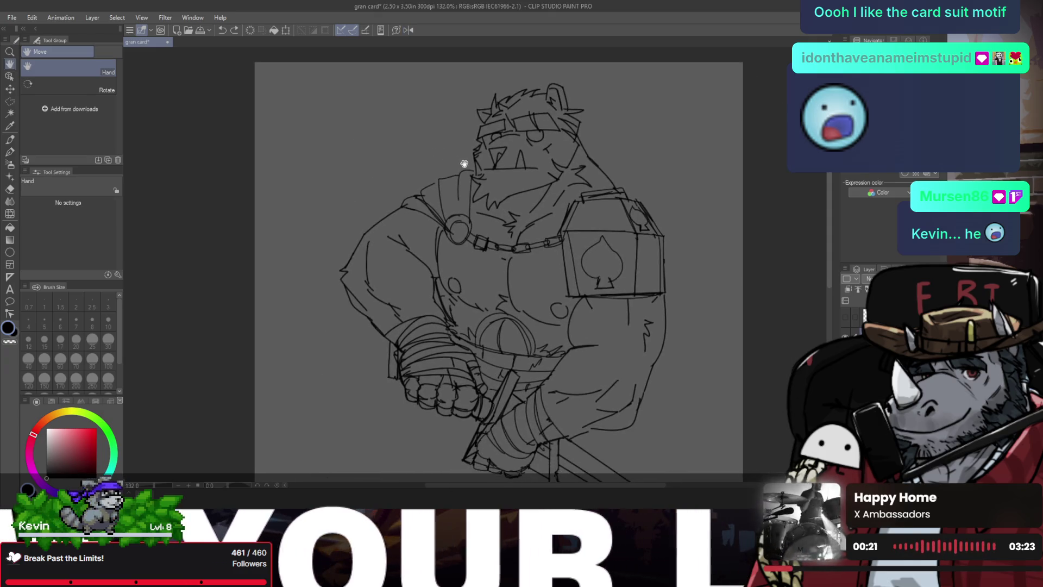
scroll(466, 173, "down", 3)
scroll(467, 176, "up", 2)
key("h")
left_click_drag(470, 221, 472, 180)
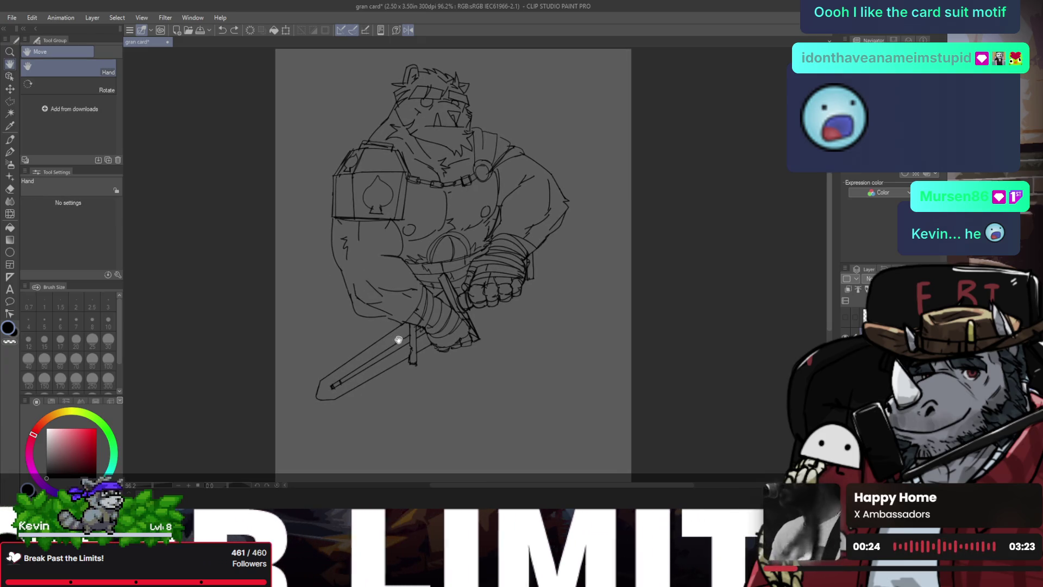
scroll(416, 351, "down", 2)
key("h")
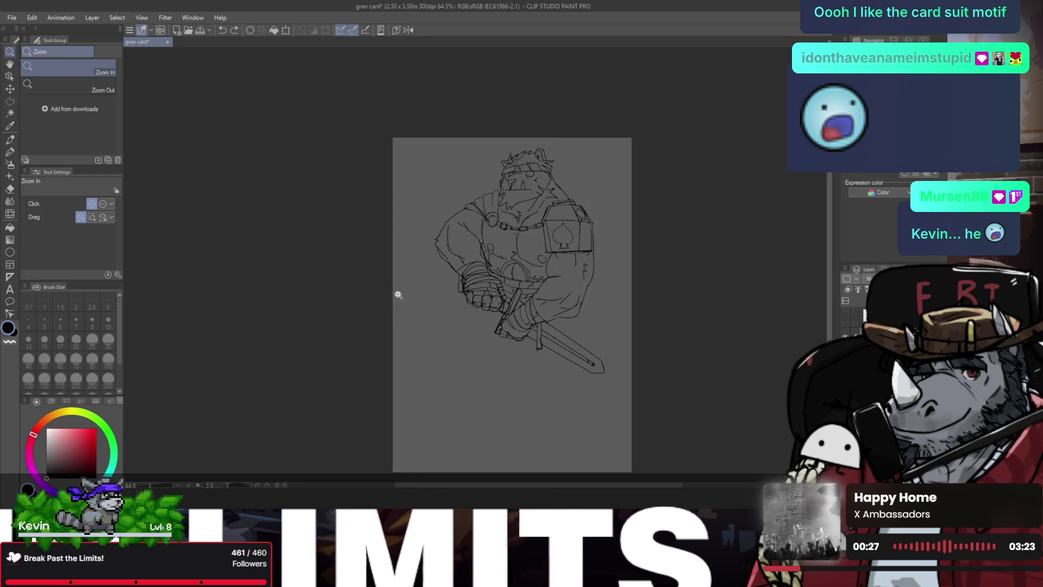
left_click_drag(414, 289, 359, 262)
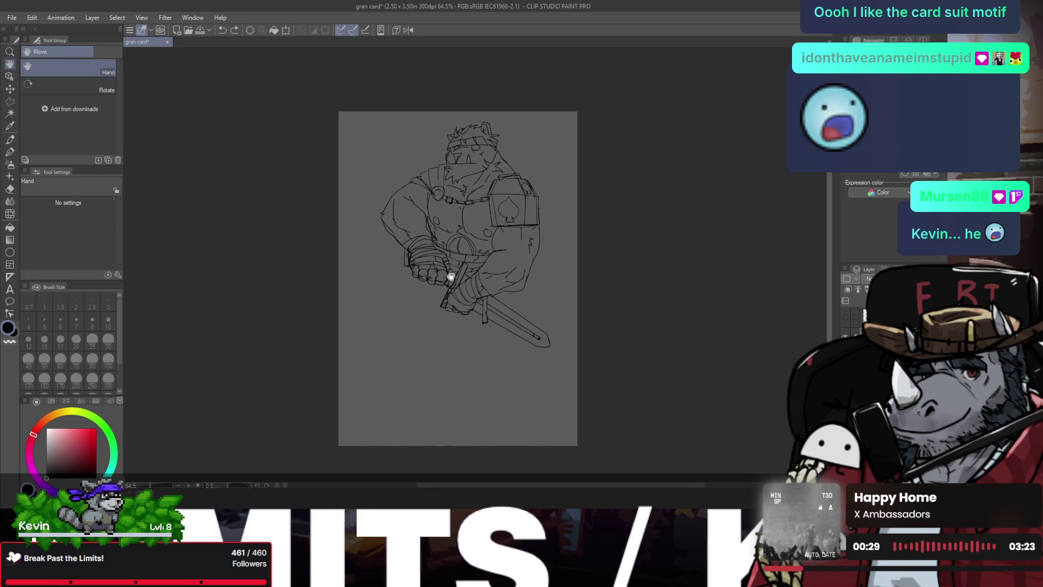
- Zoom in around the bear's fist and add a stroke along the lower arm contour
left_click_drag(451, 277, 464, 272)
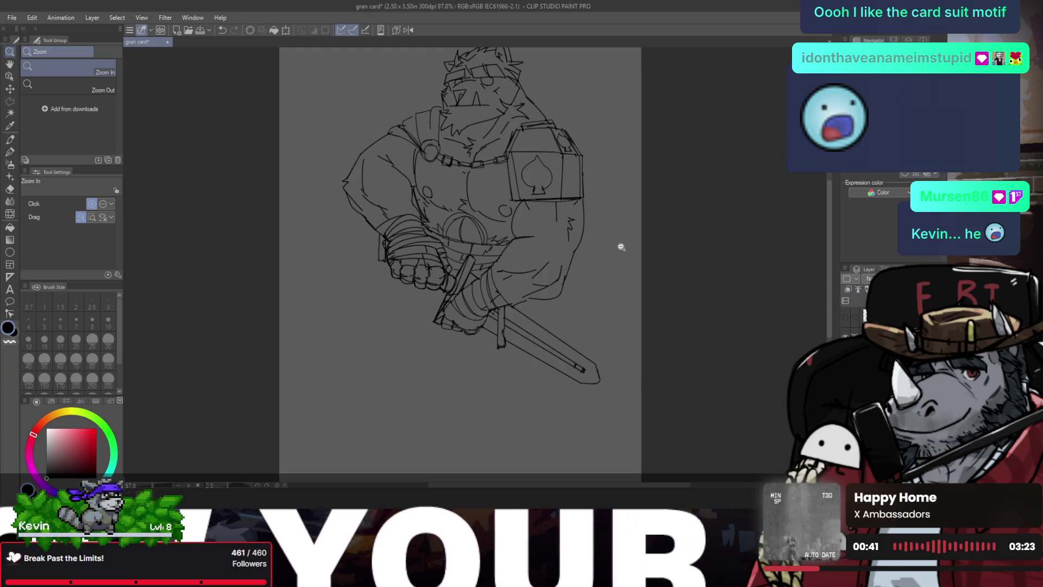
scroll(595, 242, "down", 1)
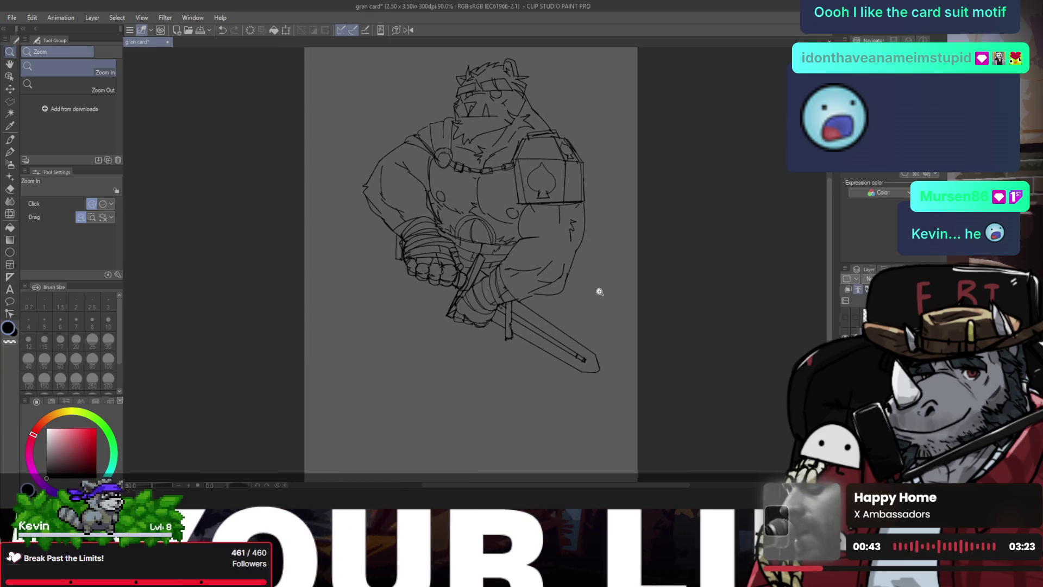
scroll(572, 295, "up", 5)
scroll(516, 269, "up", 2)
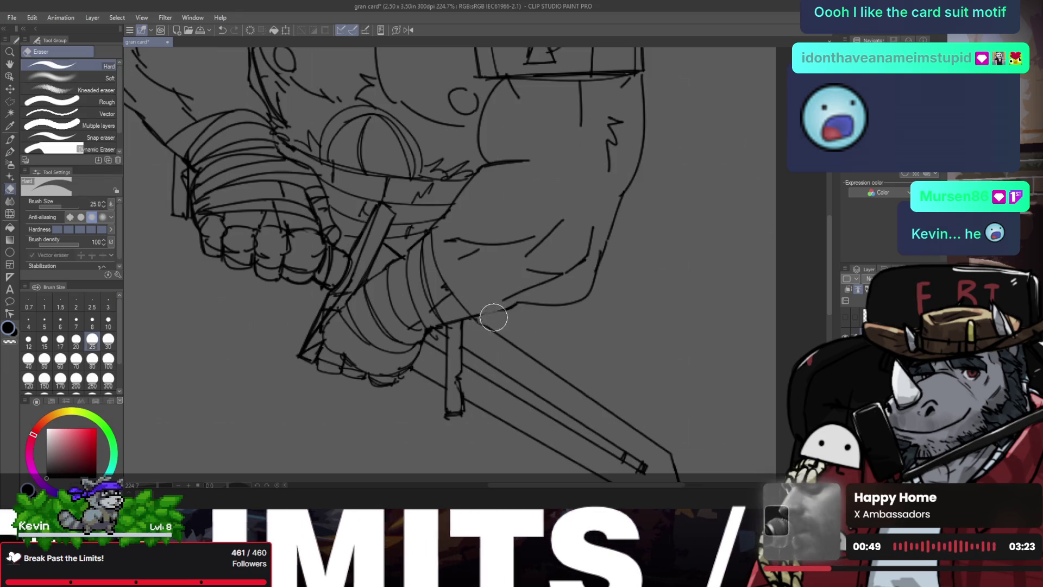
left_click_drag(481, 317, 519, 304)
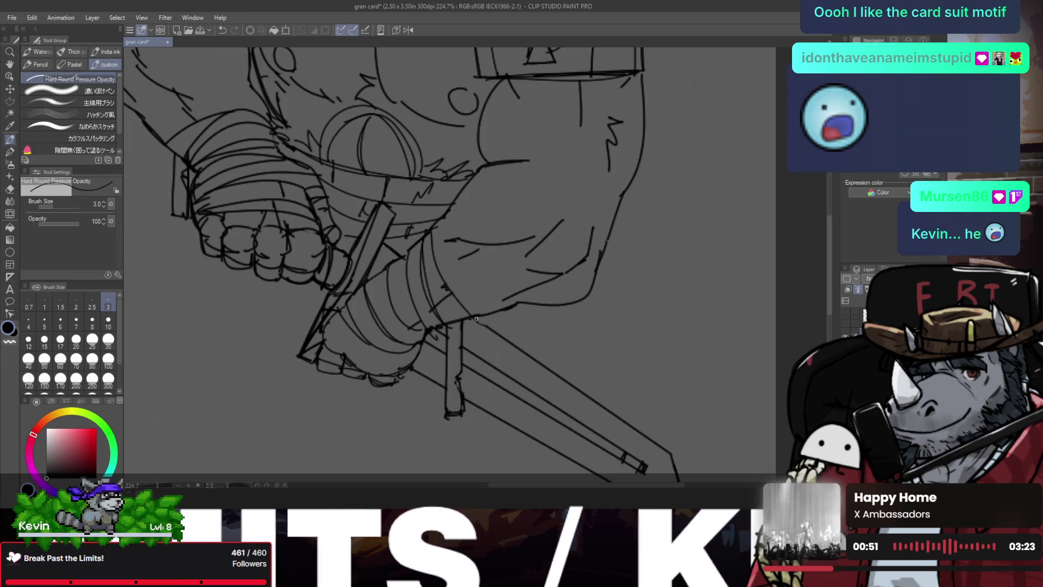
- Zoom around the forearm and switch between Eraser and Pen for cleanup
scroll(476, 320, "down", 5)
scroll(466, 303, "up", 2)
scroll(436, 182, "up", 2)
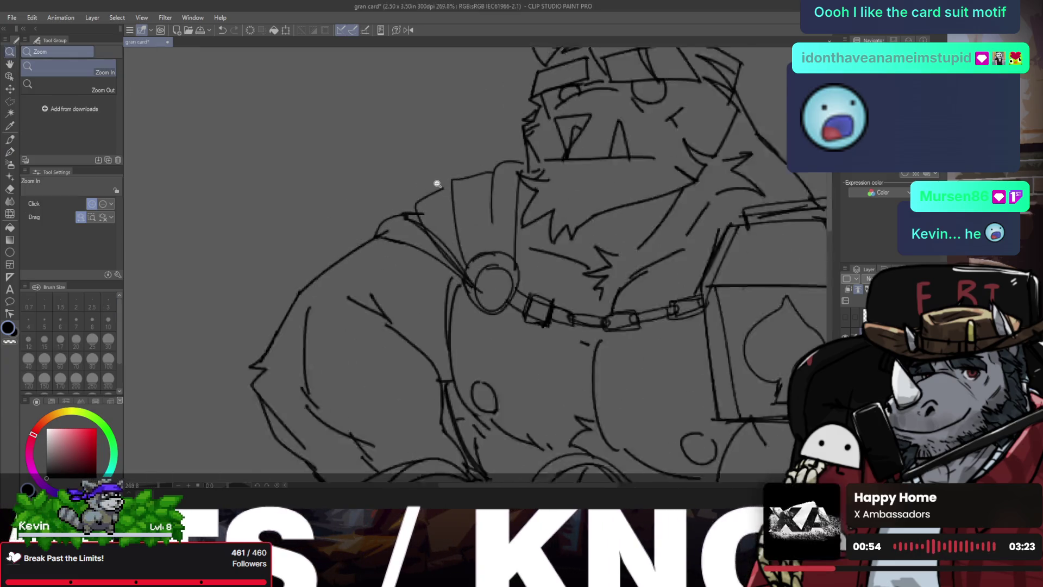
scroll(453, 186, "up", 1)
scroll(454, 190, "down", 3)
scroll(451, 223, "down", 3)
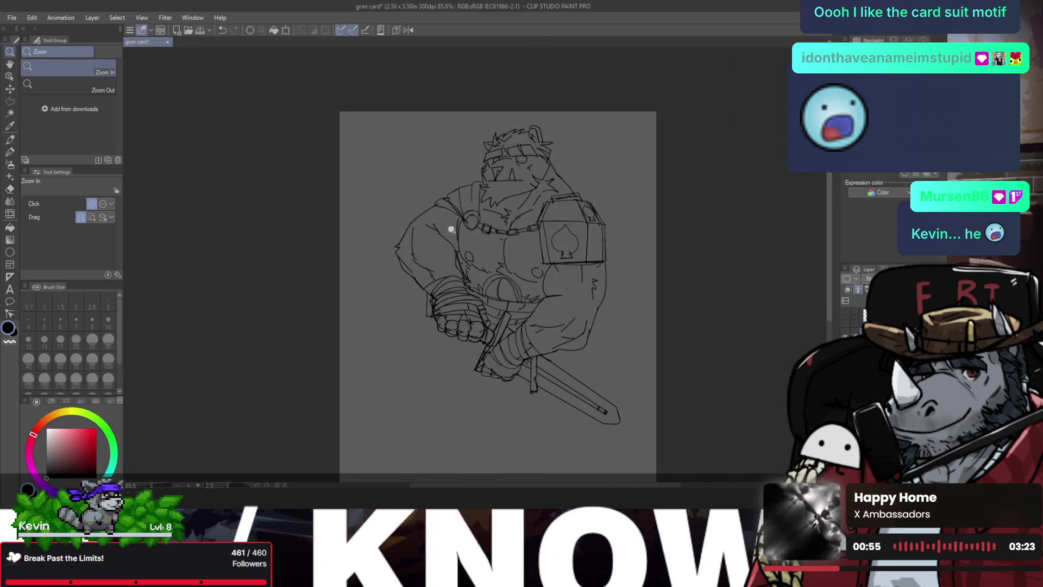
scroll(537, 160, "up", 2)
scroll(426, 214, "up", 1)
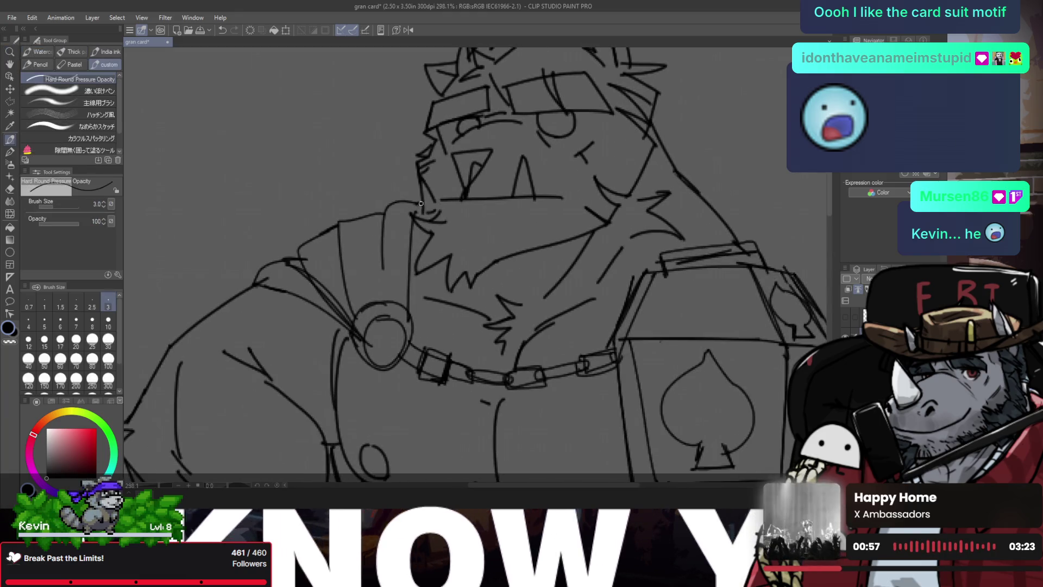
scroll(421, 211, "down", 1)
scroll(489, 179, "down", 1)
scroll(567, 150, "up", 2)
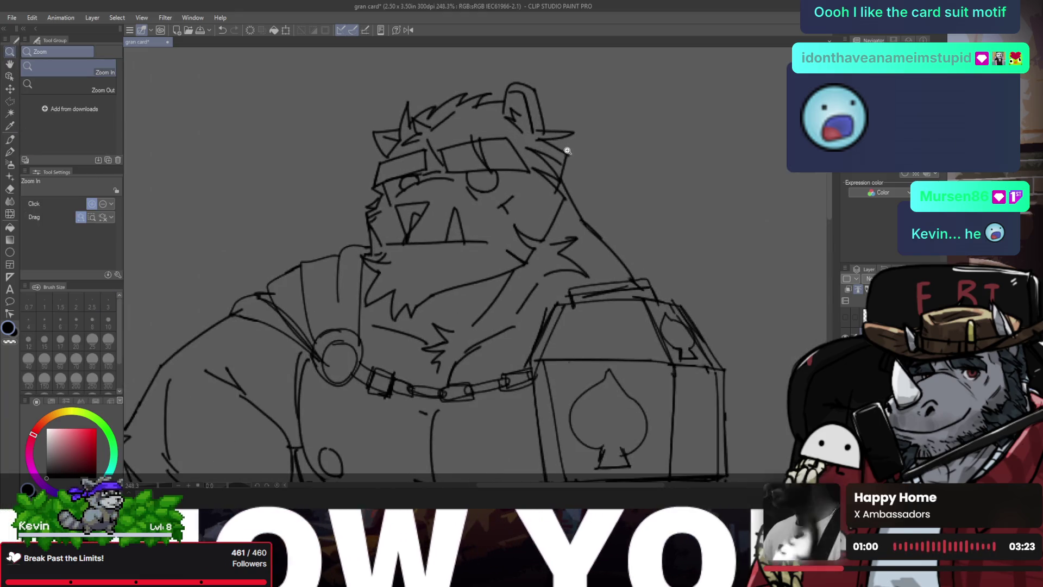
scroll(541, 162, "down", 3)
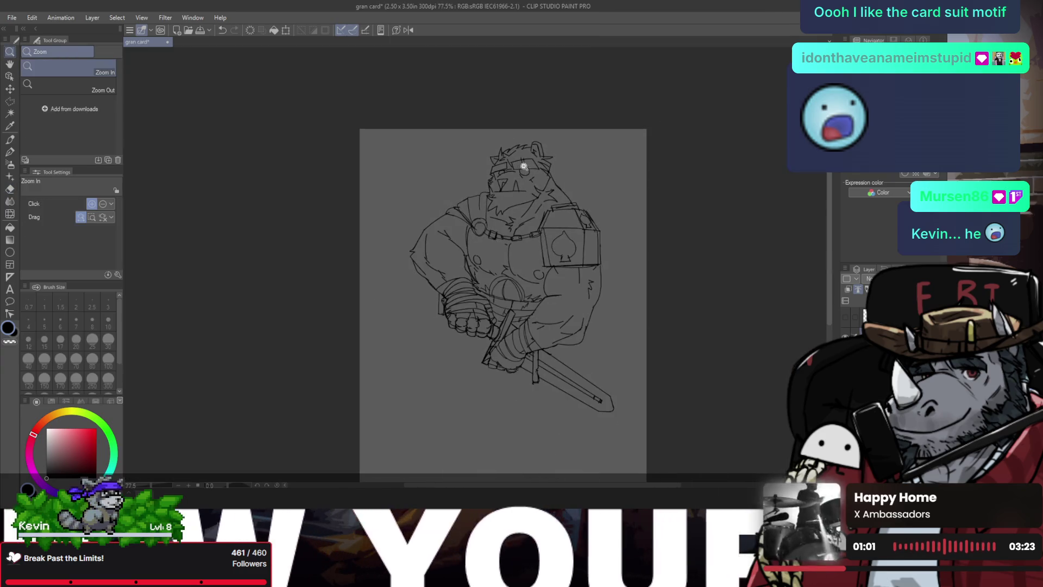
scroll(533, 226, "up", 1)
scroll(572, 252, "up", 1)
key("e")
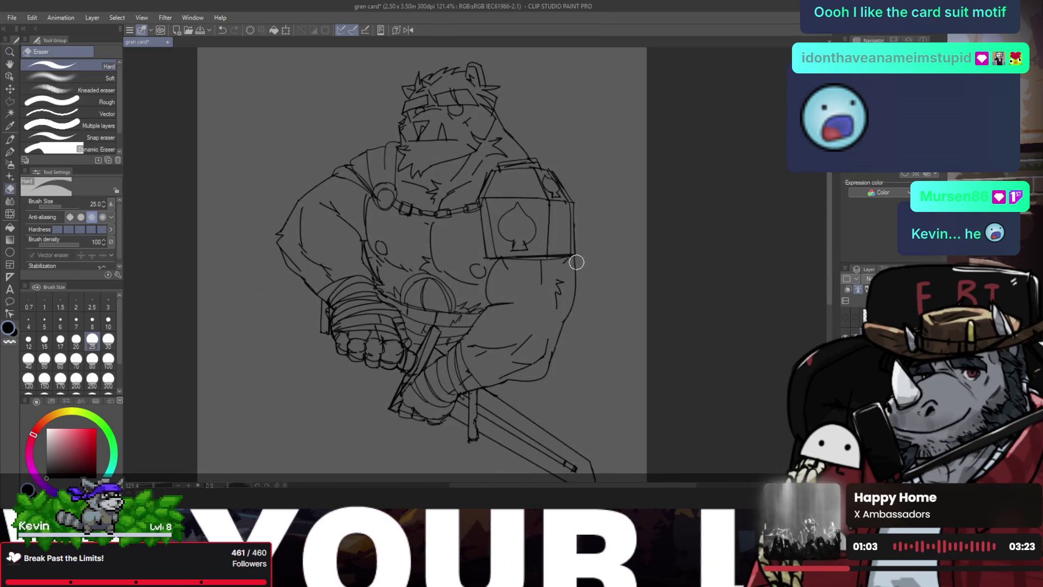
key("p")
scroll(576, 260, "up", 1)
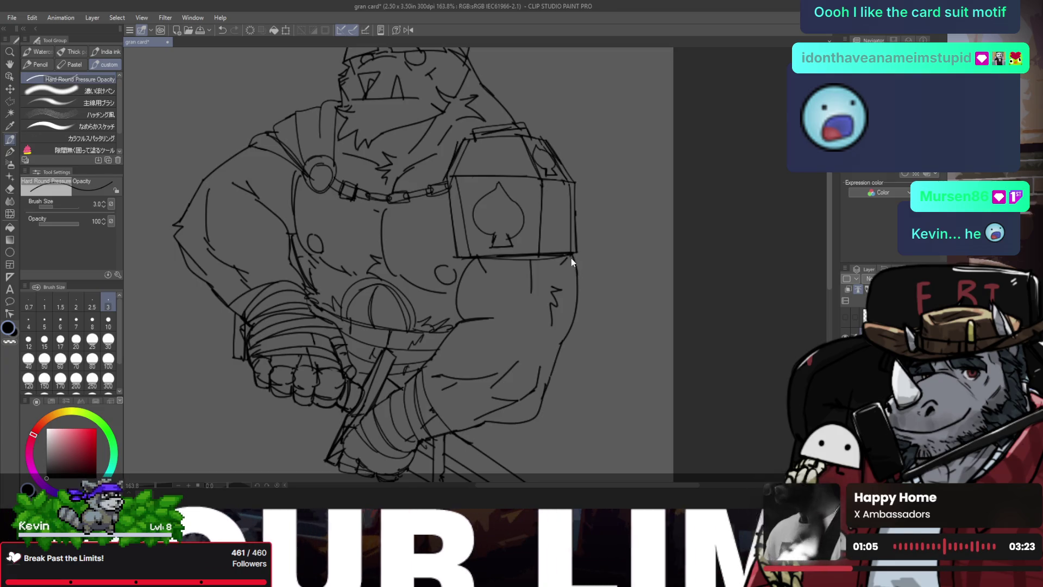
scroll(571, 259, "up", 1)
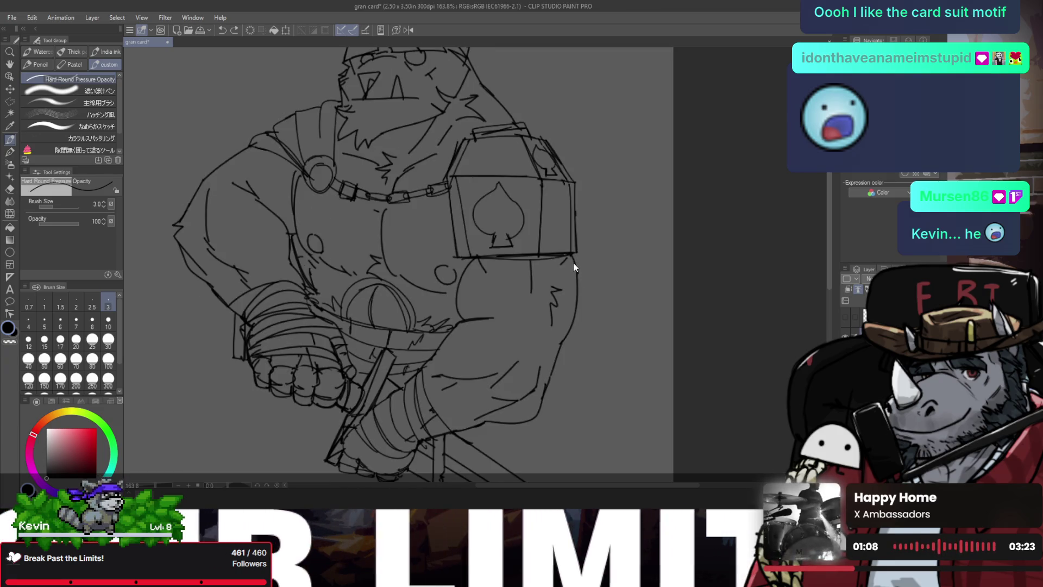
- Mirror the full card to check proportions and save it with Ctrl+S
left_click_drag(574, 271, 482, 215)
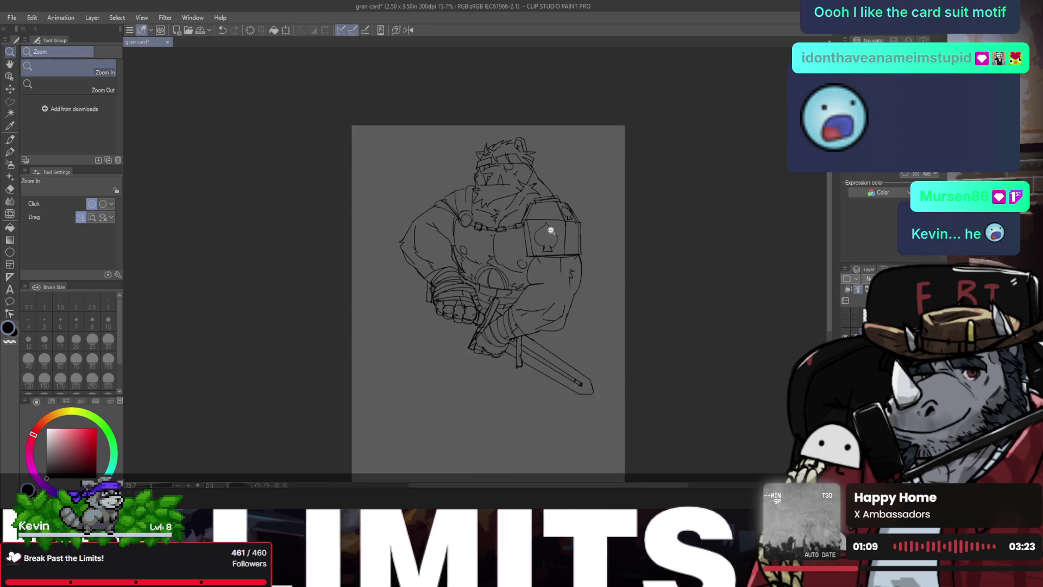
key("h")
key("ctrl+s")
left_click(464, 210)
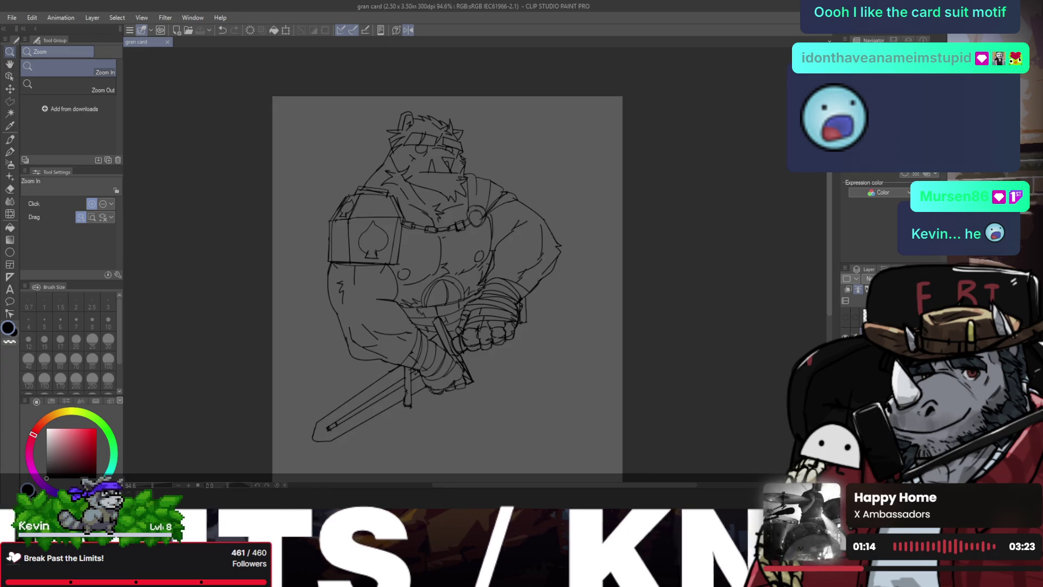
- Fill the bear figure mid-grey using the enclose-and-fill tool with a closed loop
key("p")
left_click(72, 146)
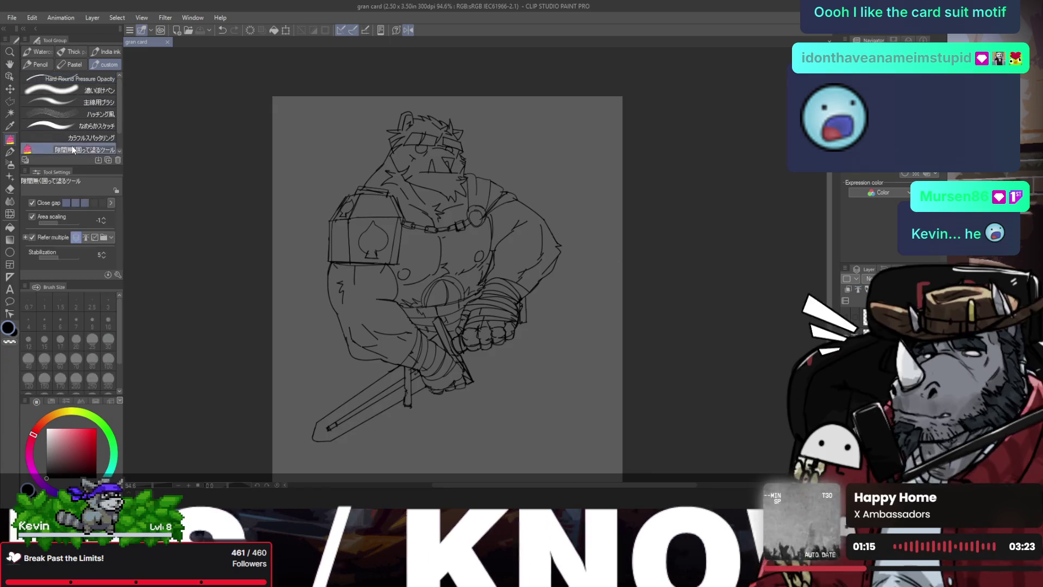
left_click(46, 455)
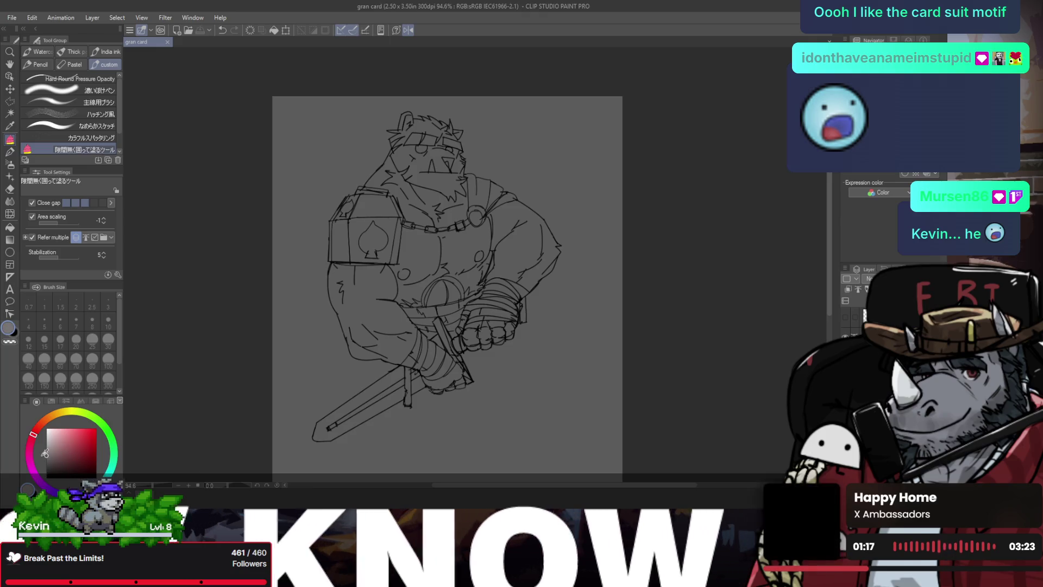
left_click_drag(379, 114, 319, 443)
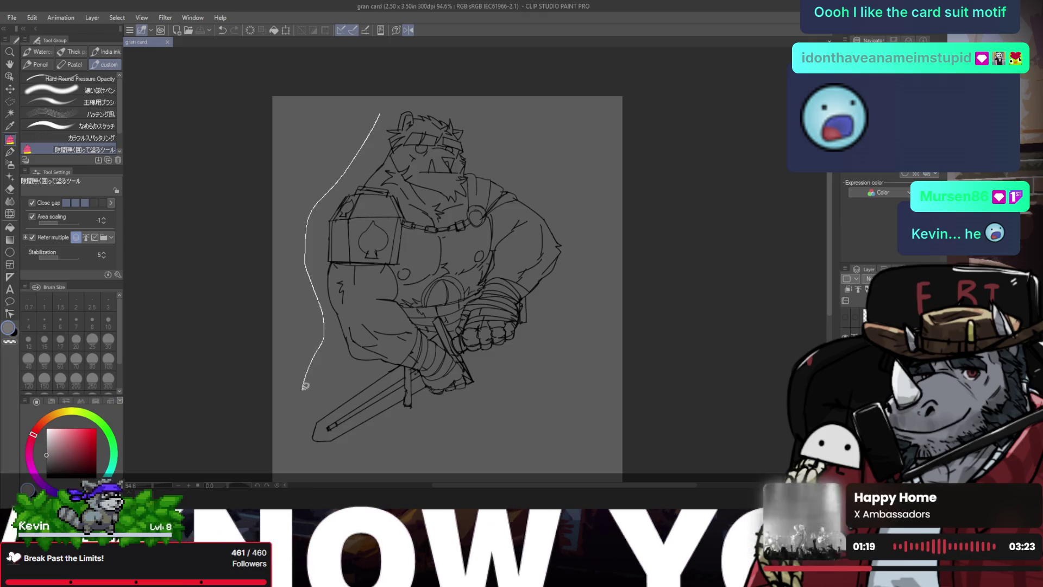
mouse_move(318, 443)
left_mouse_down()
mouse_move(392, 110)
mouse_move(425, 106)
mouse_move(352, 168)
left_mouse_up()
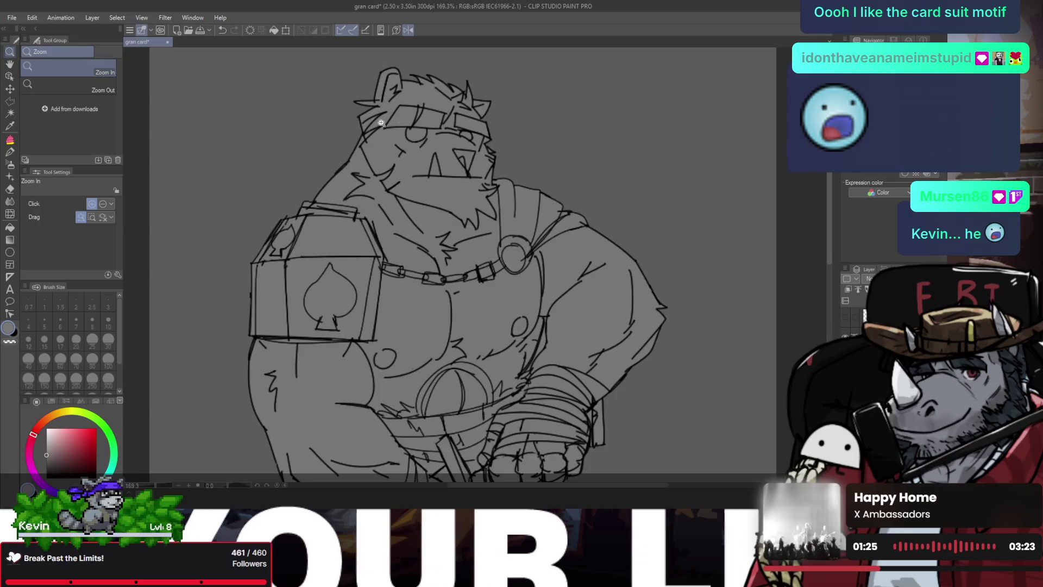
- Switch back to the pressure pen and zoom out to see the whole figure
key("b")
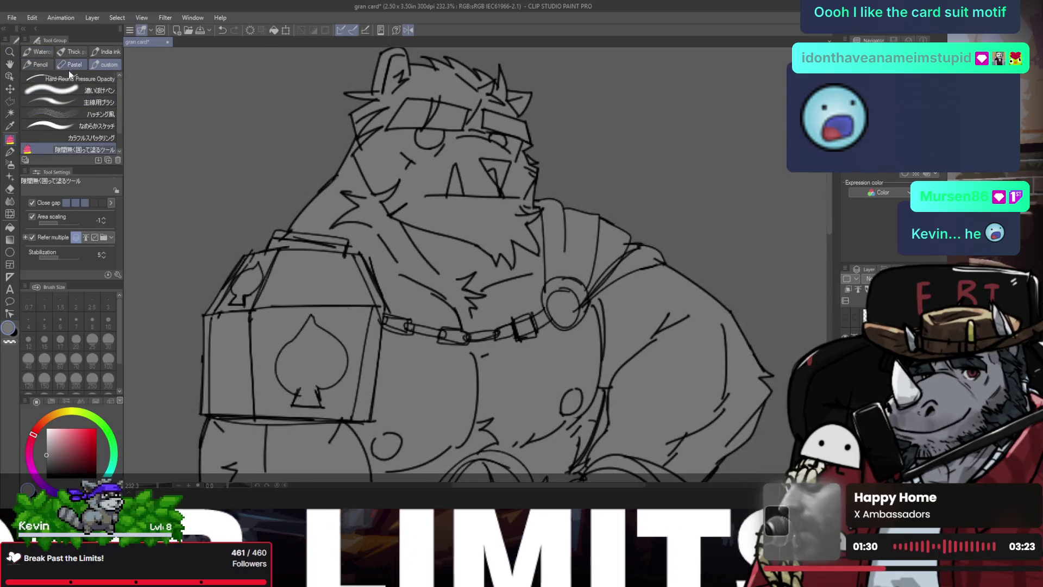
left_click(52, 78)
left_click_drag(218, 133, 367, 200)
left_click_drag(354, 174, 352, 168)
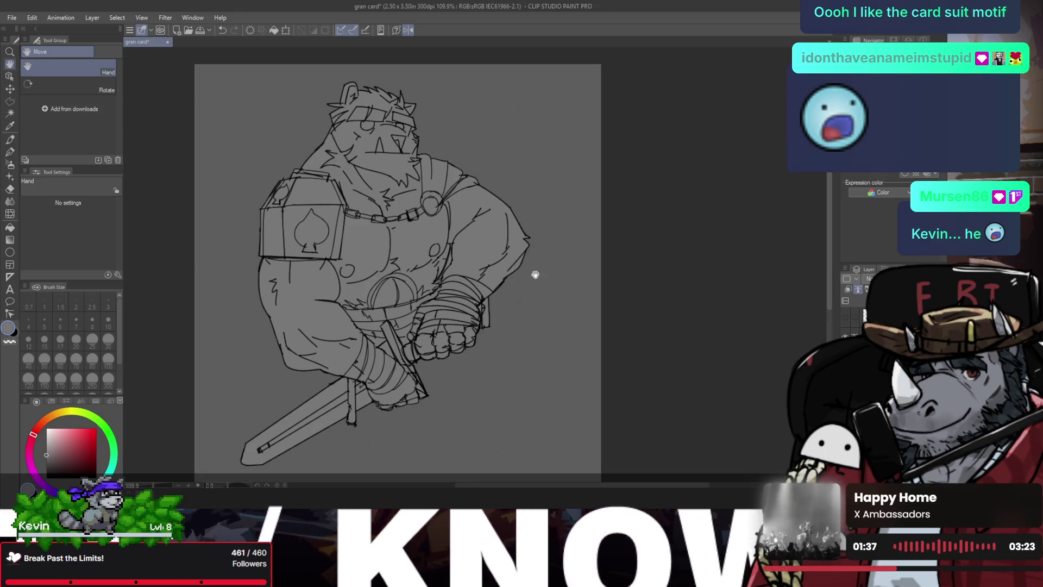
key("ctrl+t")
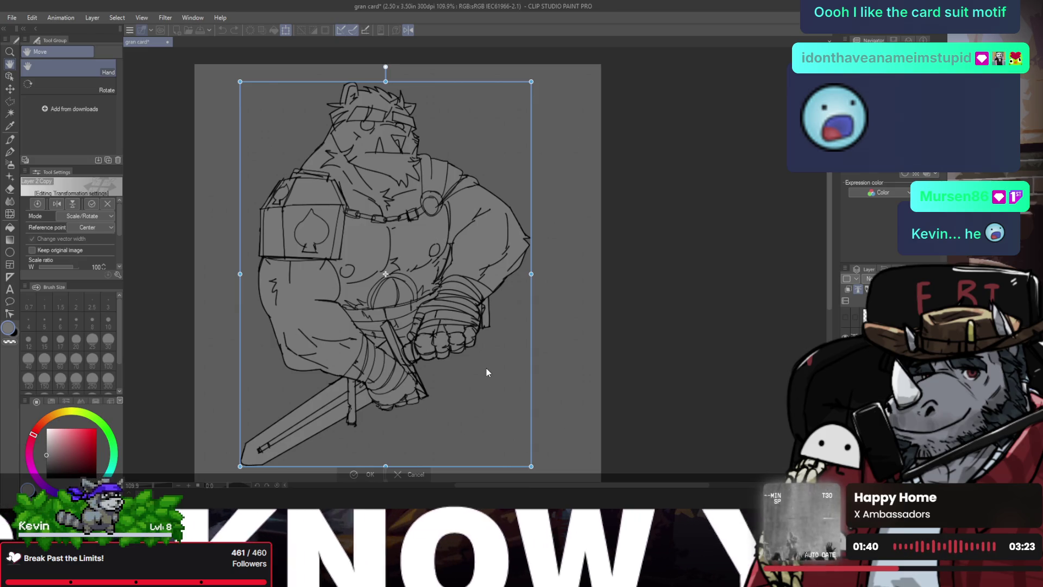
- Flip the layer vertically and horizontally, drag it down into place, and commit the transform
key("v")
key("h")
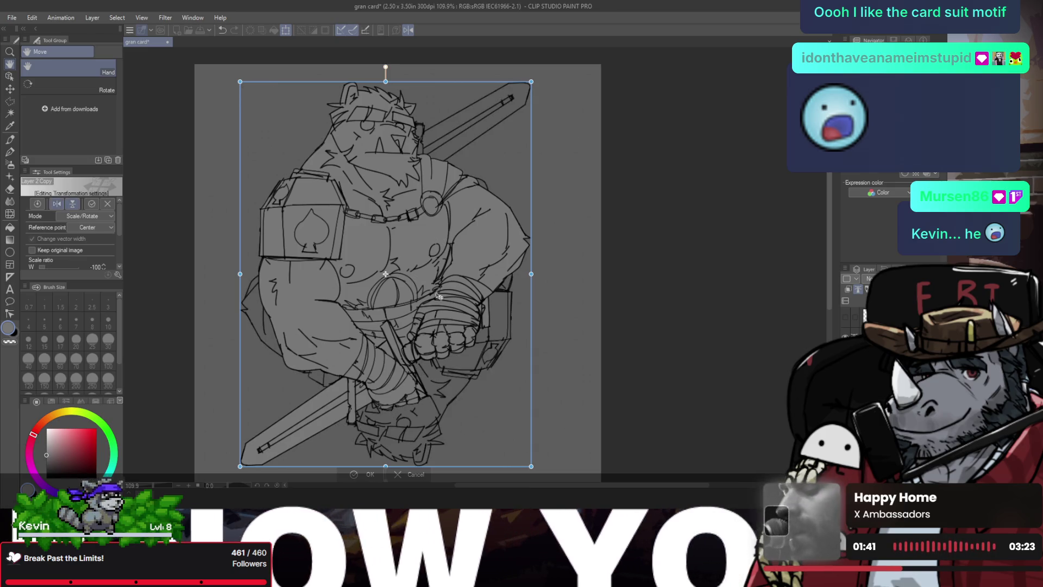
scroll(441, 278, "down", 3)
mouse_move(445, 311)
left_mouse_down()
mouse_move(444, 359)
mouse_move(476, 362)
mouse_move(463, 363)
left_mouse_up()
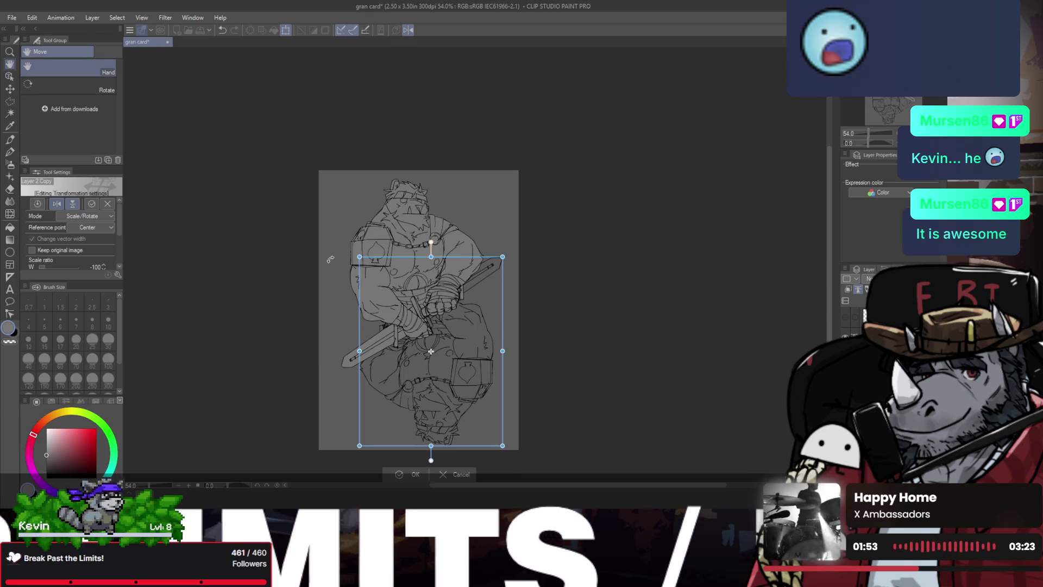
left_click_drag(428, 315, 429, 308)
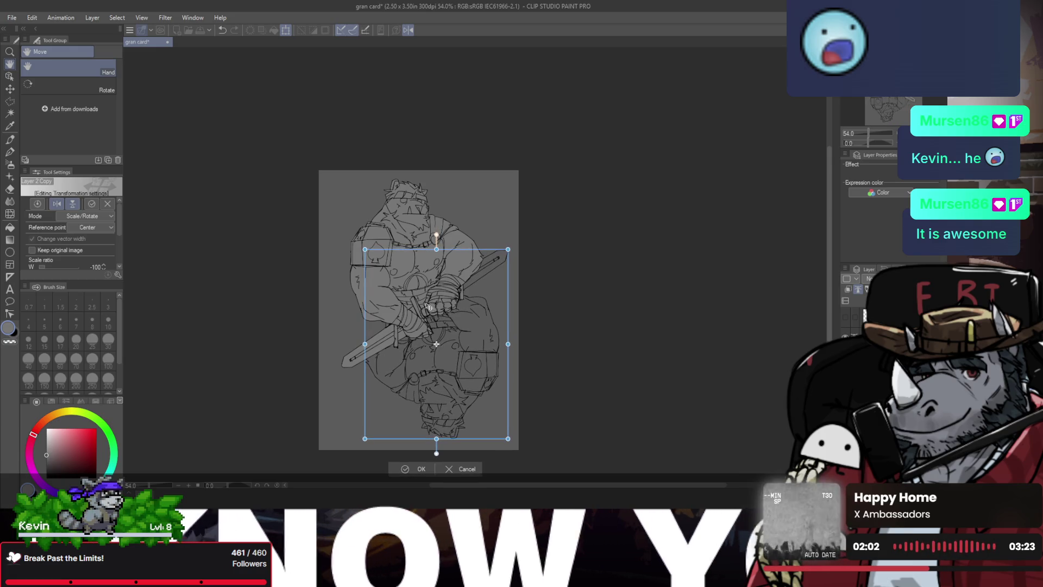
left_click(415, 471)
scroll(415, 472, "up", 1)
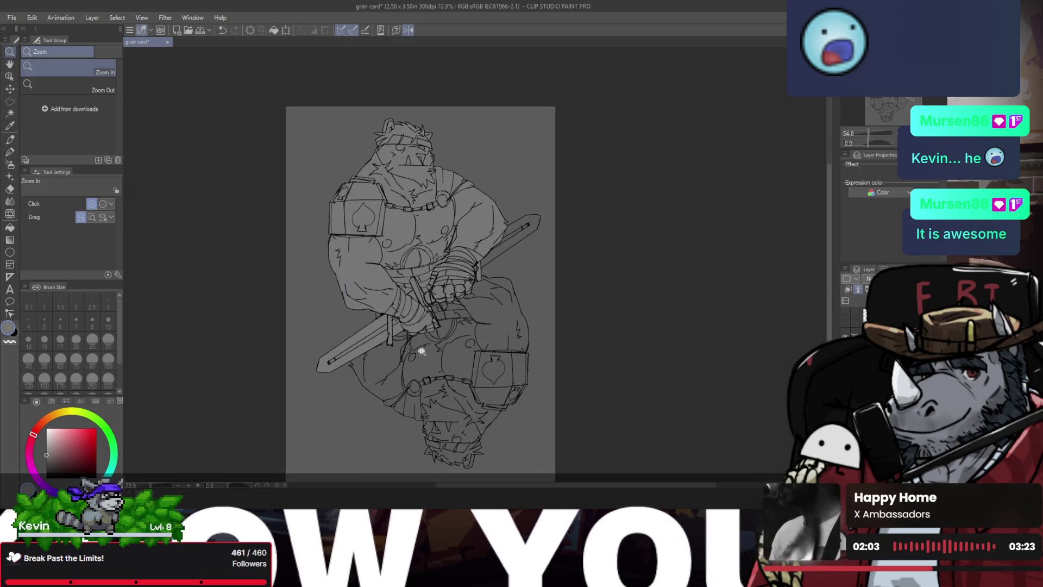
left_click_drag(313, 349, 424, 351)
- Mirror the canvas view and toggle the flipped lower figure to compare both halves
key("h")
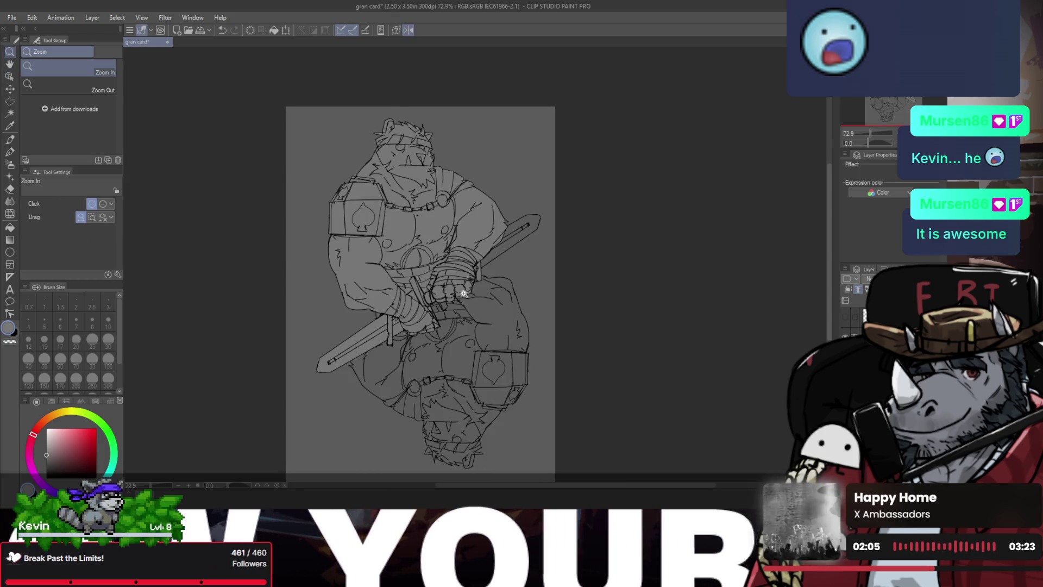
scroll(458, 287, "down", 3)
scroll(458, 287, "up", 1)
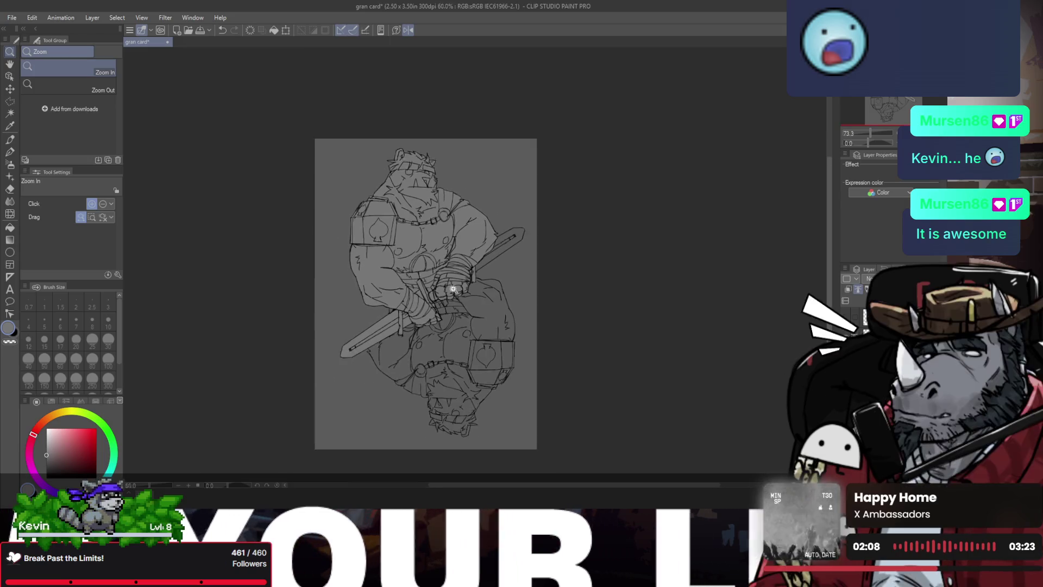
scroll(444, 337, "down", 1)
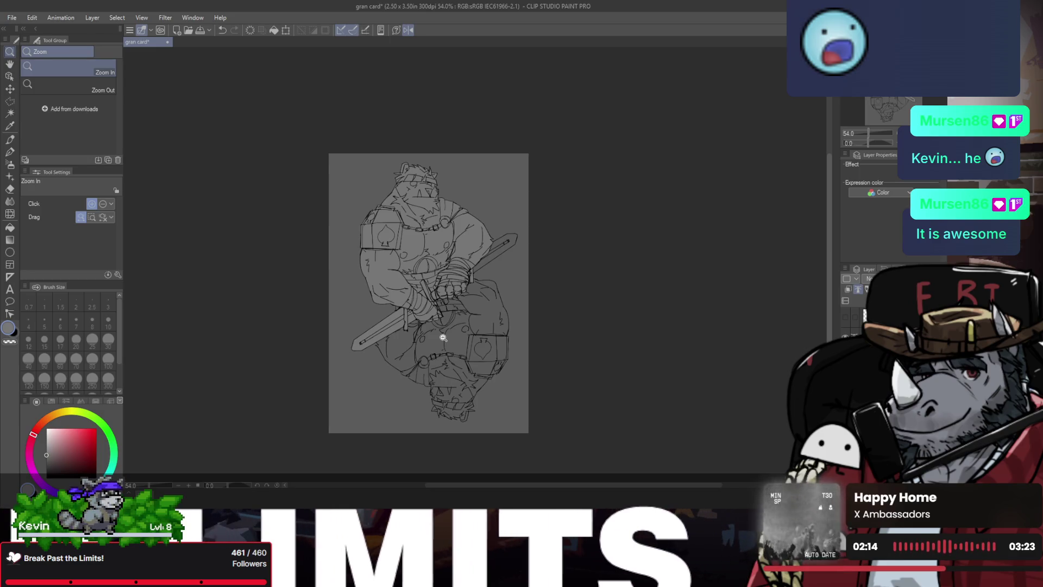
scroll(443, 340, "up", 1)
scroll(443, 341, "down", 1)
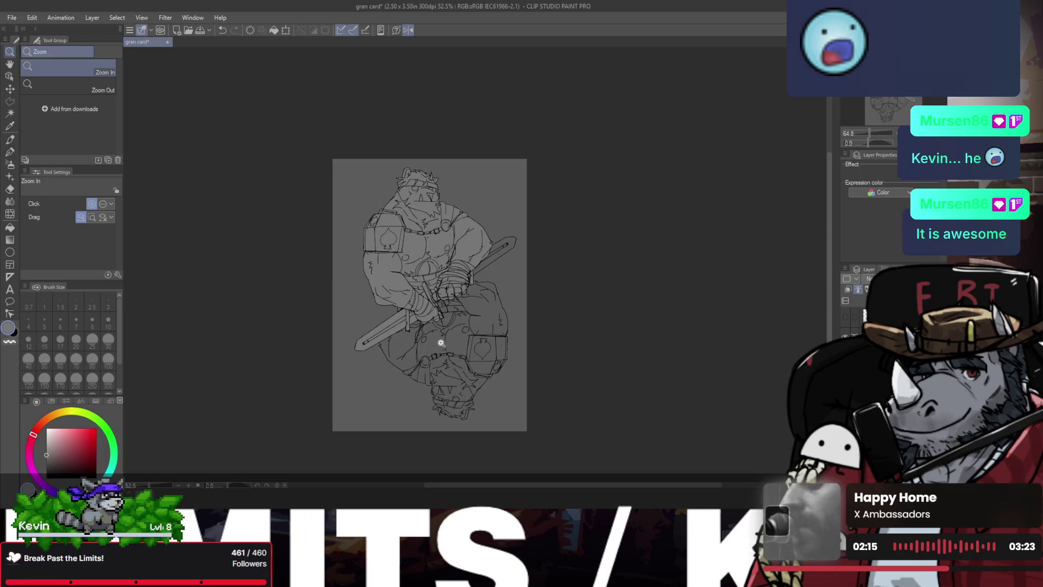
scroll(456, 372, "up", 1)
scroll(459, 375, "up", 1)
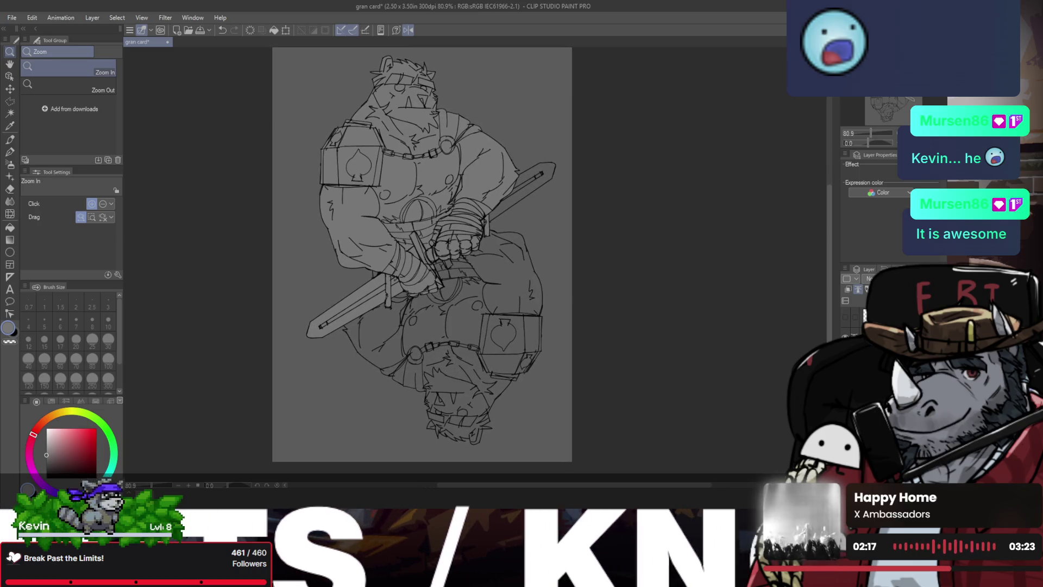
key("ctrl+z")
key("ctrl+y")
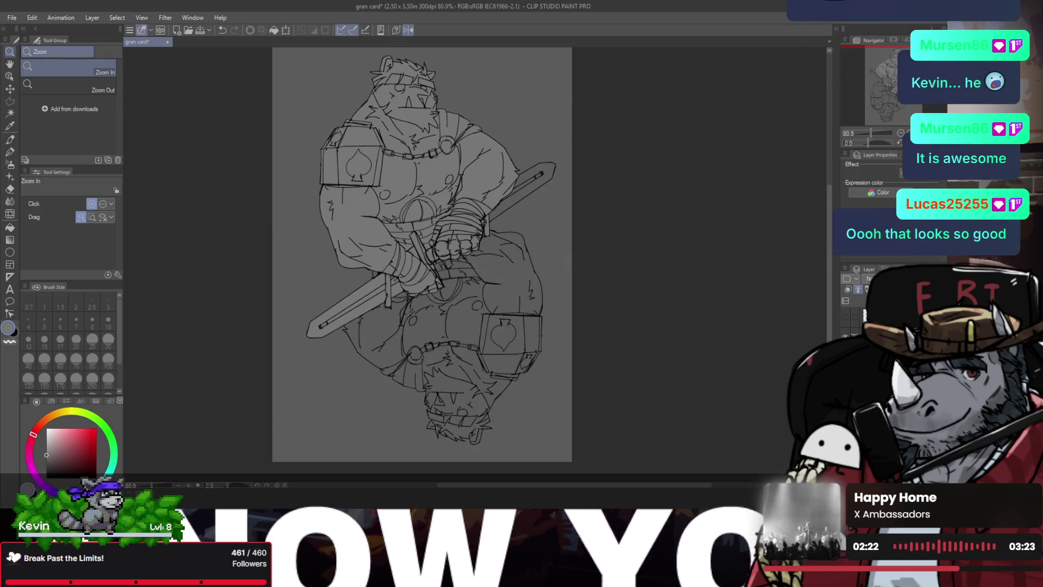
- Erase the spade symbol from the lower armor plate
scroll(524, 342, "up", 1)
key("e")
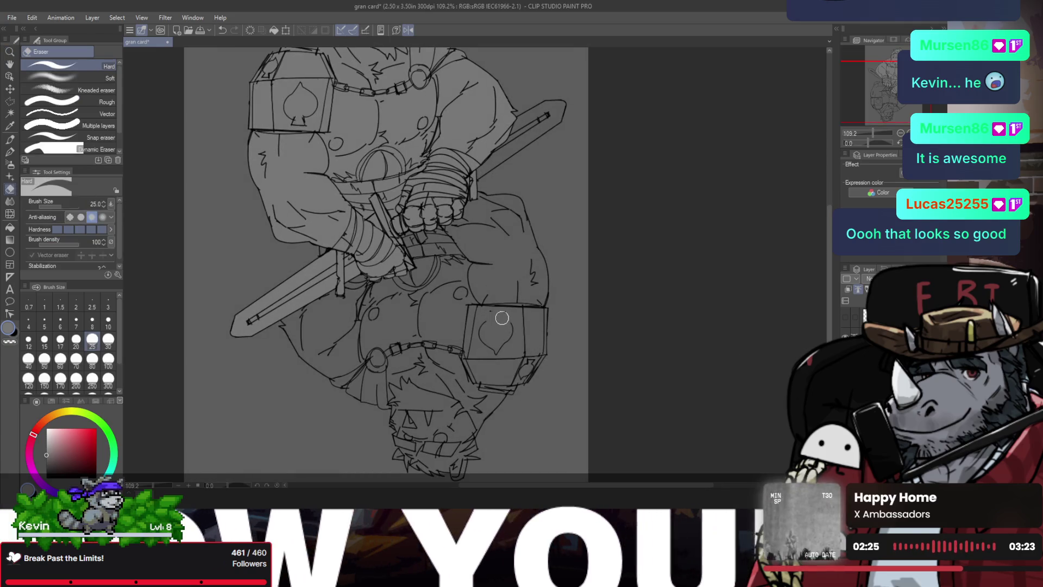
left_click_drag(488, 316, 529, 364)
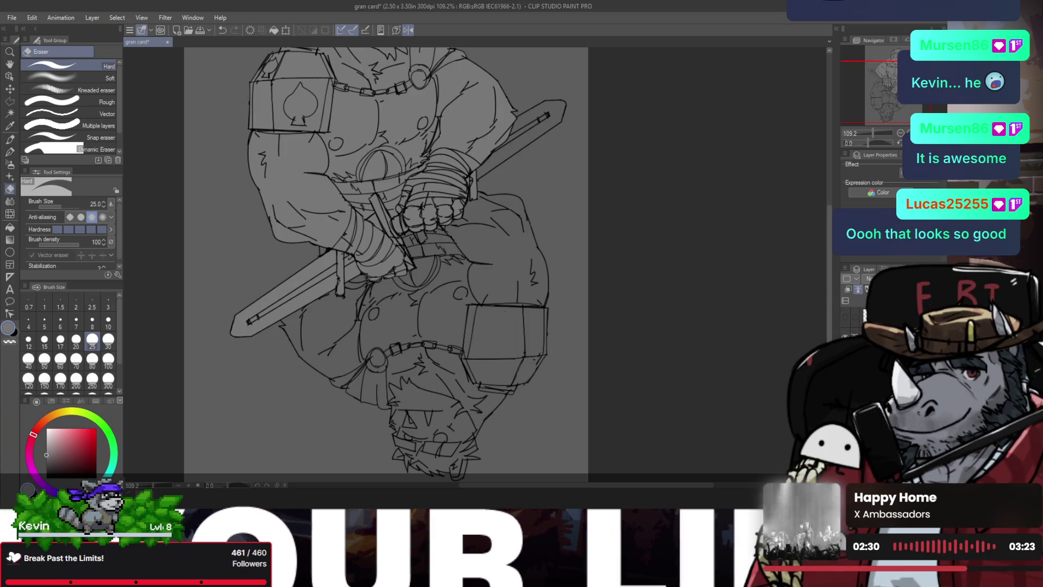
scroll(307, 113, "down", 1)
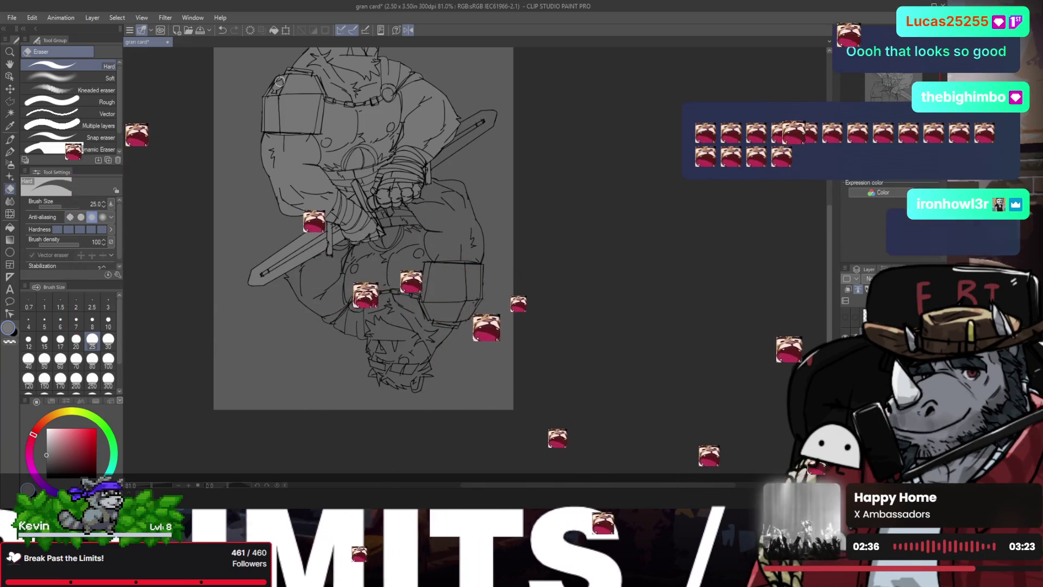
scroll(274, 84, "up", 4)
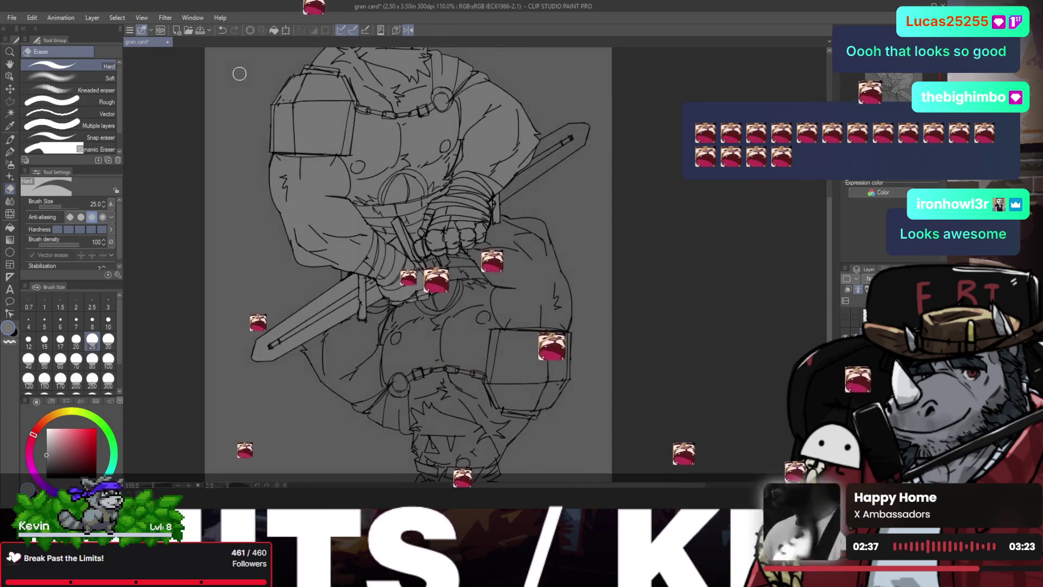
key("p")
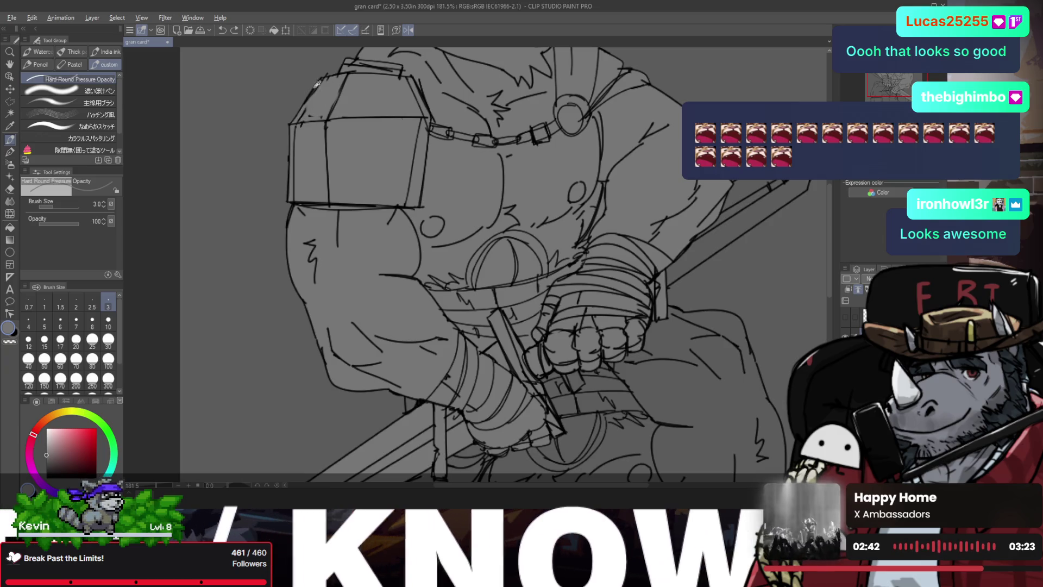
- Retrace the shoulder plate's upper-left edge in near-black ink
left_click(318, 83, "alt")
left_click_drag(325, 77, 294, 124)
key("ctrl+z")
left_click_drag(325, 77, 293, 124)
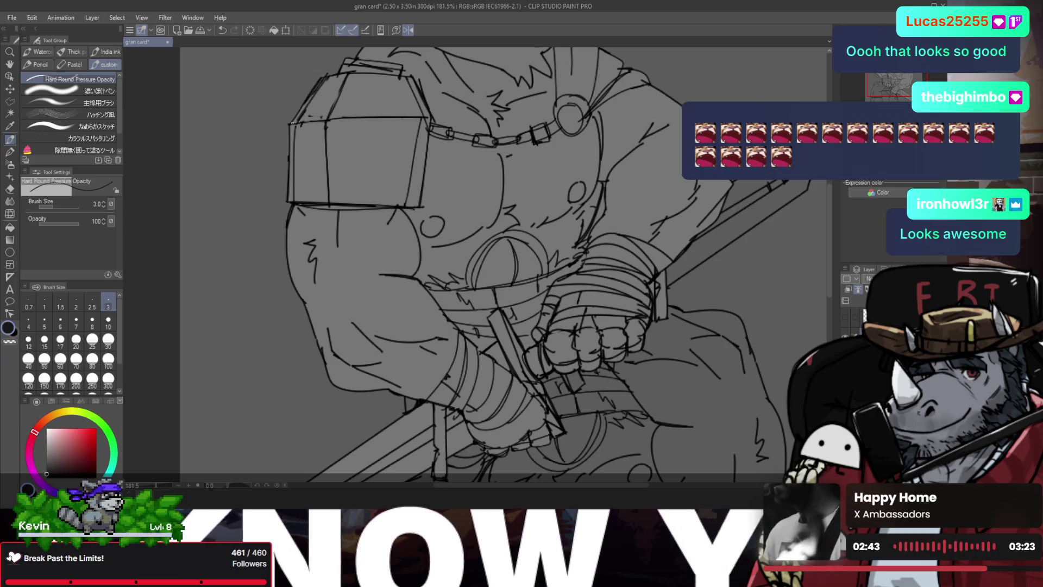
left_click_drag(328, 77, 291, 131)
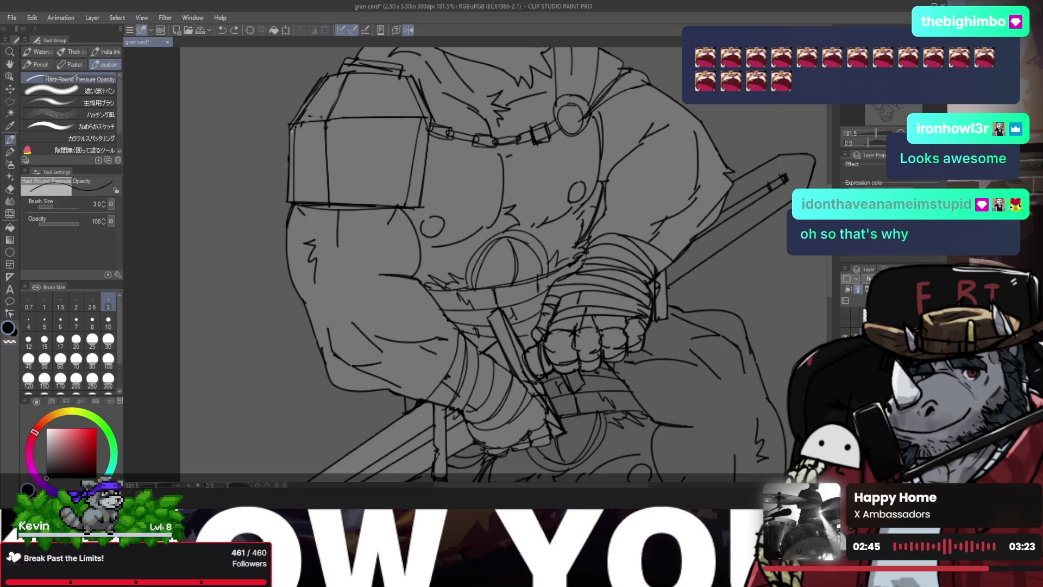
left_click_drag(324, 83, 298, 121)
- Zoom in on the lower shoulder plate corner to check it, then zoom back out to the whole bear
key("e")
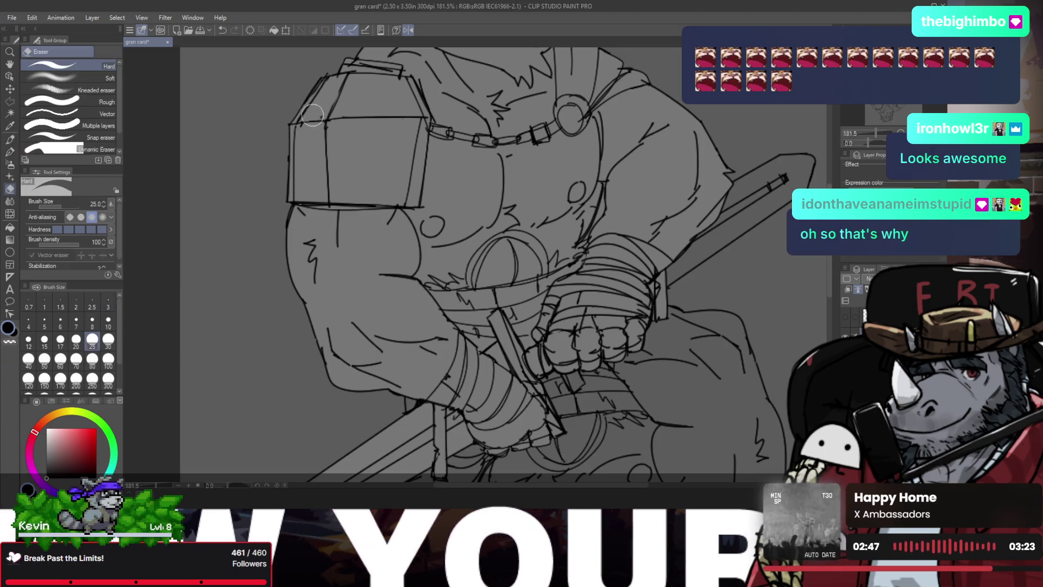
key("slash")
key("ctrl+0")
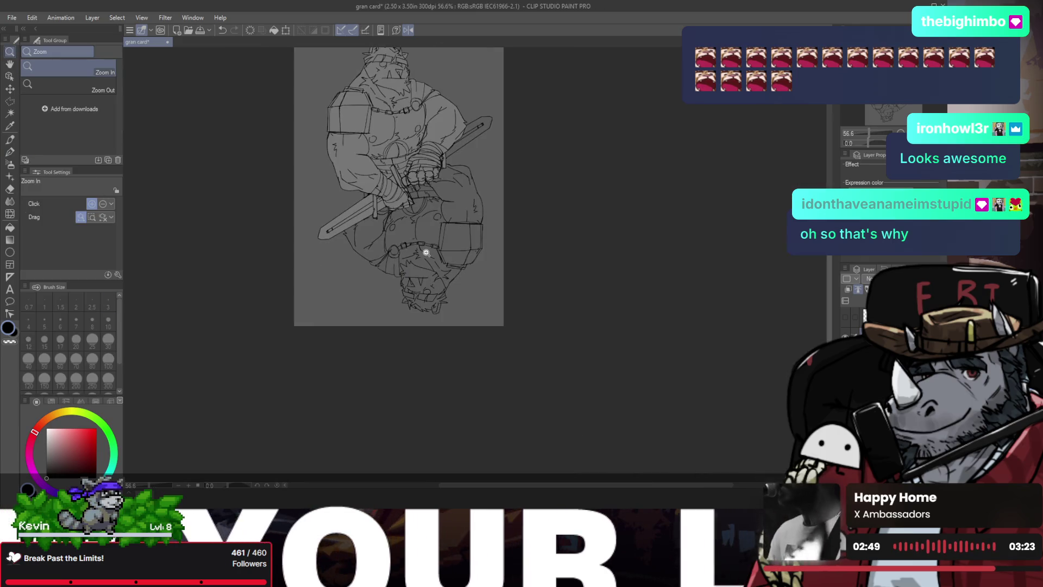
left_click(475, 265)
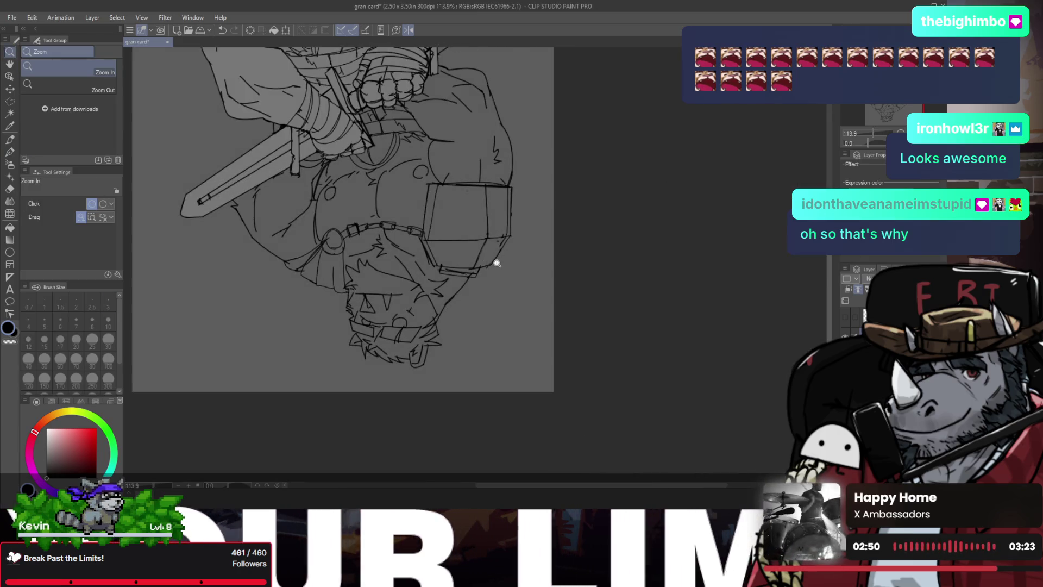
left_click(496, 263)
left_click(488, 230)
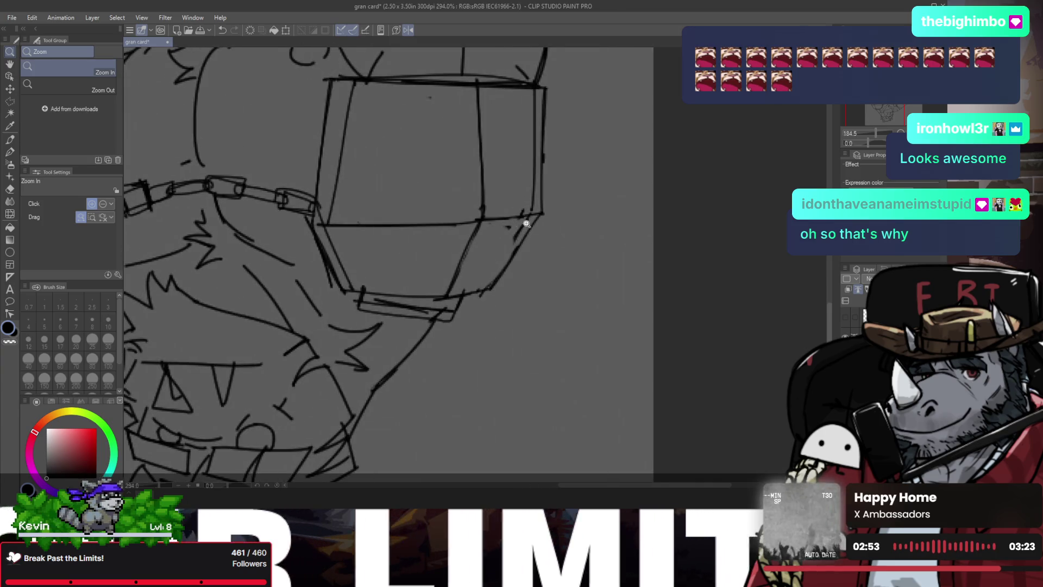
key("p")
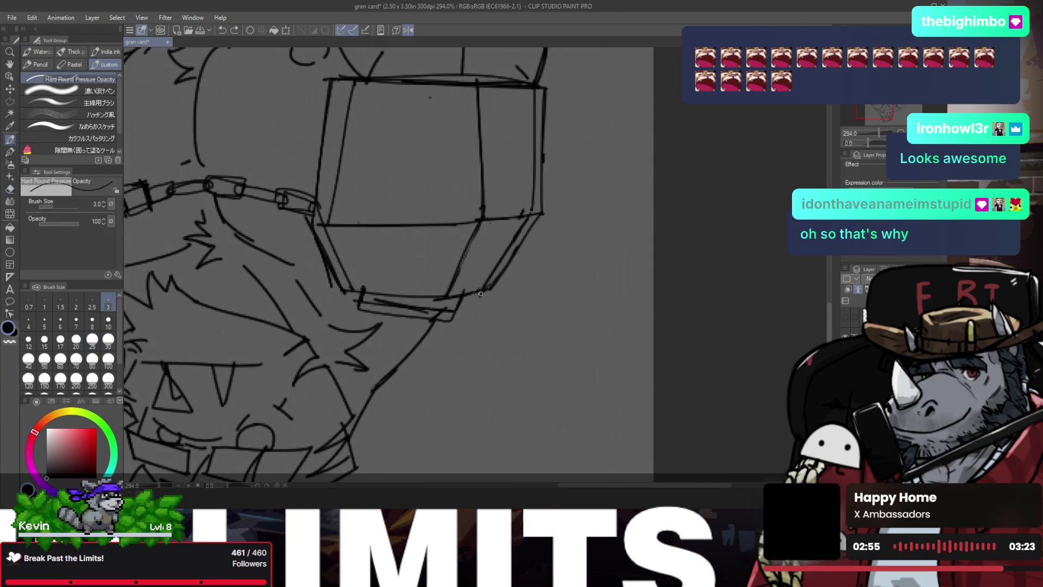
key("e")
key("/")
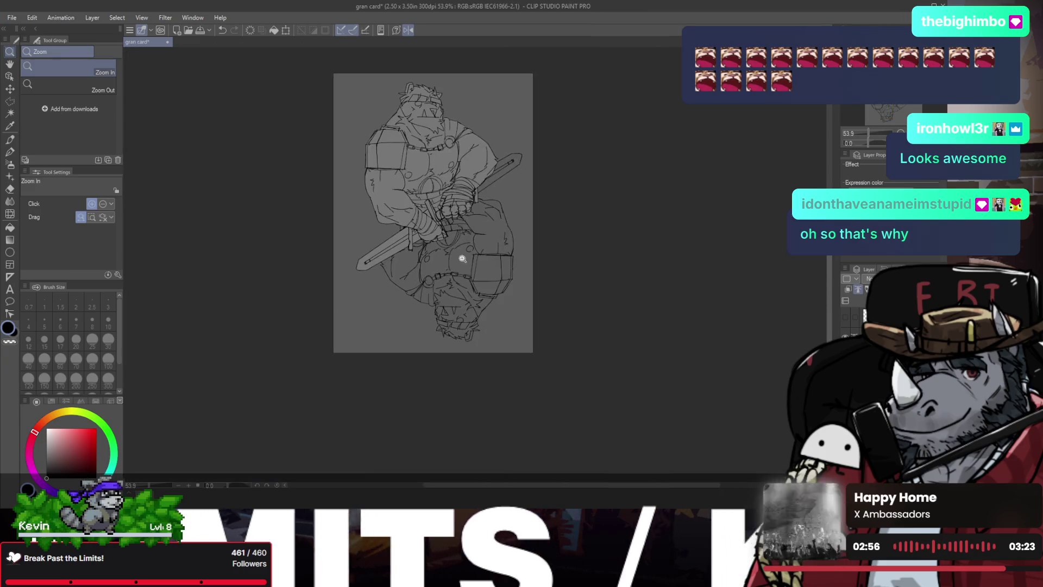
left_click_drag(490, 302, 465, 236)
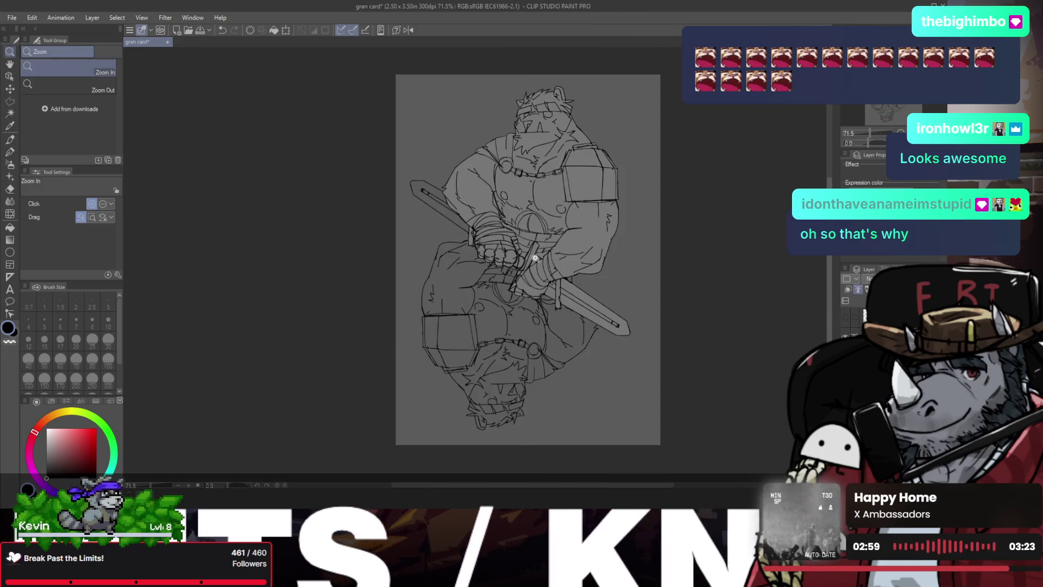
- Save the gran card file and toggle the flipped lower bear copy to compare
key("ctrl+s")
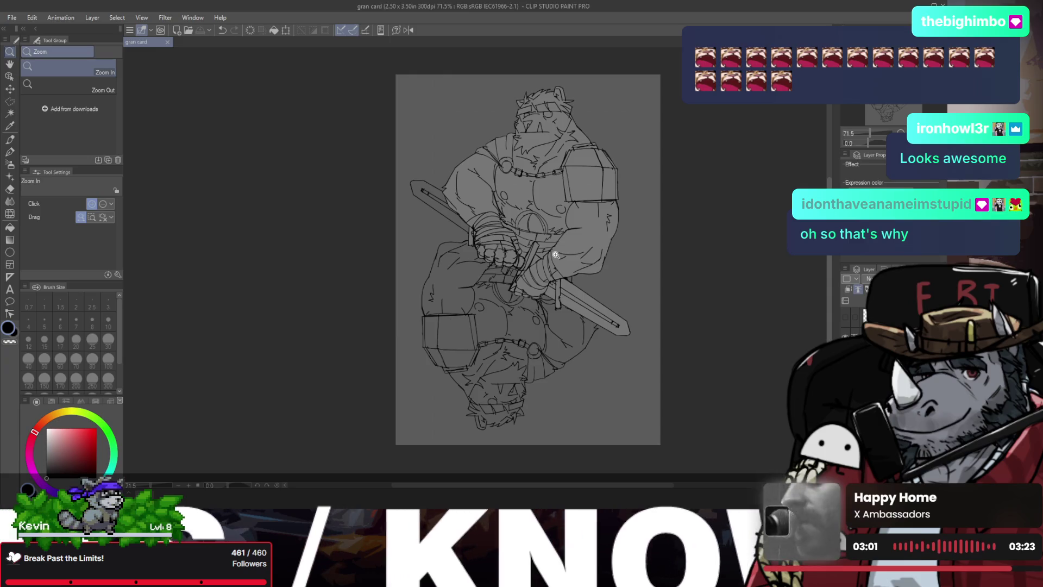
mouse_move(567, 253)
left_mouse_down()
mouse_move(575, 233)
mouse_move(492, 212)
mouse_move(605, 244)
left_mouse_up()
key("h")
key("/")
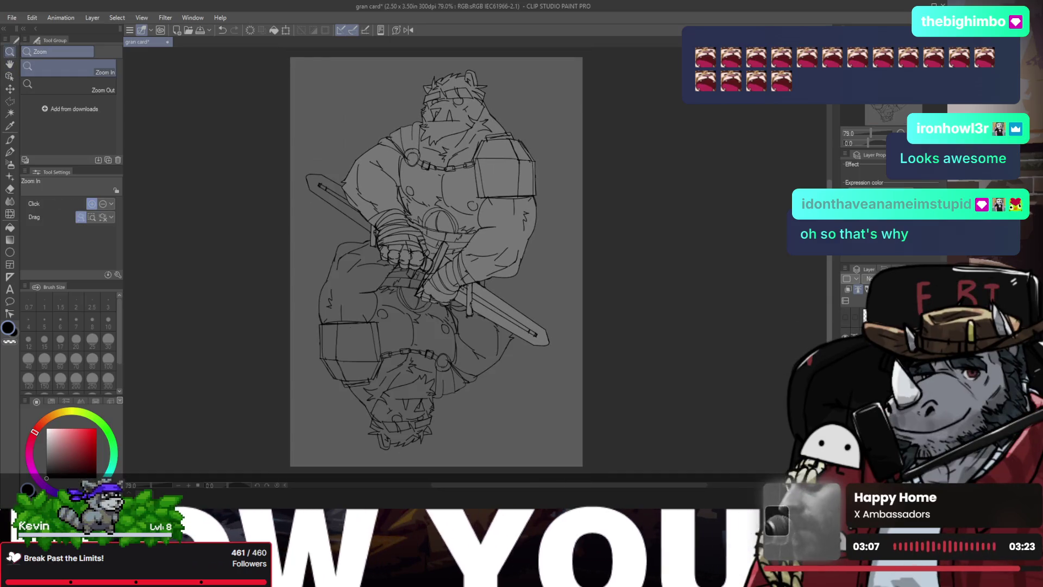
key("ctrl+z")
key("ctrl+y")
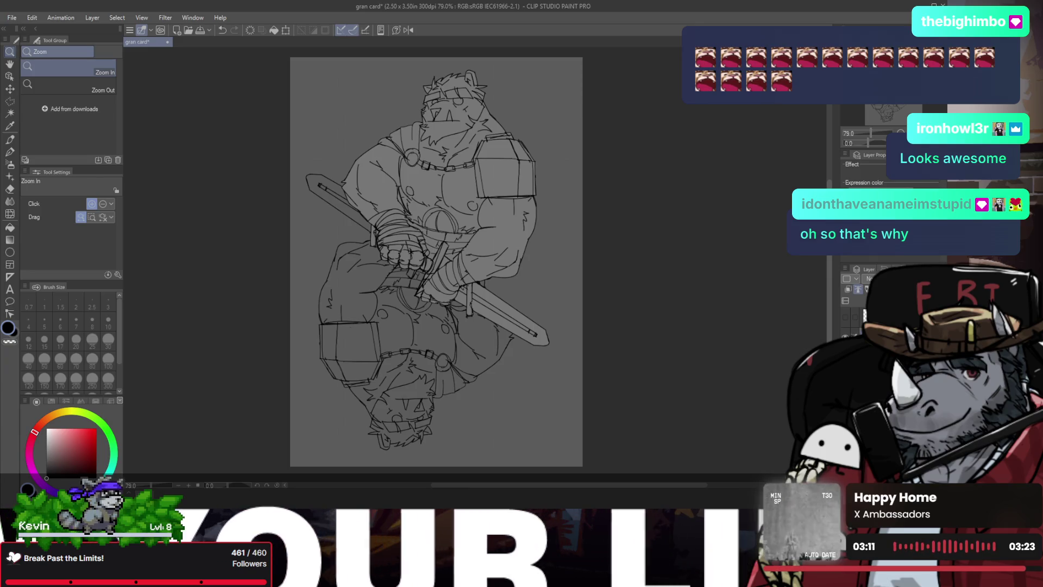
- Zoom in on the card and enlarge the inking pen to size 5
left_click(364, 102)
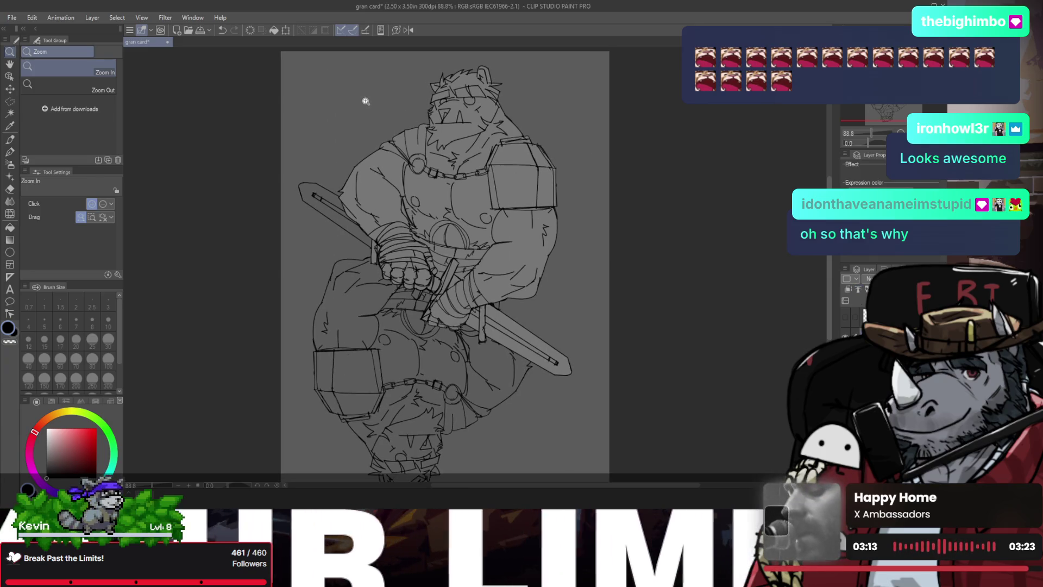
key("p")
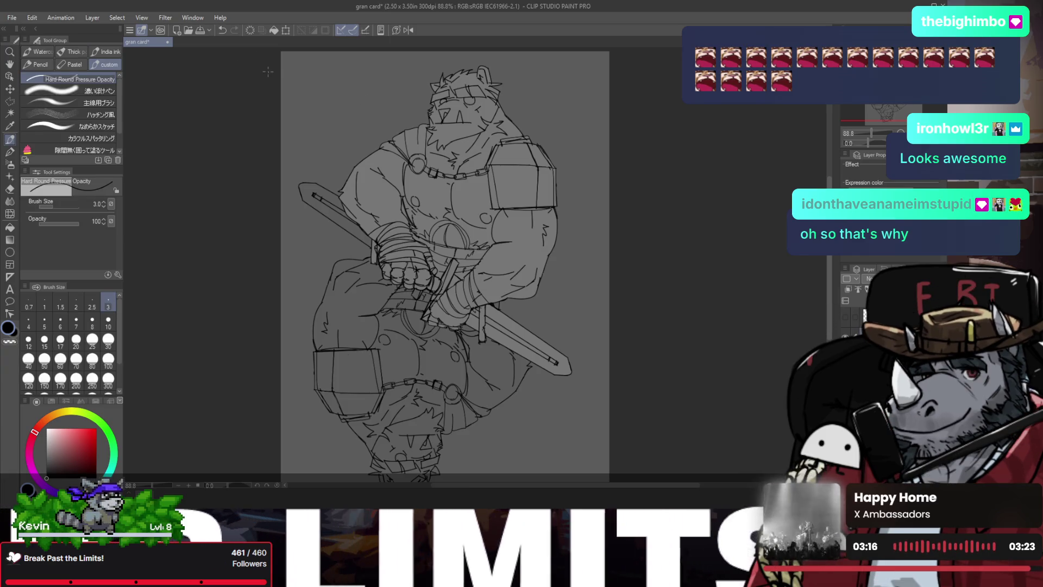
key("bracketright")
key("bracketright")
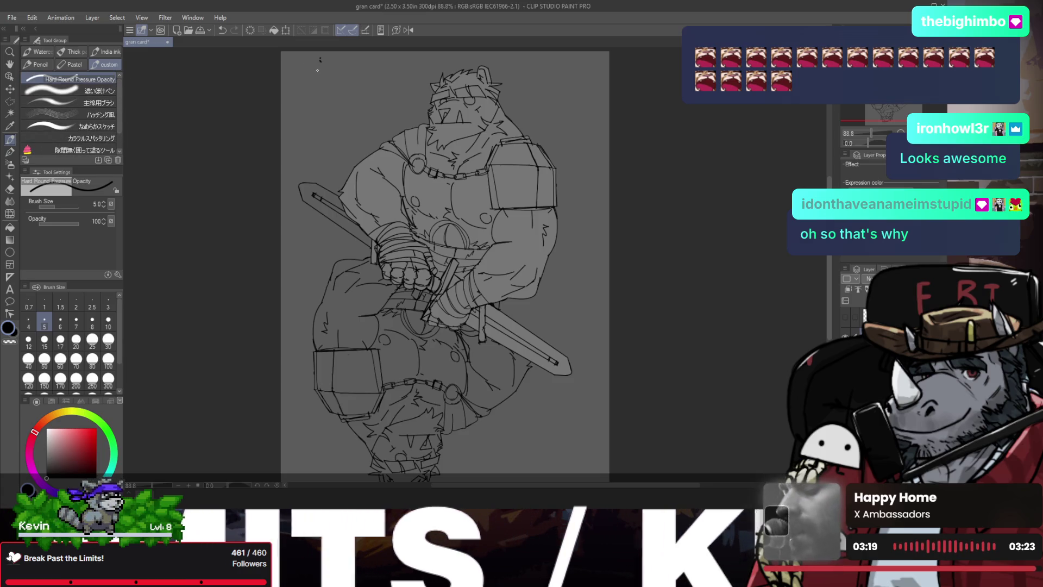
- Redraw the 7 of the corner index and zoom out to the whole card
mouse_move(319, 58)
left_mouse_down()
mouse_move(324, 81)
mouse_move(295, 103)
left_mouse_up()
key("ctrl+z")
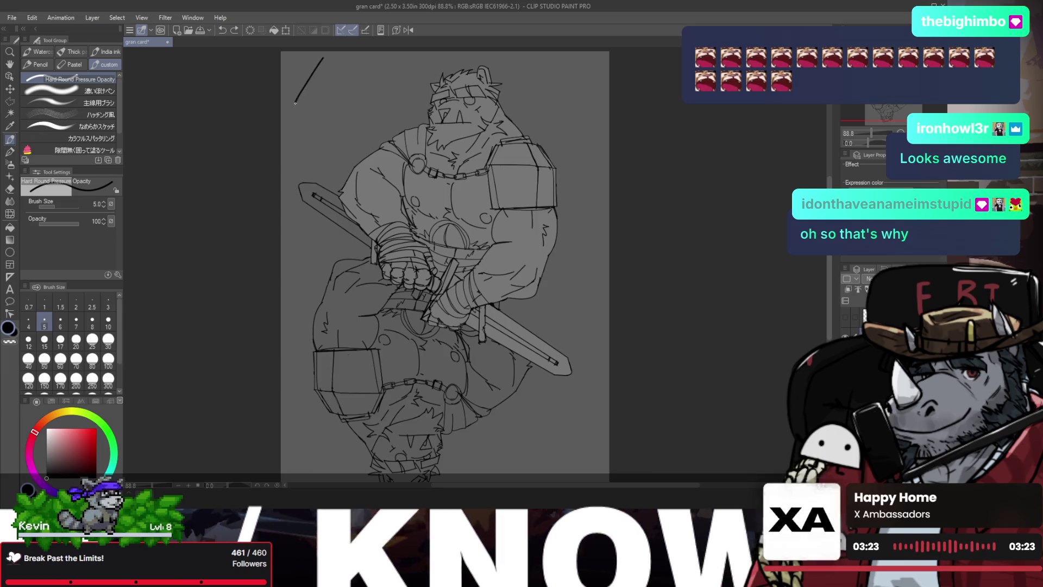
left_click_drag(328, 64, 329, 106)
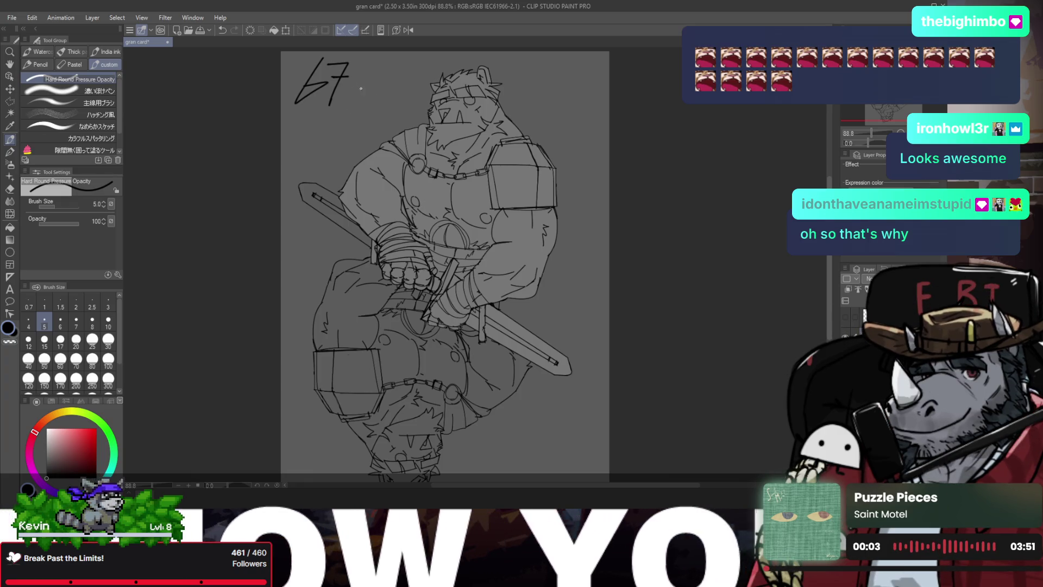
left_click_drag(382, 109, 369, 104)
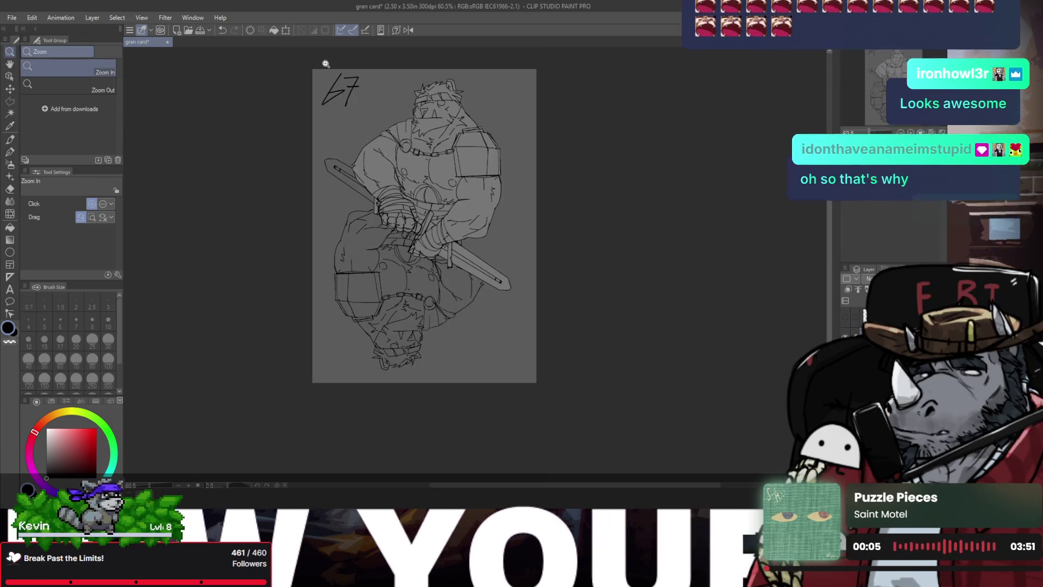
- Mirror the duplicated 67 index and place it in the bottom-right corner
key("ctrl+t")
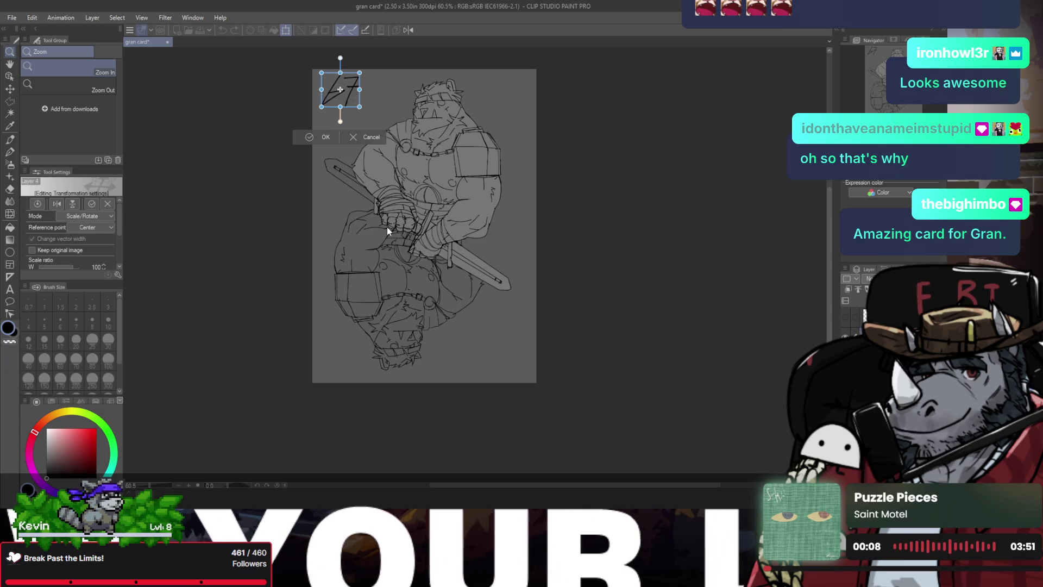
left_click(372, 137)
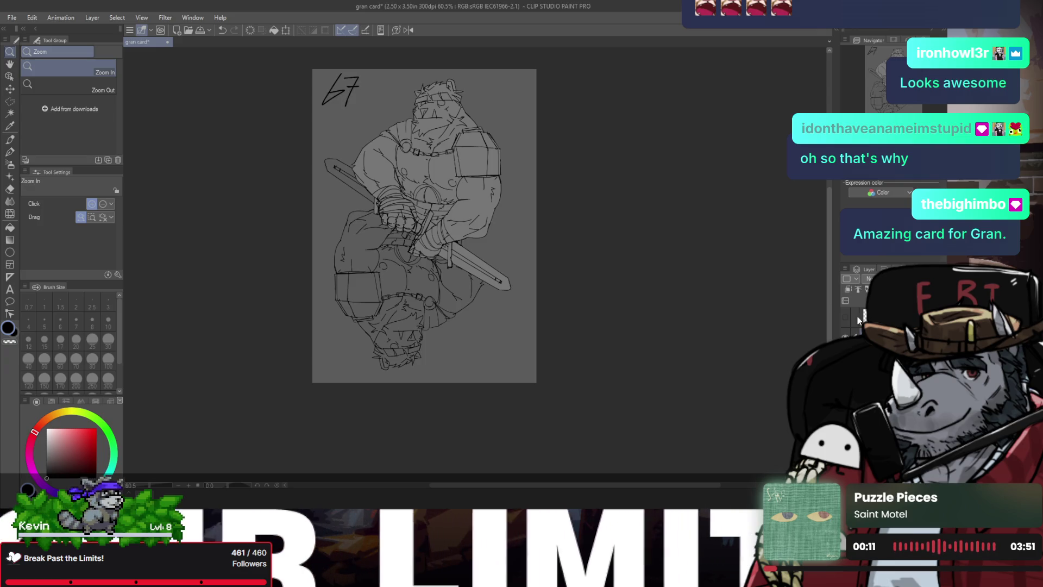
key("ctrl+t")
key("h")
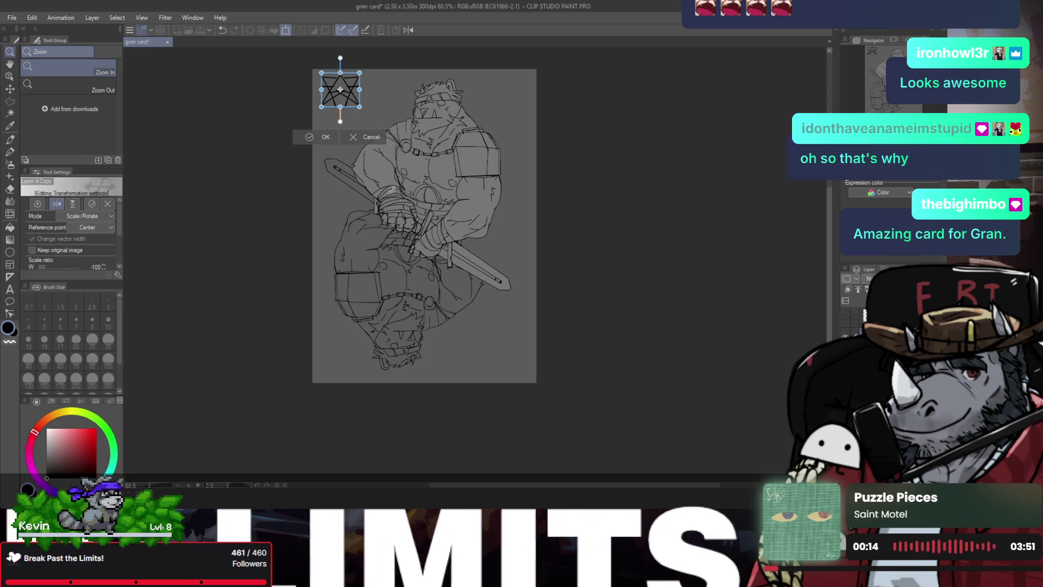
mouse_move(354, 100)
left_mouse_down()
mouse_move(505, 359)
mouse_move(524, 368)
left_mouse_up()
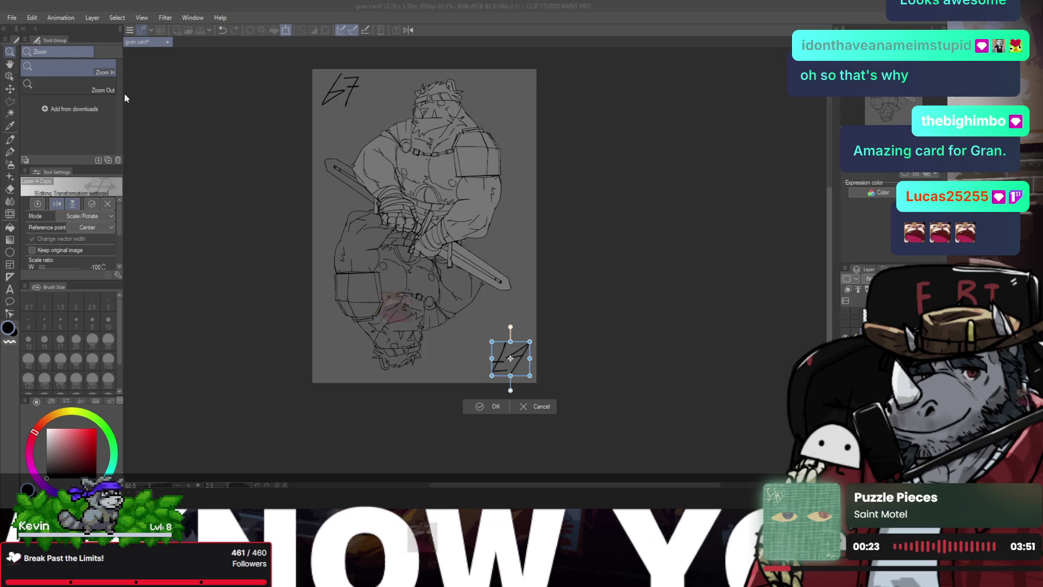
key("Return")
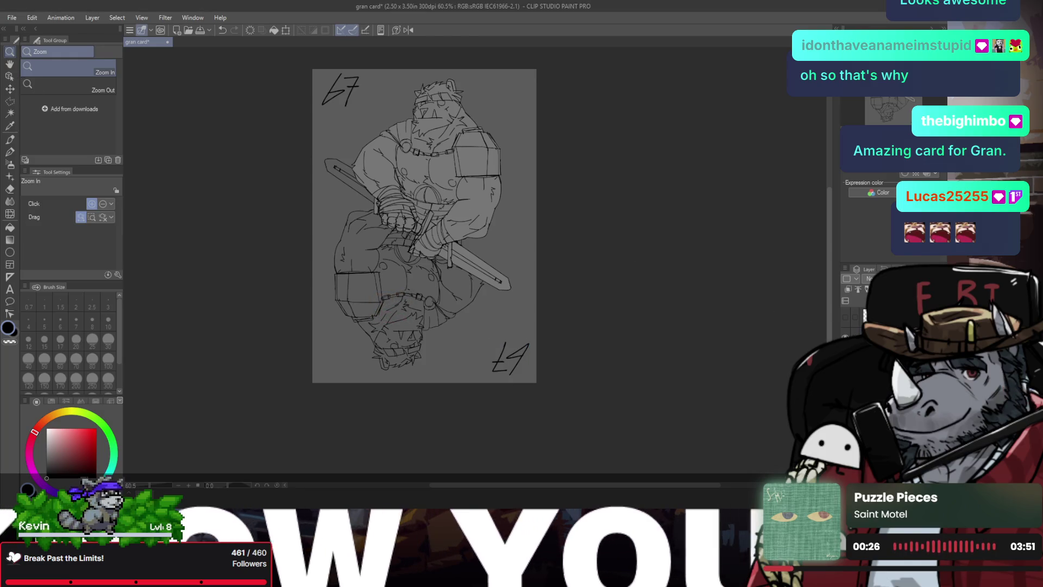
- Shift the line art slightly right and down with a transform
key("ctrl+t")
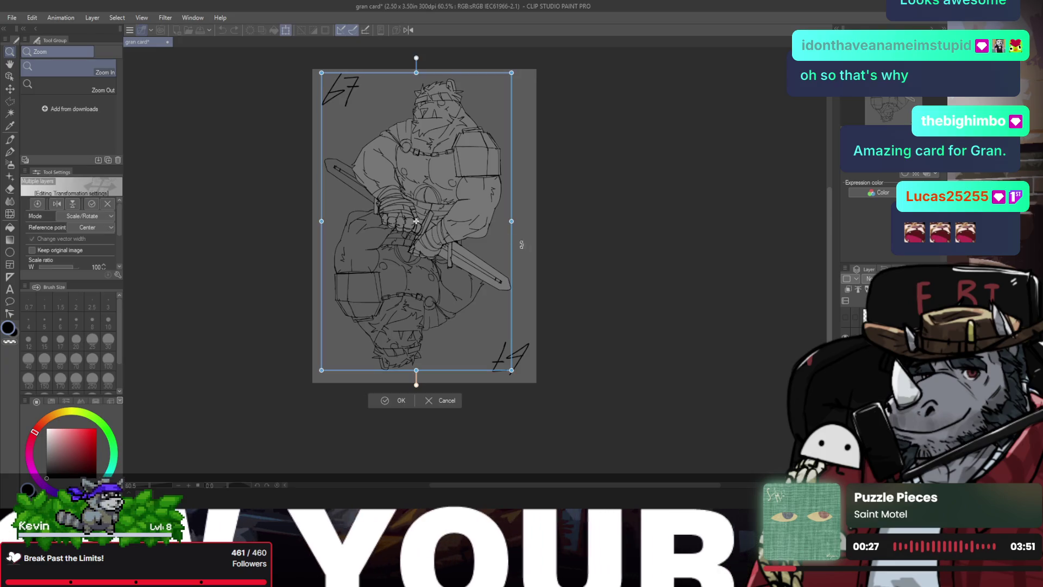
left_click_drag(471, 221, 474, 226)
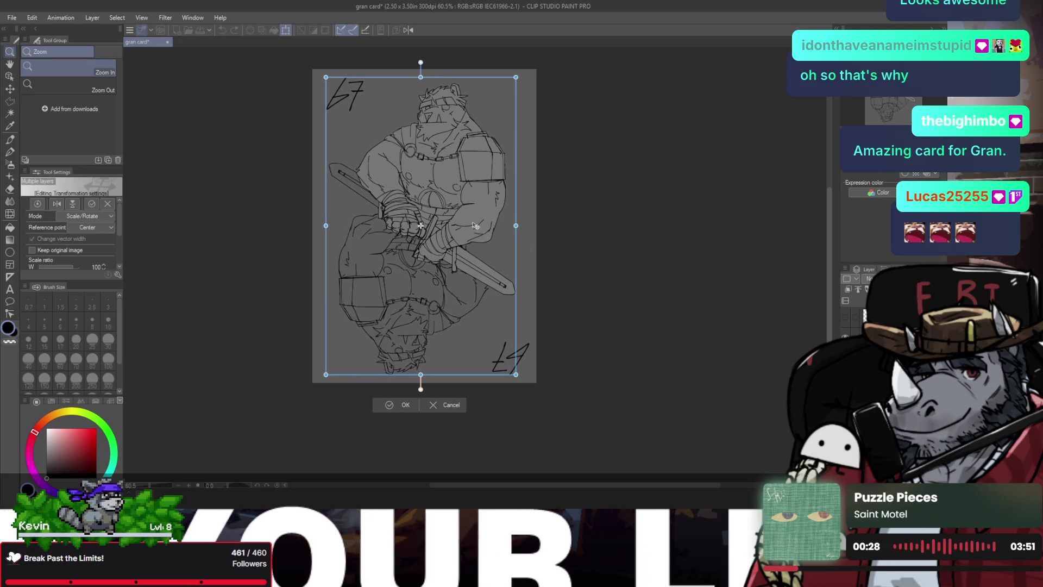
key("Escape")
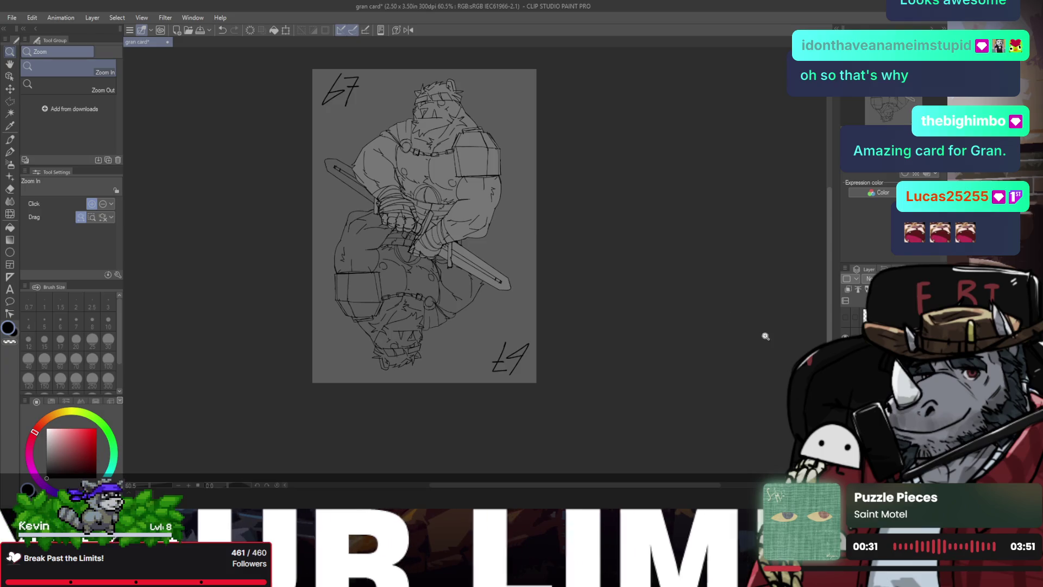
key("ctrl+t")
left_click_drag(480, 235, 488, 240)
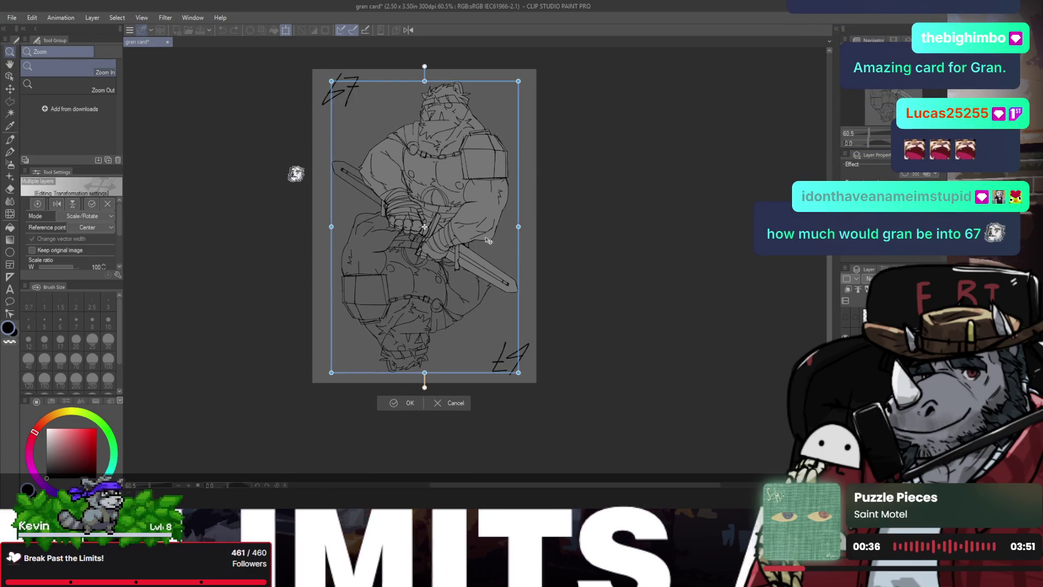
- Commit the small shift of the line art and zoom in on the card
left_click(392, 403)
left_click(419, 180)
scroll(419, 180, "down", 1)
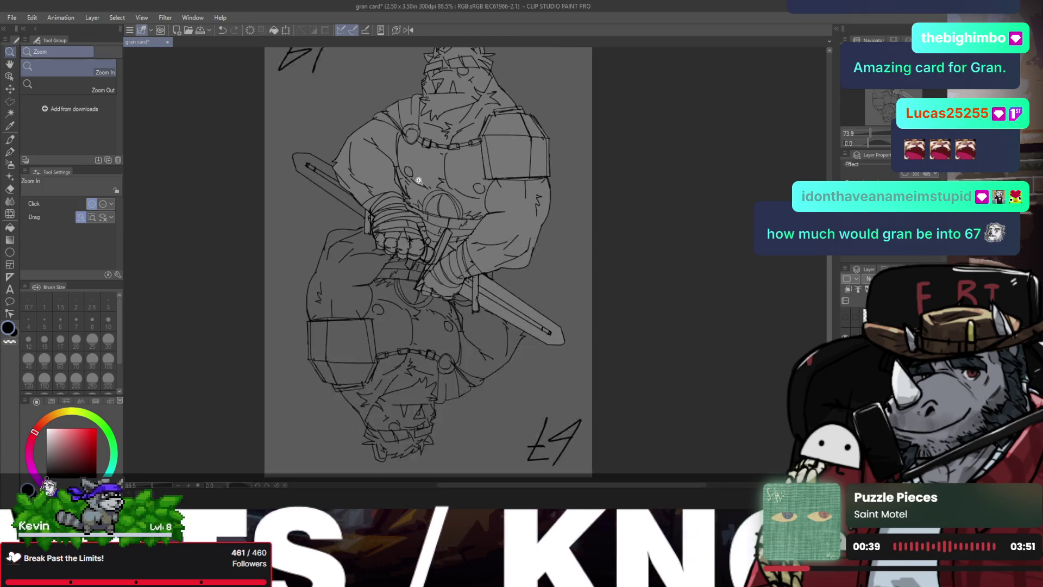
- Check the upper figure's proportions in a mirrored view, then hide the mirrored lower half
key("h")
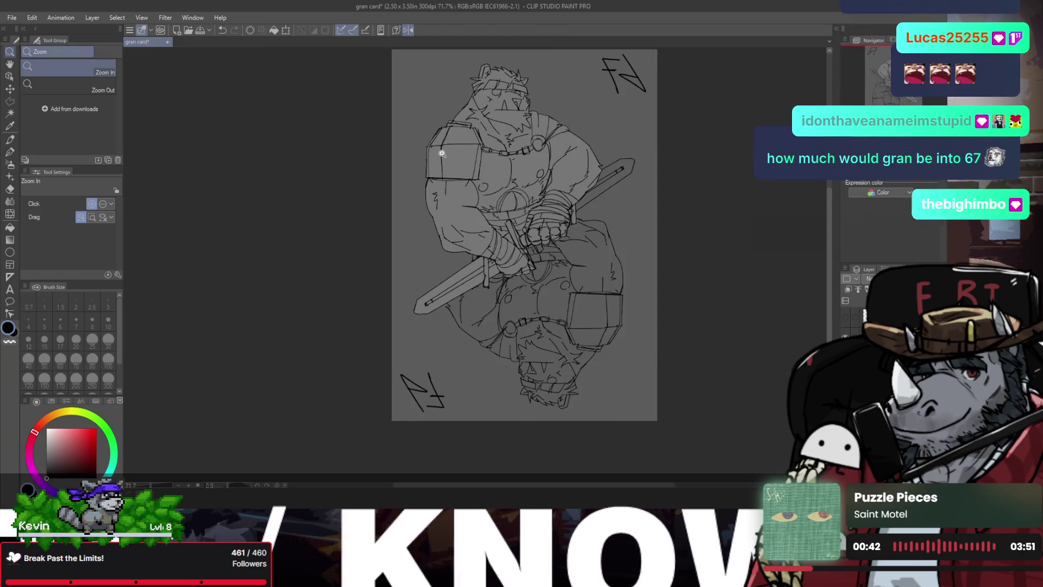
left_click(475, 127)
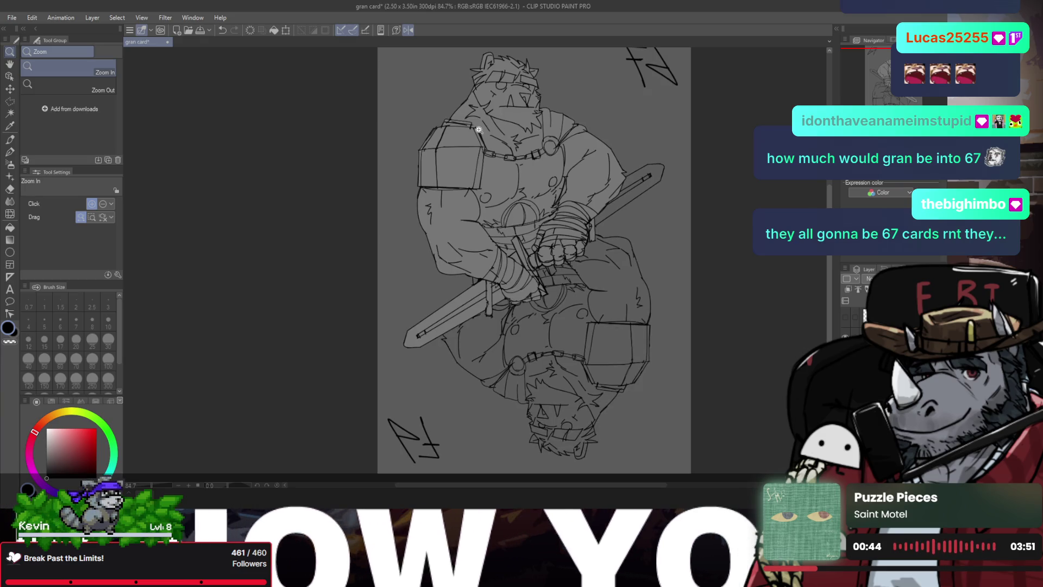
left_click(479, 129)
scroll(478, 130, "down", 2)
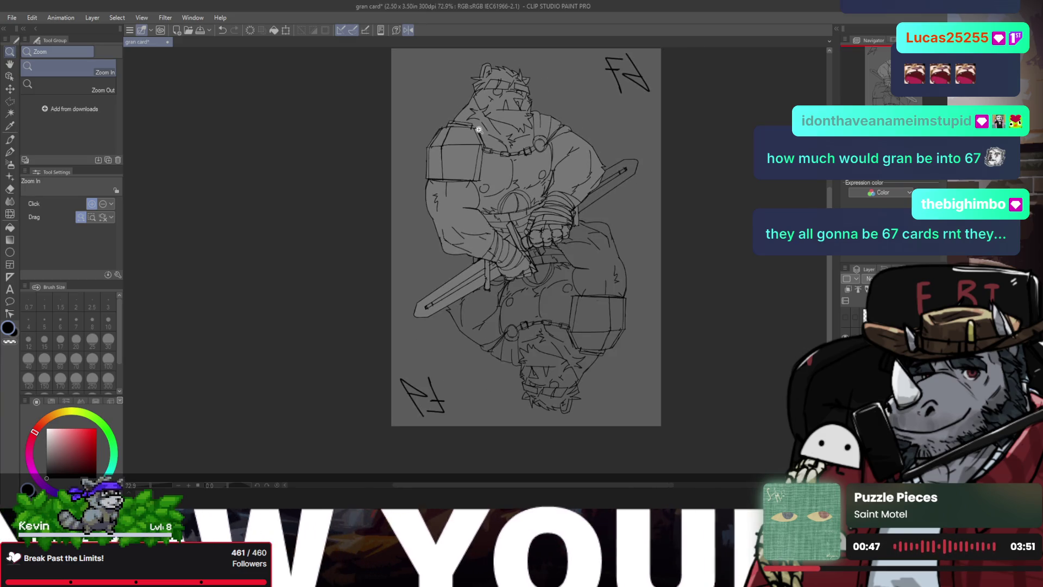
scroll(478, 129, "down", 1)
scroll(478, 130, "up", 1)
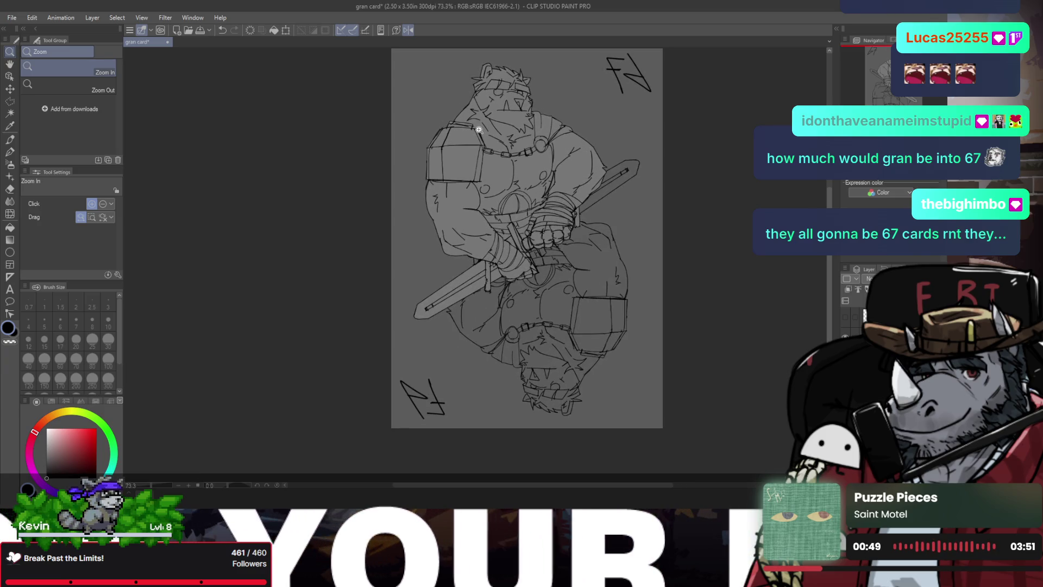
scroll(478, 129, "up", 2)
scroll(479, 129, "down", 3)
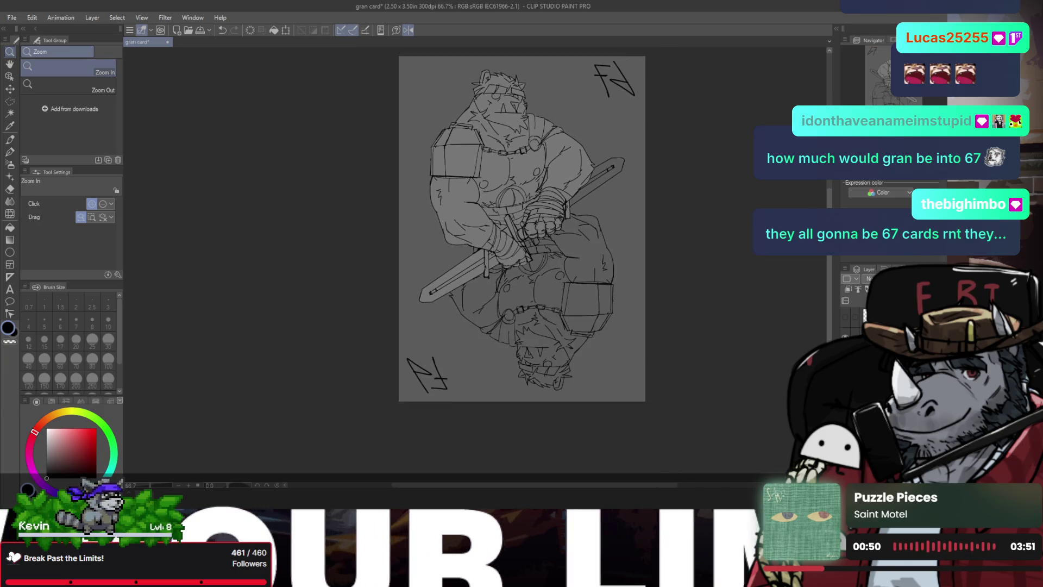
scroll(830, 255, "up", 2)
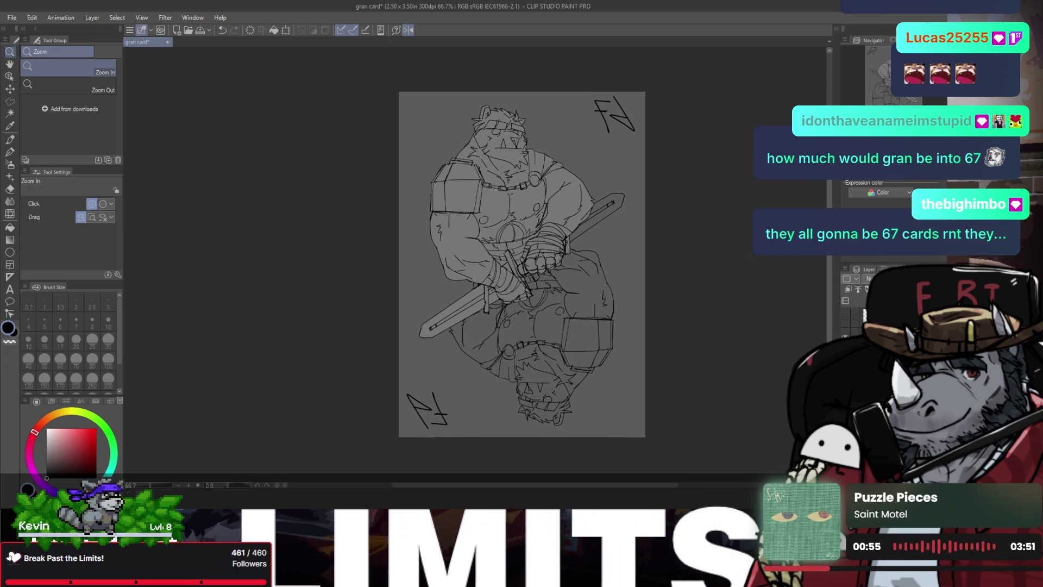
key("ctrl+z")
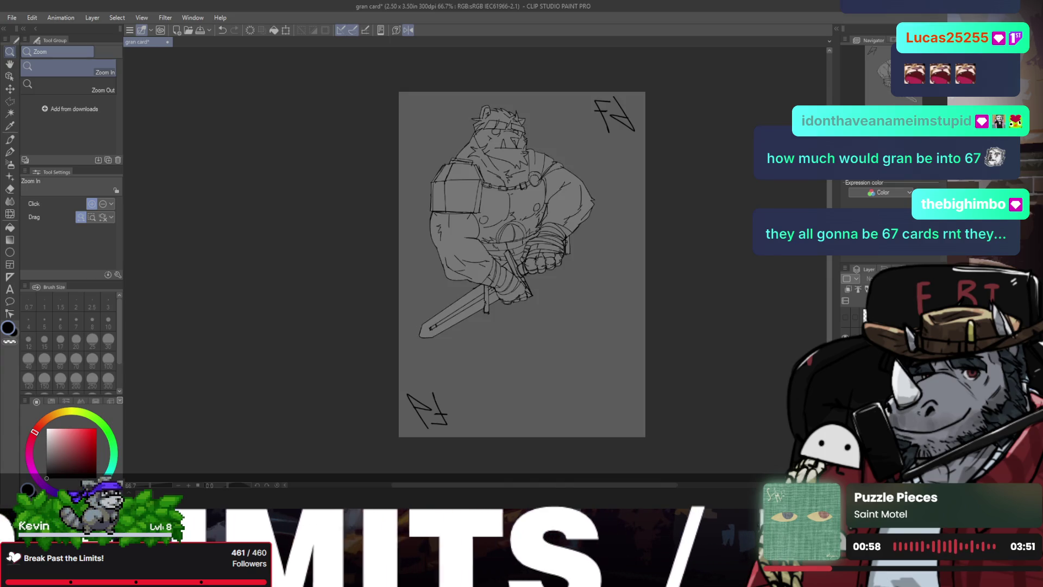
left_click(465, 168)
- Set the inking pen to size 2.5, undoing the stray strokes left of the figure
key("p")
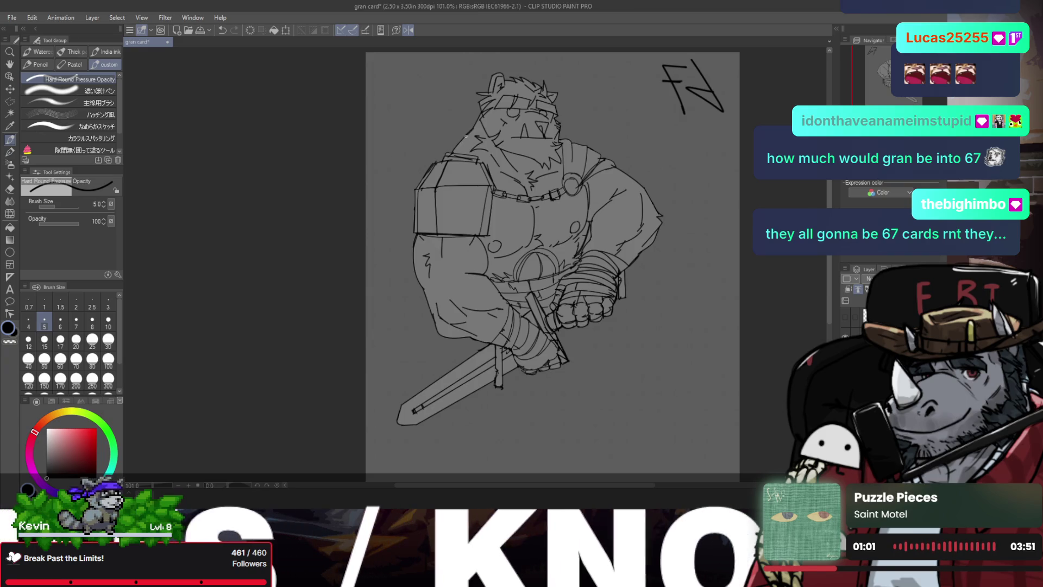
key("ctrl+z")
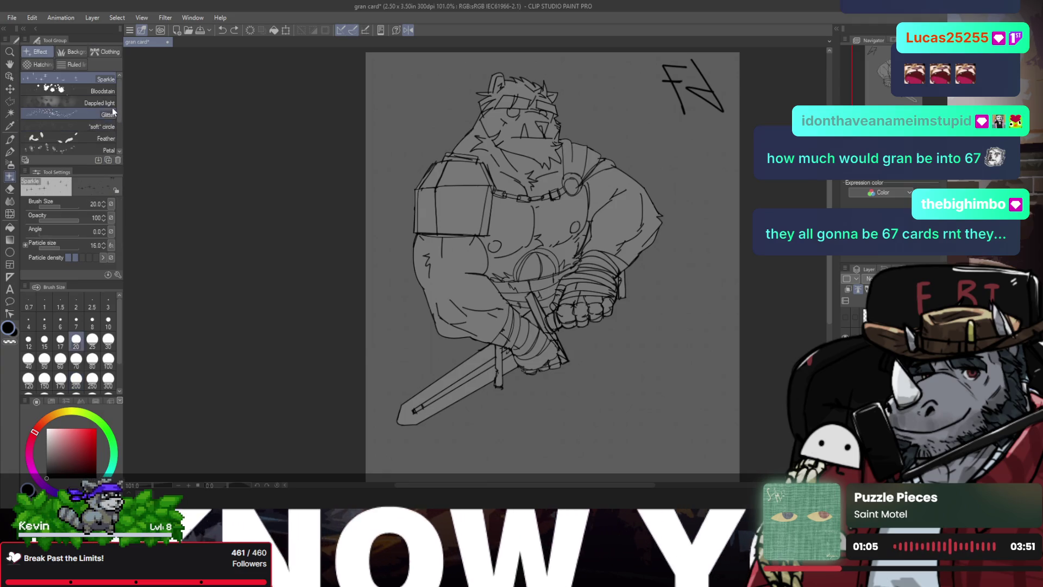
key("bracketleft")
key("bracketleft")
key("bracketleft")
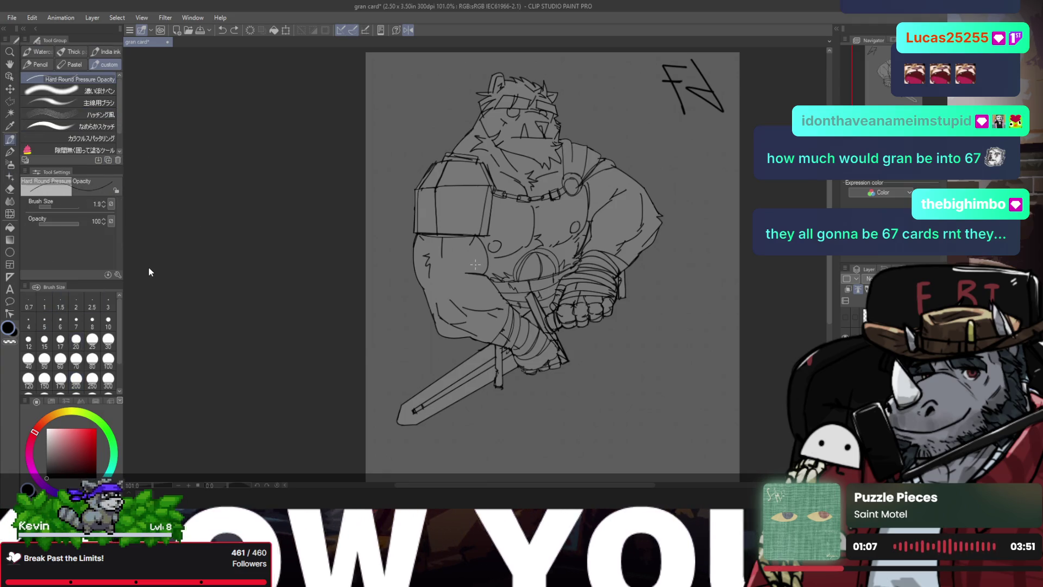
key("bracketright")
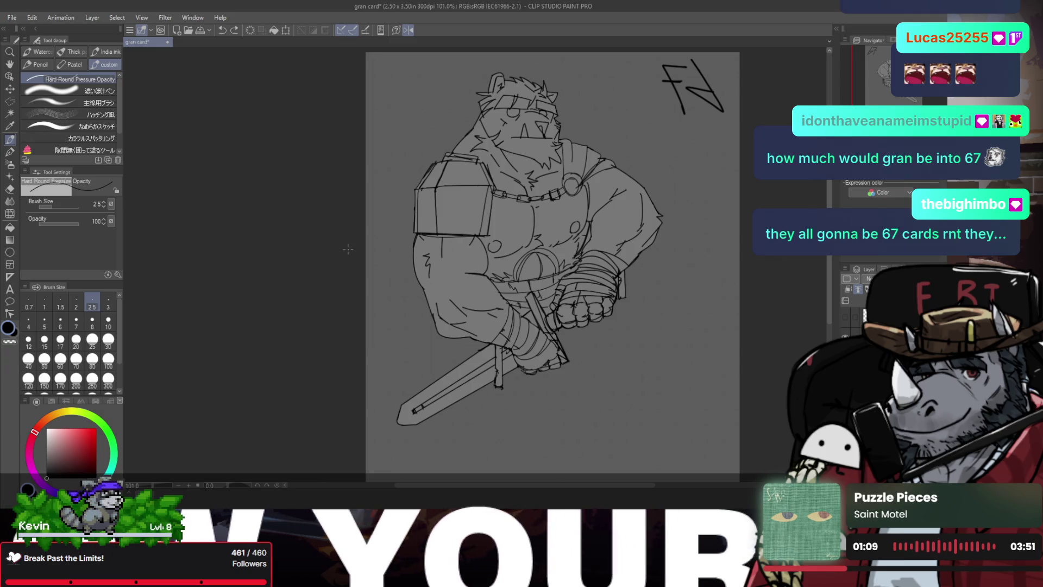
left_click_drag(400, 317, 392, 365)
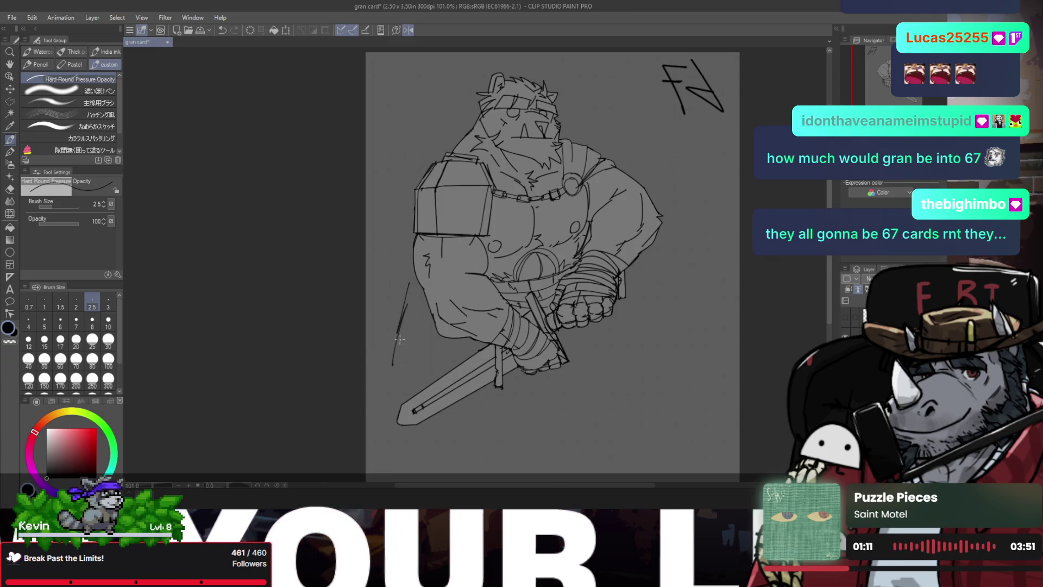
key("ctrl+z")
- Draw a curved drape line hanging from the bear's arm down beside the fist
key("ctrl+space")
left_click(561, 280)
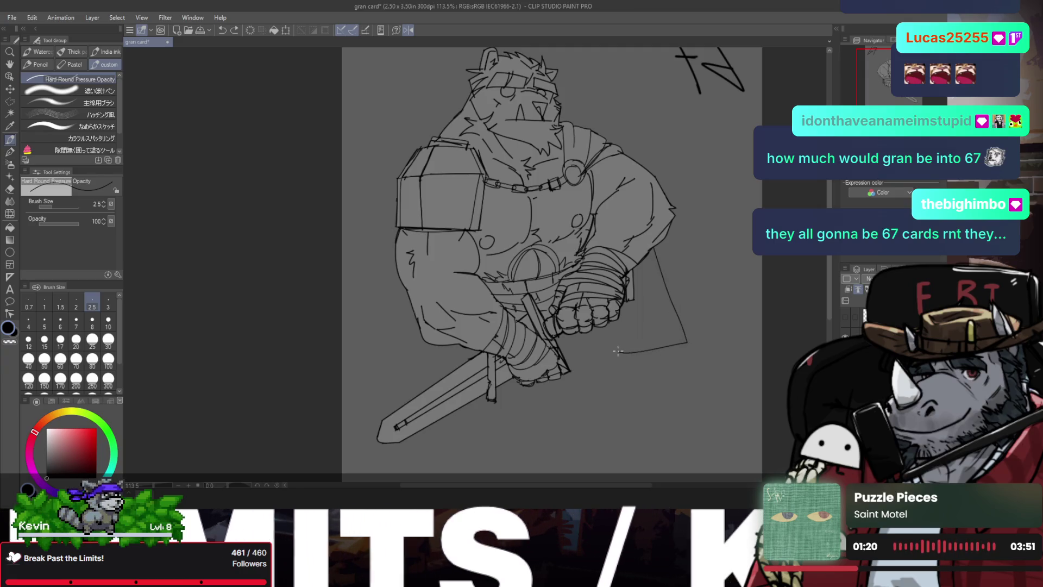
left_click_drag(653, 248, 670, 300)
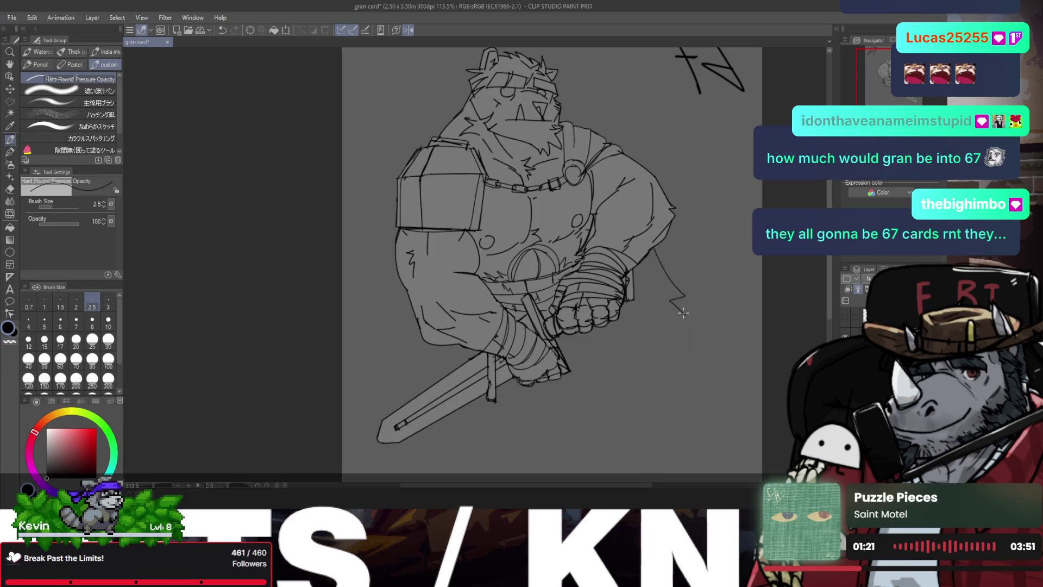
key("ctrl+z")
left_click_drag(654, 245, 682, 281)
key("ctrl+z")
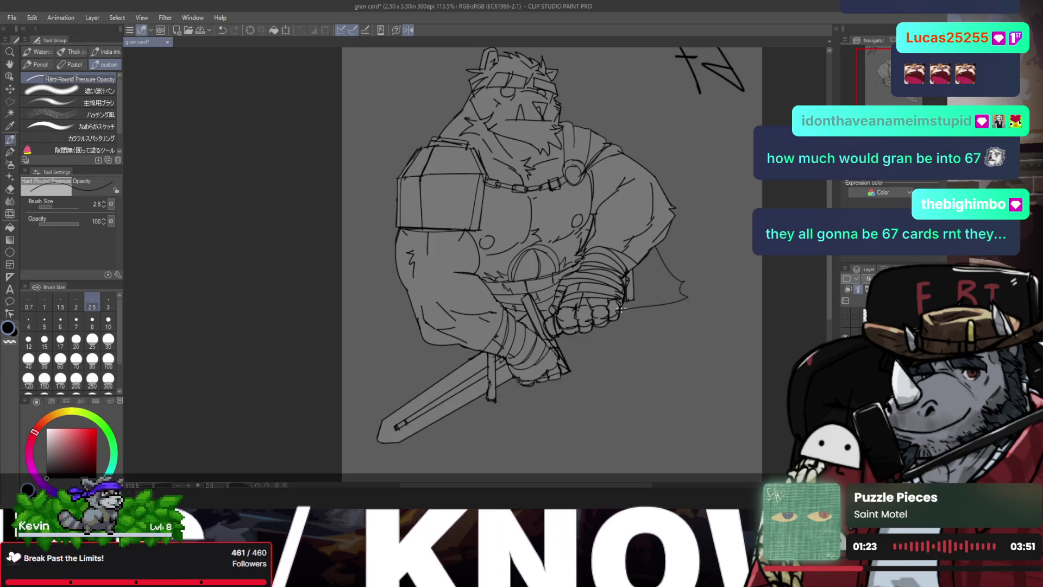
mouse_move(656, 245)
left_mouse_down()
mouse_move(679, 303)
mouse_move(624, 308)
left_mouse_up()
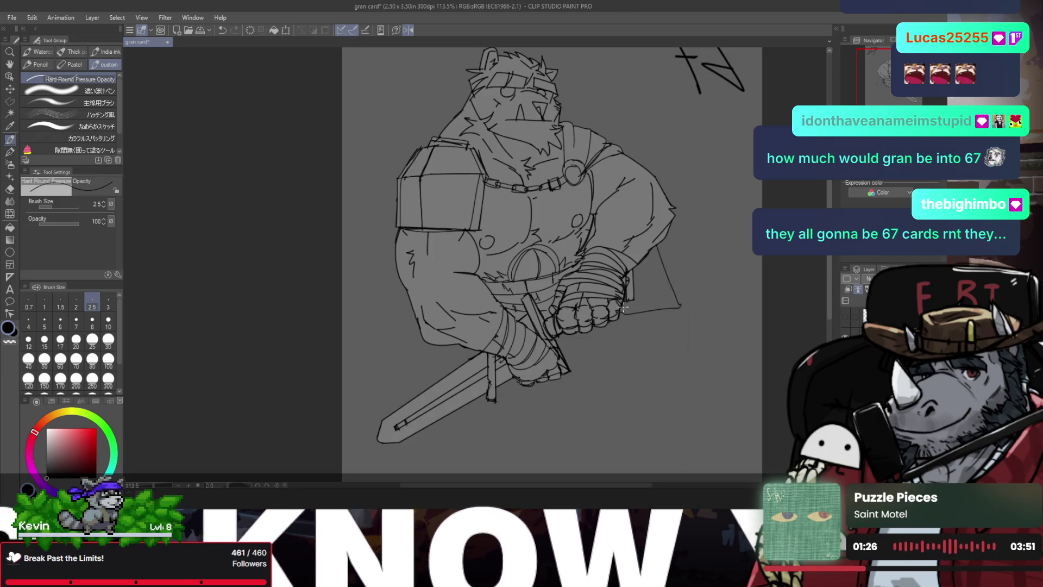
left_click_drag(641, 266, 648, 294)
key("ctrl+z")
key("ctrl+z")
key("ctrl+z")
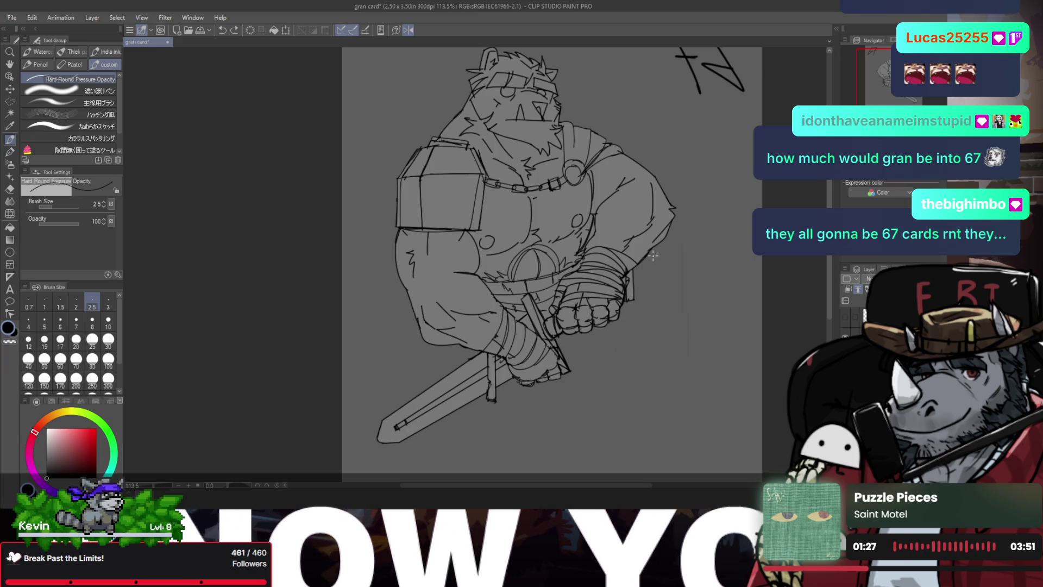
left_click_drag(652, 250, 676, 286)
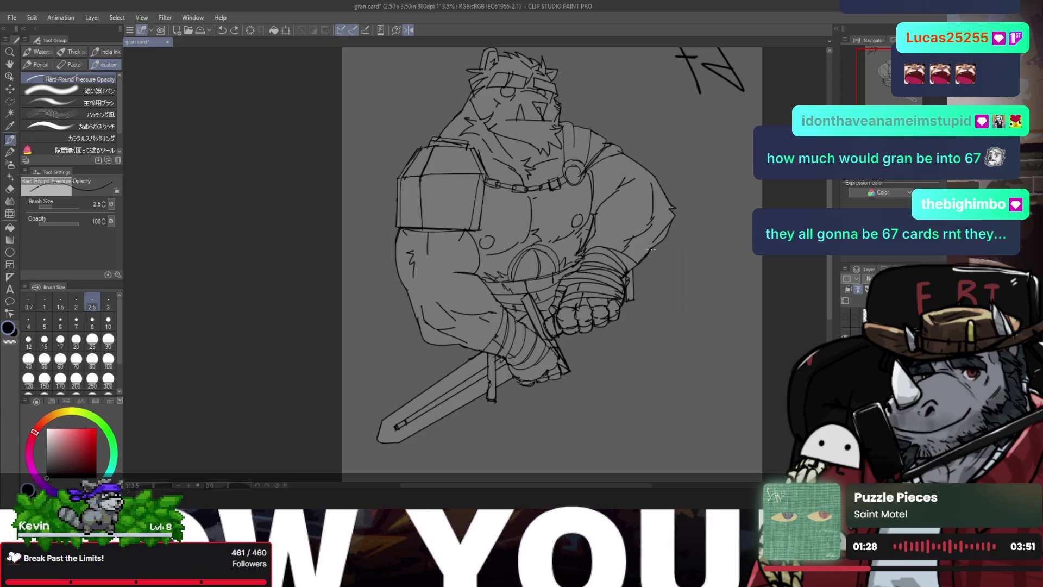
left_click_drag(651, 249, 690, 298)
- Mirror the canvas view and zoom out to see the whole card
key("h")
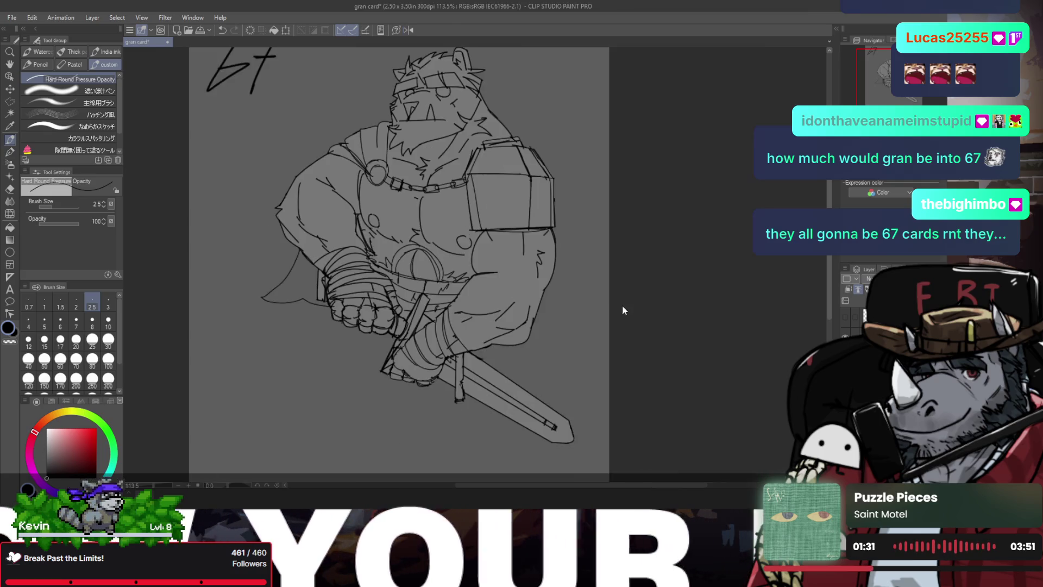
key("ctrl+space")
left_click_drag(378, 280, 394, 215)
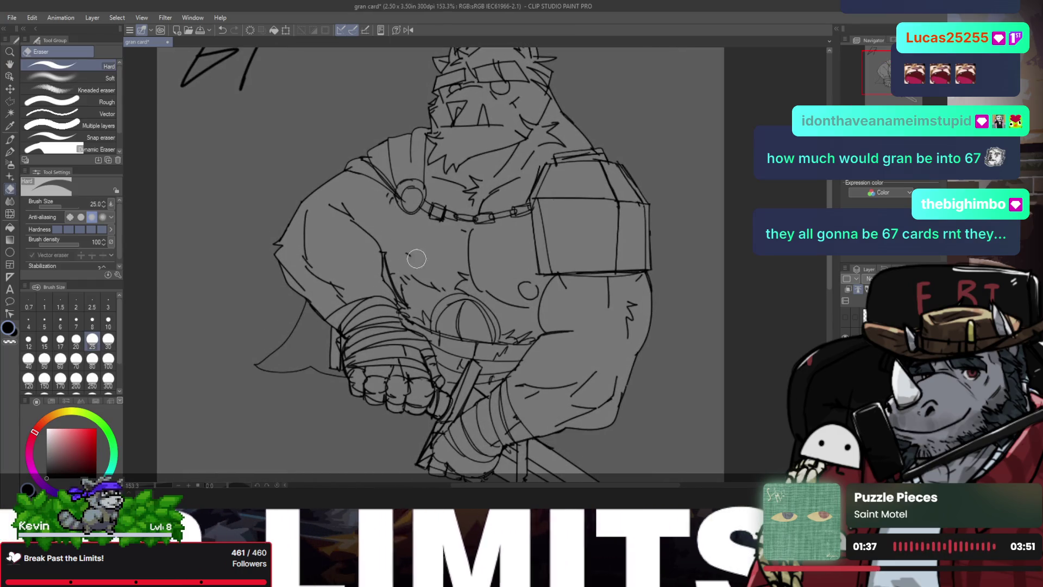
- Redraw the lines along the bear's right side and left shoulder
key("p")
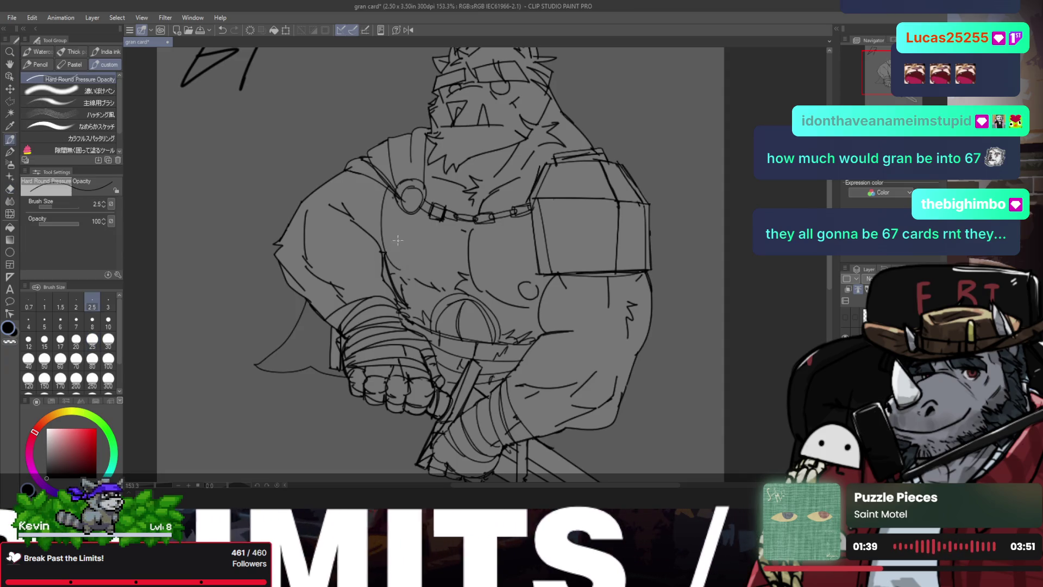
key("h")
mouse_move(565, 184)
left_mouse_down()
mouse_move(577, 237)
mouse_move(556, 263)
left_mouse_up()
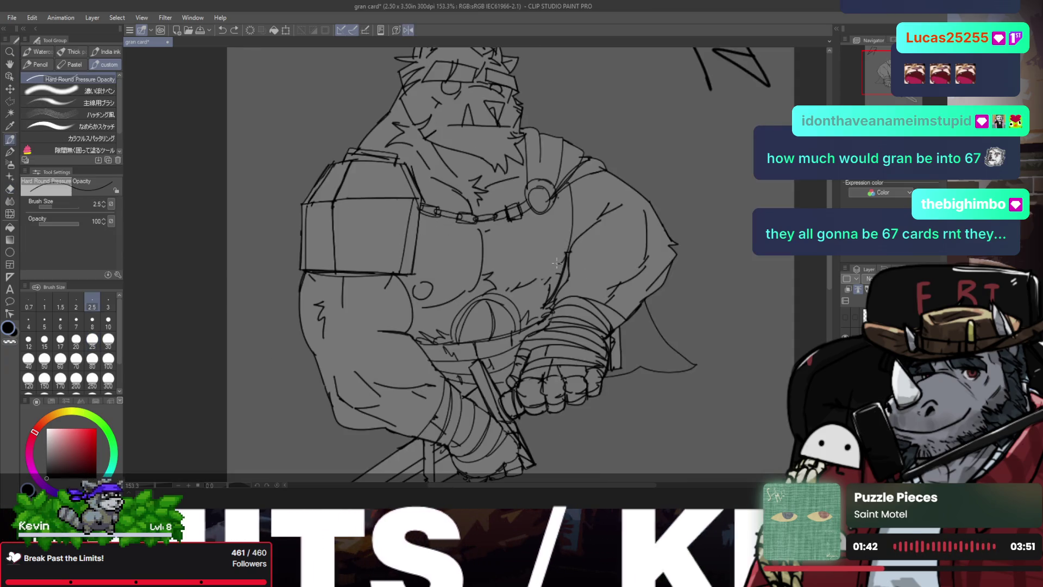
mouse_move(566, 187)
left_mouse_down()
mouse_move(553, 263)
mouse_move(570, 250)
mouse_move(545, 266)
left_mouse_up()
key("ctrl+z")
key("h")
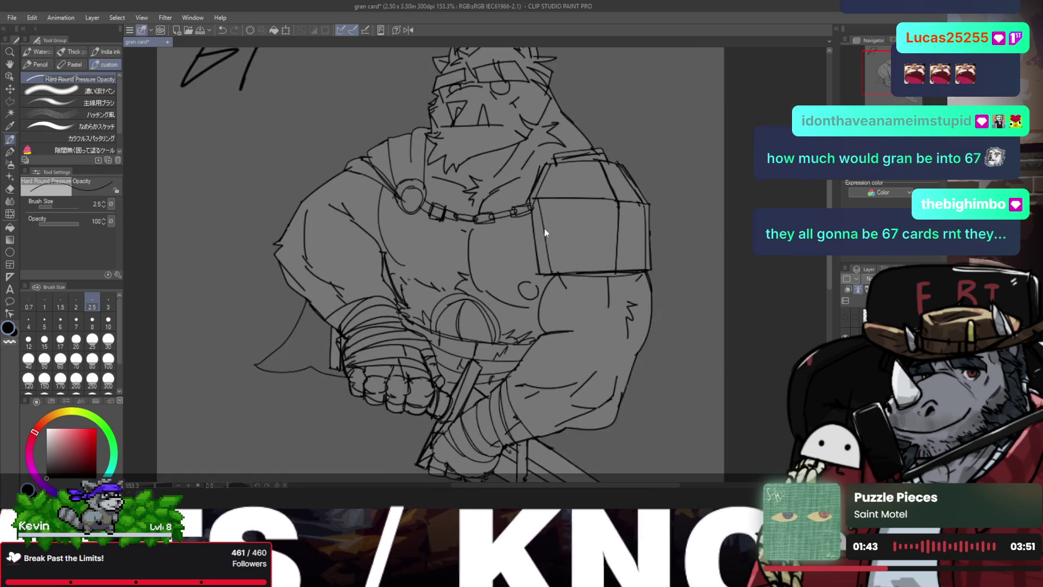
key("ctrl+z")
left_click_drag(391, 186, 385, 254)
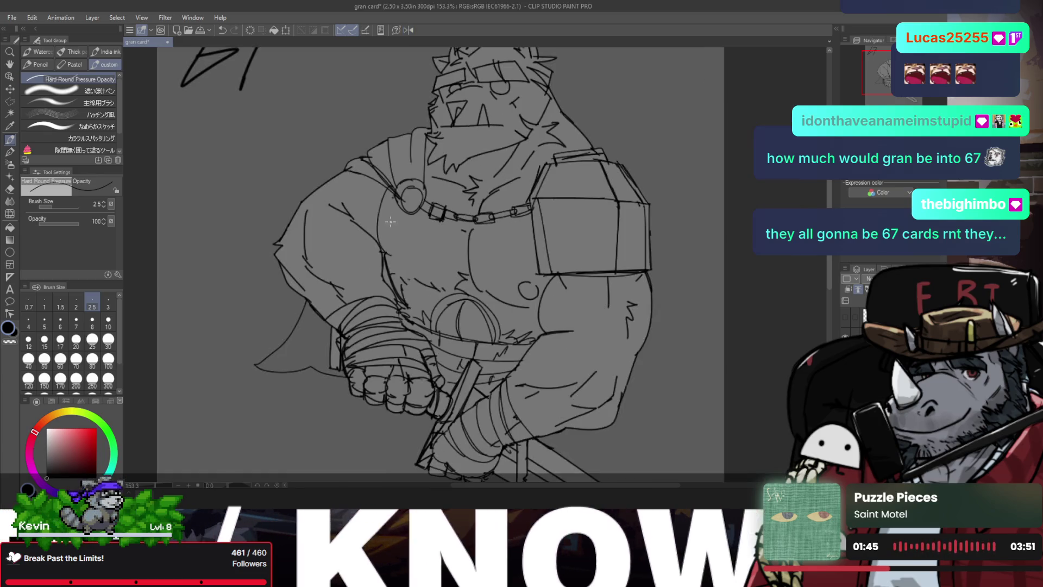
key("ctrl+z")
left_click_drag(391, 182, 383, 260)
- Raise the pen size to 3.0 and return to the unmirrored full-card view
key("h")
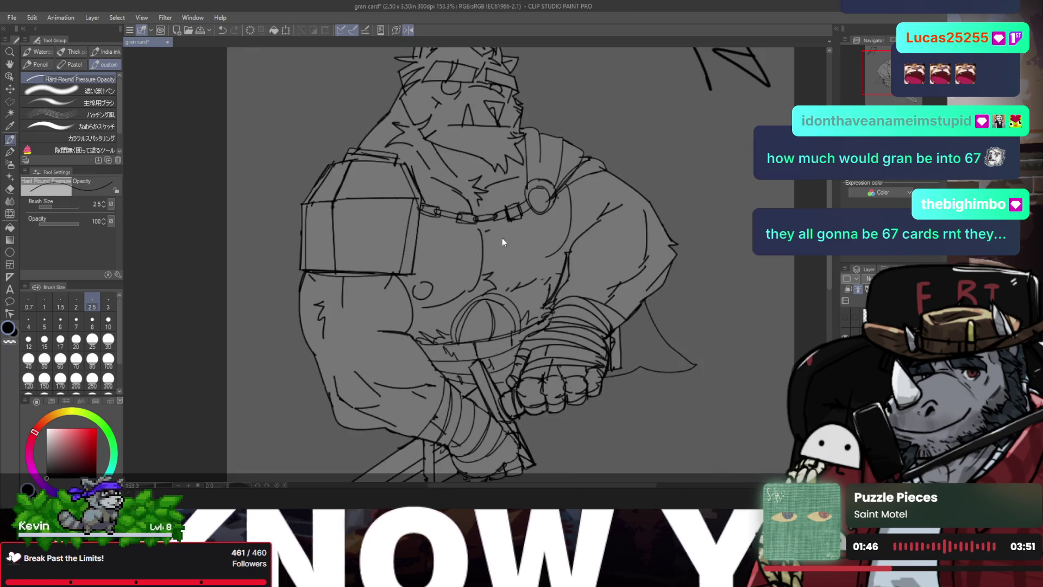
key("e")
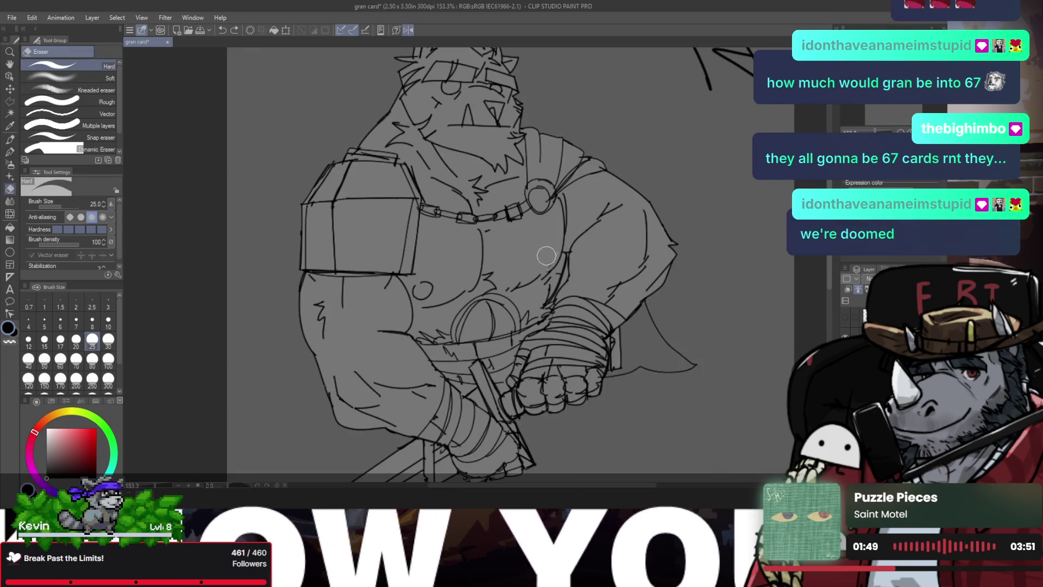
key("p")
key("bracketright")
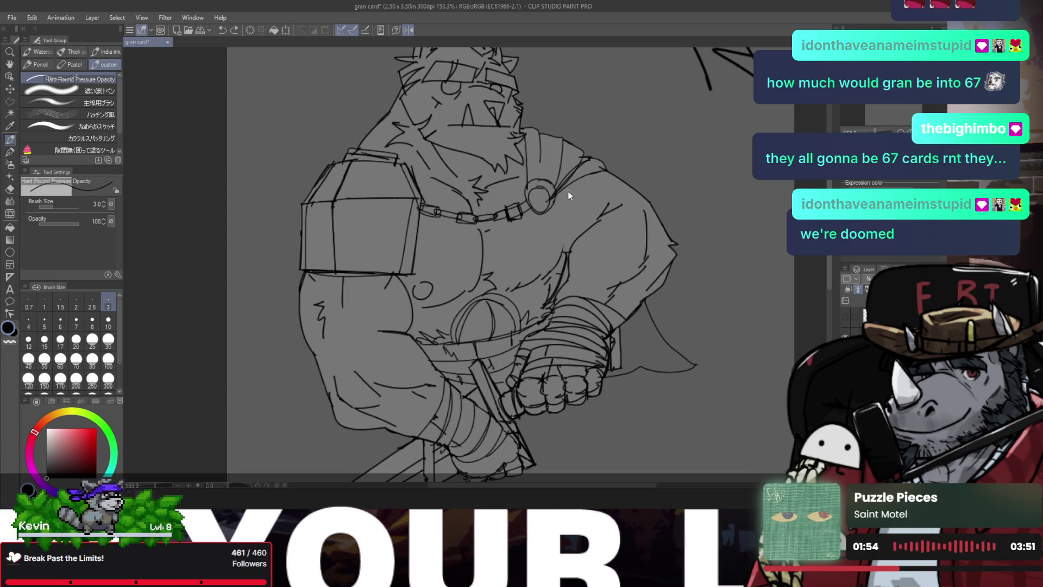
key("h")
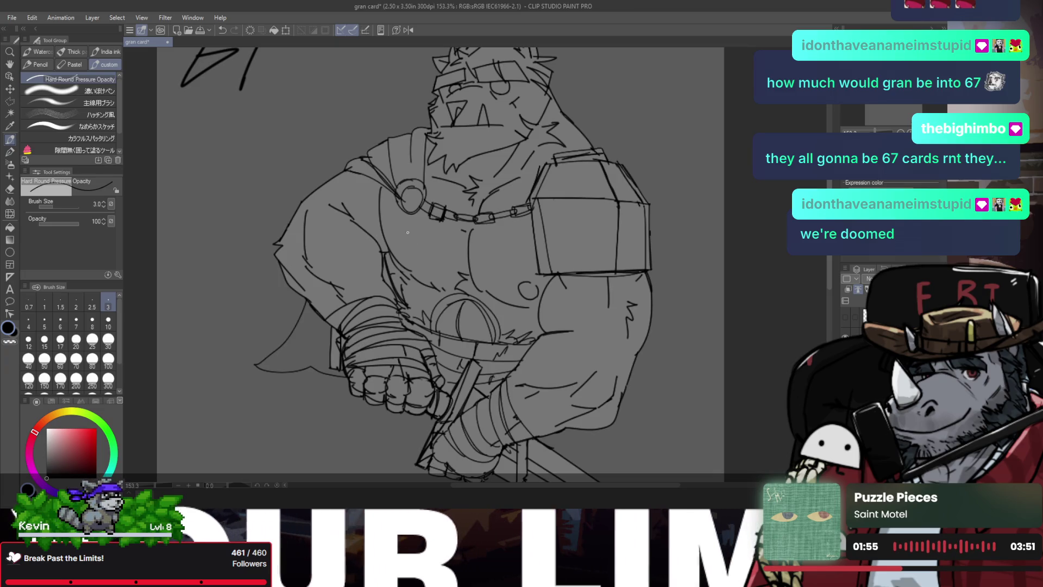
left_click_drag(407, 246, 409, 245)
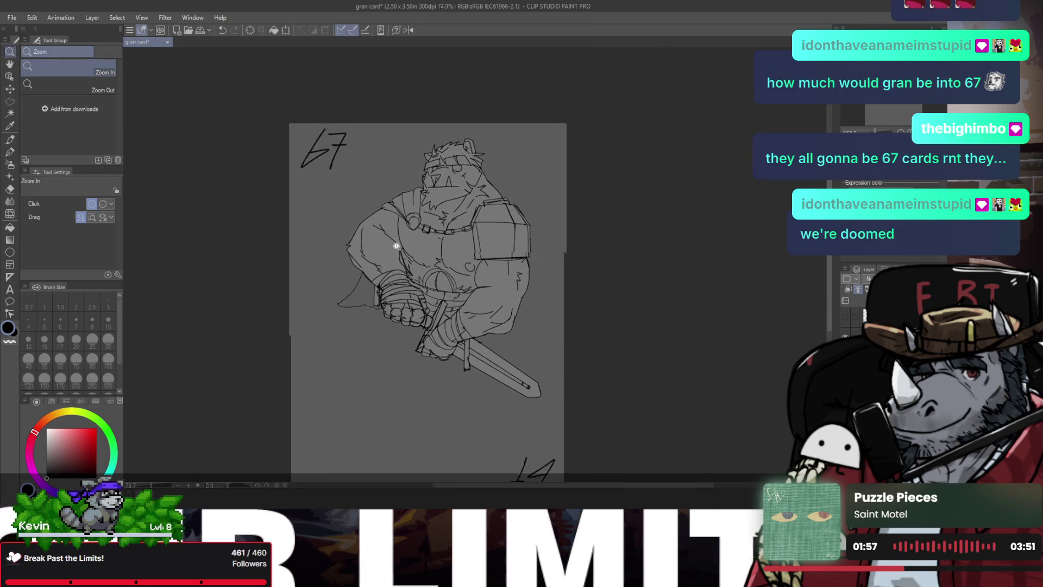
key("e")
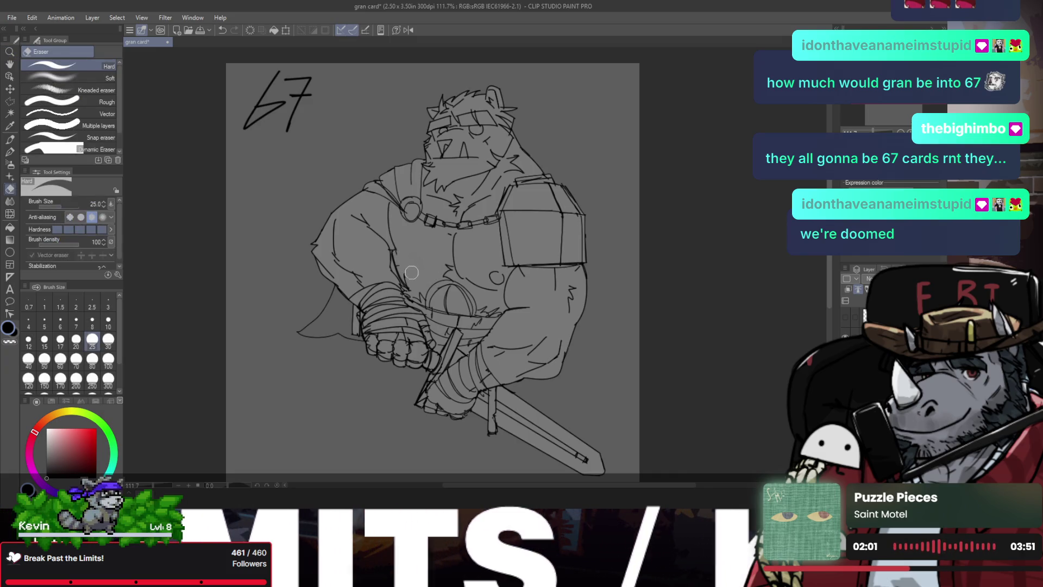
key("p")
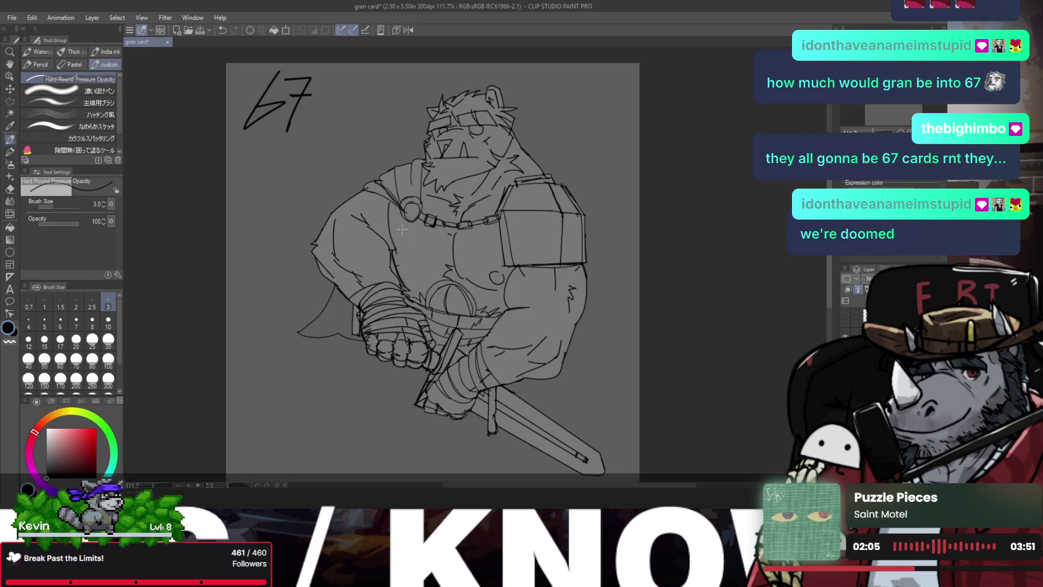
- Draw the collar stroke and a line running down the bear's chest
key("e")
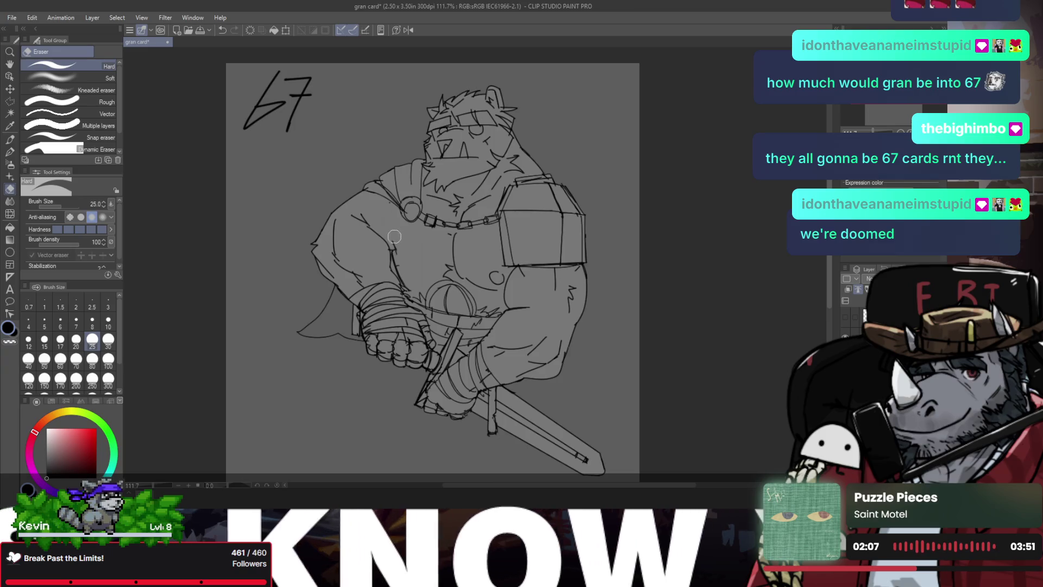
key("p")
left_click_drag(388, 202, 404, 251)
key("ctrl+z")
key("h")
mouse_move(558, 198)
left_mouse_down()
mouse_move(548, 254)
mouse_move(530, 259)
left_mouse_up()
key("ctrl+z")
key("ctrl+z")
left_click_drag(557, 199, 531, 259)
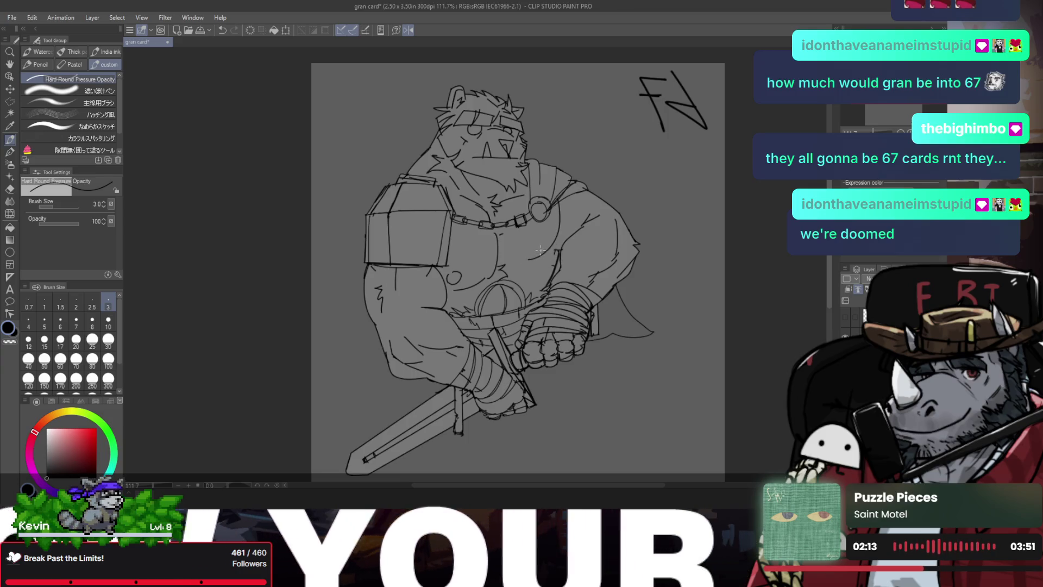
left_click_drag(561, 200, 531, 263)
key("ctrl+z")
mouse_move(559, 202)
left_mouse_down()
mouse_move(554, 239)
mouse_move(526, 270)
left_mouse_up()
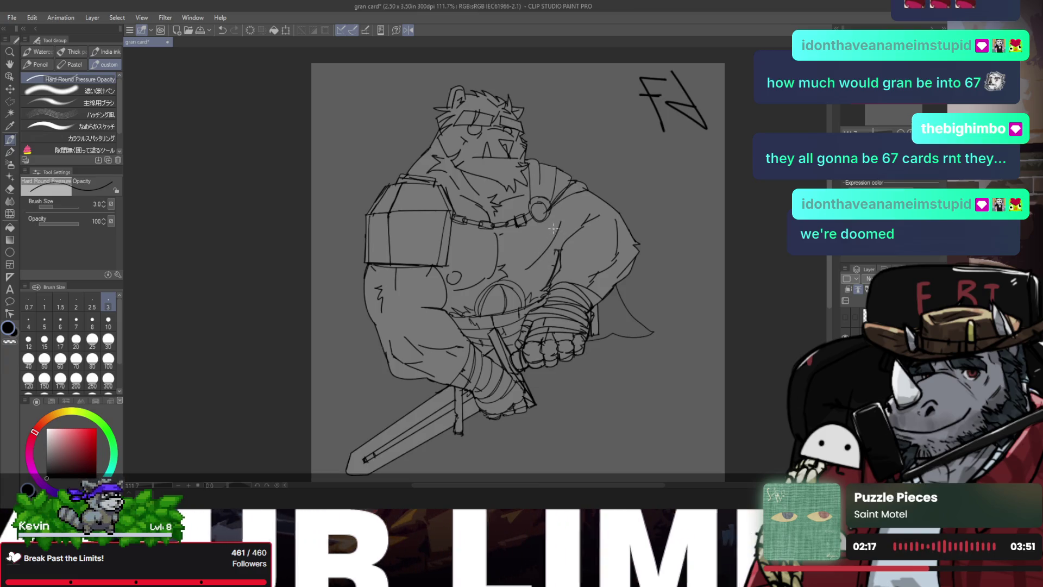
- Add a line on the torso below the chest chain
key("h")
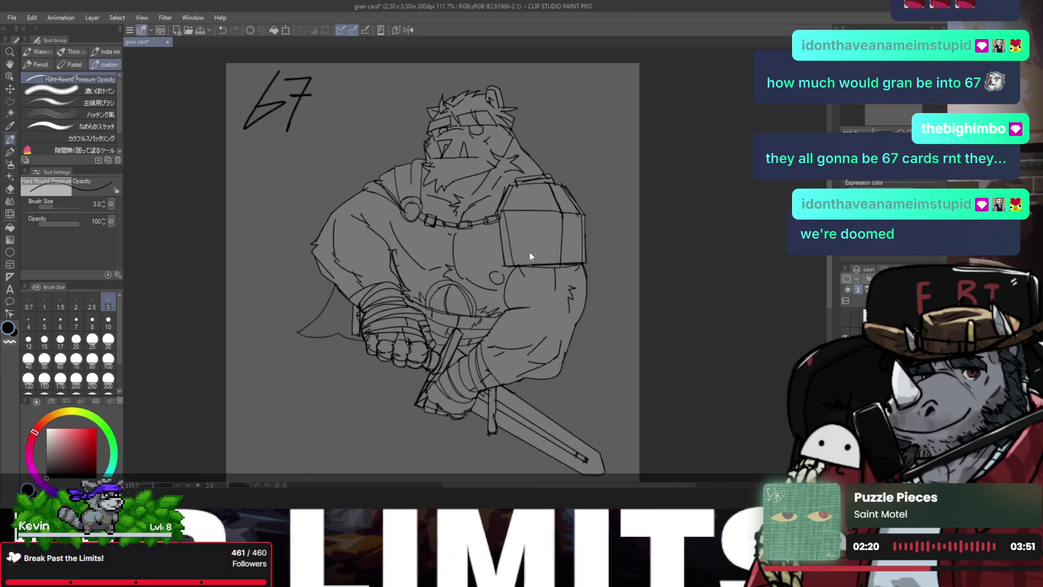
key("h")
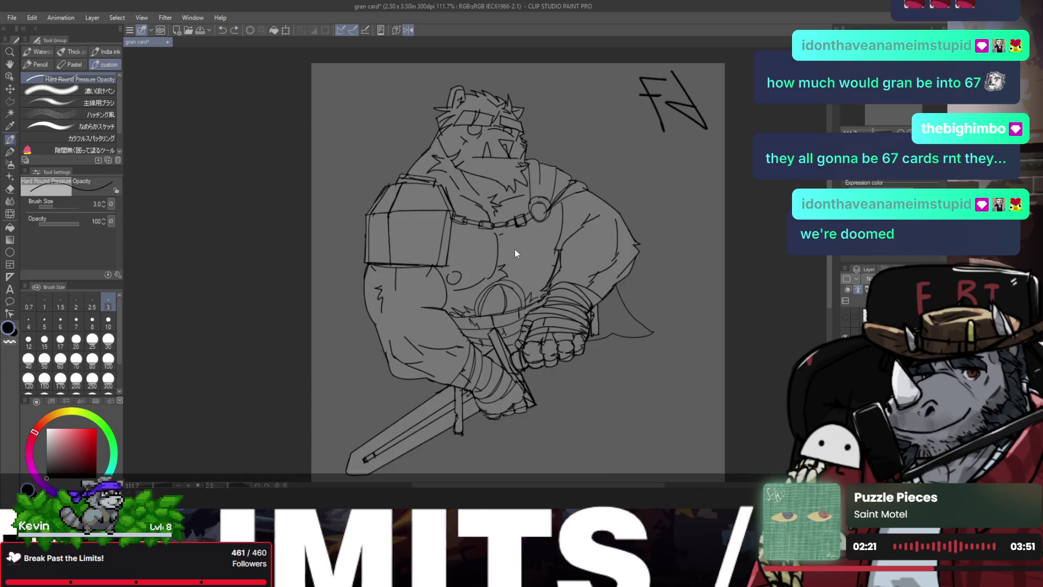
left_click_drag(554, 250, 541, 290)
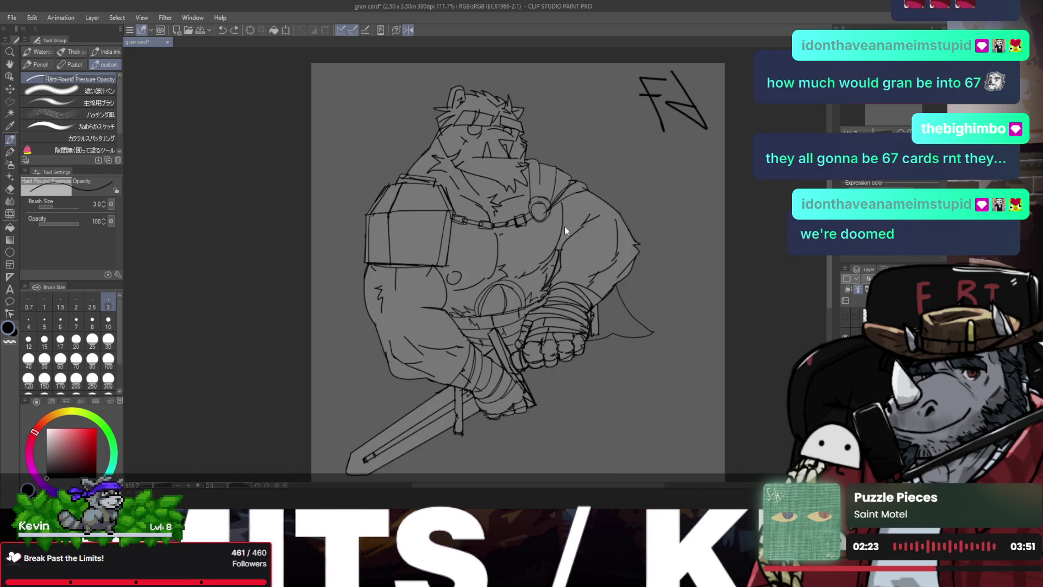
key("e")
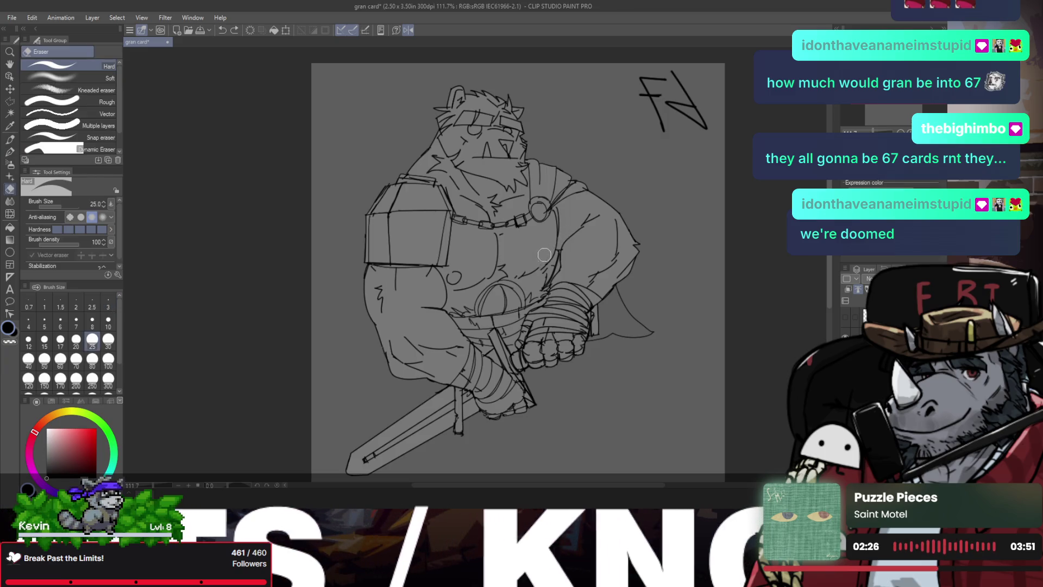
key("p")
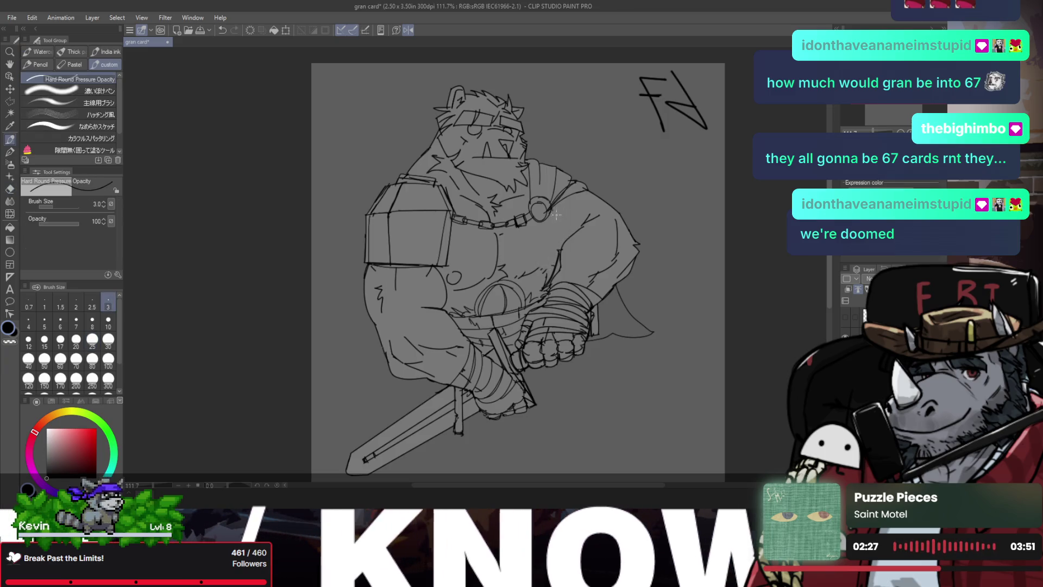
key("h")
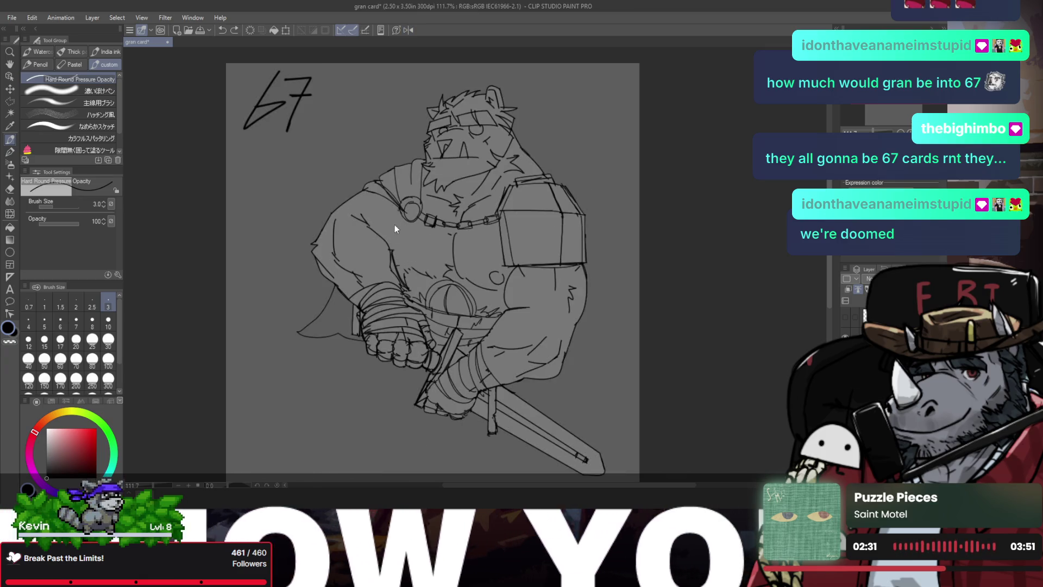
key("h")
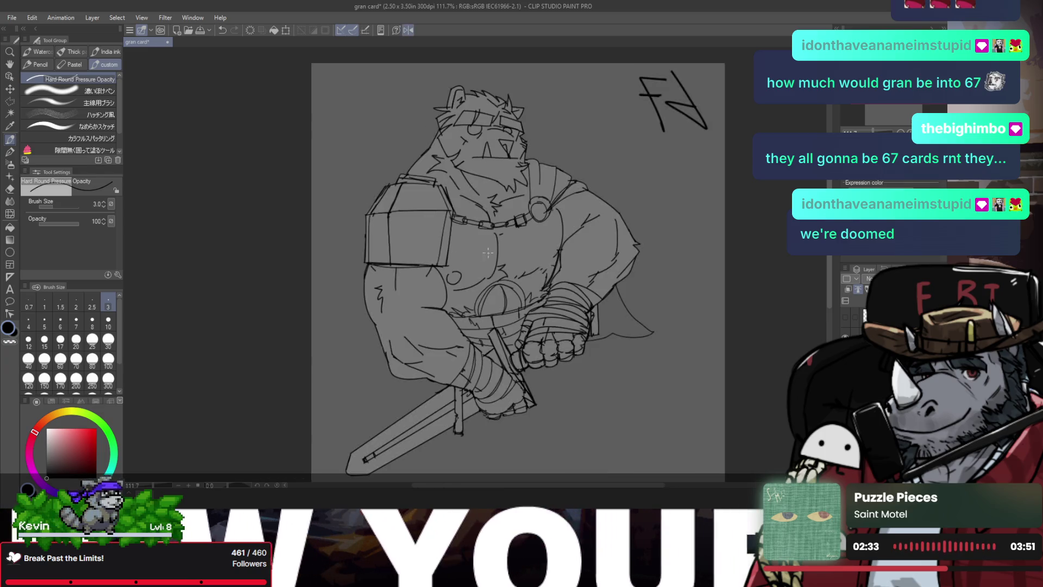
scroll(554, 257, "up", 2)
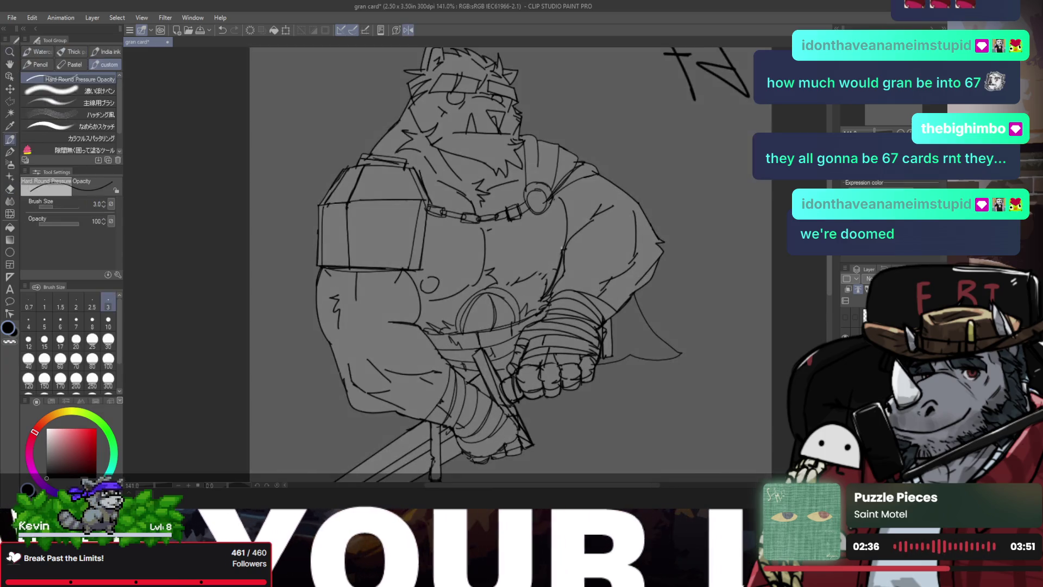
- Compare the torso lines in mirrored and unmirrored views while zooming
key("e")
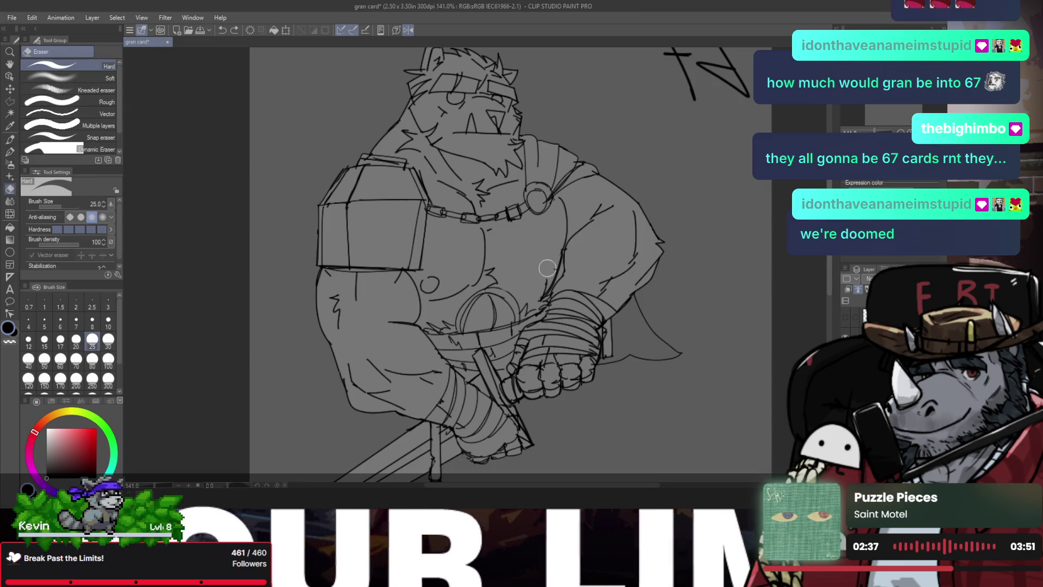
key("p")
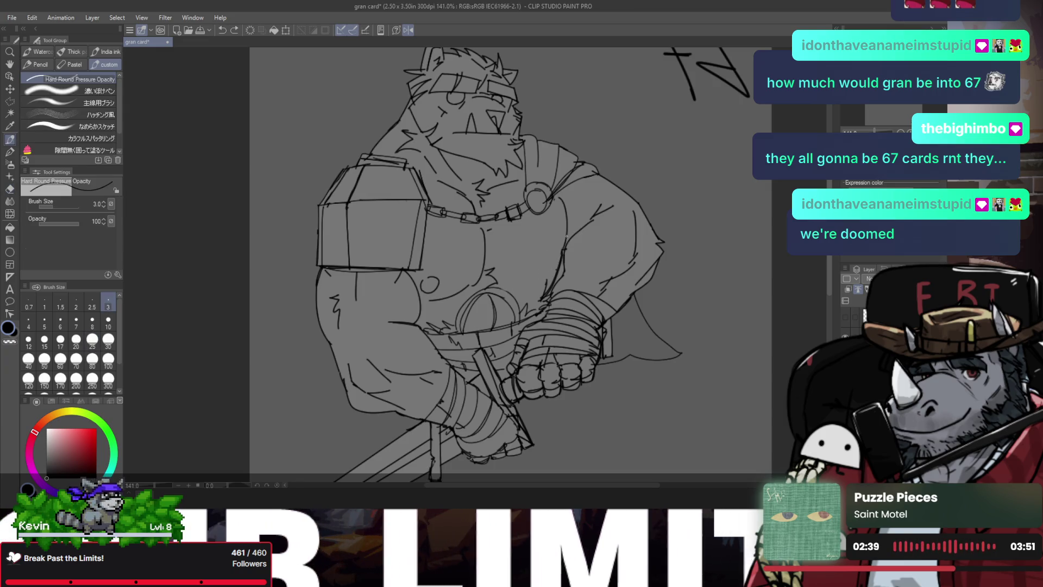
key("h")
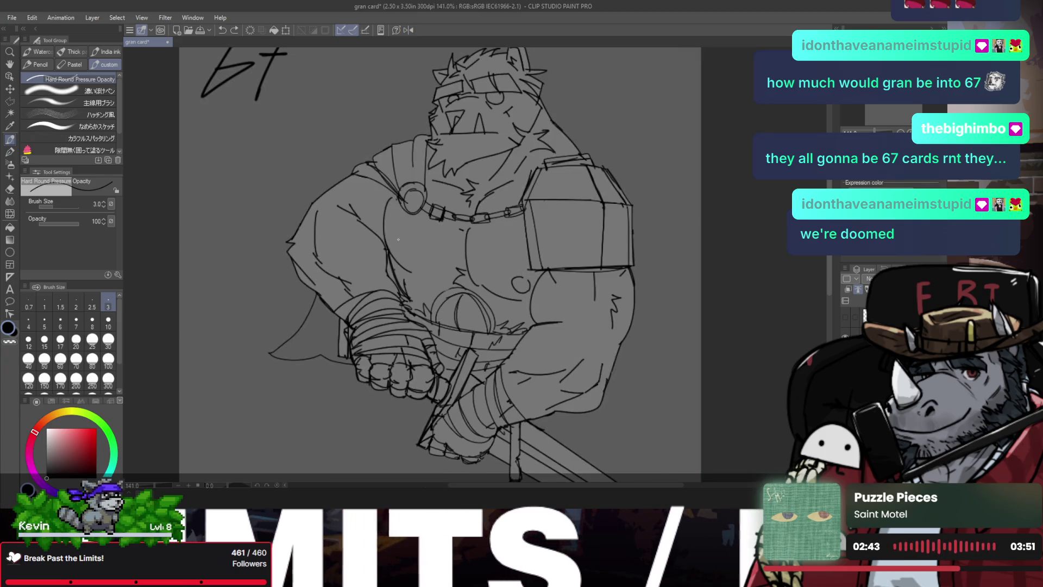
key("h")
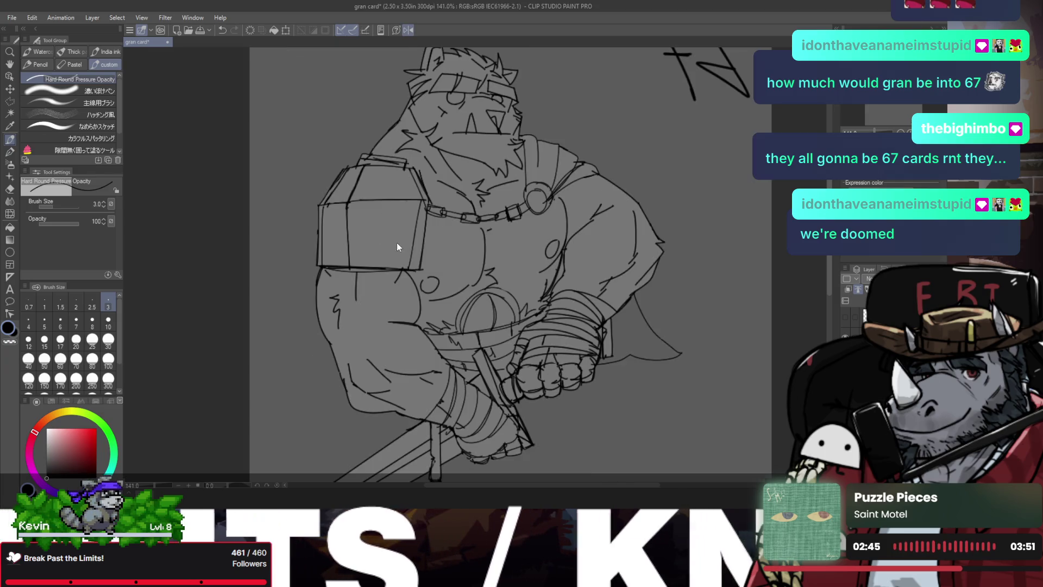
scroll(479, 250, "down", 5)
scroll(483, 258, "up", 3)
scroll(487, 268, "up", 3)
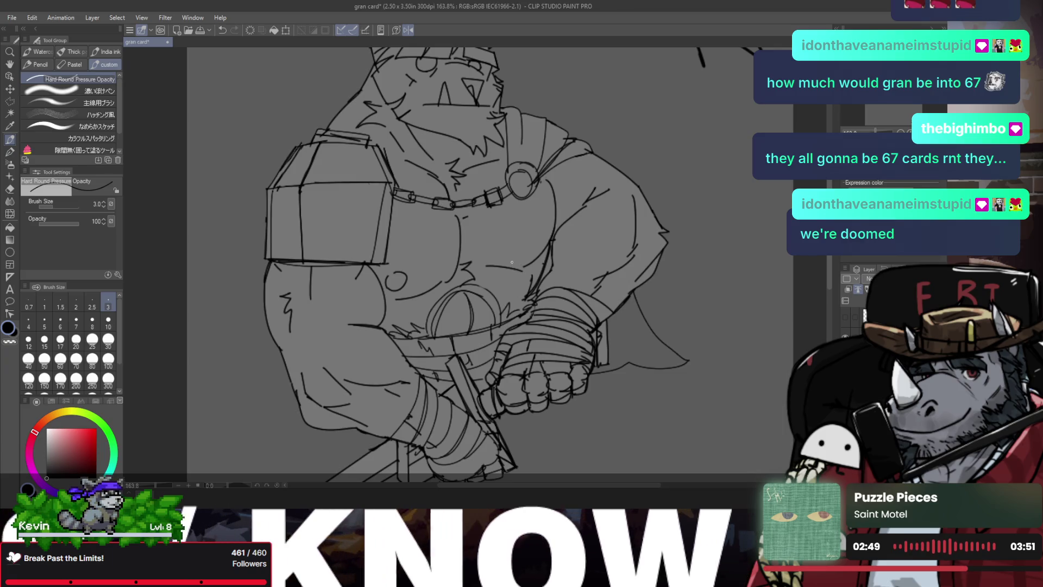
key("h")
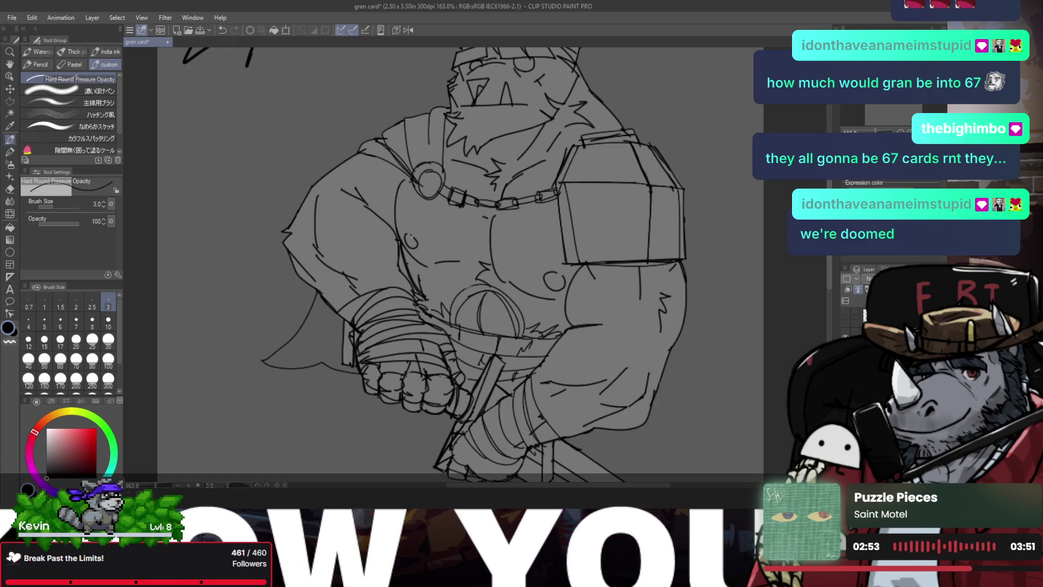
key("h")
scroll(407, 238, "down", 4)
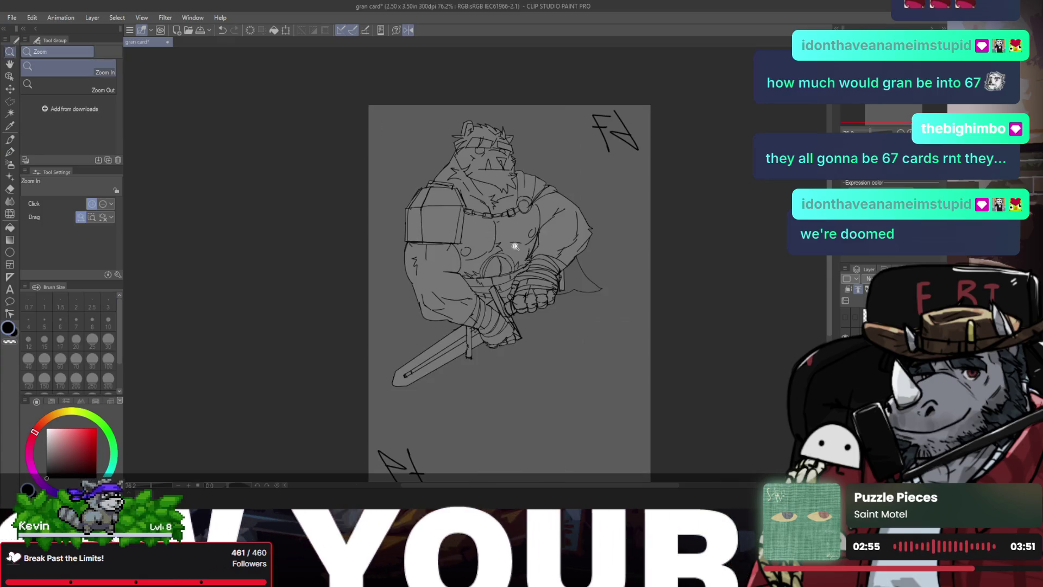
- Zoom in on the bear's head and erase the old eye lines
scroll(527, 244, "down", 3)
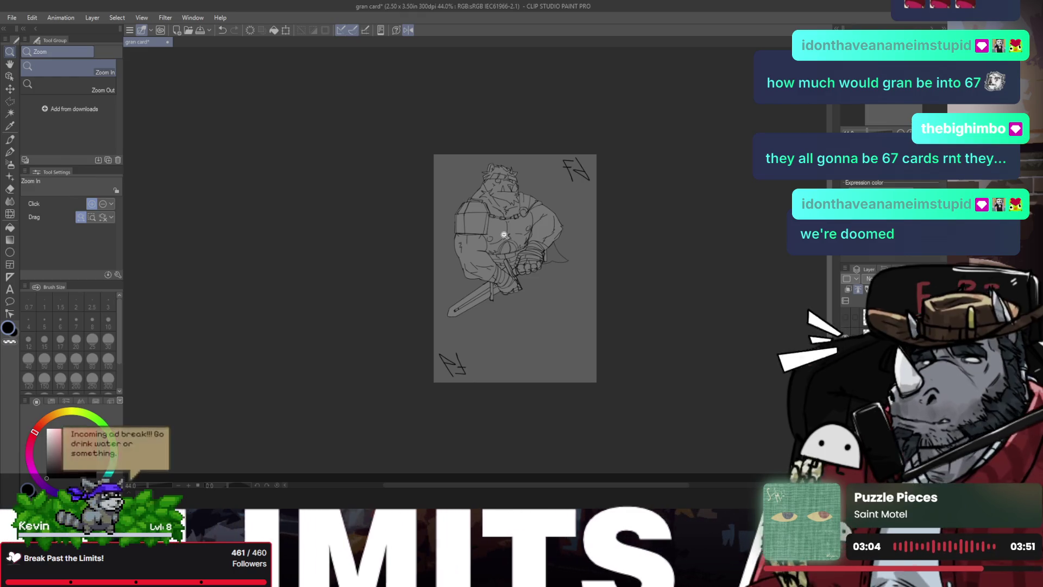
left_click_drag(561, 233, 581, 239)
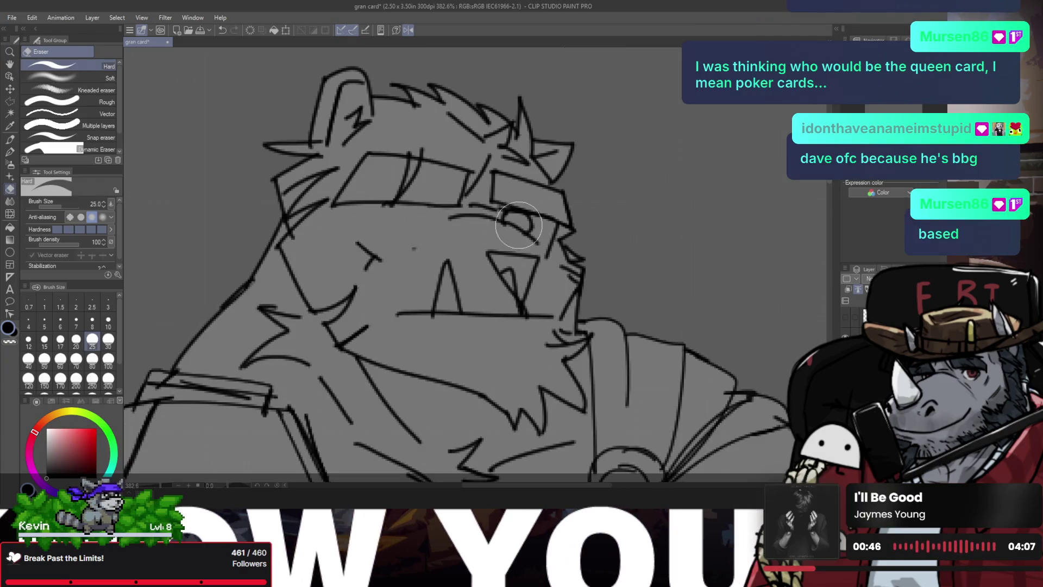
left_click_drag(518, 225, 541, 239)
- With the Pen, undo a stray stroke and redraw the brow line under the goggles
key("p")
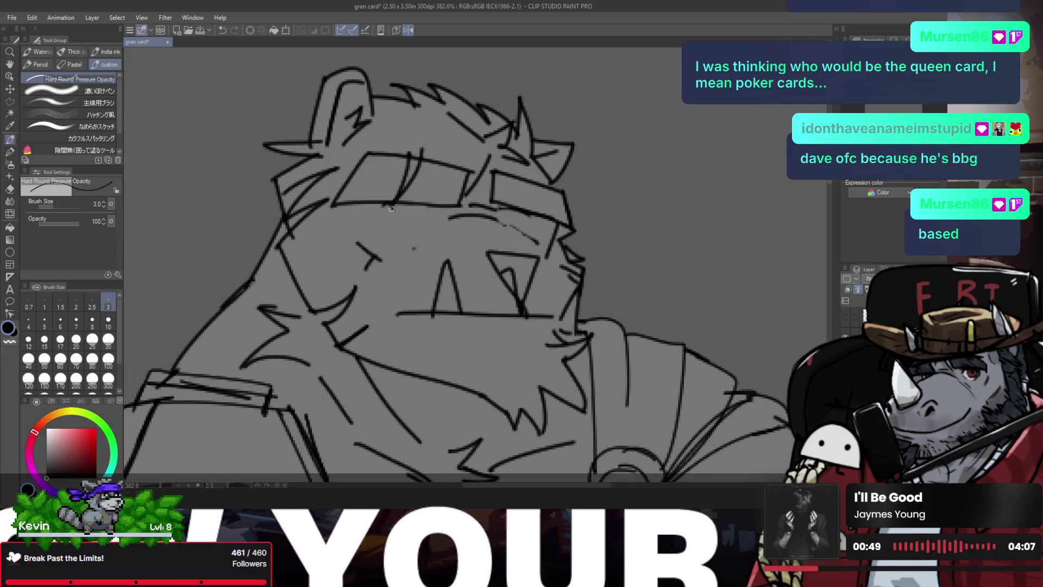
key("ctrl+z")
mouse_move(389, 206)
left_mouse_down()
mouse_move(438, 214)
mouse_move(428, 233)
mouse_move(433, 222)
mouse_move(407, 206)
mouse_move(413, 246)
mouse_move(557, 194)
mouse_move(518, 190)
left_mouse_up()
- Mirror the view to check proportions, then undo a trial eyelid stroke
key("h")
key("p")
key("/")
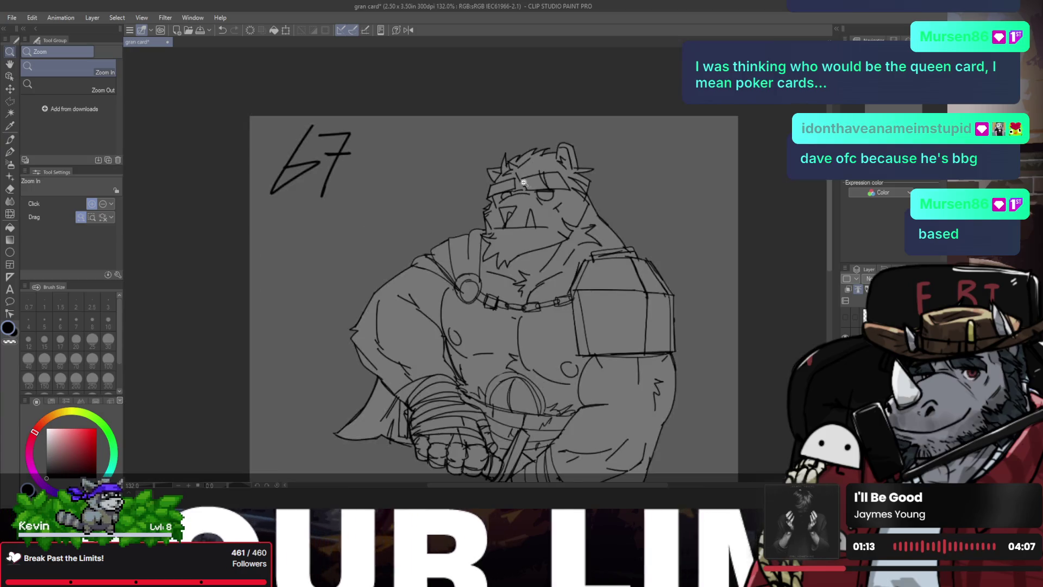
key("h")
mouse_move(437, 191)
left_mouse_down()
mouse_move(457, 194)
mouse_move(327, 188)
left_mouse_up()
key("p")
key("ctrl+z")
- Save the card and redraw the eyelid above the eye, removing stray strokes to its left
key("ctrl+z")
key("ctrl+s")
key("ctrl+z")
mouse_move(393, 188)
left_mouse_down()
mouse_move(328, 189)
mouse_move(355, 204)
mouse_move(366, 234)
left_mouse_up()
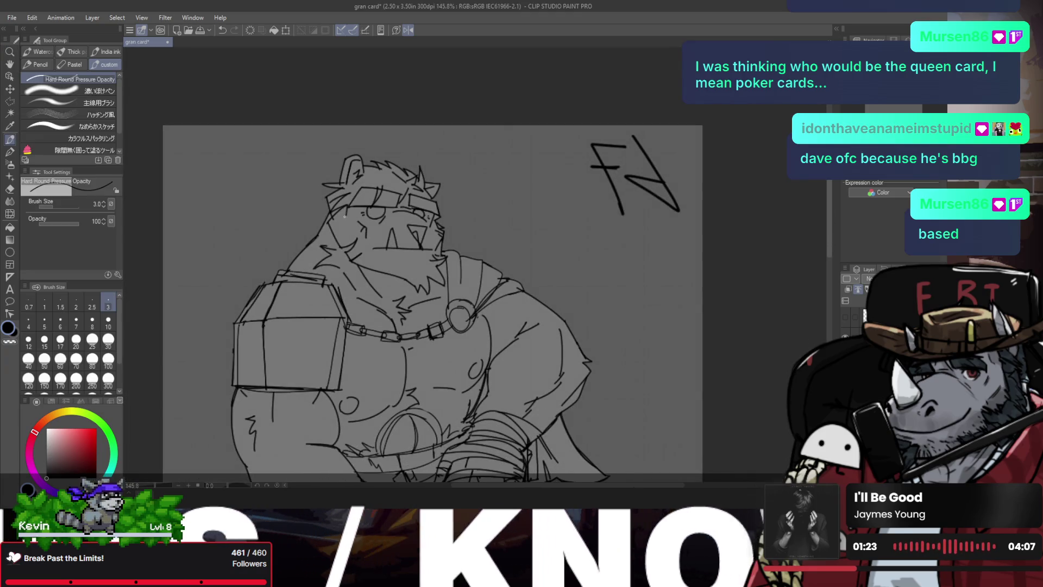
key("ctrl+z")
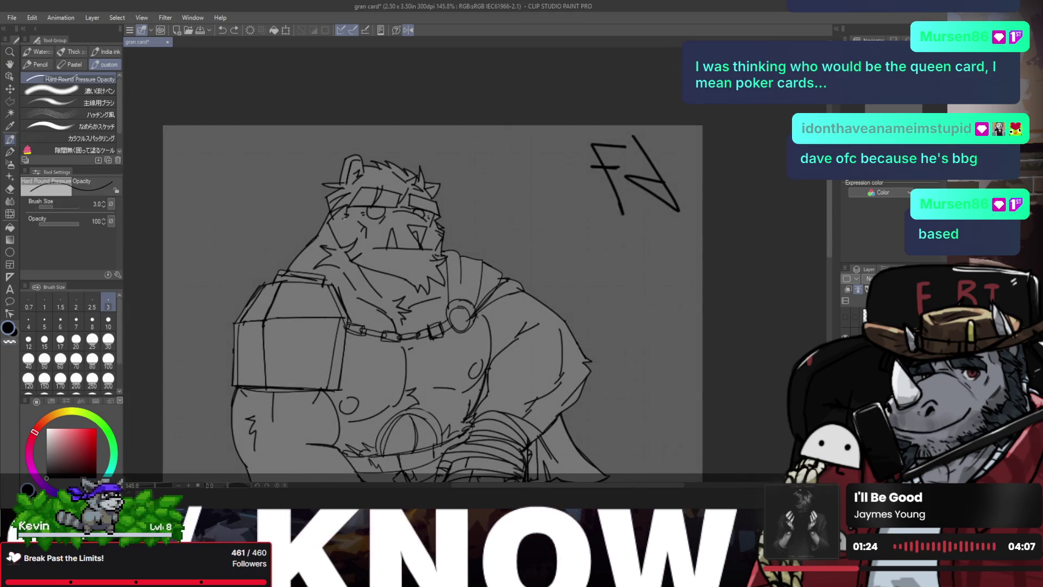
left_click_drag(343, 217, 351, 243)
key("ctrl+z")
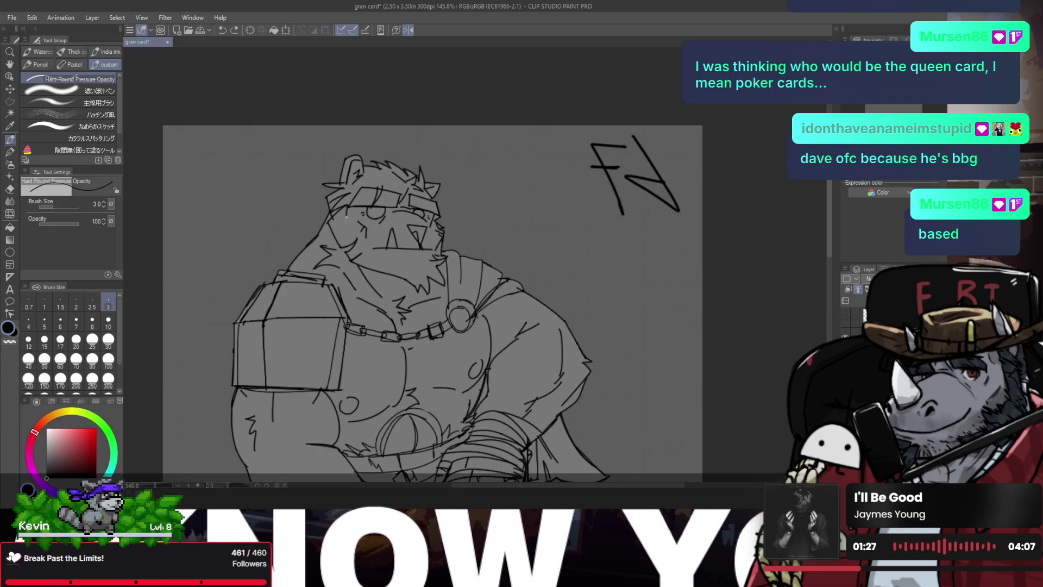
key("ctrl+z")
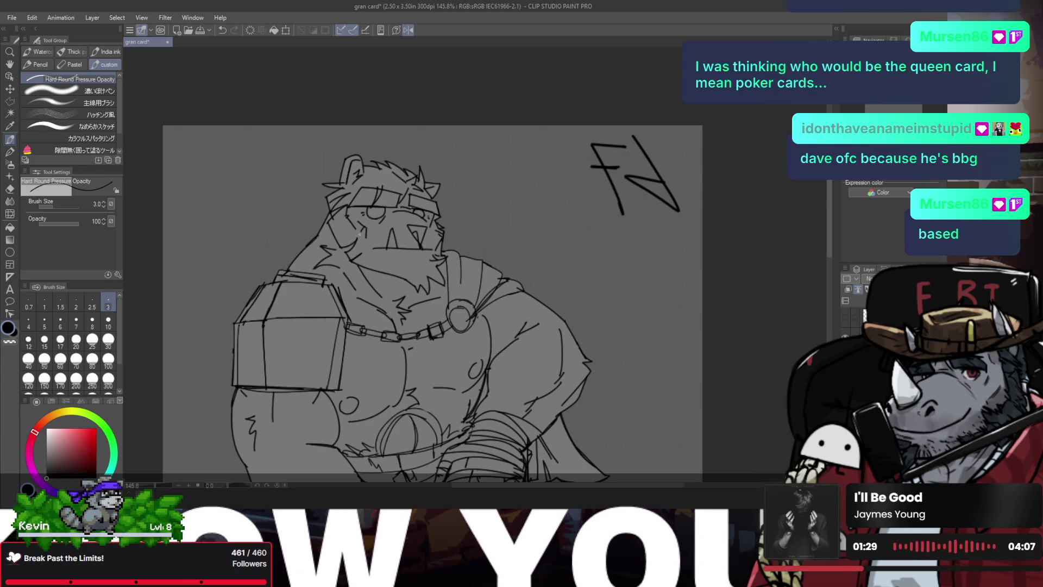
- Review the face in mirrored and fitted views, then zoom in on the chest chain ring
key("h")
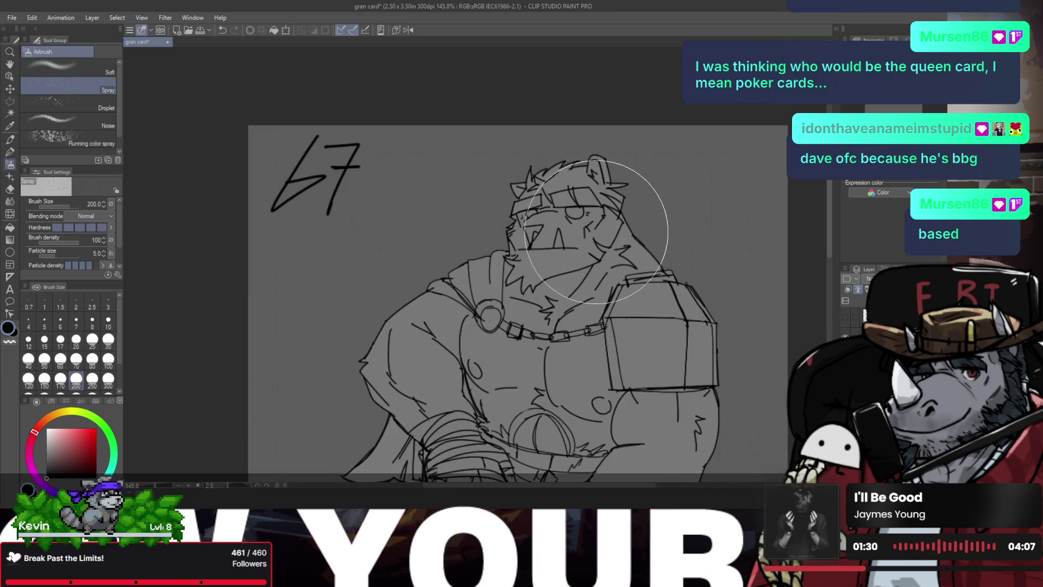
left_click_drag(535, 254, 539, 251)
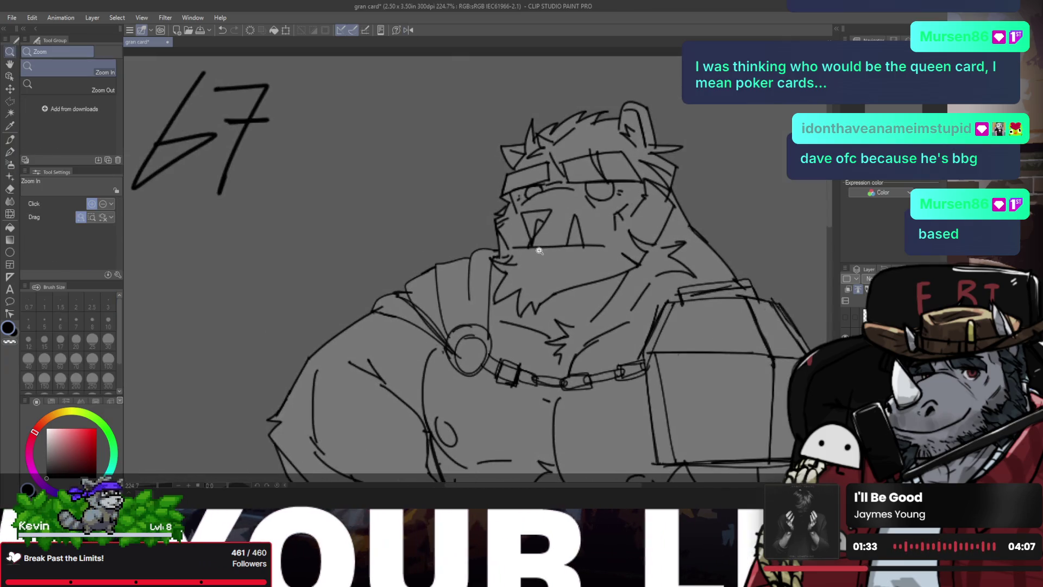
key("h")
key("ctrl+0")
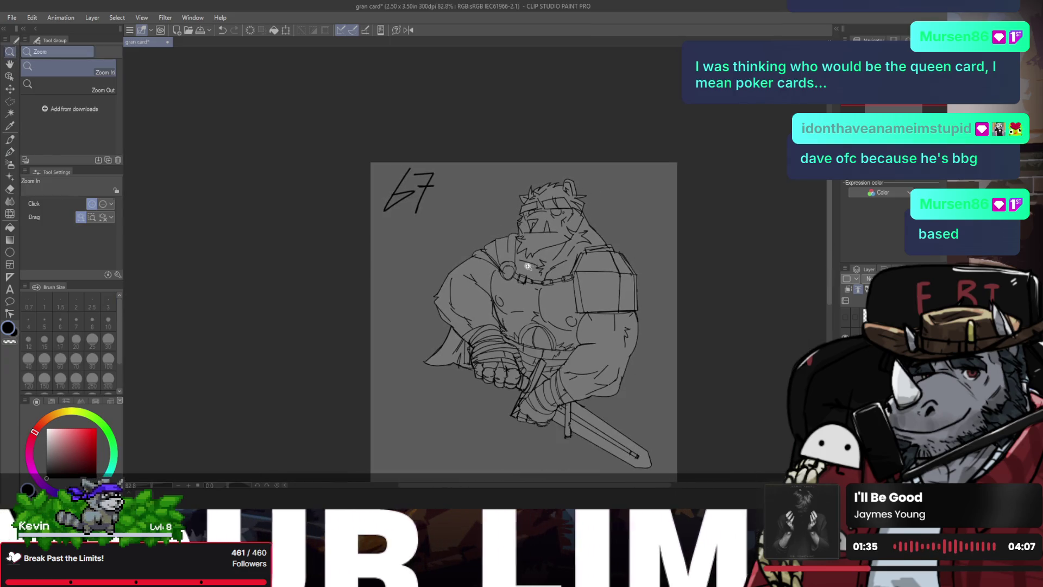
left_click_drag(482, 214, 543, 258)
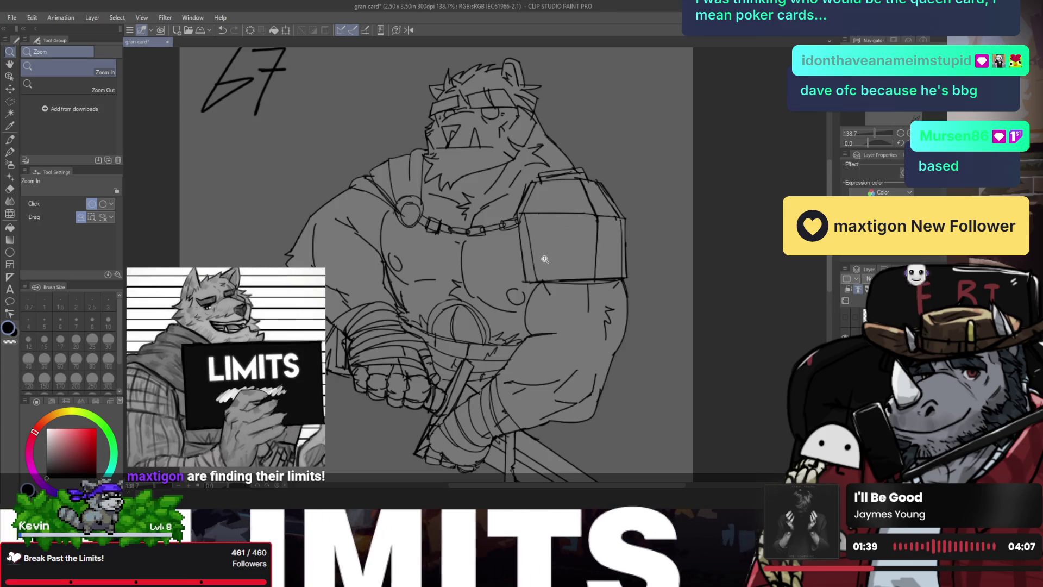
left_click_drag(543, 250, 537, 213)
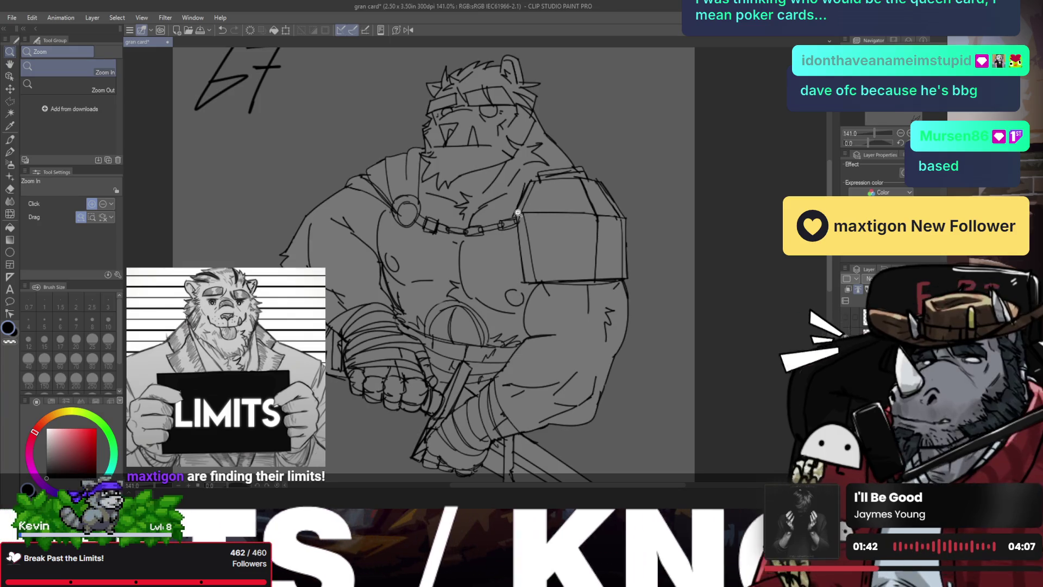
left_click_drag(517, 212, 461, 212)
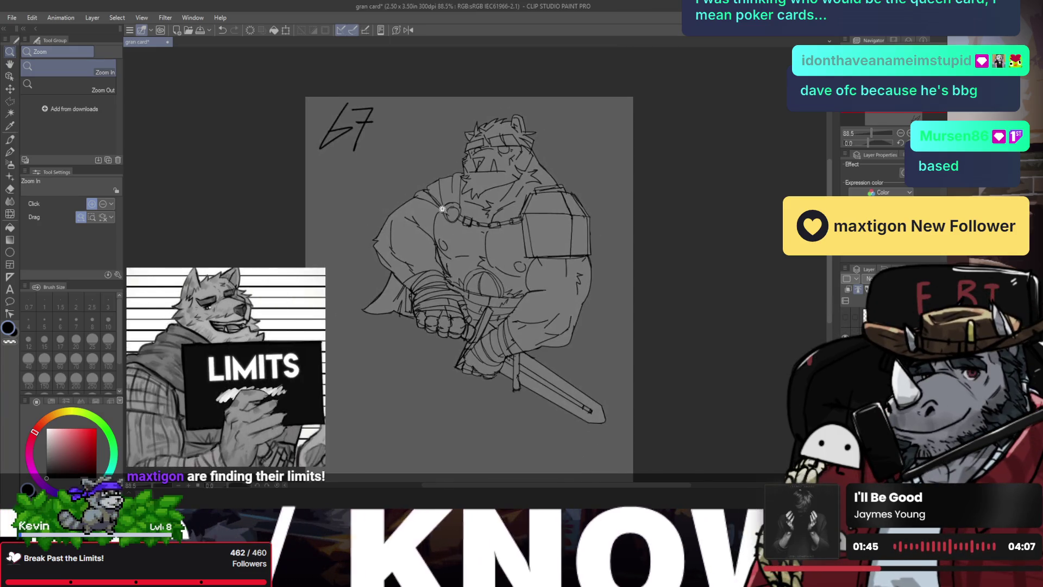
- Erase the sketch strokes inside the chain ring and retry its left and top edges
key("e")
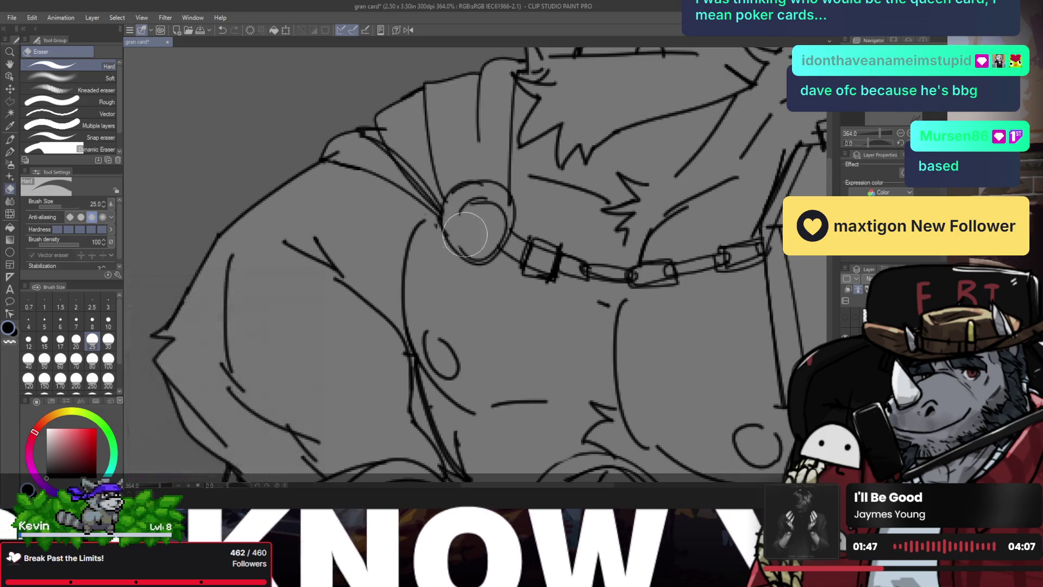
mouse_move(460, 216)
left_mouse_down()
mouse_move(478, 233)
mouse_move(493, 211)
mouse_move(462, 220)
left_mouse_up()
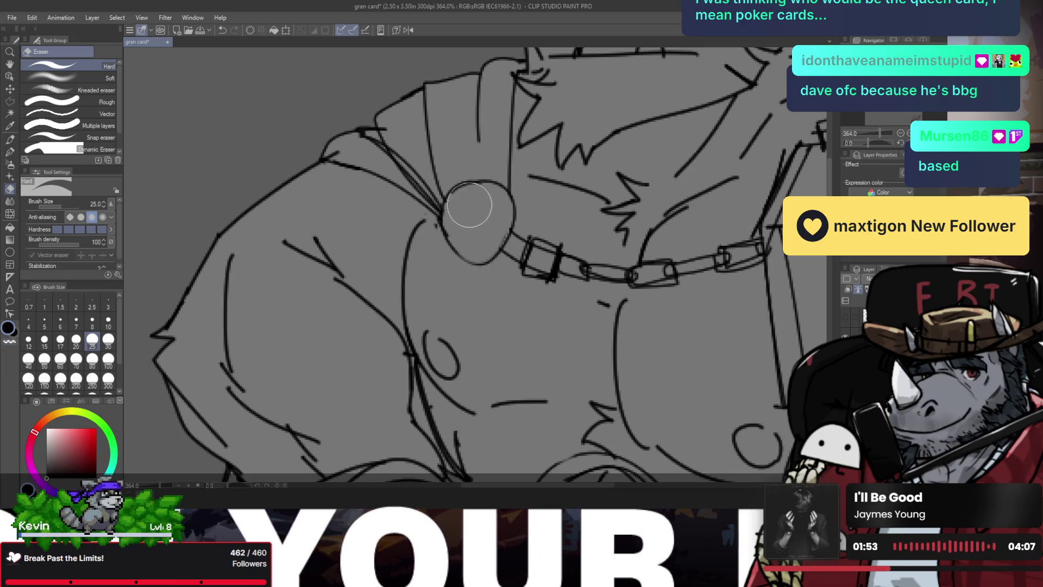
key("p")
left_click_drag(444, 198, 463, 258)
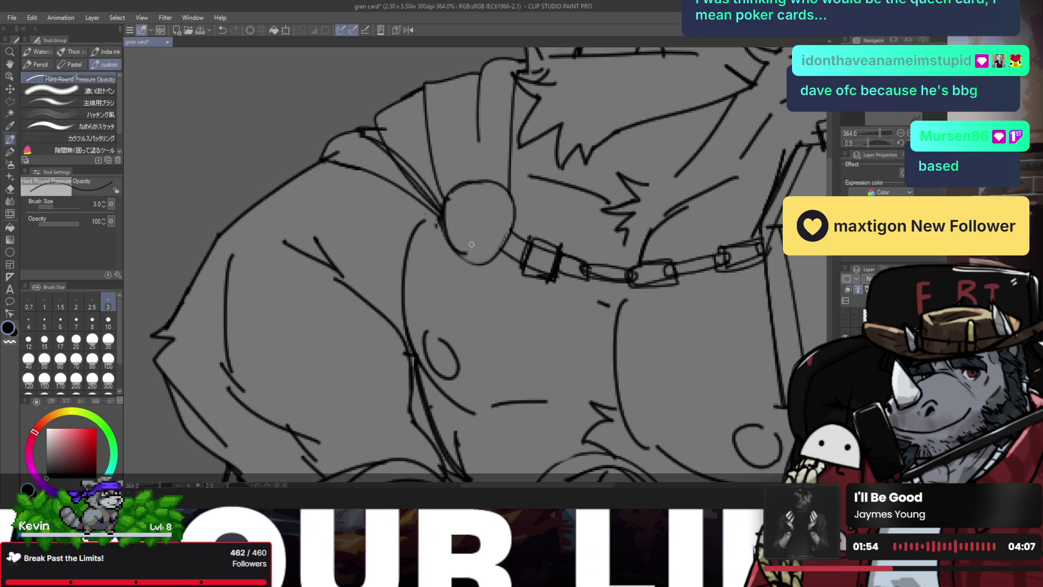
key("ctrl+z")
mouse_move(441, 217)
left_mouse_down()
mouse_move(467, 261)
mouse_move(483, 263)
mouse_move(465, 259)
mouse_move(520, 210)
left_mouse_up()
key("ctrl+z")
mouse_move(444, 207)
left_mouse_down()
mouse_move(514, 188)
mouse_move(521, 201)
left_mouse_up()
key("ctrl+z")
key("ctrl+z")
- Thicken the ring's top and right edges and try out an inner arc
mouse_move(456, 187)
left_mouse_down()
mouse_move(520, 210)
mouse_move(511, 229)
left_mouse_up()
left_click_drag(478, 193, 497, 232)
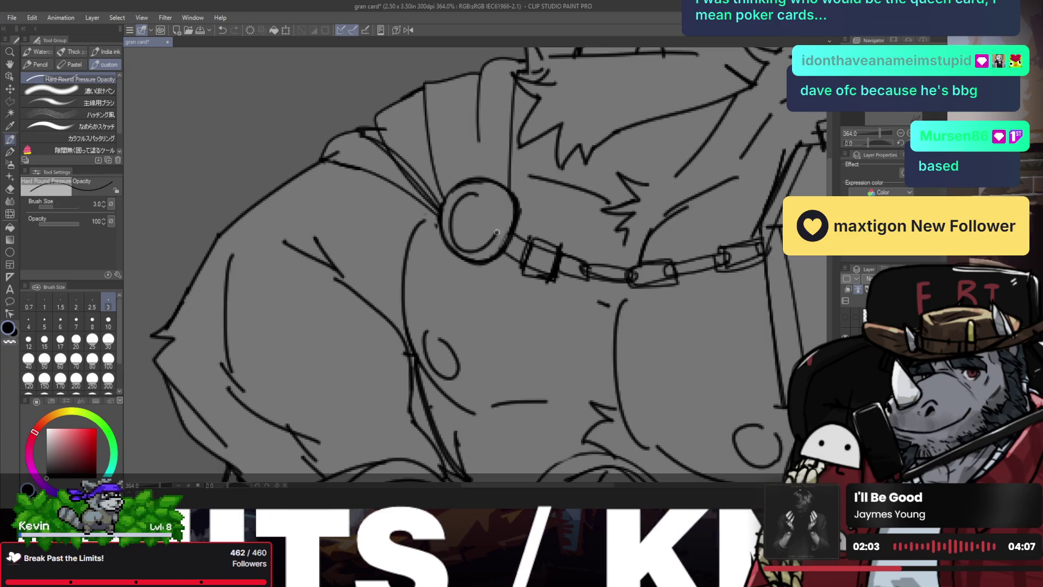
key("ctrl+z")
left_click_drag(475, 194, 497, 239)
key("ctrl+z")
mouse_move(483, 193)
left_mouse_down()
mouse_move(492, 197)
mouse_move(478, 197)
left_mouse_up()
key("ctrl+z")
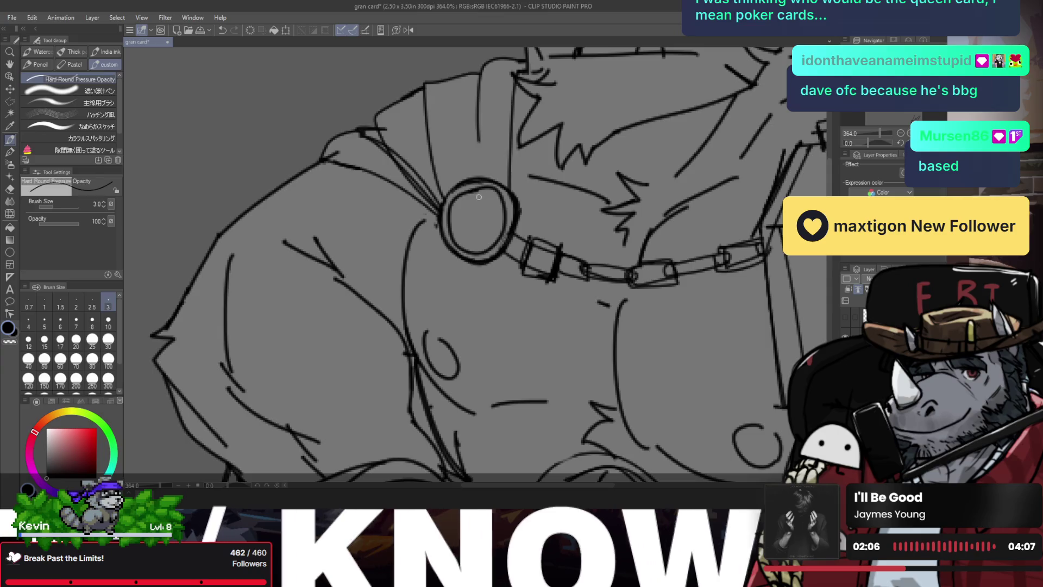
- Fit the card in a mirrored view and try an inner oval inside the ring
key("ctrl+0")
key("h")
scroll(457, 201, "up", 4)
left_click_drag(455, 193, 452, 192)
key("ctrl+z")
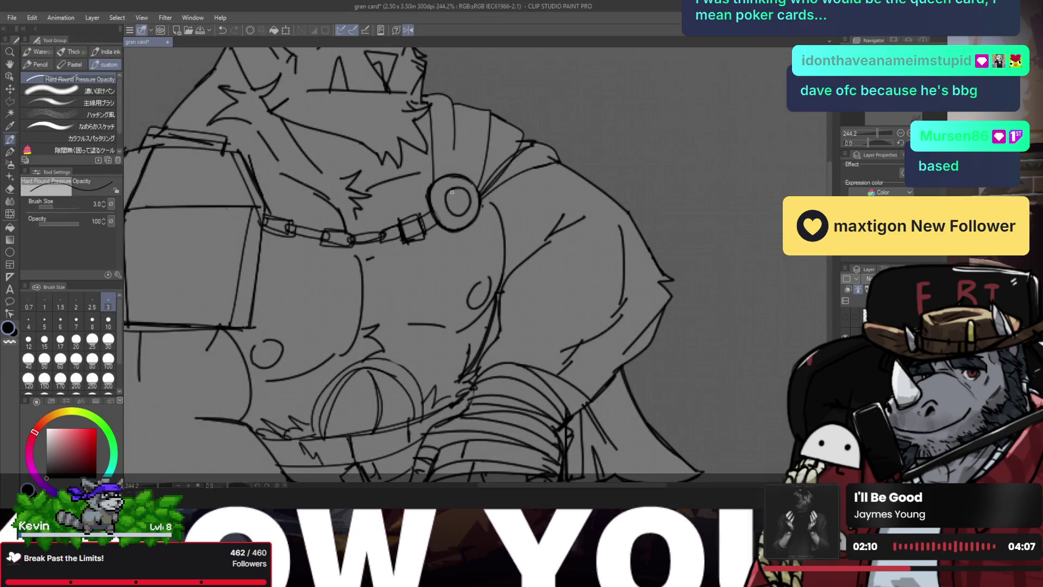
scroll(453, 190, "down", 3)
scroll(456, 185, "down", 2)
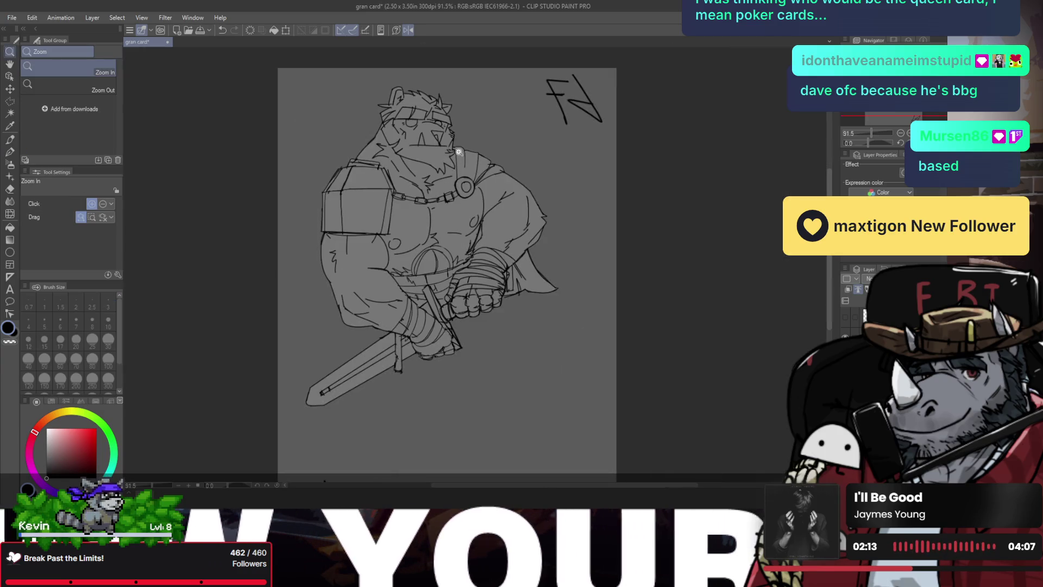
key("h")
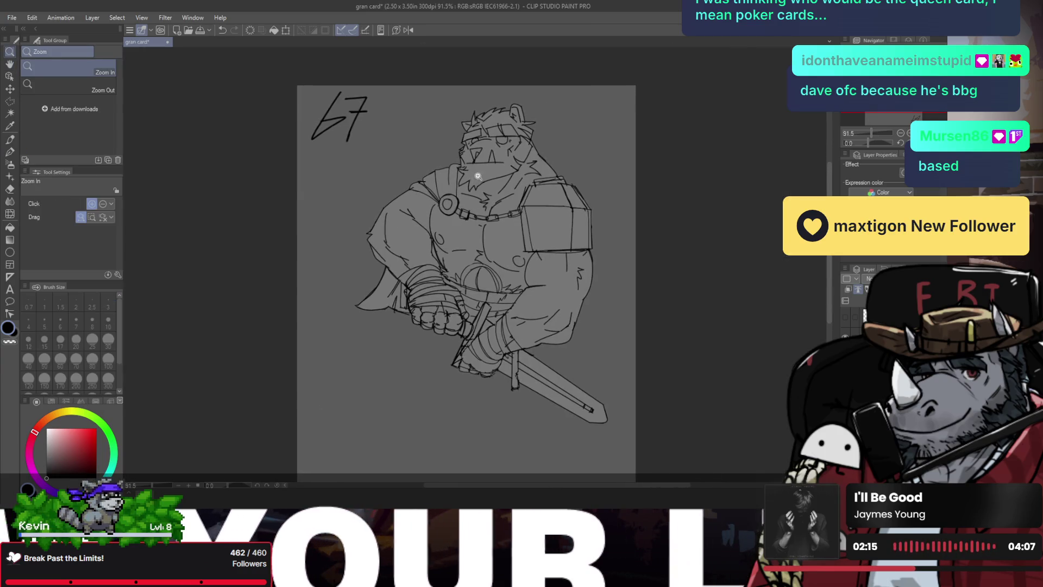
- Zoom out and flip the view back and forth to review the whole card
scroll(475, 203, "up", 3)
key("p")
scroll(492, 198, "up", 1)
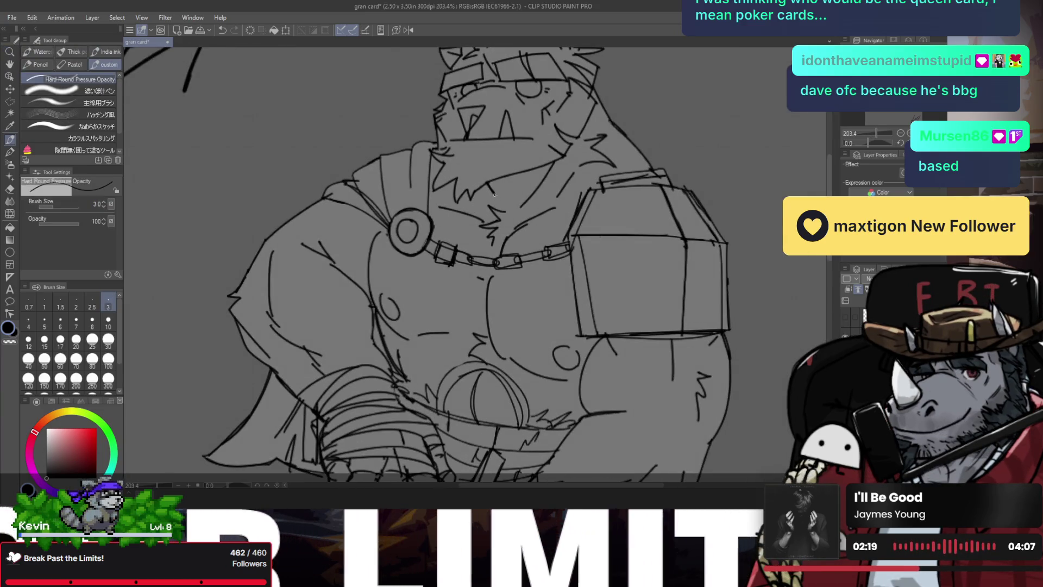
key("slash")
scroll(494, 194, "down", 5)
key("h")
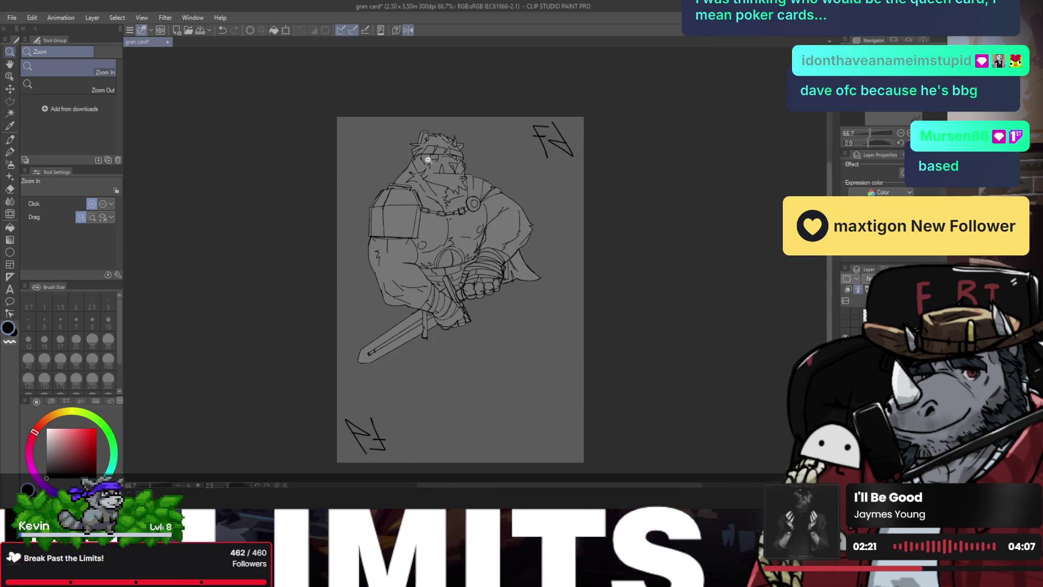
scroll(428, 159, "up", 3)
scroll(428, 159, "up", 2)
key("h")
scroll(471, 240, "down", 6)
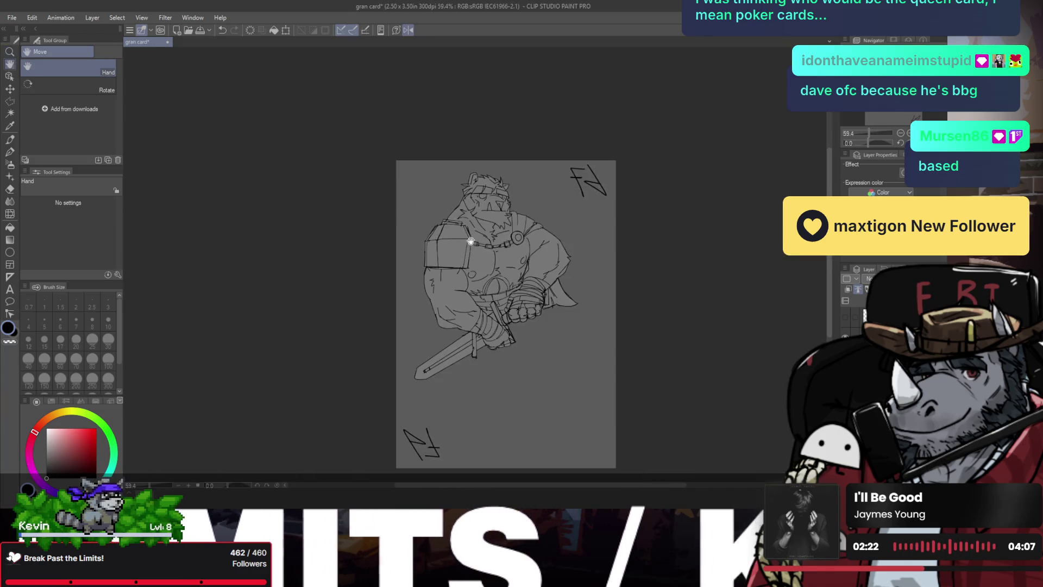
key("slash")
scroll(470, 241, "up", 3)
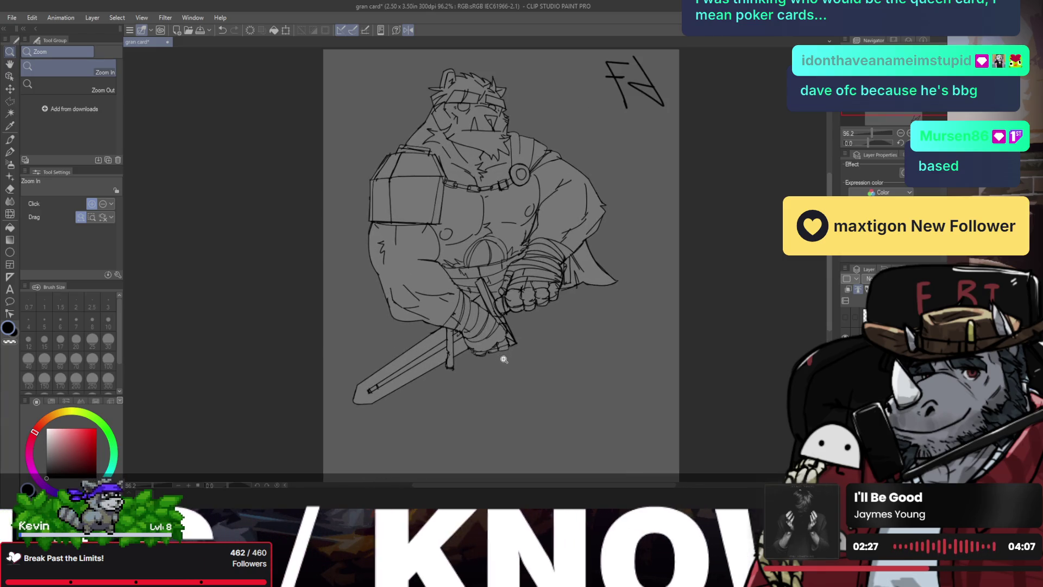
- Un-mirror the view and zoom in on the fist and sword hilt
scroll(485, 322, "up", 3)
key("p")
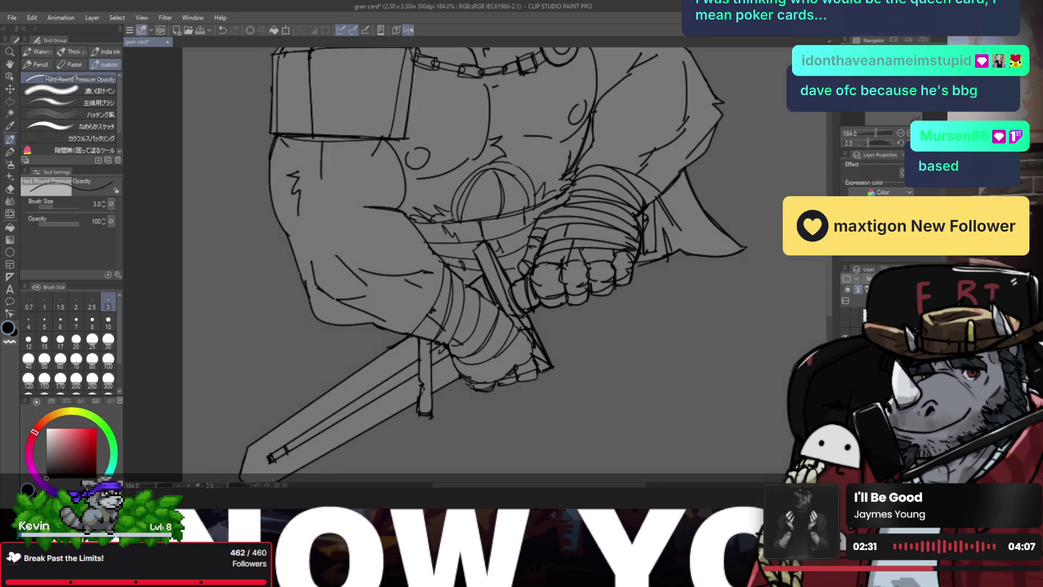
scroll(486, 280, "down", 3)
key("h")
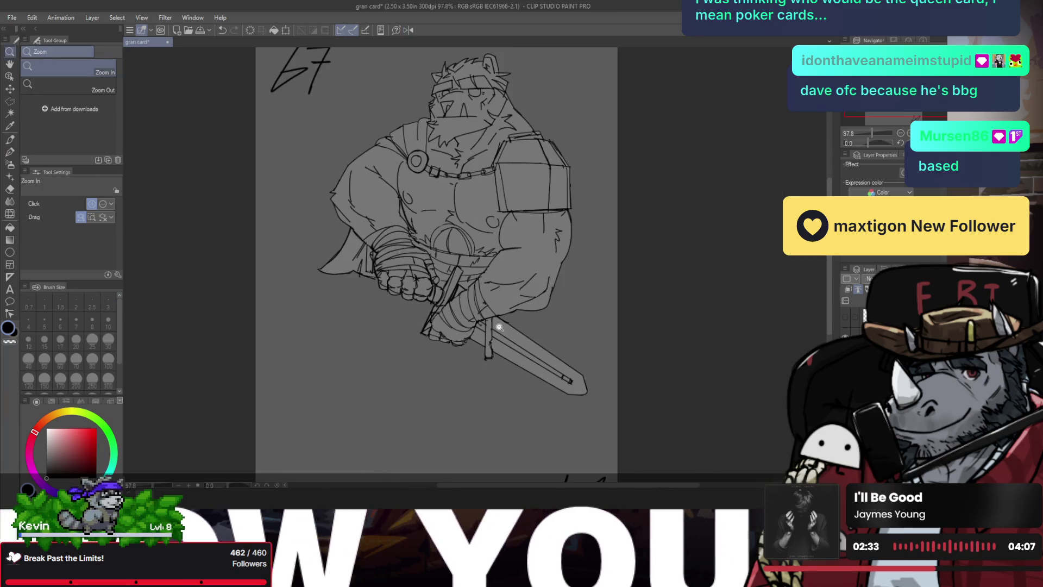
left_click(491, 277)
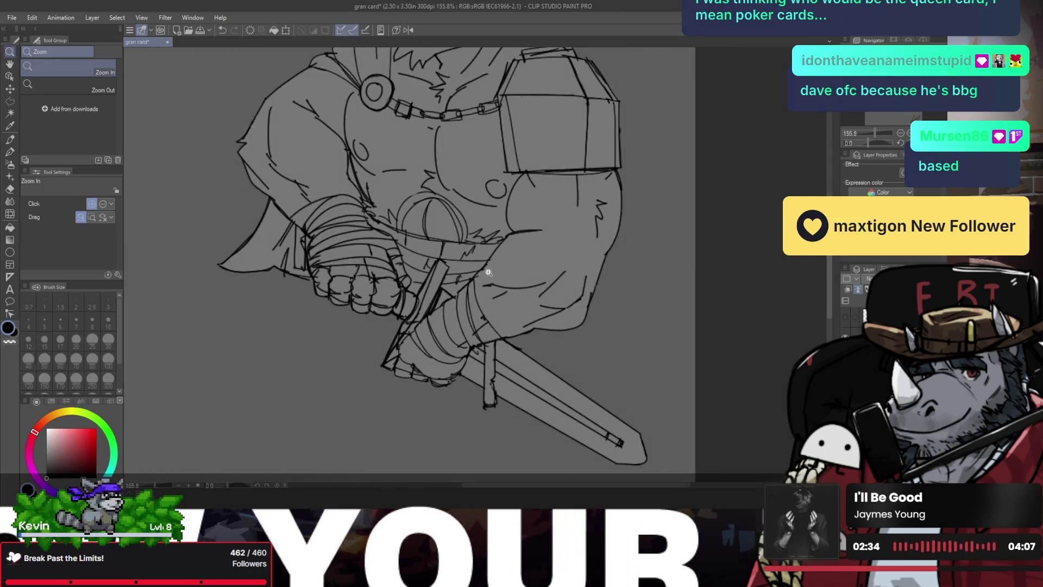
left_click(491, 277)
key("e")
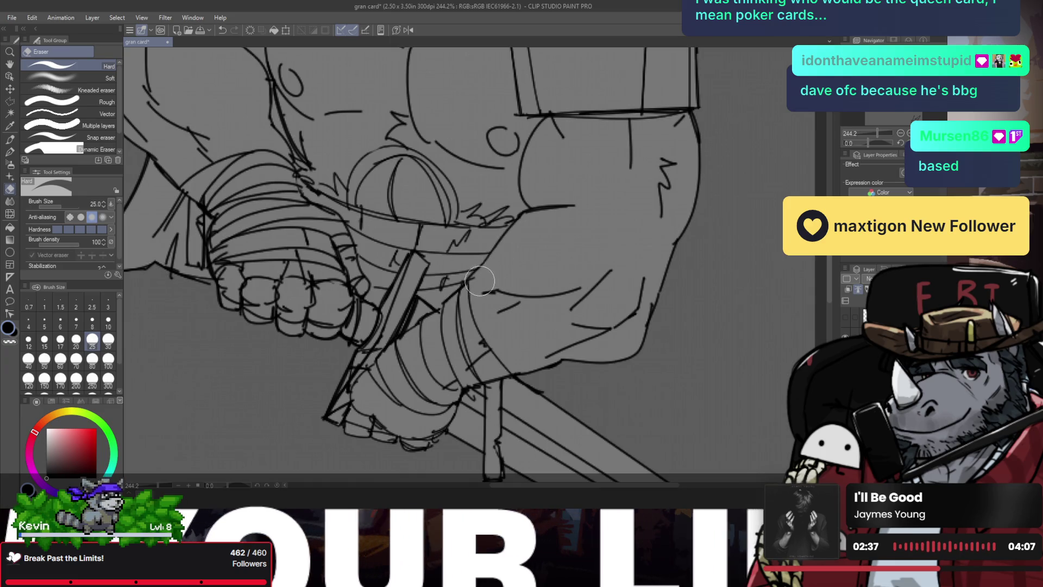
key("slash")
left_click_drag(494, 272, 452, 288)
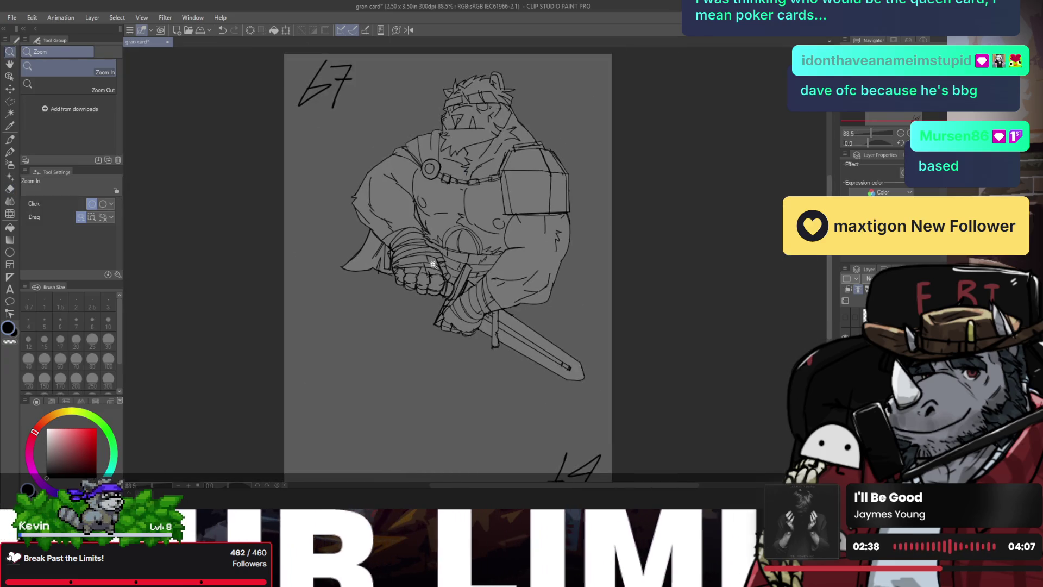
- Zoom in on the wrist and add short hatching strokes near the wrist and blade
left_click(411, 230)
left_click(421, 240)
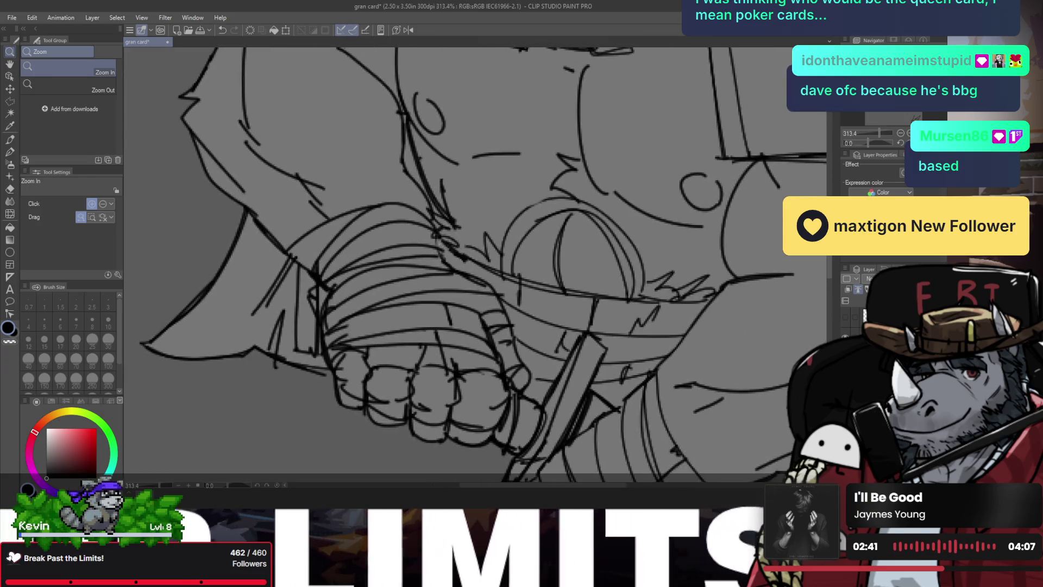
key("p")
mouse_move(441, 239)
left_mouse_down()
mouse_move(452, 266)
mouse_move(486, 283)
mouse_move(456, 282)
left_mouse_up()
key("slash")
left_click(503, 268)
key("p")
mouse_move(497, 248)
left_mouse_down()
mouse_move(514, 283)
mouse_move(524, 285)
mouse_move(522, 308)
mouse_move(577, 324)
mouse_move(592, 323)
mouse_move(580, 307)
mouse_move(591, 309)
left_mouse_up()
- Hatch along the blade near the sword guard, then check the figure in a mirrored view
left_click_drag(532, 288, 542, 302)
mouse_move(521, 259)
left_mouse_down()
mouse_move(539, 292)
mouse_move(578, 293)
left_mouse_up()
left_click_drag(579, 275, 586, 292)
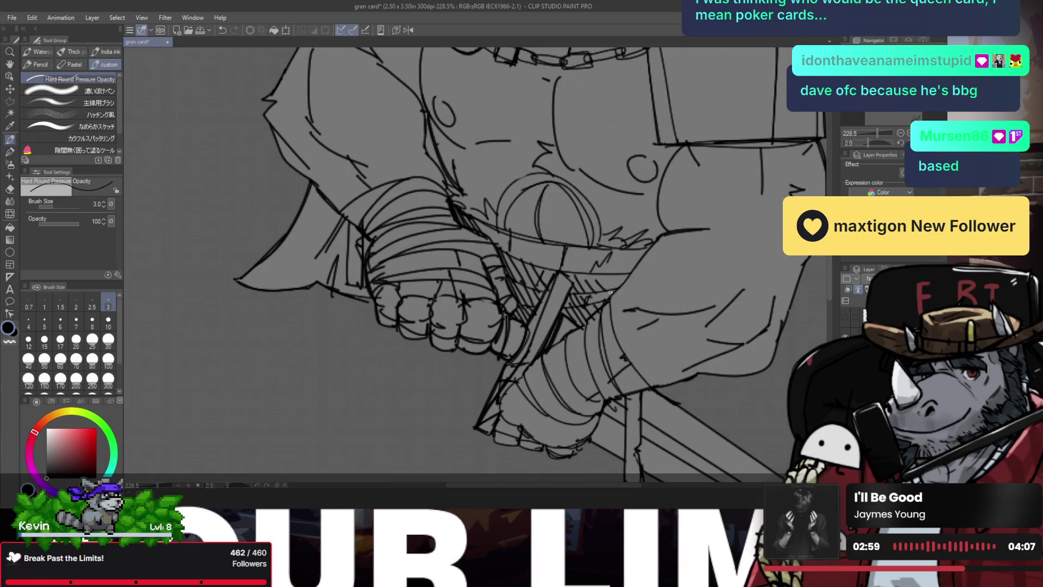
left_click_drag(594, 286, 564, 271)
key("h")
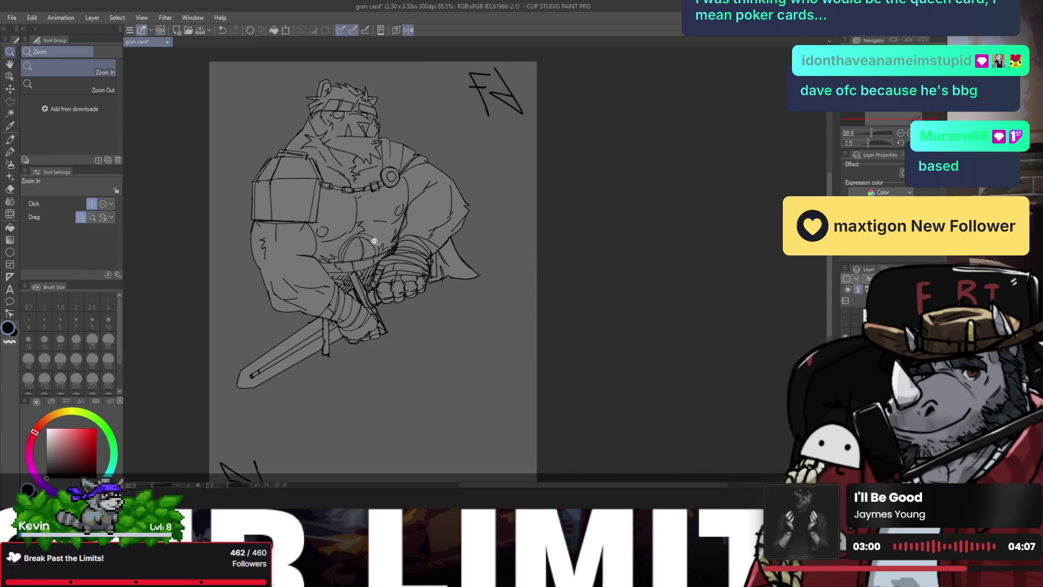
left_click(336, 197)
left_click(292, 187)
key("p")
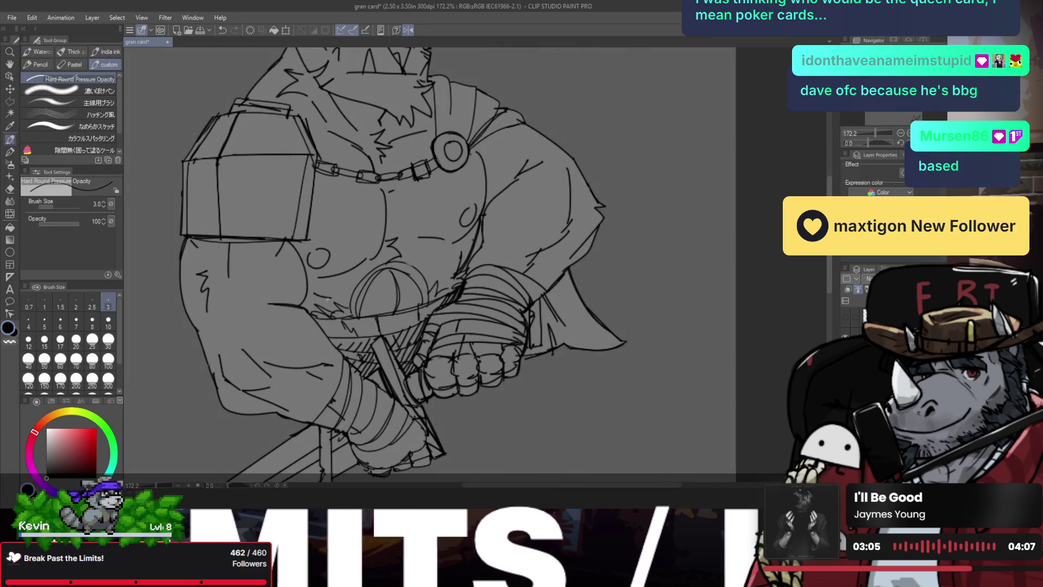
- Add short strokes near the fist and hatch the outline beside the cape
left_click_drag(315, 296, 325, 301)
key("h")
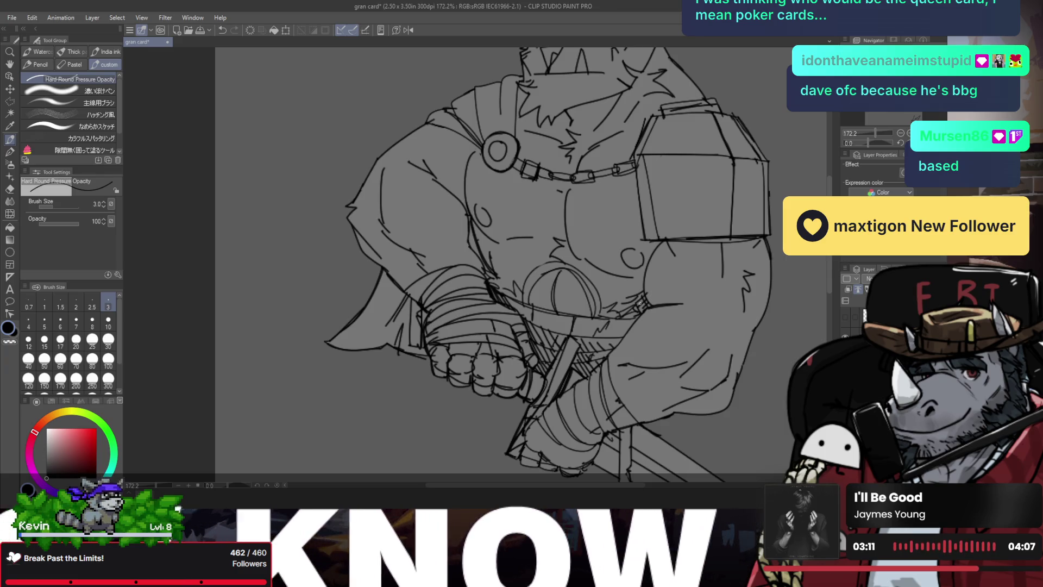
key("ctrl+0")
left_click(546, 255)
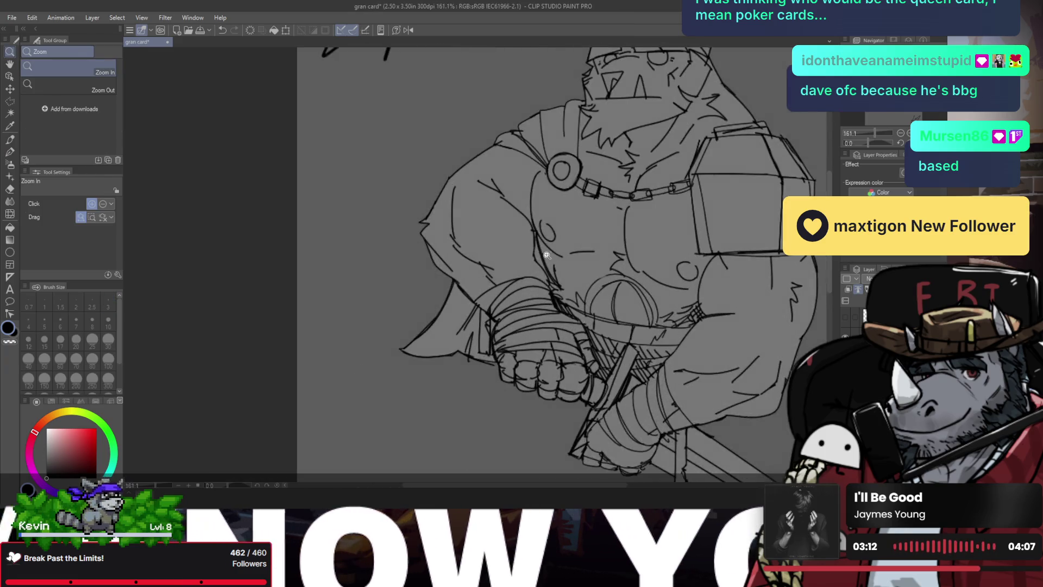
left_click(546, 255)
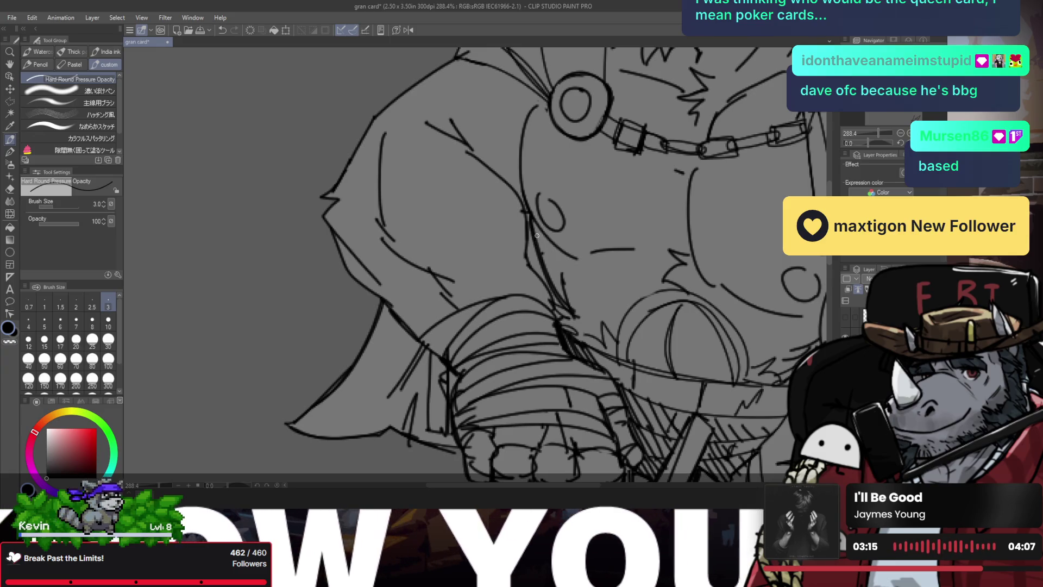
left_click_drag(525, 248, 545, 279)
- Hatch down along the cape's outline beside the fist, then zoom out to review
key("ctrl+0")
left_click(514, 274)
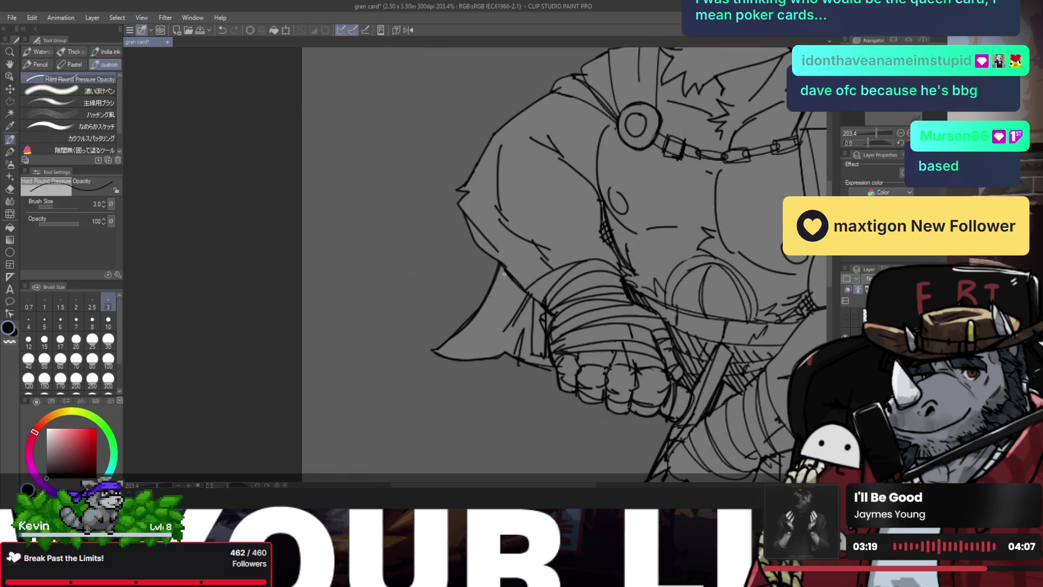
left_click_drag(507, 279, 472, 340)
mouse_move(510, 292)
left_mouse_down()
mouse_move(488, 328)
mouse_move(490, 353)
left_mouse_up()
key("ctrl+0")
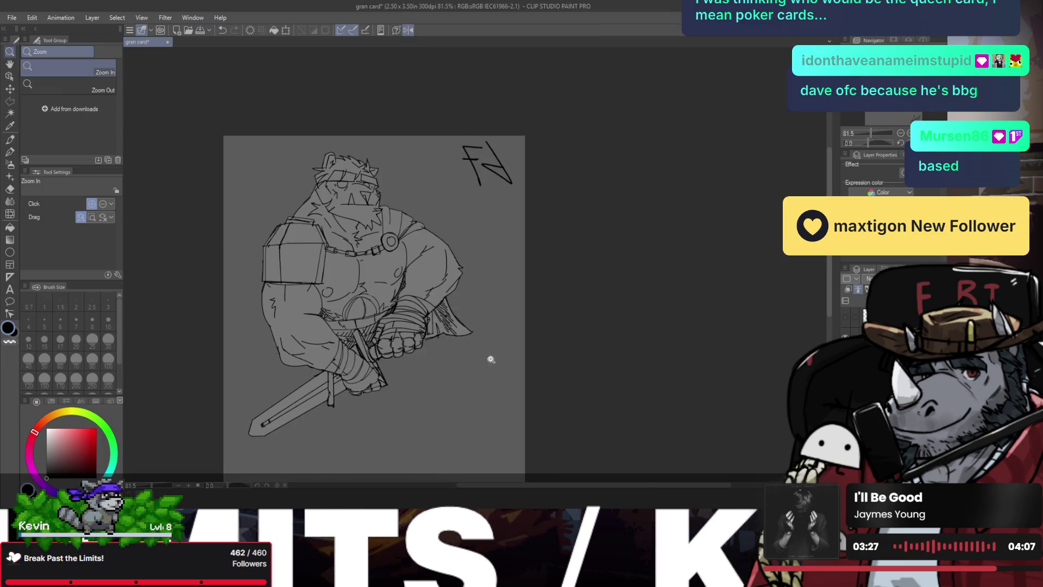
left_click_drag(428, 328, 448, 297)
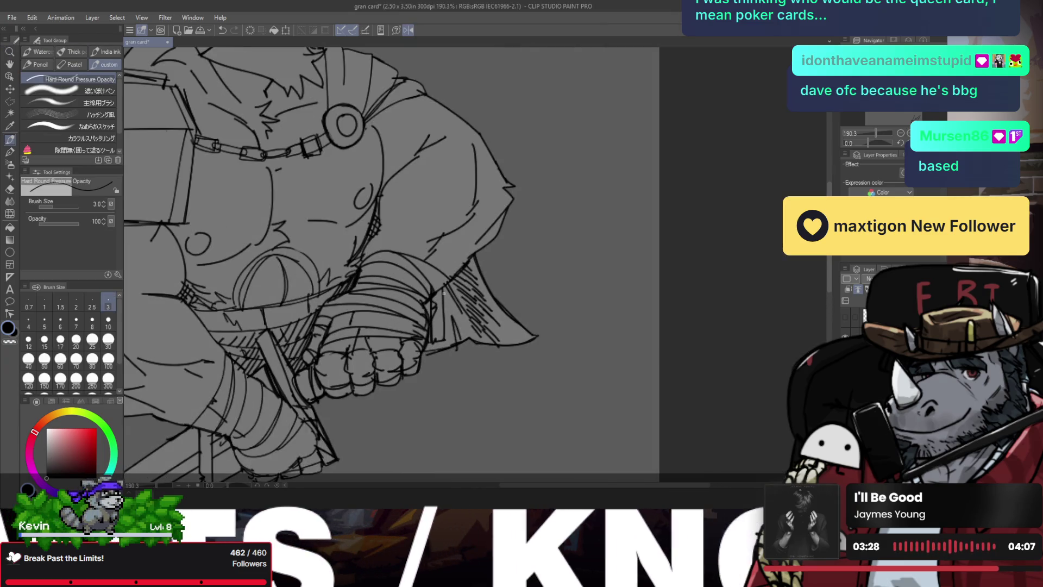
key("e")
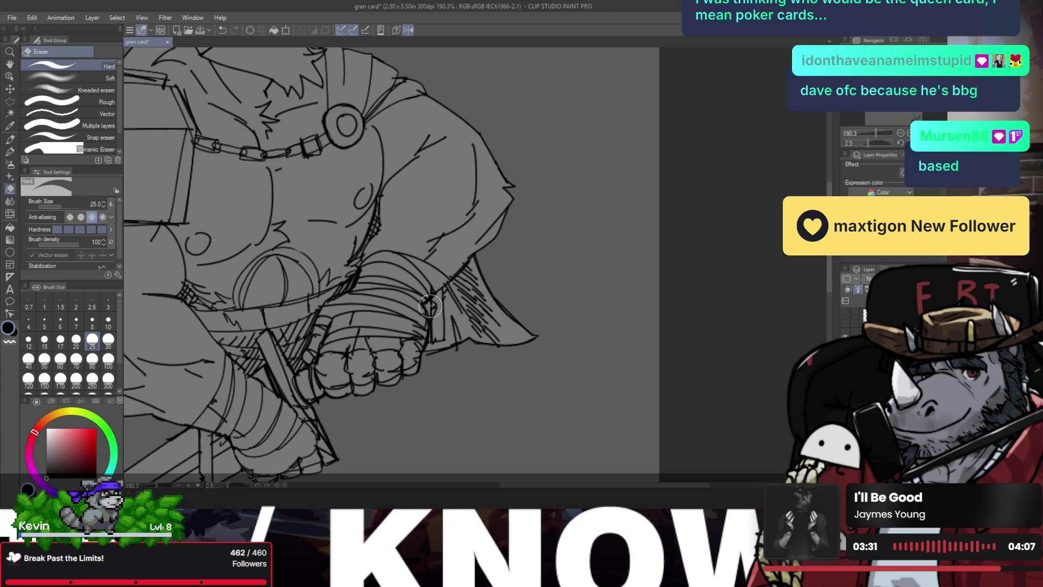
key("p")
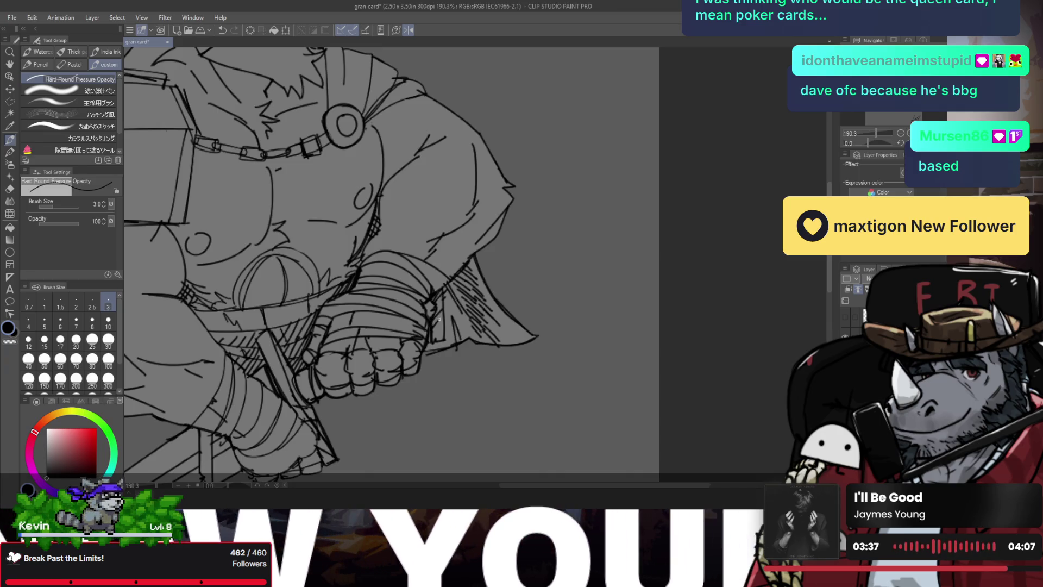
scroll(432, 323, "down", 3)
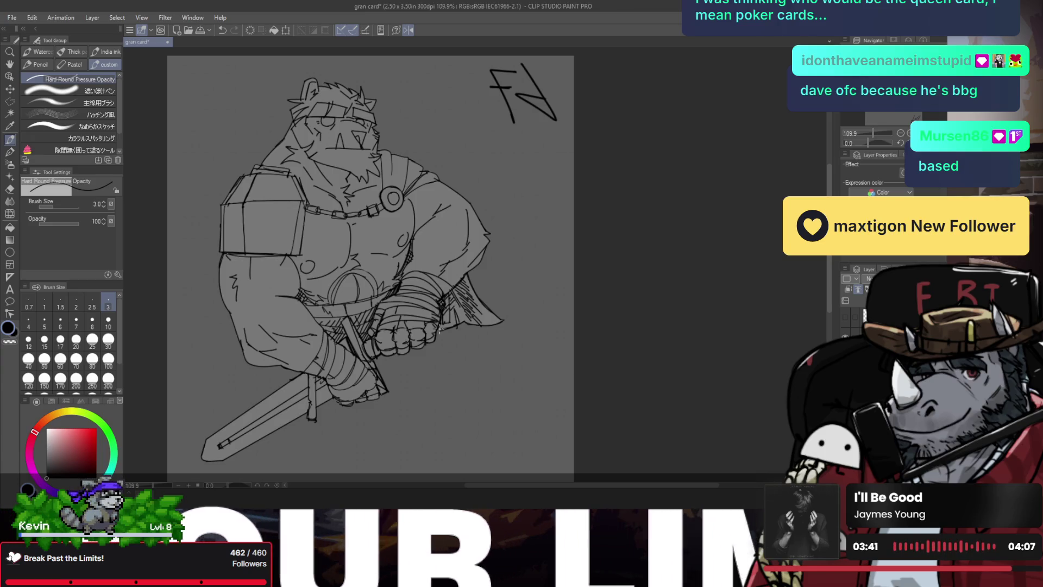
mouse_move(454, 299)
left_mouse_down()
mouse_move(528, 322)
mouse_move(467, 254)
left_mouse_up()
key("h")
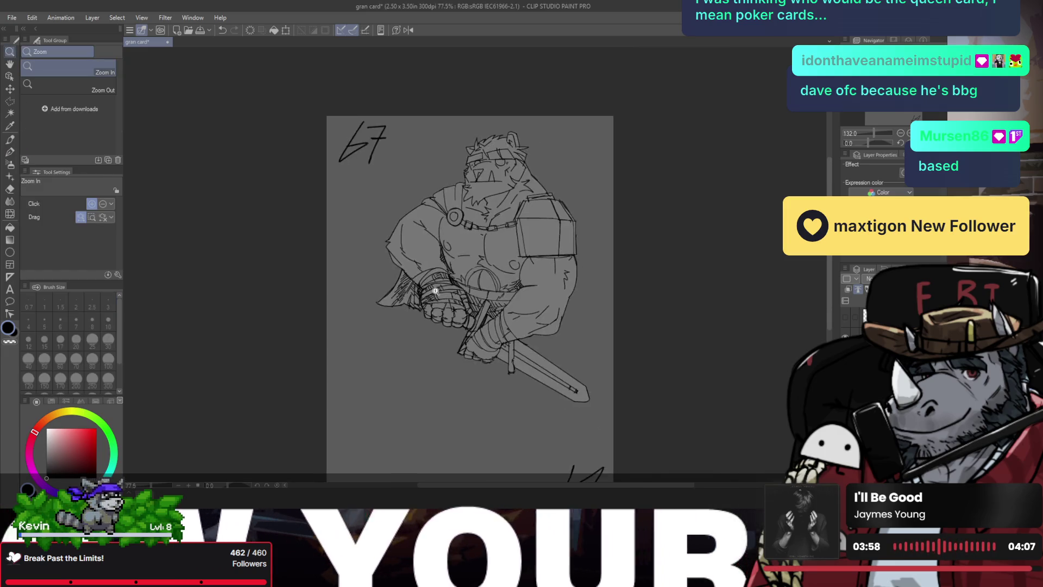
scroll(453, 328, "up", 1)
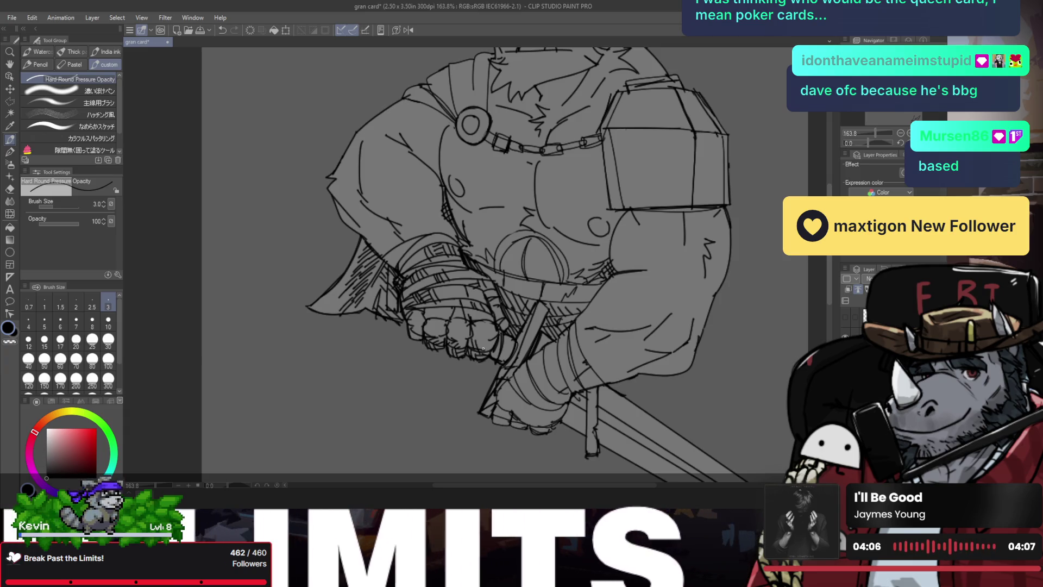
scroll(489, 345, "down", 4)
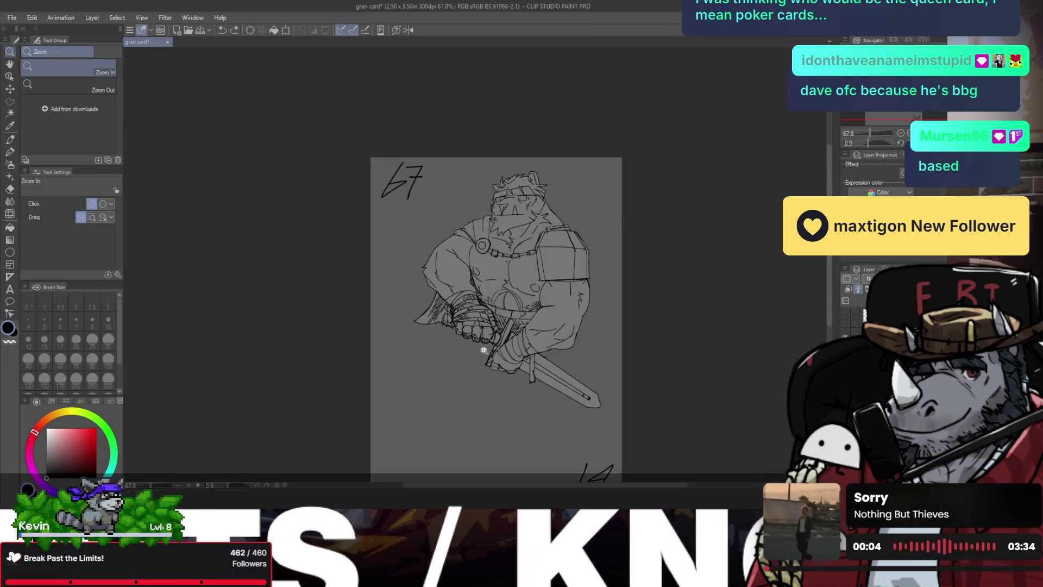
key("h")
scroll(484, 353, "up", 2)
scroll(455, 324, "up", 2)
key("p")
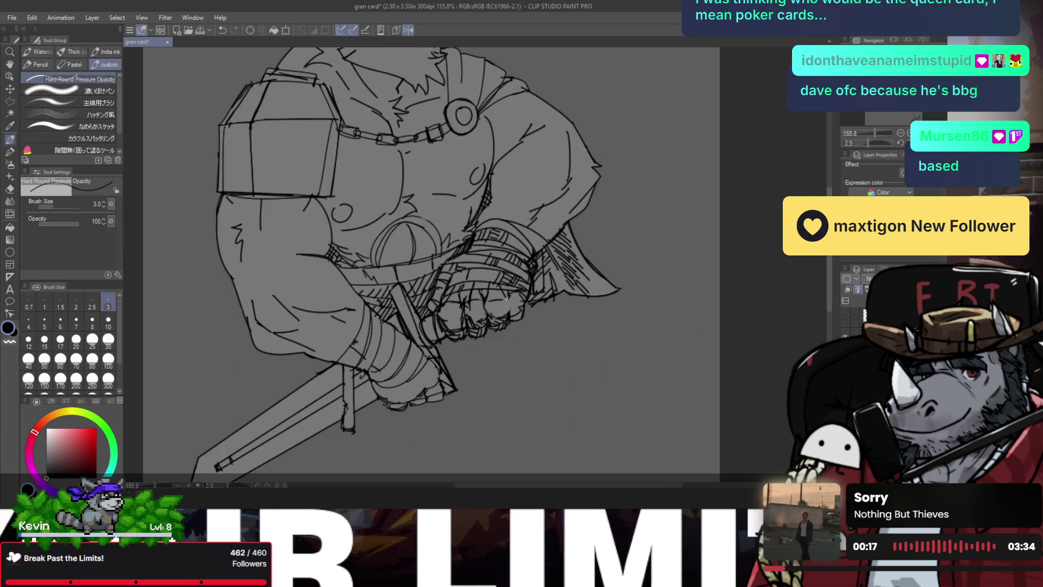
key("ctrl+0")
key("h")
left_click(437, 236)
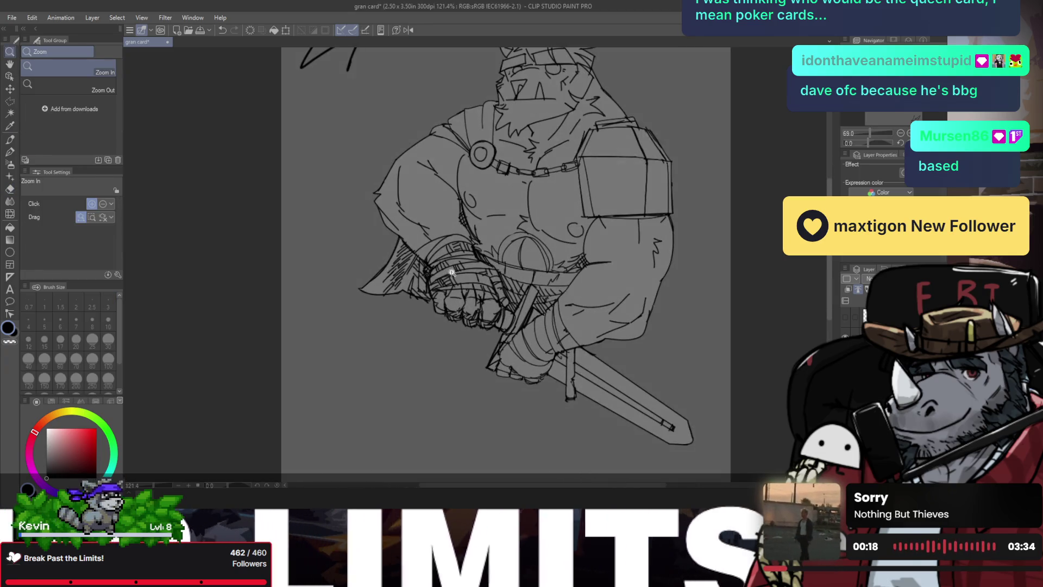
left_click(429, 236)
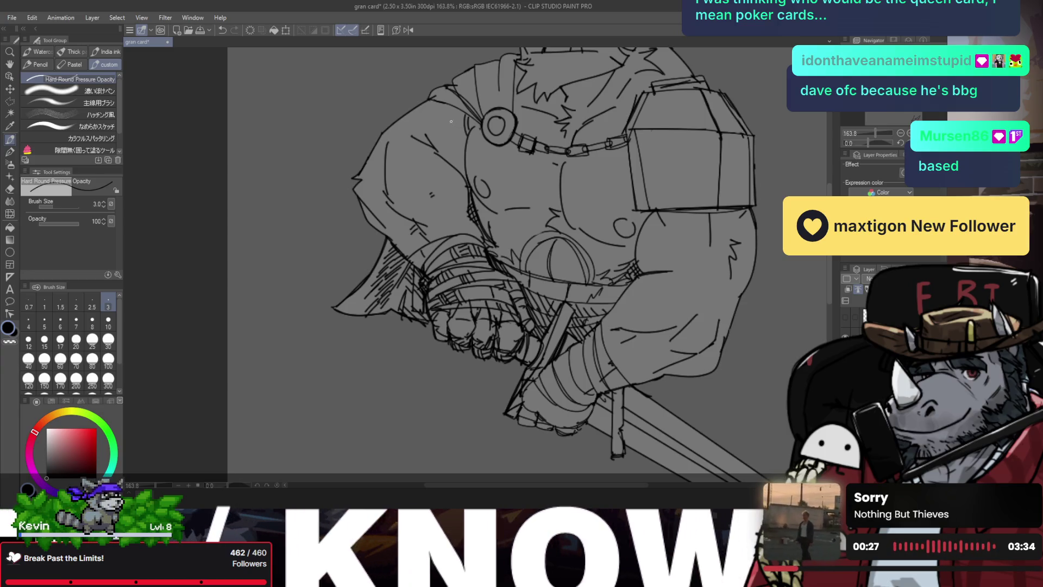
- Add short strokes along the shoulder edge and a hatch stroke on the arm
key("h")
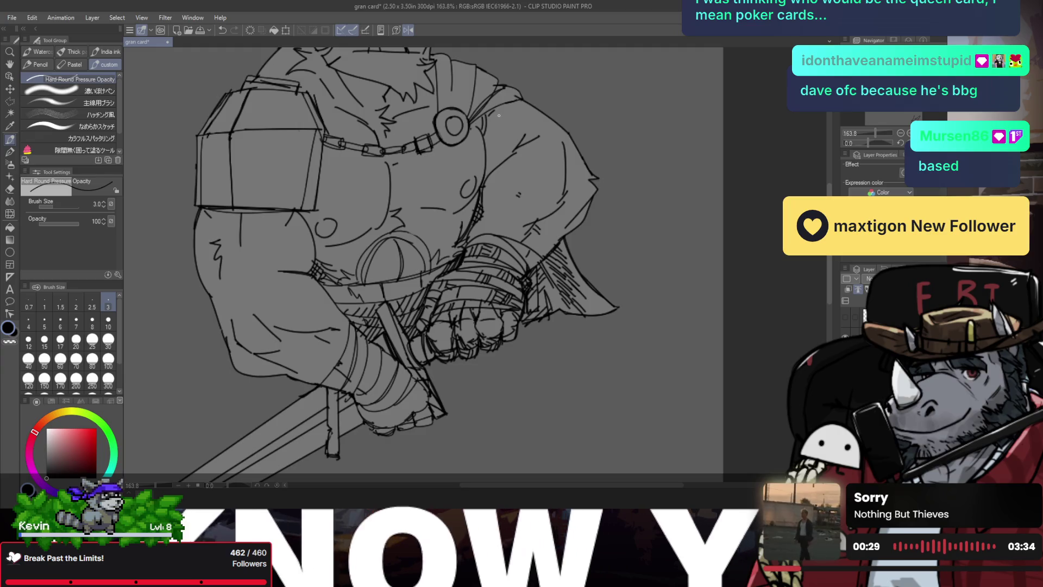
left_click_drag(492, 111, 480, 121)
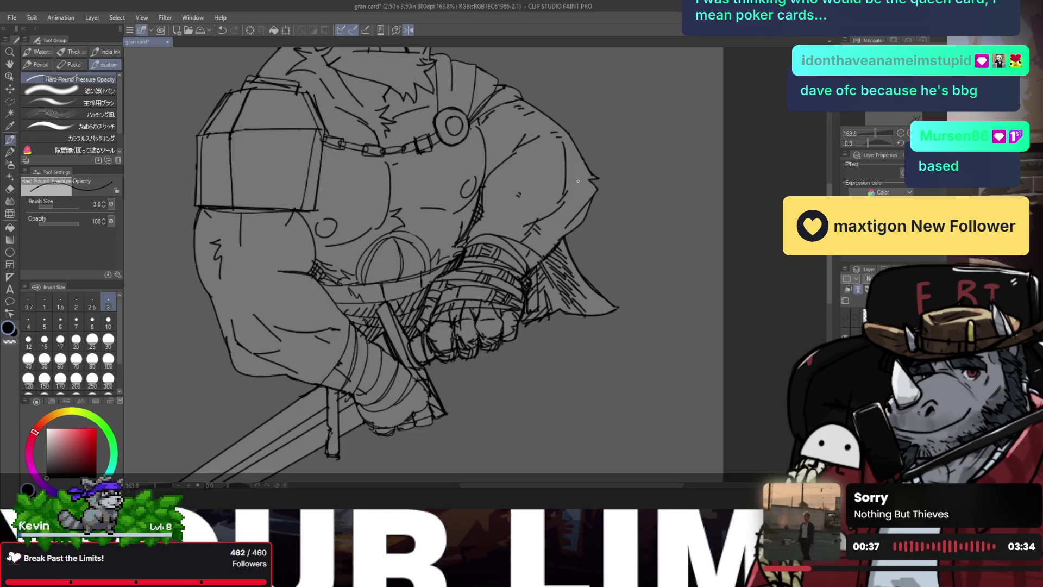
left_click_drag(578, 181, 584, 195)
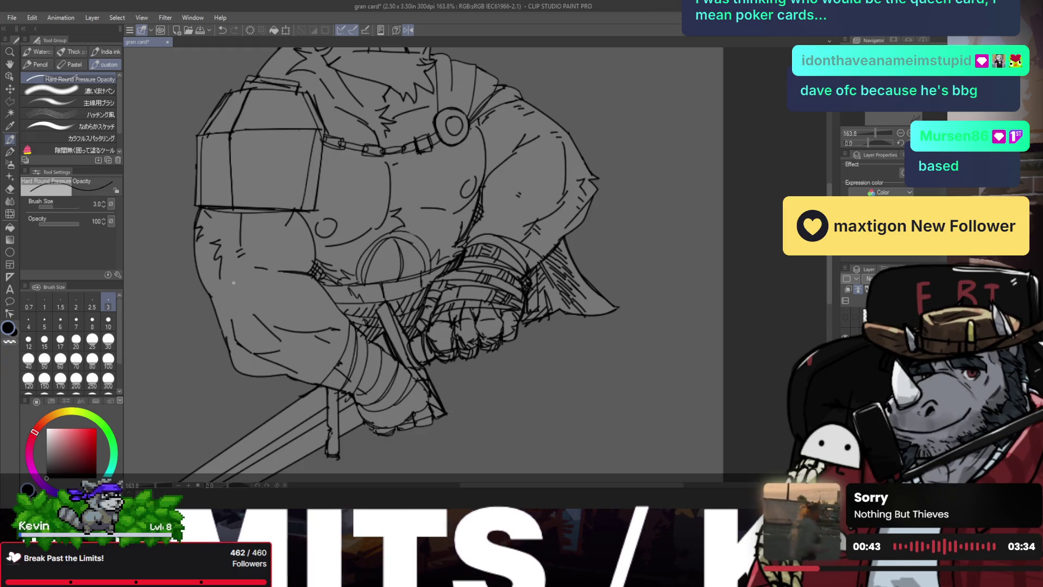
key("h")
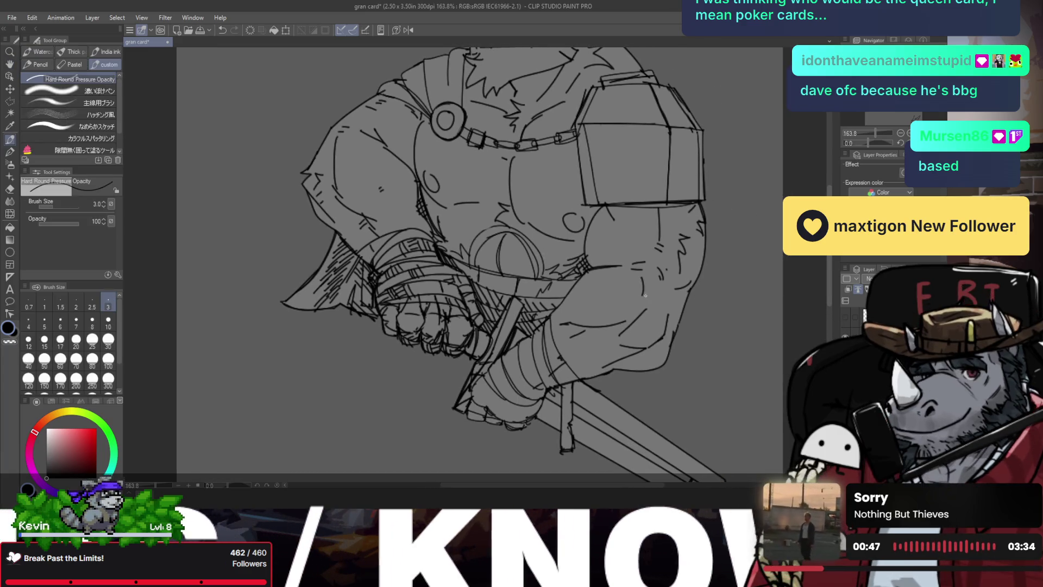
left_click_drag(646, 280, 651, 291)
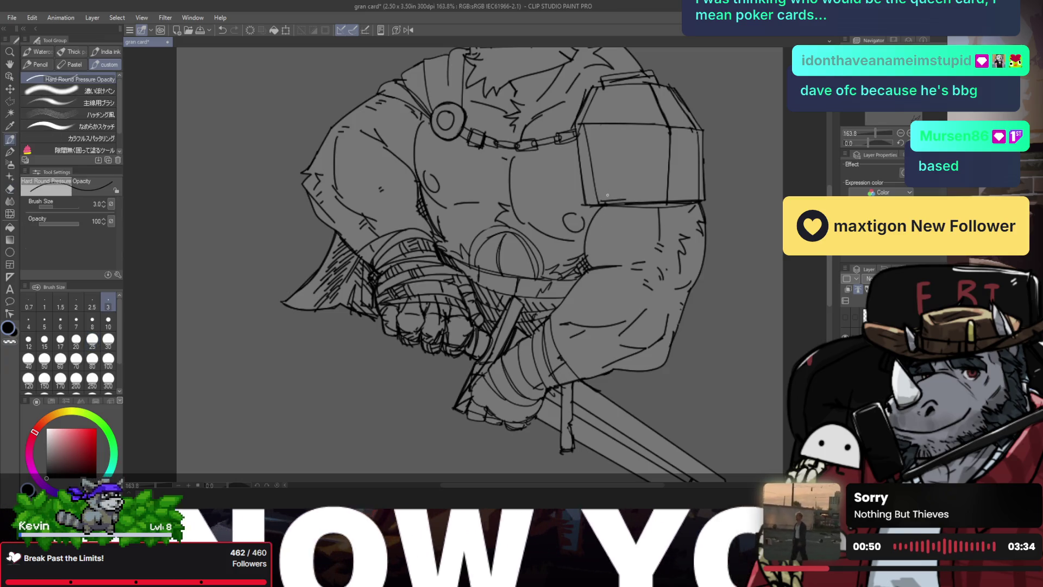
- Redraw the vertical mark on the shoulder armour plate, discarding a peaked mark
mouse_move(614, 206)
left_mouse_down()
mouse_move(625, 205)
mouse_move(615, 205)
mouse_move(612, 158)
mouse_move(584, 204)
left_mouse_up()
key("ctrl+z")
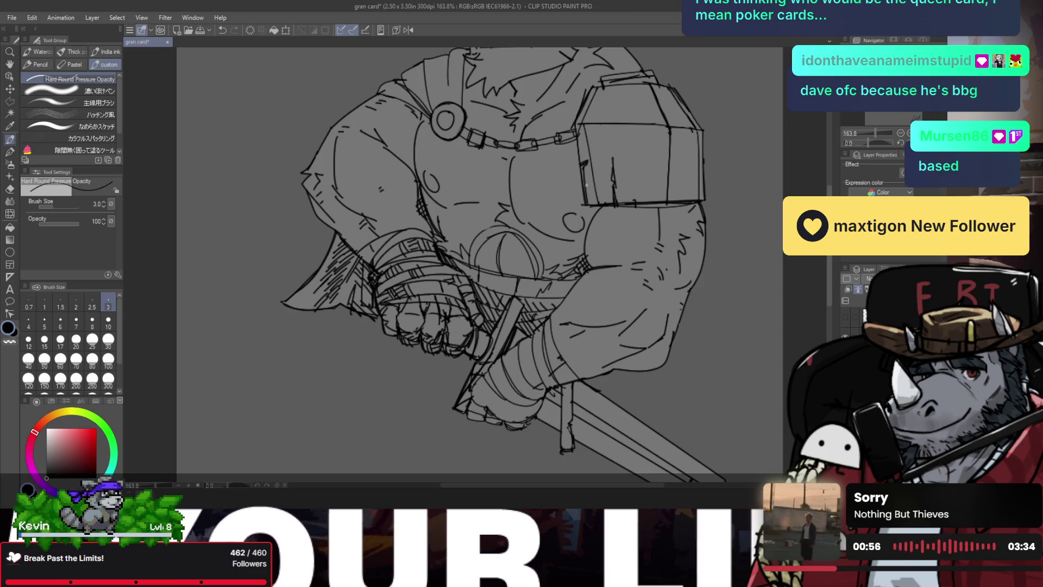
key("ctrl+space")
mouse_move(577, 130)
left_mouse_down()
mouse_move(587, 173)
mouse_move(610, 172)
mouse_move(609, 236)
left_mouse_up()
key("ctrl+z")
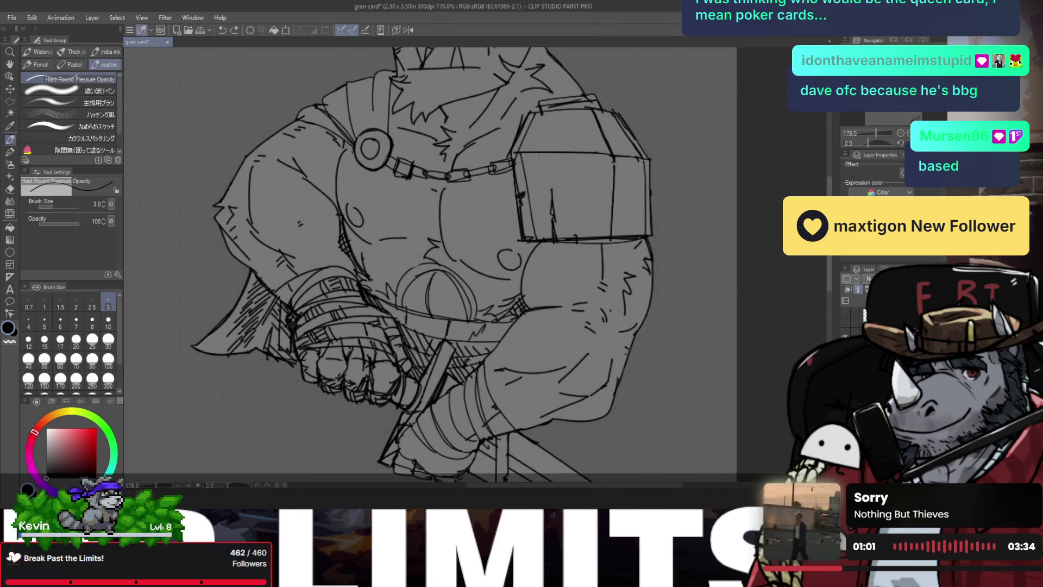
left_click_drag(614, 161, 610, 236)
key("e")
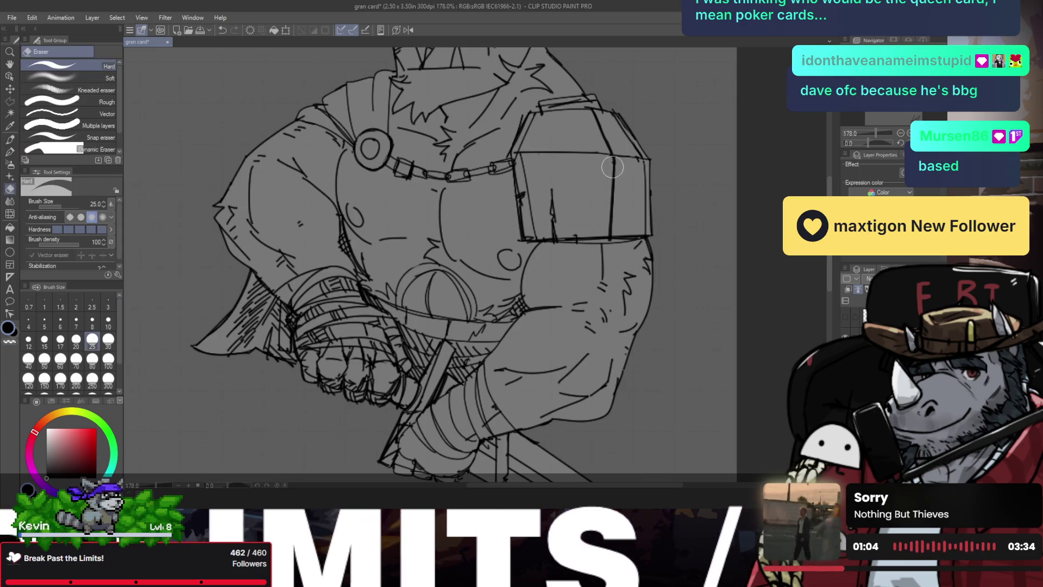
key("p")
- Add short vertical strokes and ink the top edge of the shoulder armour
left_click_drag(611, 150, 615, 192)
left_click_drag(599, 154, 650, 161)
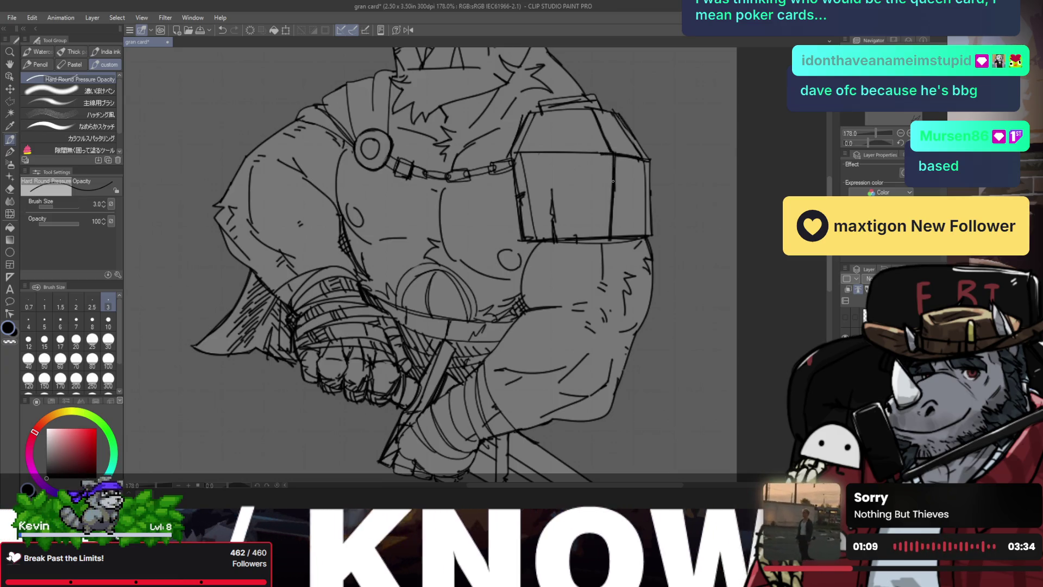
key("e")
key("p")
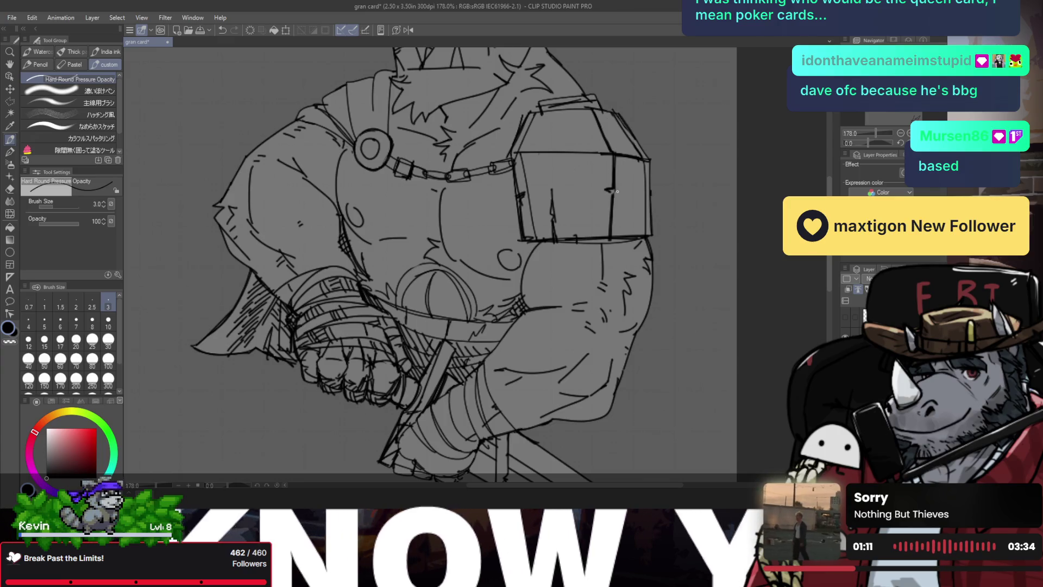
left_click_drag(620, 189, 576, 177)
key("ctrl+z")
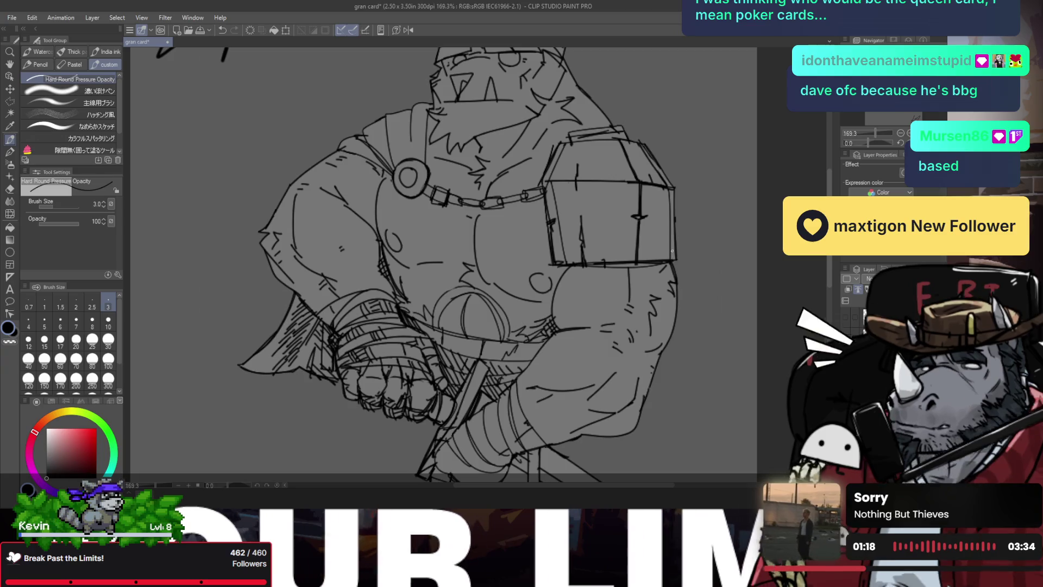
- Darken the armband's right edge and reinforce the left outline of the bear's head
mouse_move(674, 189)
left_mouse_down()
mouse_move(674, 217)
mouse_move(630, 212)
mouse_move(658, 183)
left_mouse_up()
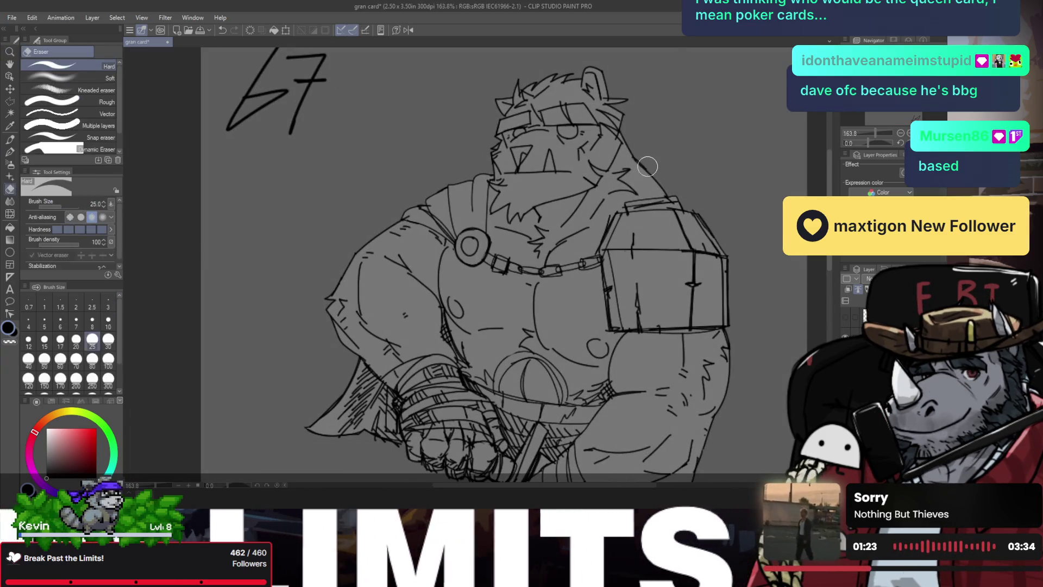
key("h")
left_click(335, 175)
key("p")
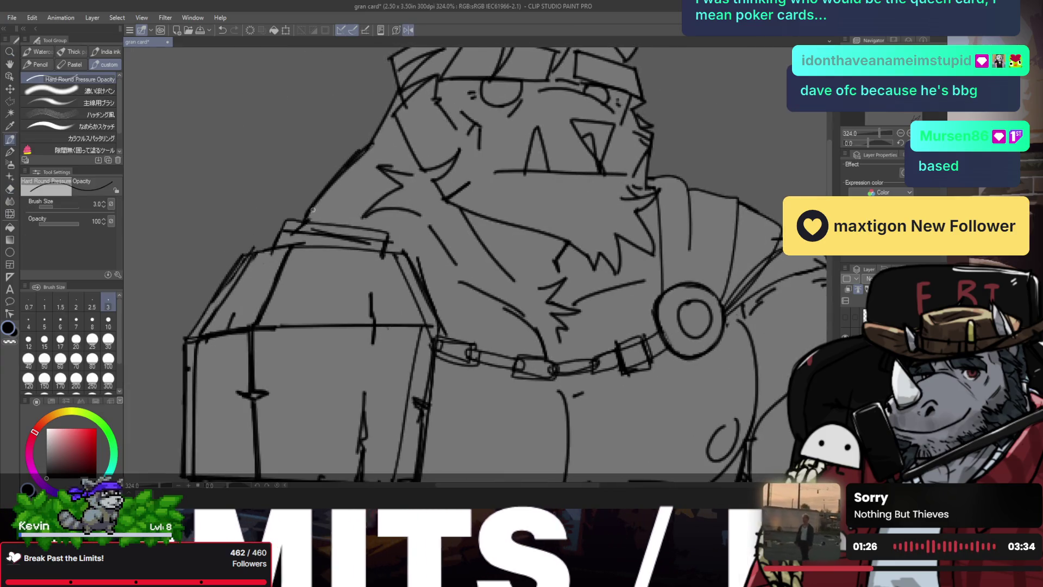
left_click_drag(365, 144, 394, 98)
mouse_move(388, 116)
left_mouse_down()
mouse_move(329, 180)
mouse_move(367, 193)
left_mouse_up()
- Add a line beneath the chest chain links and tidy the stroke beside the chain
scroll(347, 201, "down", 5)
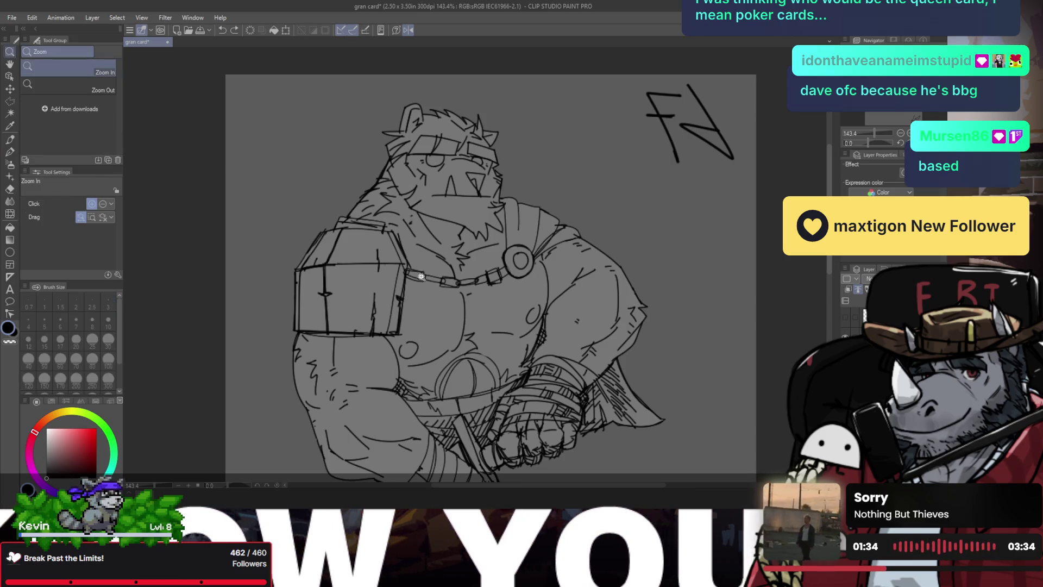
scroll(426, 264, "up", 3)
mouse_move(393, 275)
left_mouse_down()
mouse_move(430, 285)
mouse_move(420, 288)
left_mouse_up()
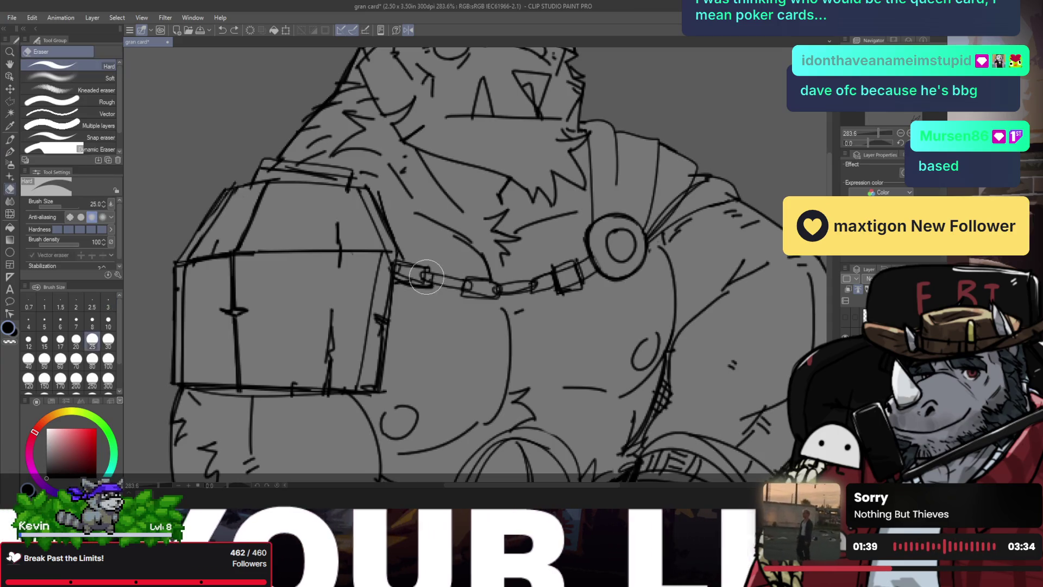
mouse_move(421, 270)
left_mouse_down()
mouse_move(472, 291)
mouse_move(434, 282)
mouse_move(467, 282)
left_mouse_up()
key("e")
key("p")
- Erase the stray collar buckle lines and redraw a clean line through the buckle
key("e")
scroll(467, 282, "down", 5)
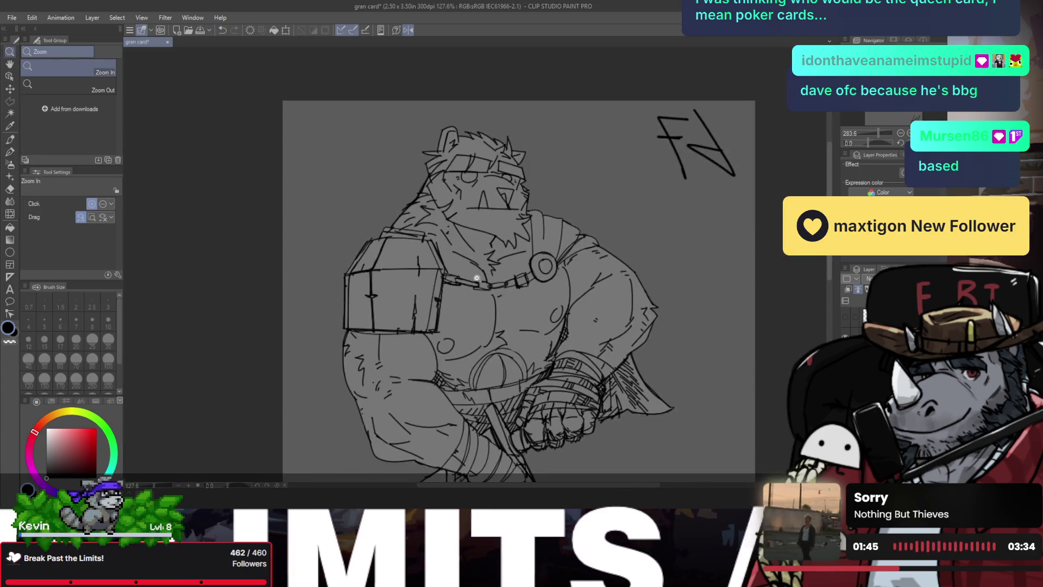
scroll(483, 285, "up", 4)
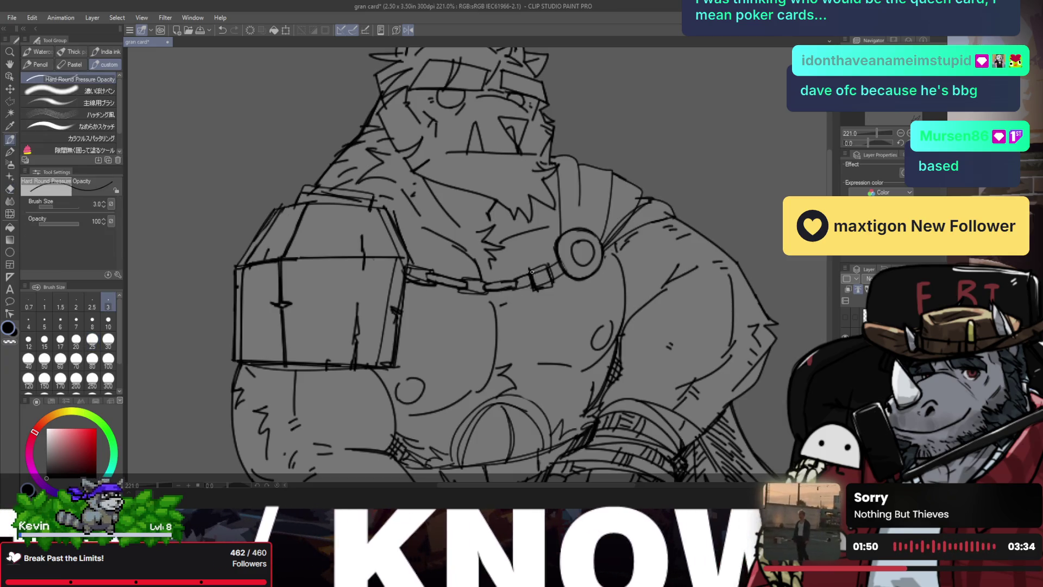
key("e")
left_click_drag(535, 274, 536, 266)
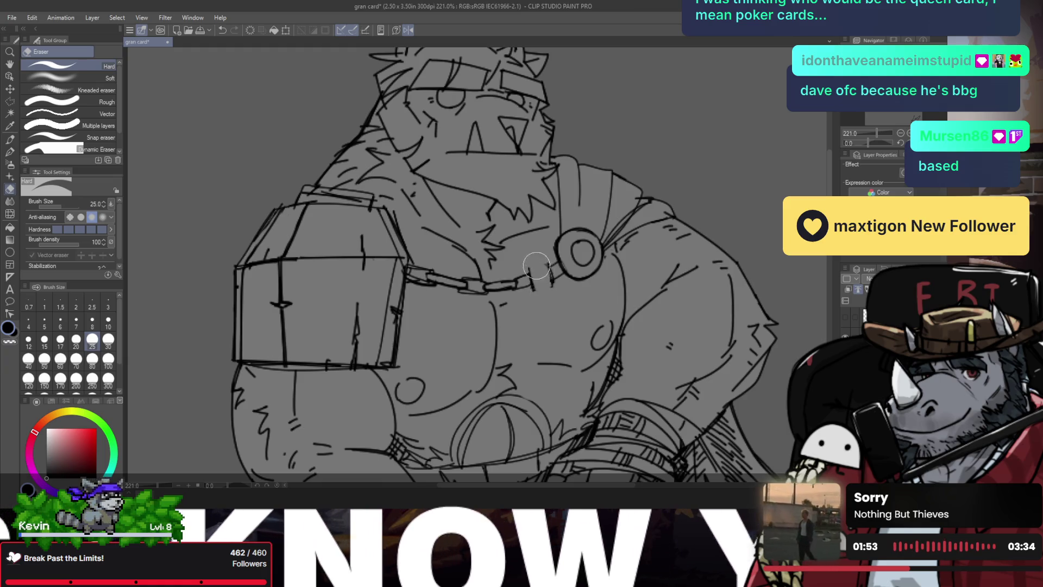
key("p")
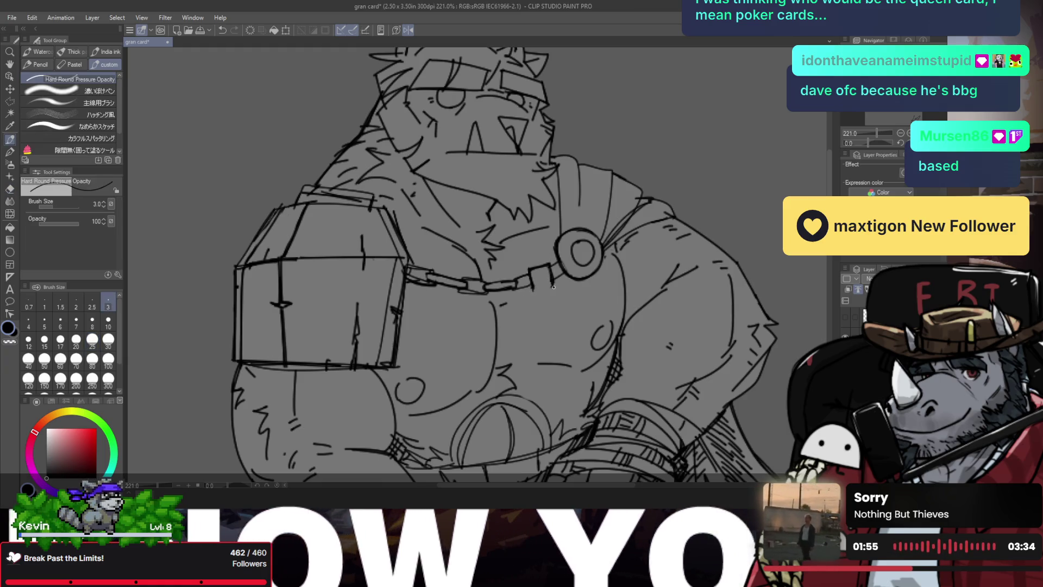
key("ctrl+z")
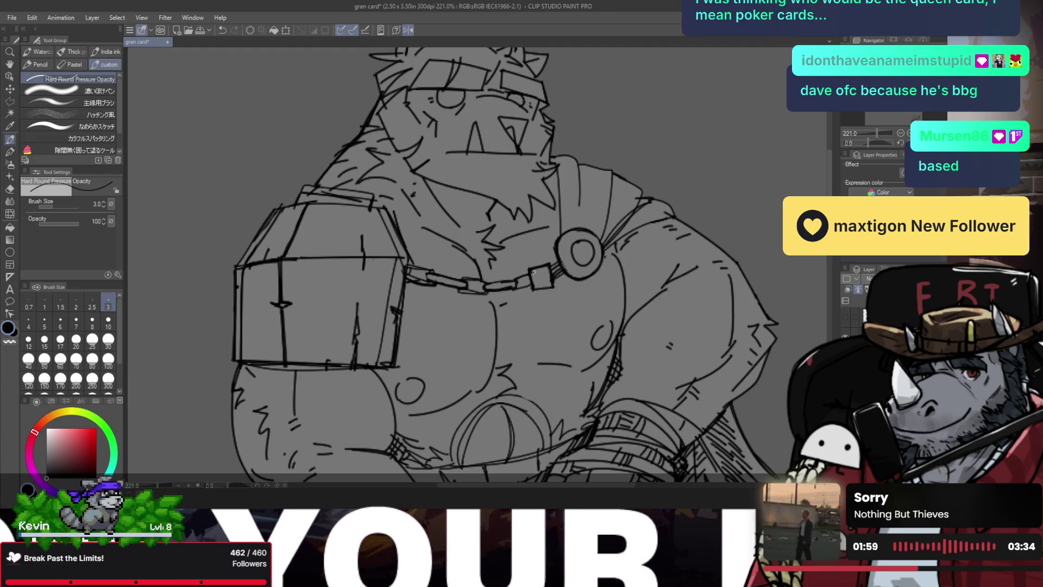
left_click_drag(536, 275, 539, 293)
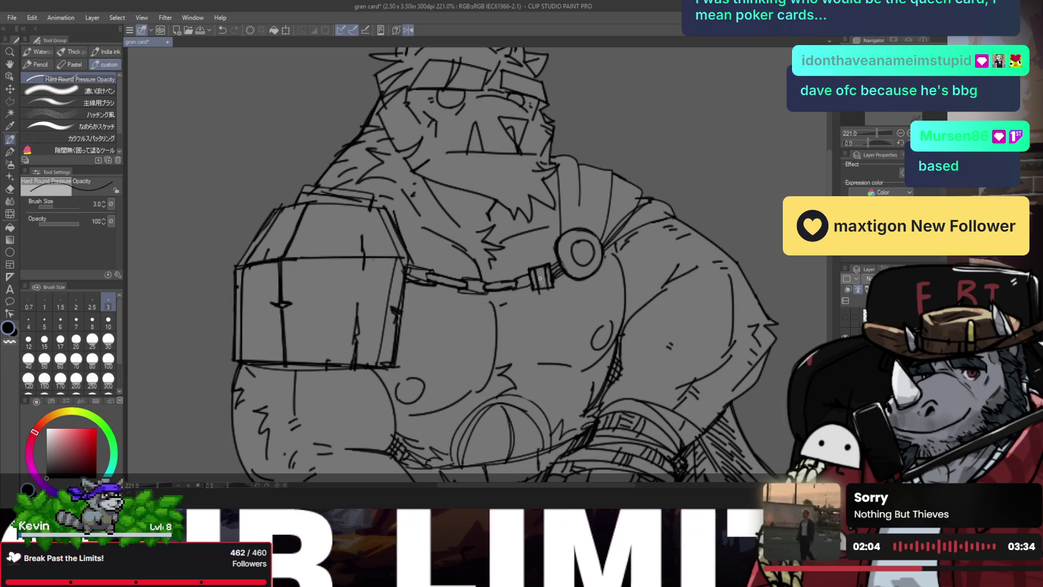
key("e")
- Hatch the lower-left and lower-right of the collar ring
scroll(541, 278, "down", 4)
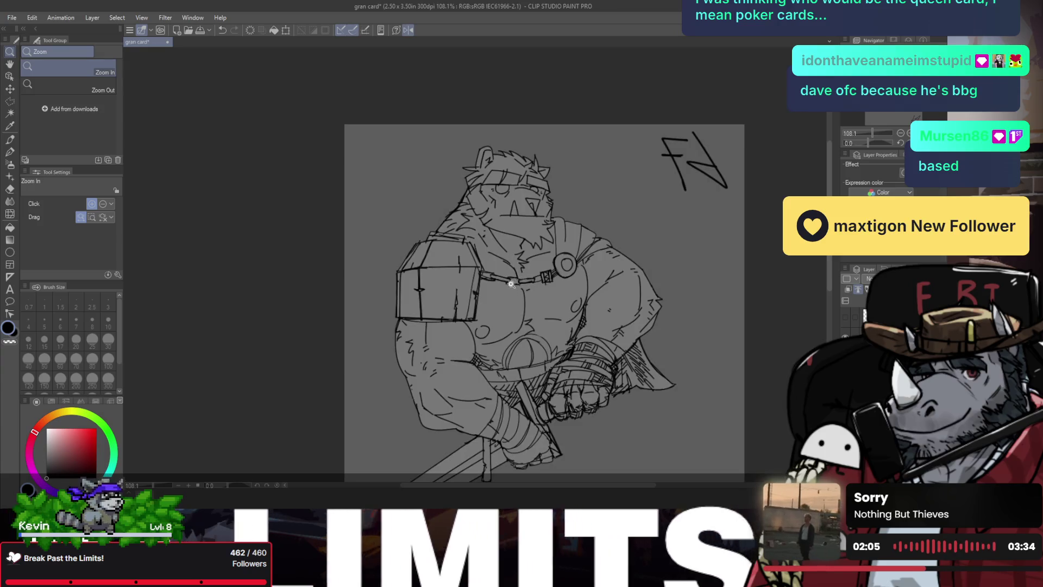
key("h")
scroll(415, 288, "up", 4)
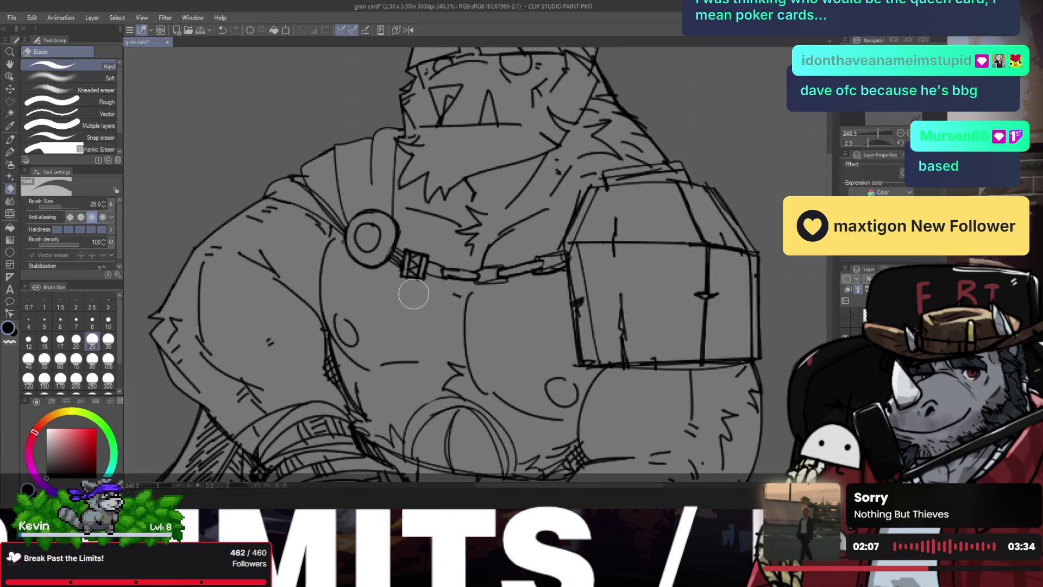
key("ctrl+space")
mouse_move(433, 295)
left_mouse_down()
mouse_move(398, 276)
mouse_move(451, 289)
left_mouse_up()
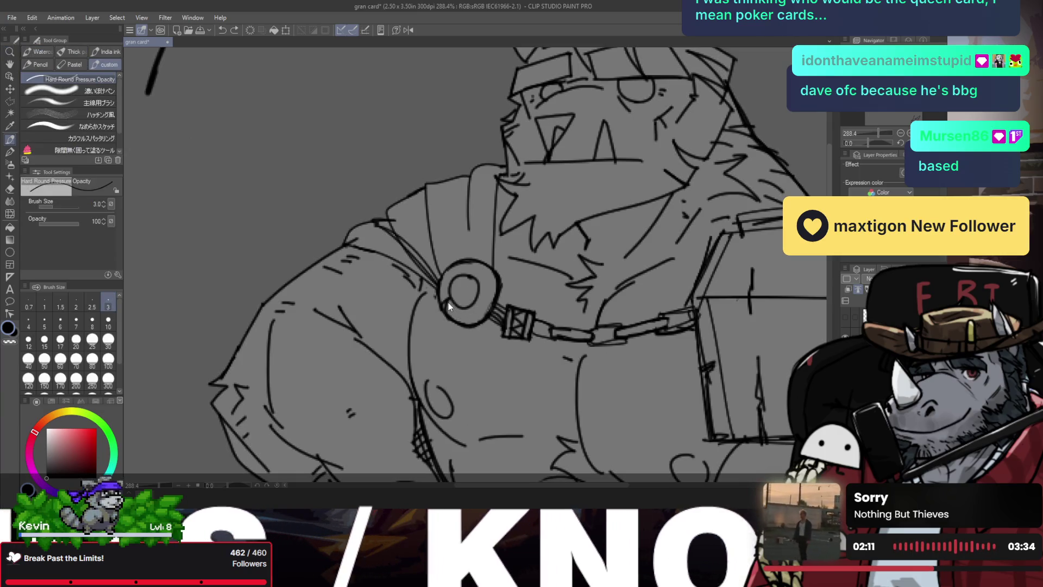
left_click_drag(461, 307, 480, 321)
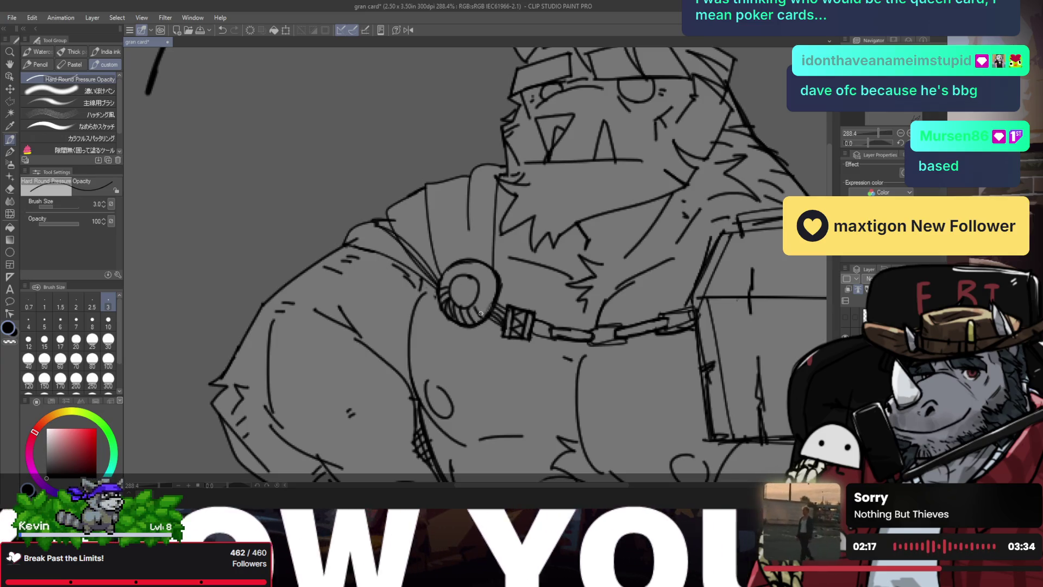
left_click_drag(483, 308, 474, 314)
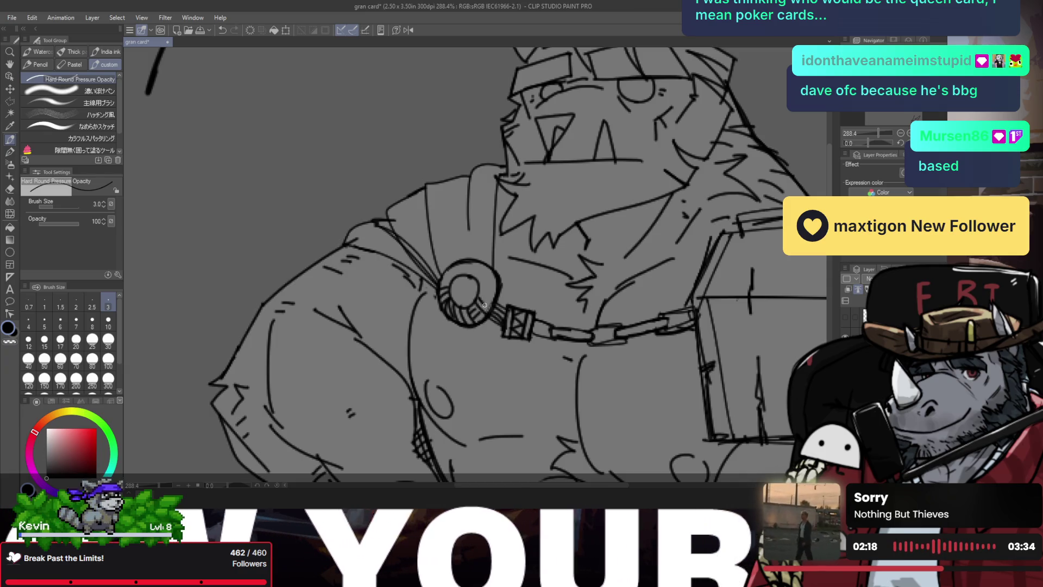
- Add short hatching strokes along the lower-left edge of the shoulder armour
key("ctrl+0")
key("h")
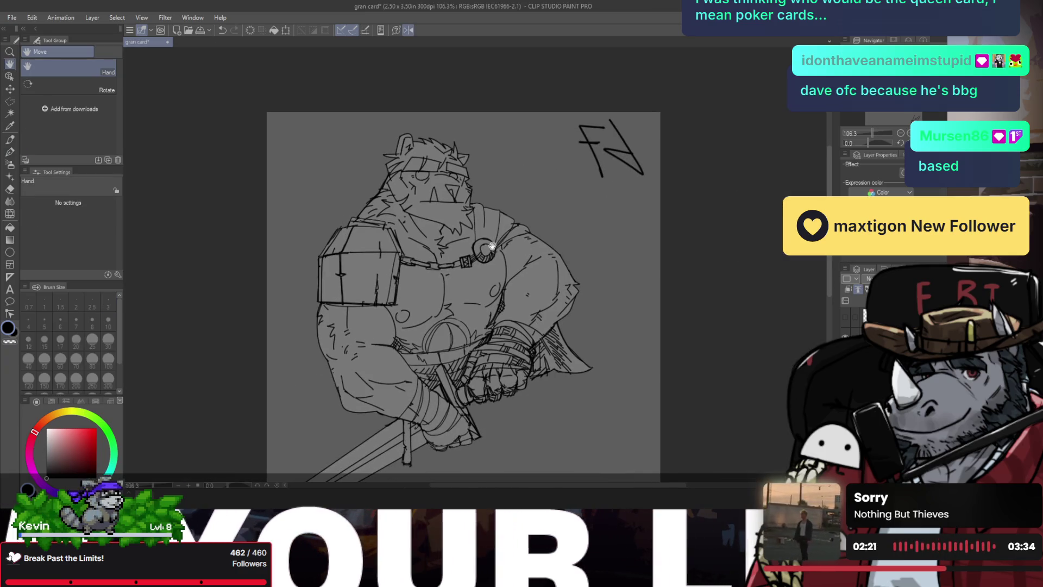
left_click(398, 261)
left_click(398, 261)
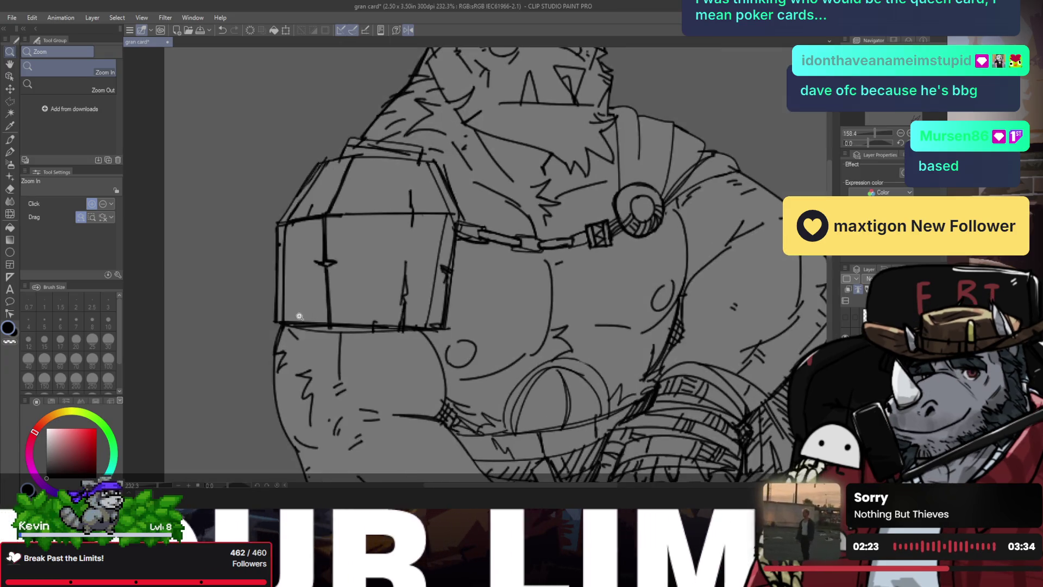
key("p")
mouse_move(288, 322)
left_mouse_down()
mouse_move(321, 298)
mouse_move(314, 291)
left_mouse_up()
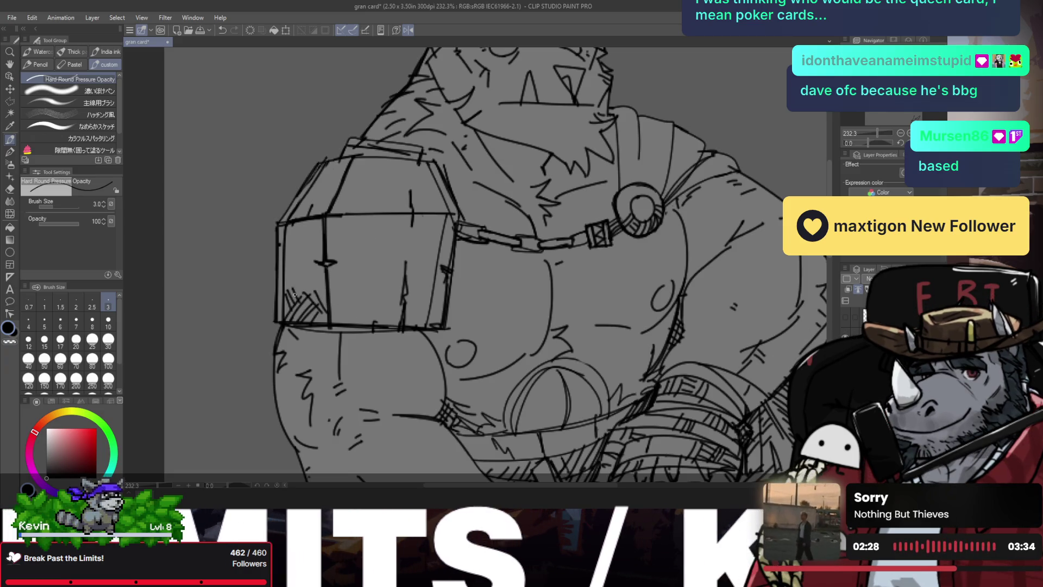
left_click_drag(330, 323, 347, 301)
left_click_drag(342, 324, 364, 305)
mouse_move(360, 329)
left_mouse_down()
mouse_move(373, 309)
mouse_move(345, 296)
left_mouse_up()
left_click_drag(336, 303, 349, 291)
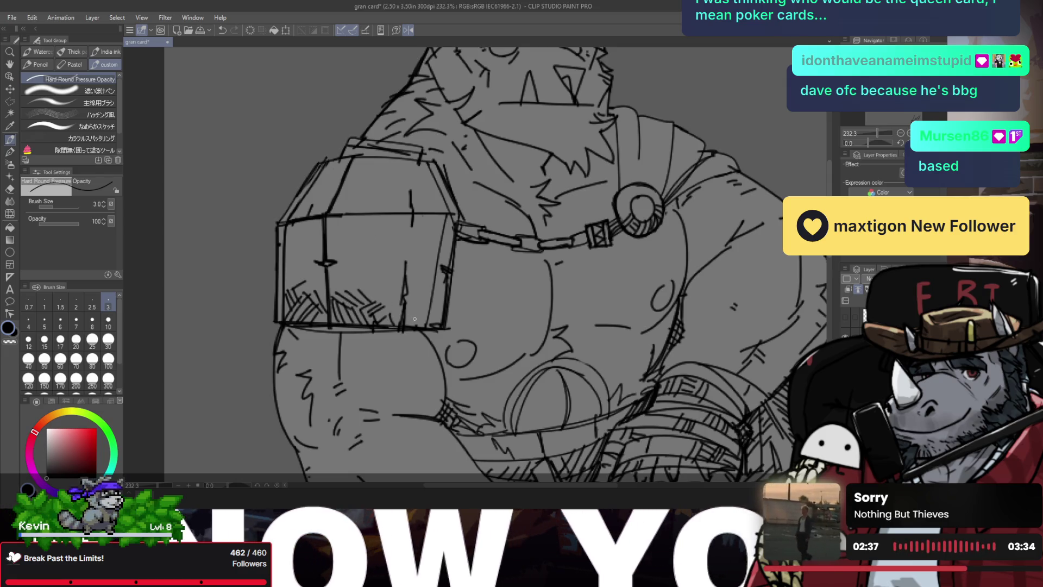
scroll(392, 314, "down", 5)
left_click_drag(461, 315, 437, 296)
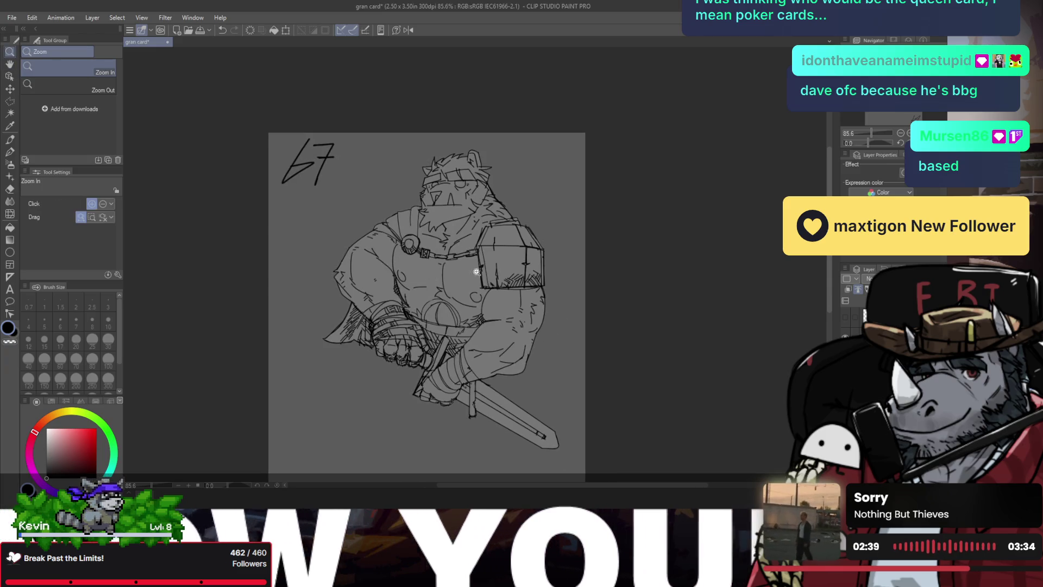
scroll(432, 282, "up", 2)
scroll(426, 264, "up", 1)
scroll(425, 263, "up", 2)
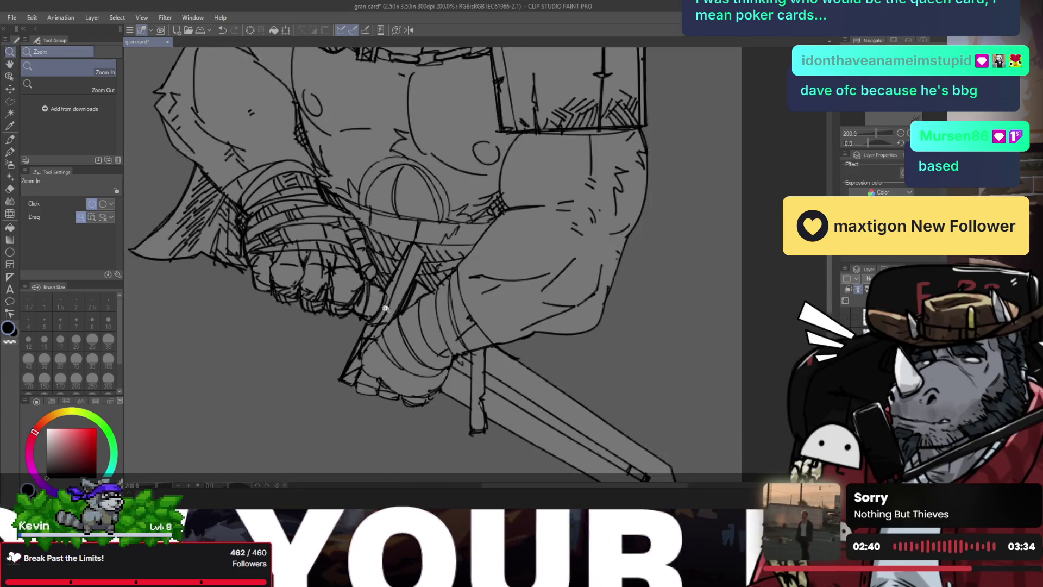
key("p")
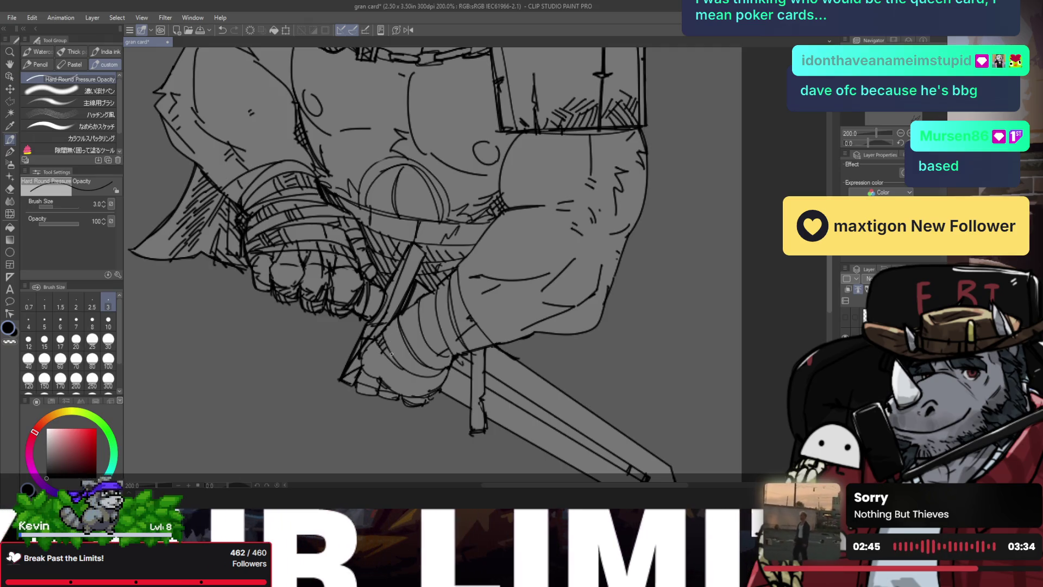
mouse_move(400, 365)
left_mouse_down()
mouse_move(407, 356)
mouse_move(417, 362)
left_mouse_up()
key("ctrl+z")
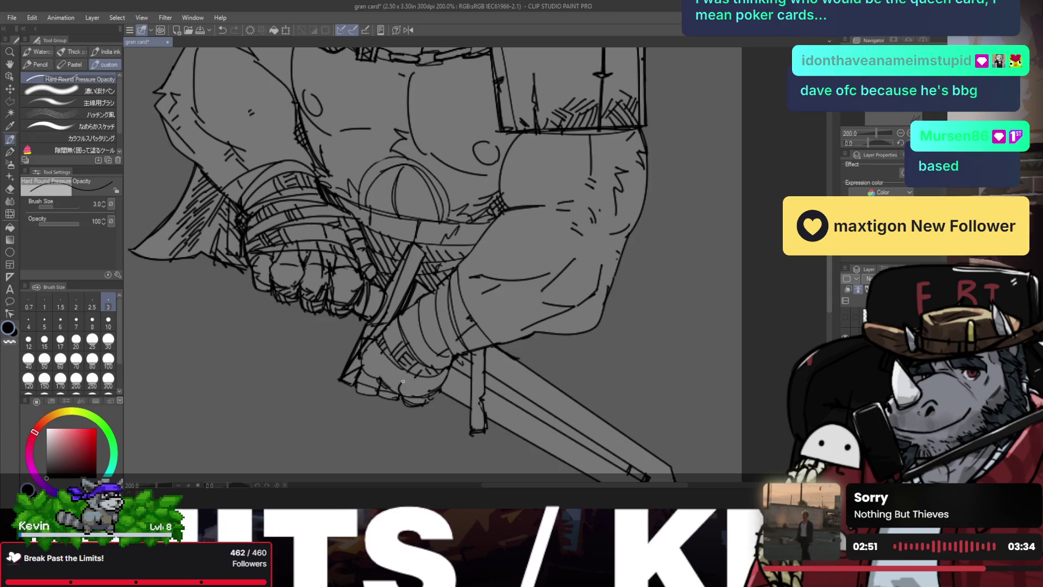
left_click_drag(381, 379, 384, 357)
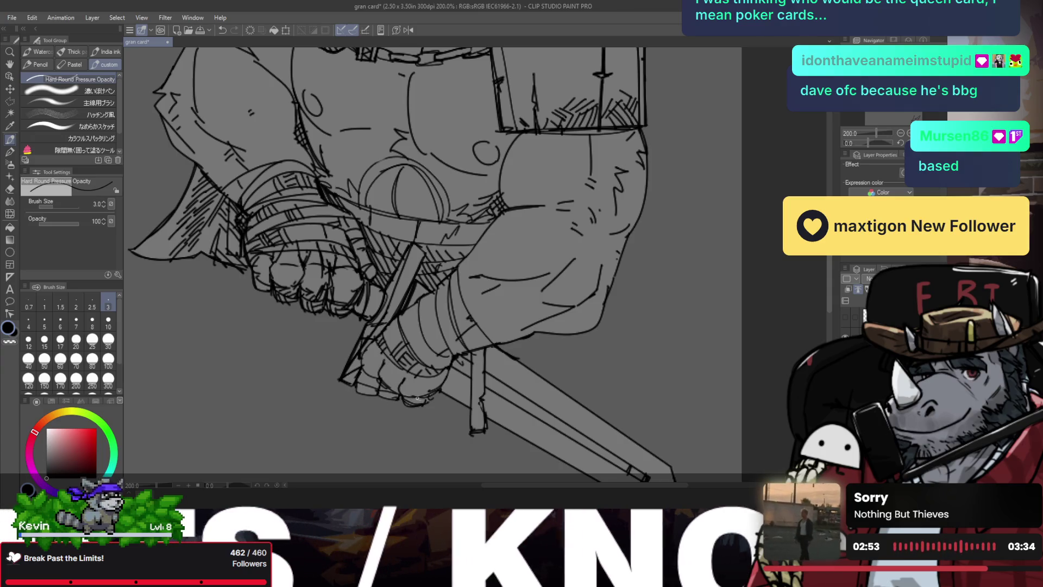
left_click_drag(411, 403, 419, 399)
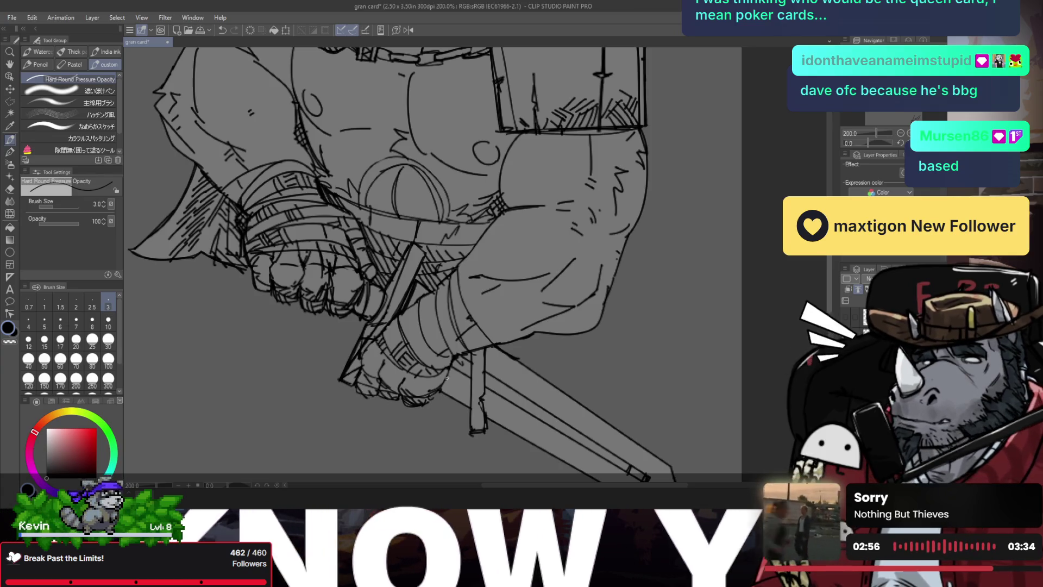
left_click_drag(441, 399, 449, 390)
scroll(461, 377, "down", 4)
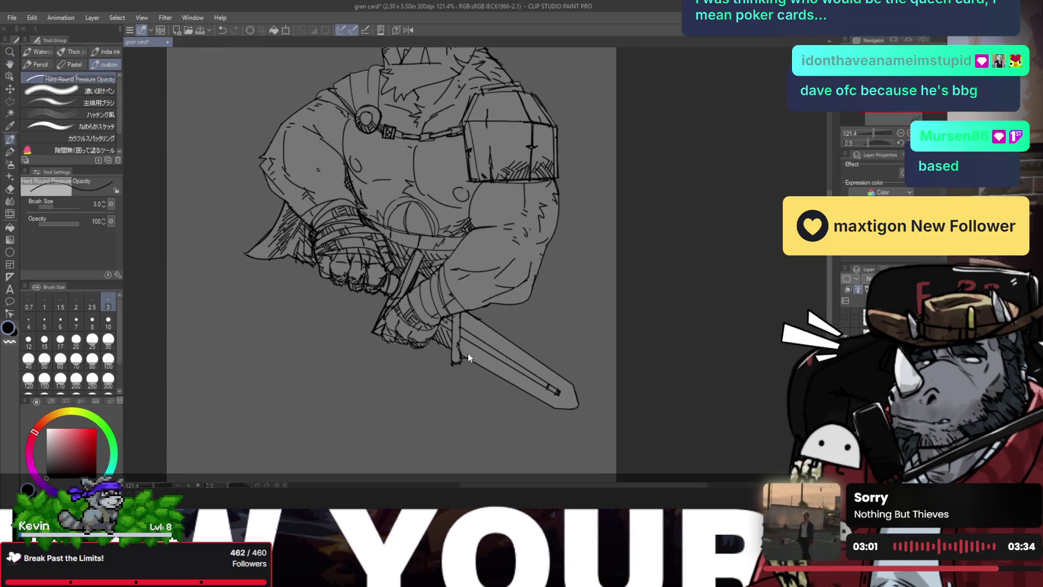
scroll(470, 359, "down", 3)
key("h")
scroll(491, 359, "up", 3)
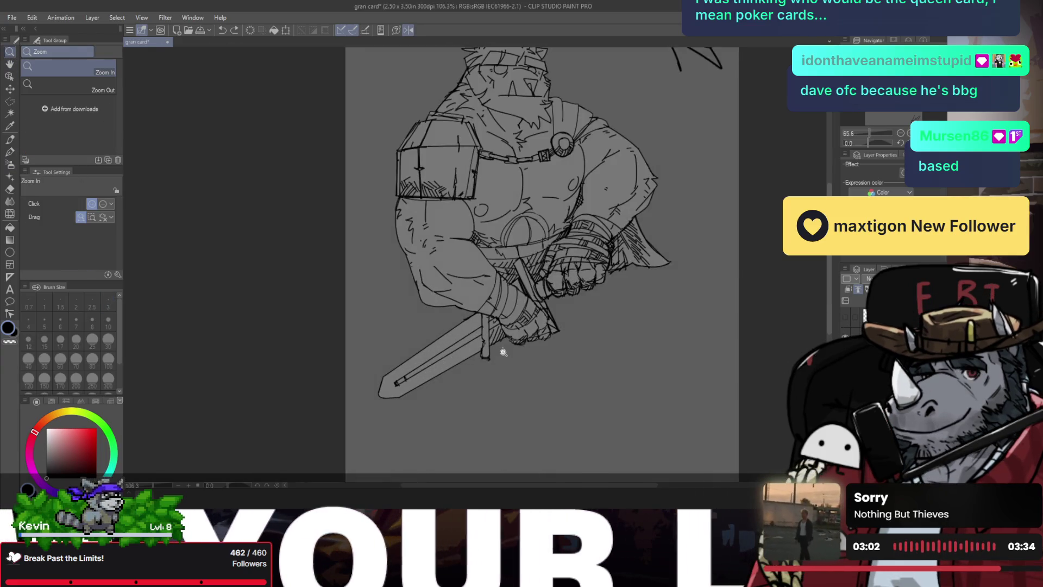
key("p")
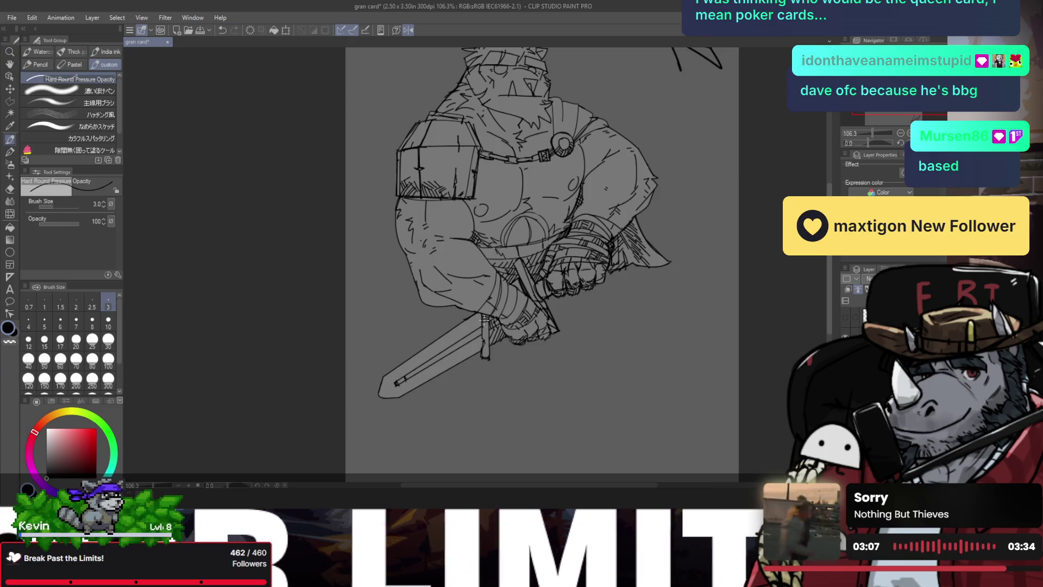
key("h")
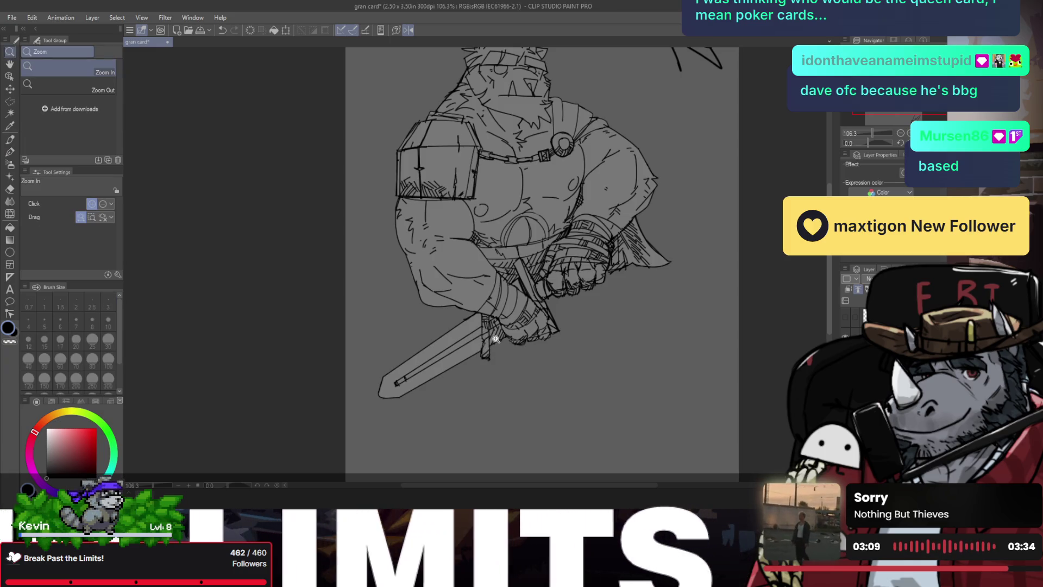
scroll(484, 350, "down", 2)
scroll(473, 342, "up", 1)
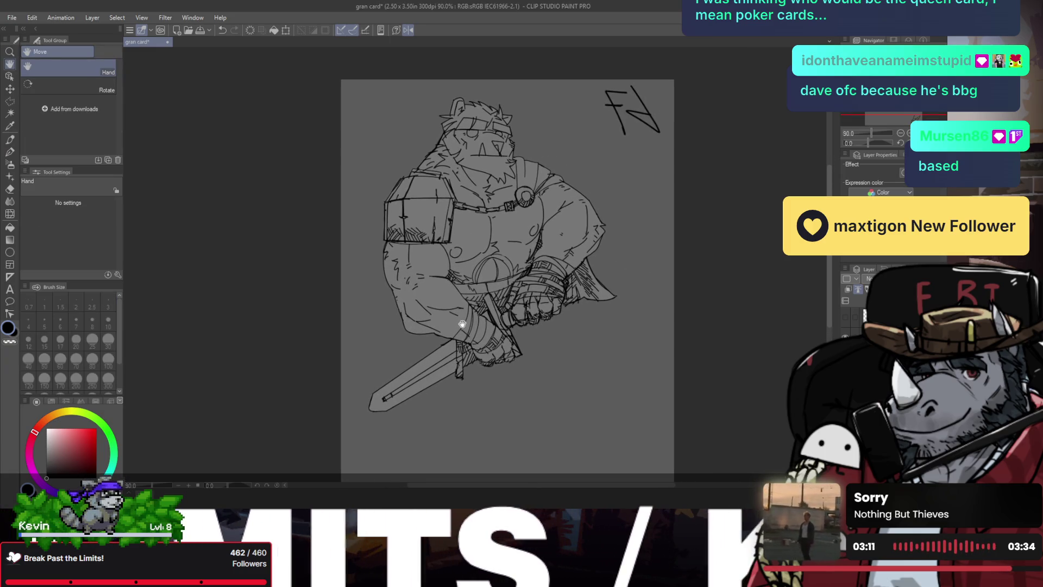
key("slash")
left_click_drag(466, 322, 480, 320)
key("h")
scroll(480, 320, "down", 2)
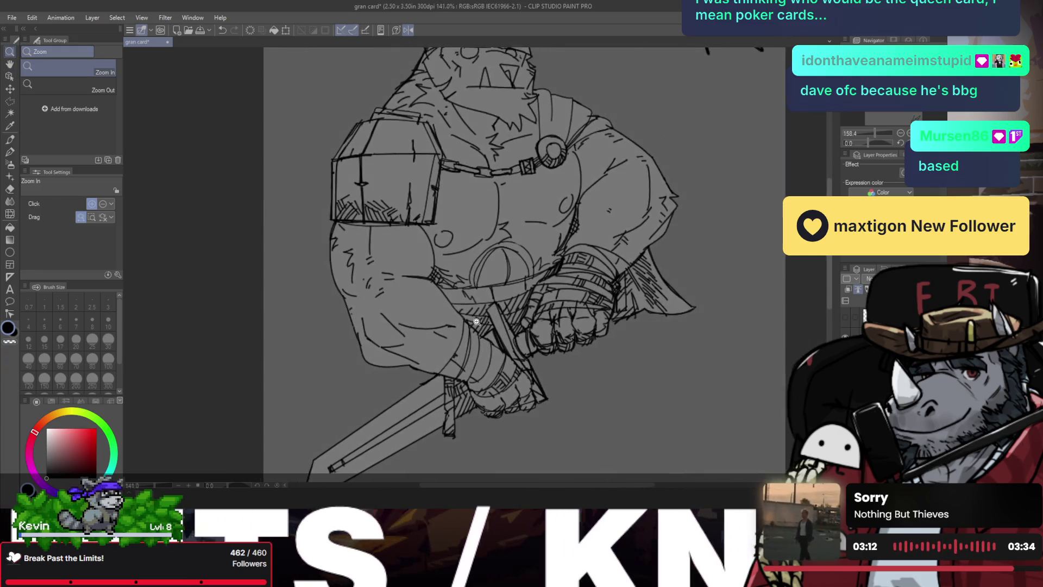
key("ctrl+shift+h")
scroll(469, 318, "down", 2)
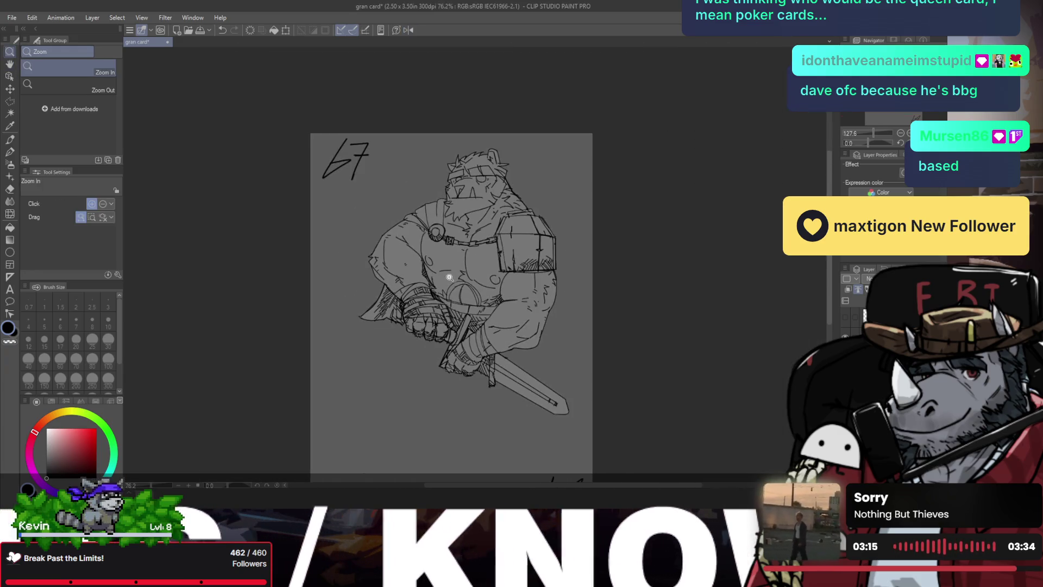
scroll(445, 277, "up", 1)
key("ctrl+shift+h")
scroll(431, 275, "up", 1)
key("ctrl+s")
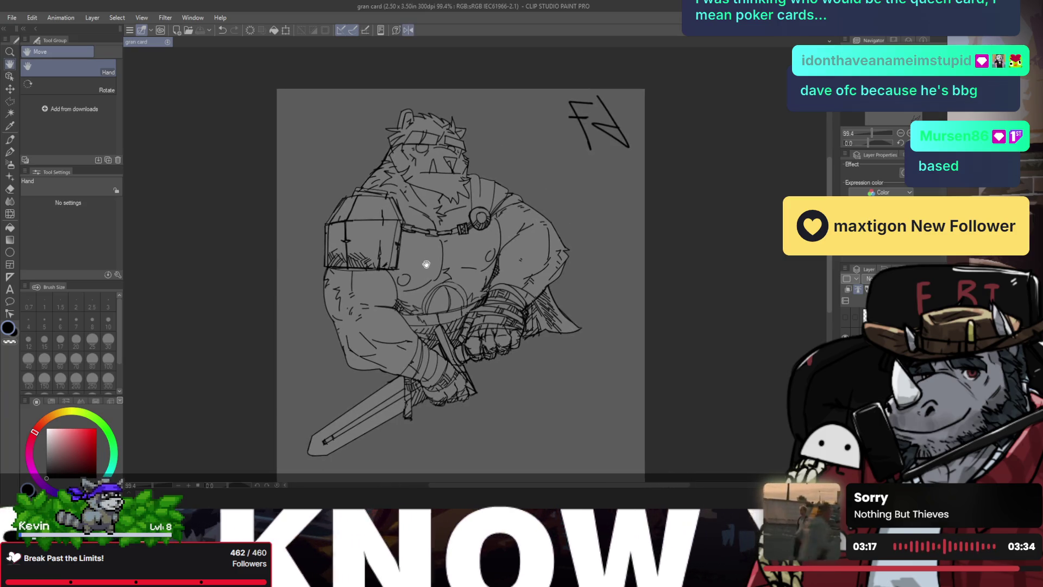
key("ctrl+shift+h")
scroll(478, 266, "down", 1)
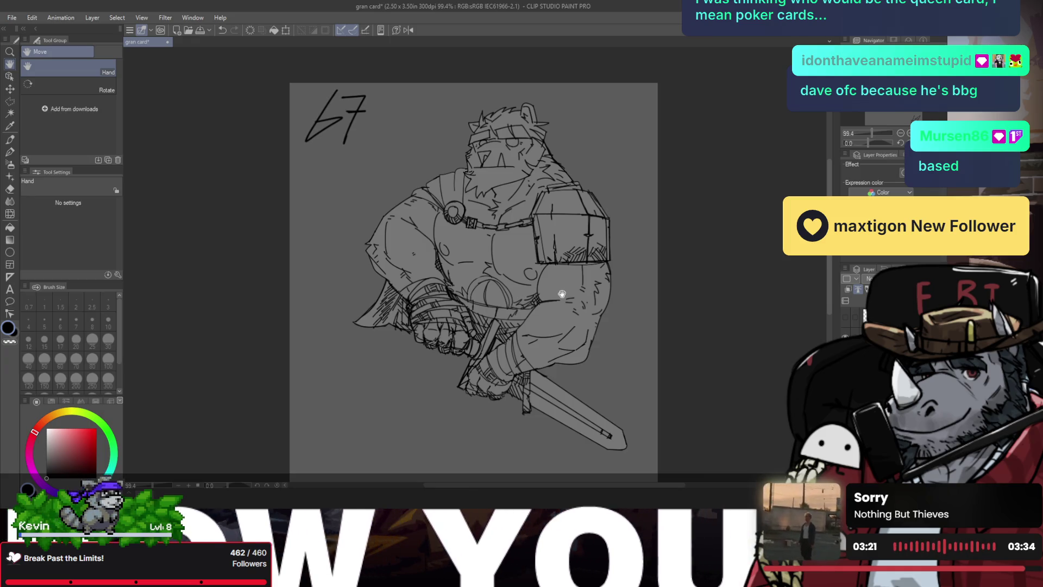
key("slash")
left_click_drag(552, 297, 492, 263)
key("h")
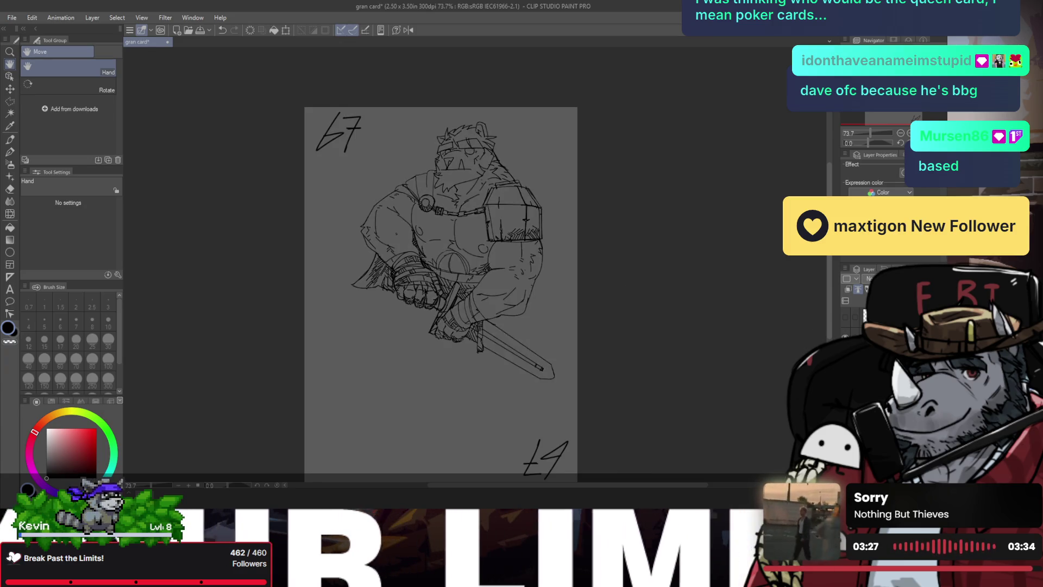
left_click(868, 279)
- Show the line-art layer and bring back the upside-down lower-half copy with its second sword
left_click(868, 278)
key("slash")
left_click(480, 270)
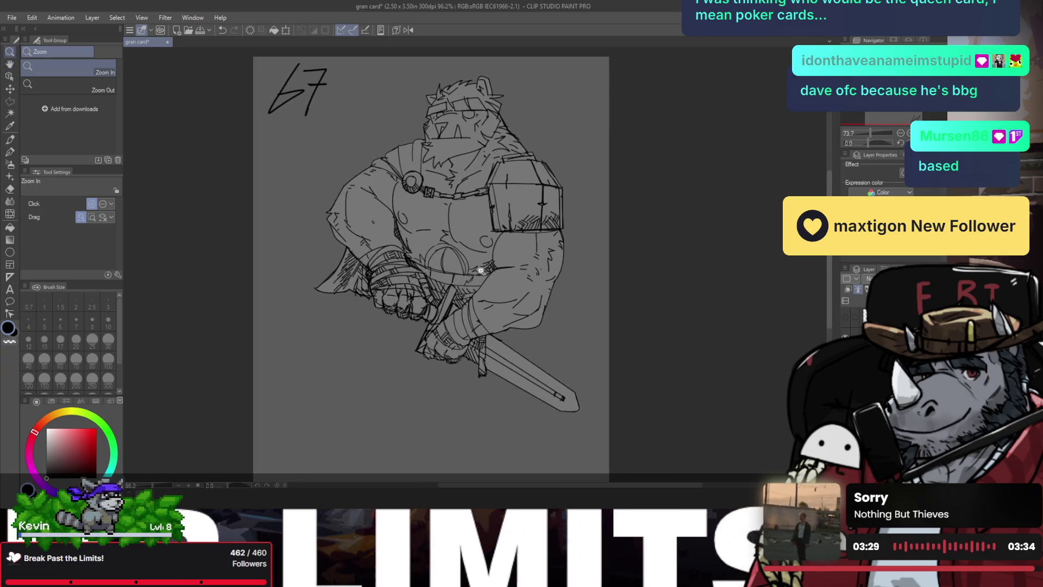
key("ctrl+t")
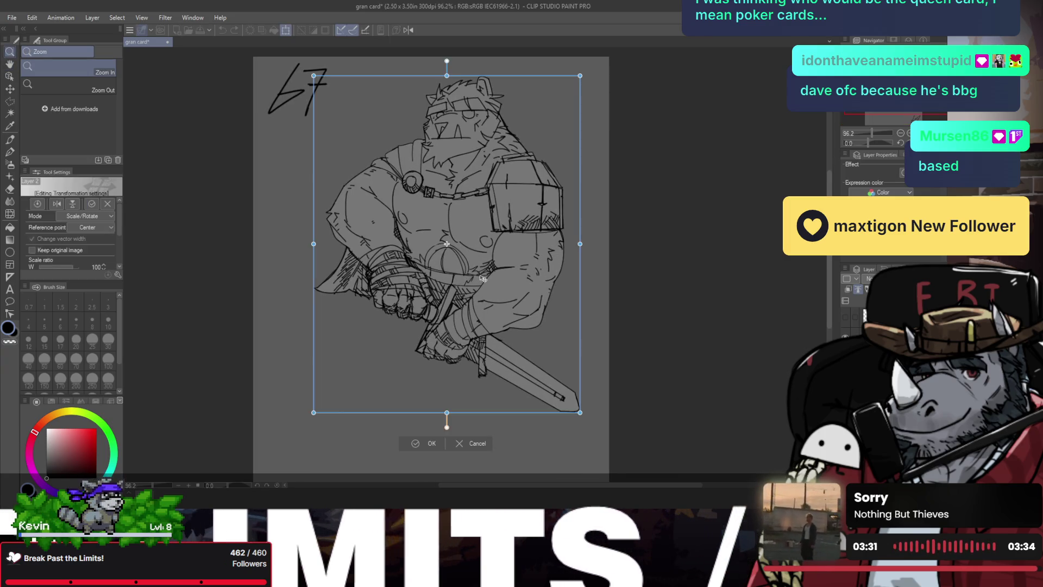
key("Escape")
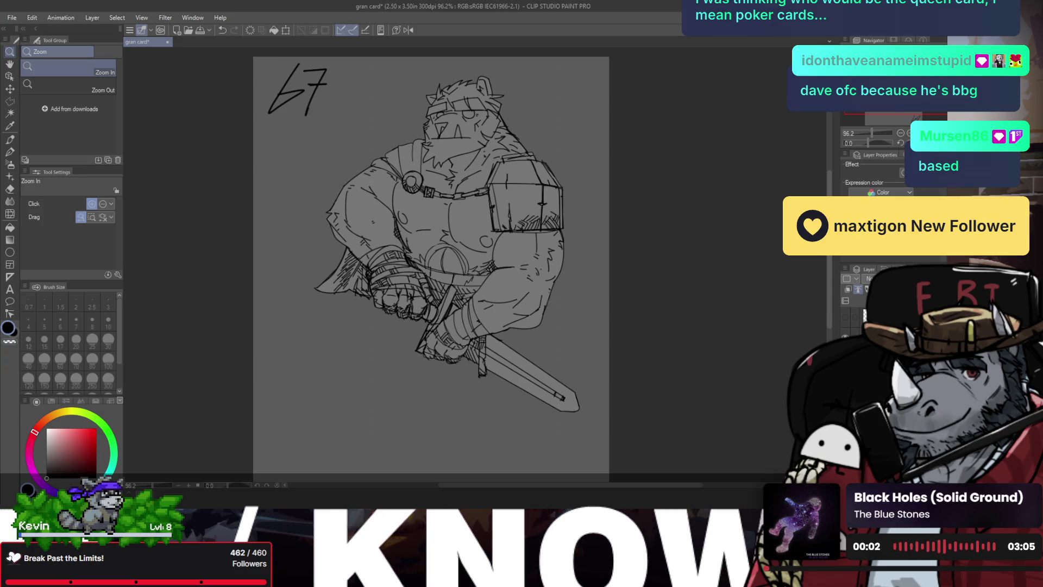
key("ctrl+z")
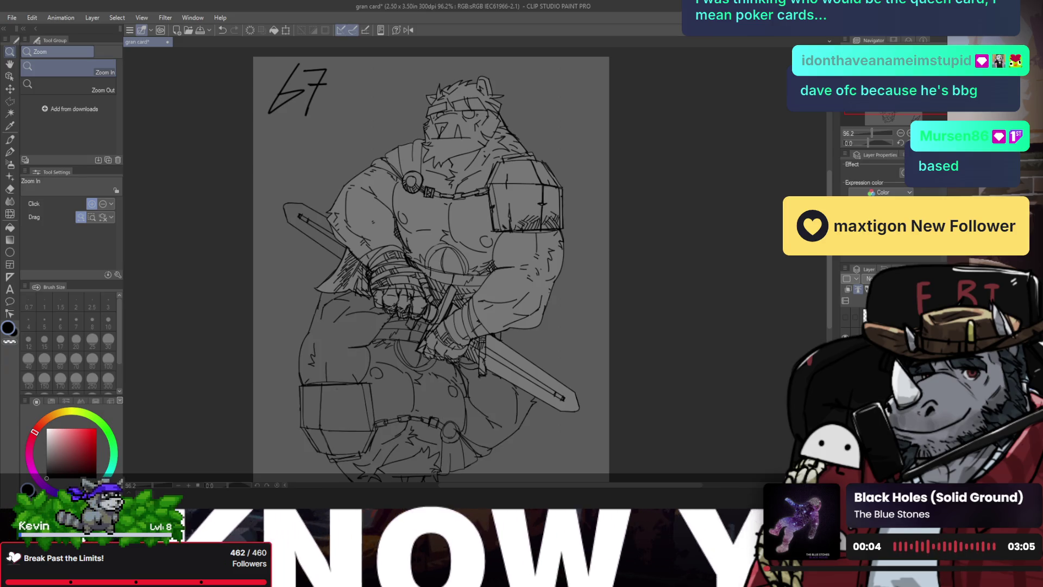
key("ctrl+y")
scroll(571, 346, "down", 2)
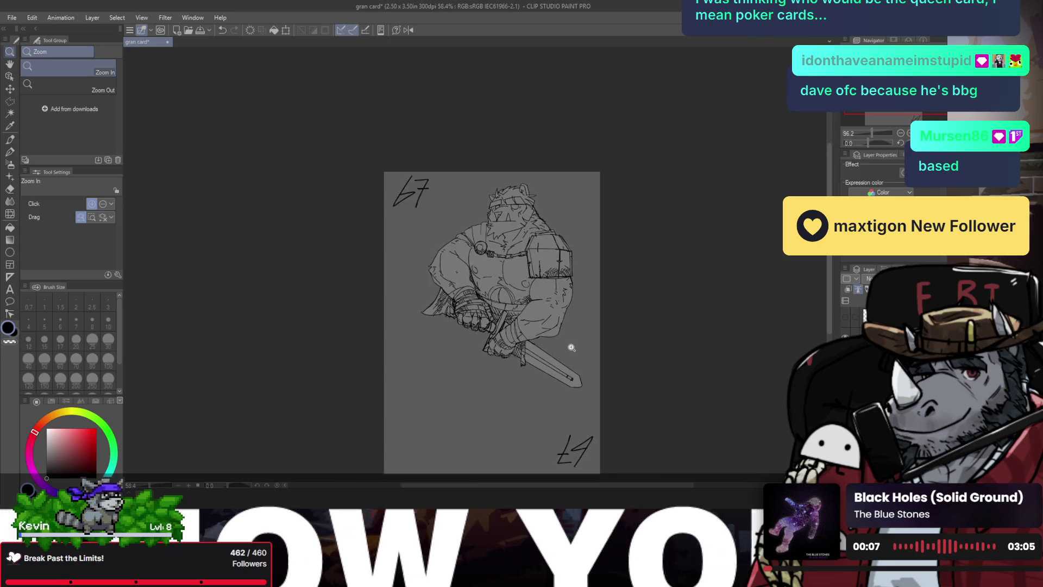
scroll(572, 347, "up", 1)
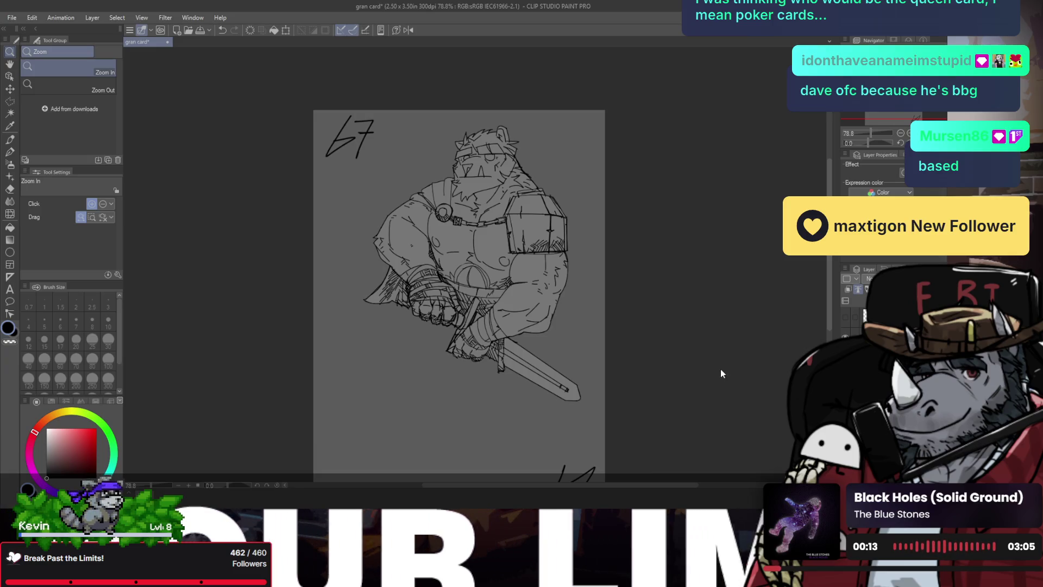
key("ctrl+y")
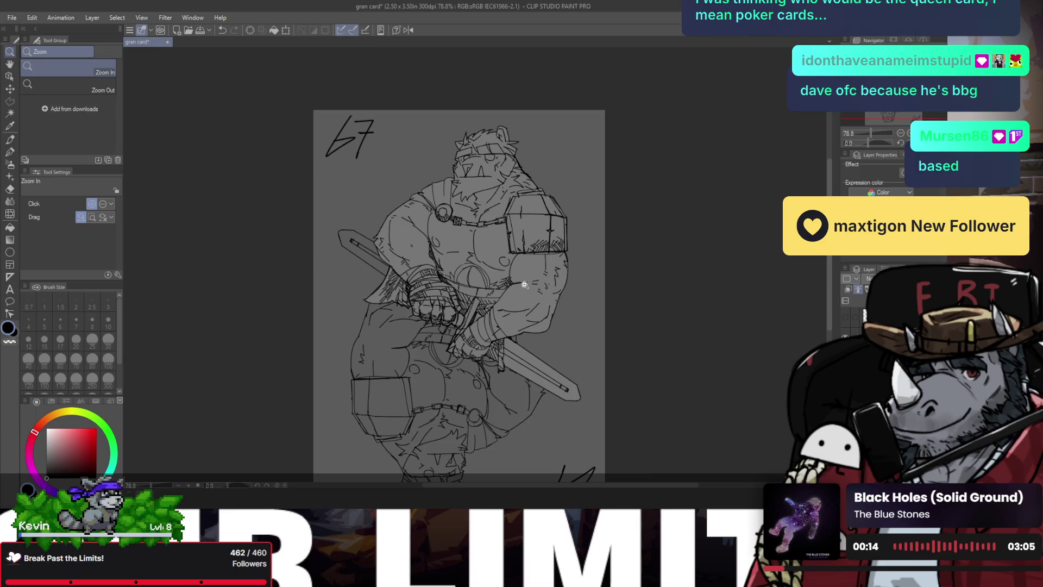
- Flip the lower-half layer horizontally and shift it down-left to meet the top half
key("ctrl+t")
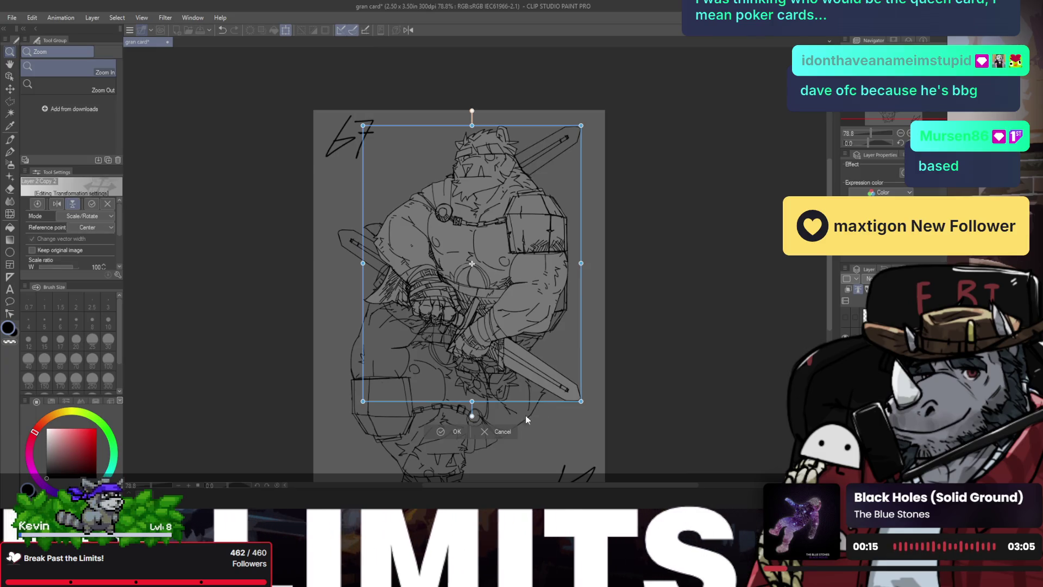
left_click(57, 203)
left_click_drag(498, 324, 474, 426)
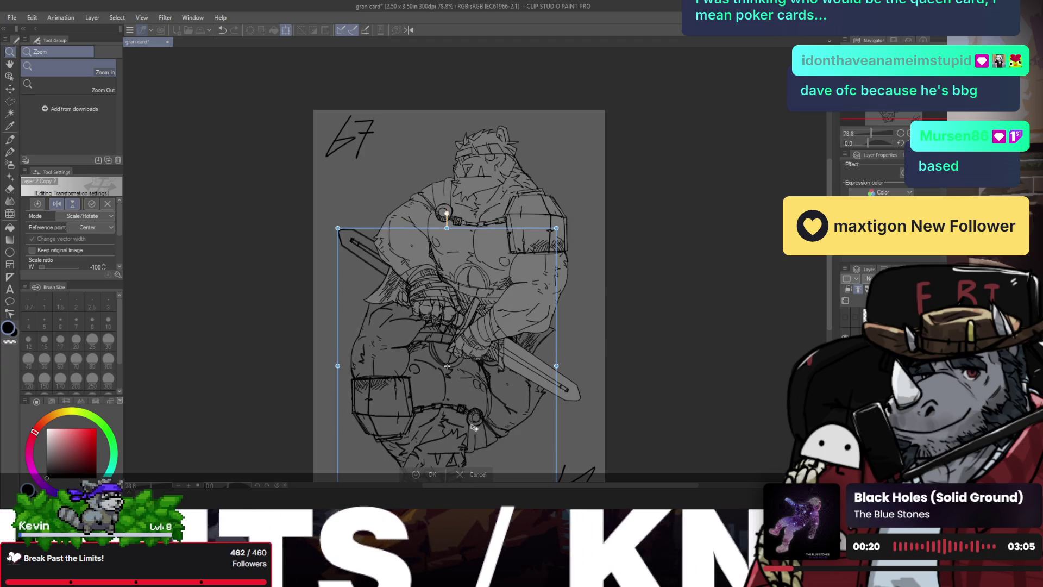
key("Return")
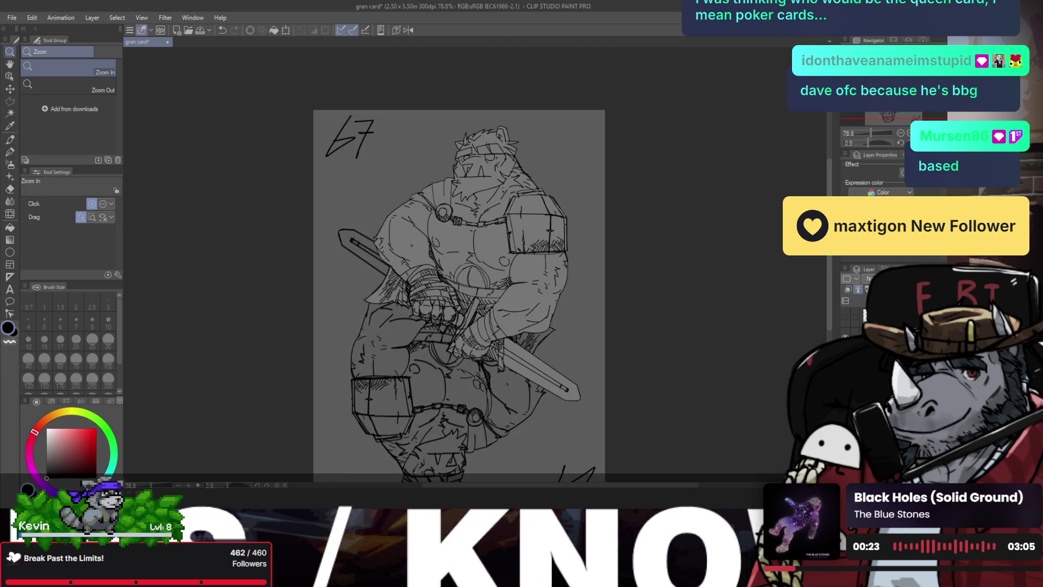
- Mirror the canvas view to check the card's symmetry, then restore the normal view
scroll(502, 323, "down", 2)
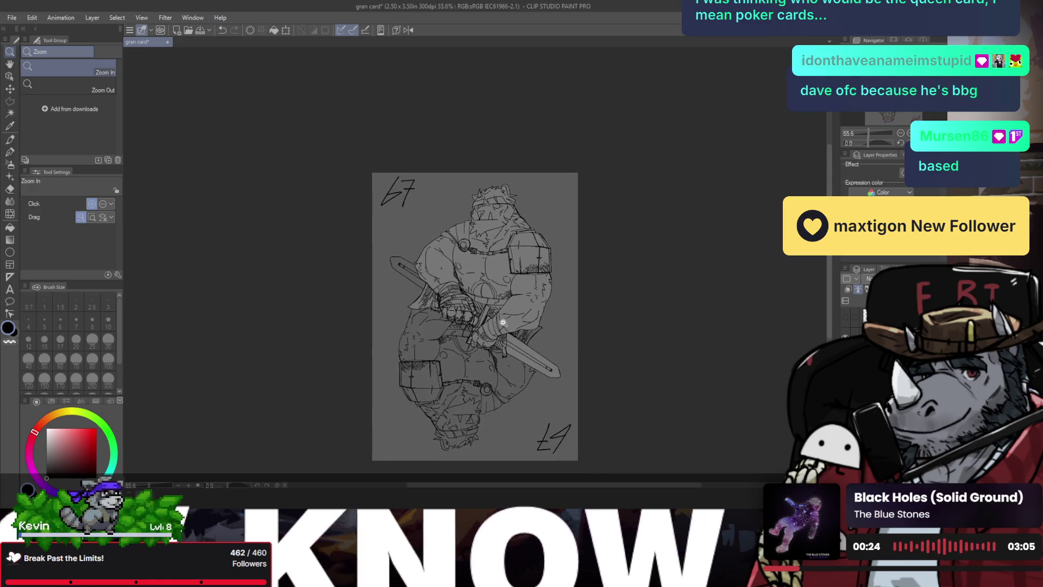
key("h")
scroll(502, 282, "up", 2)
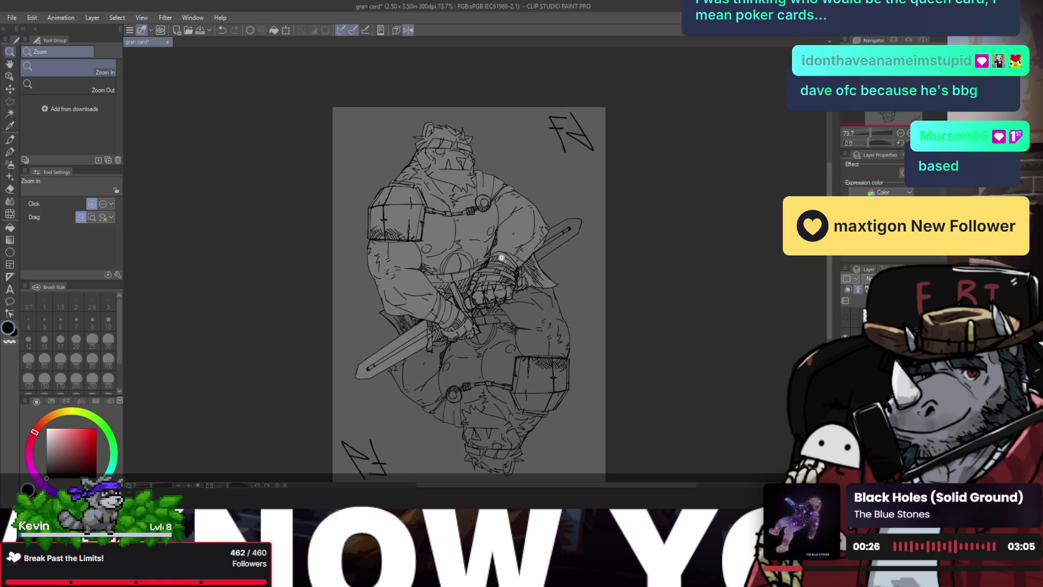
scroll(500, 260, "down", 2)
scroll(499, 266, "up", 2)
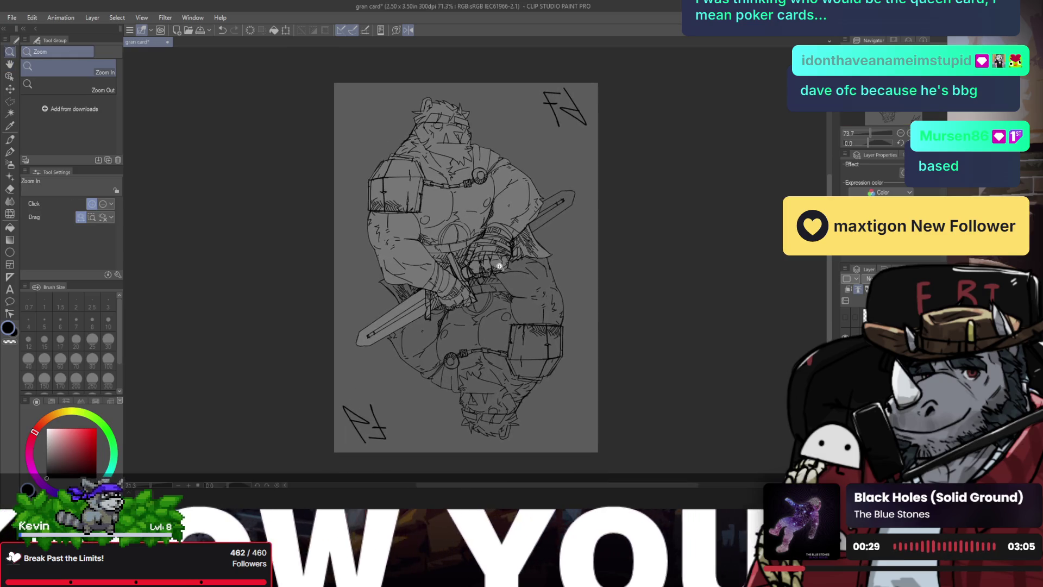
scroll(499, 266, "up", 1)
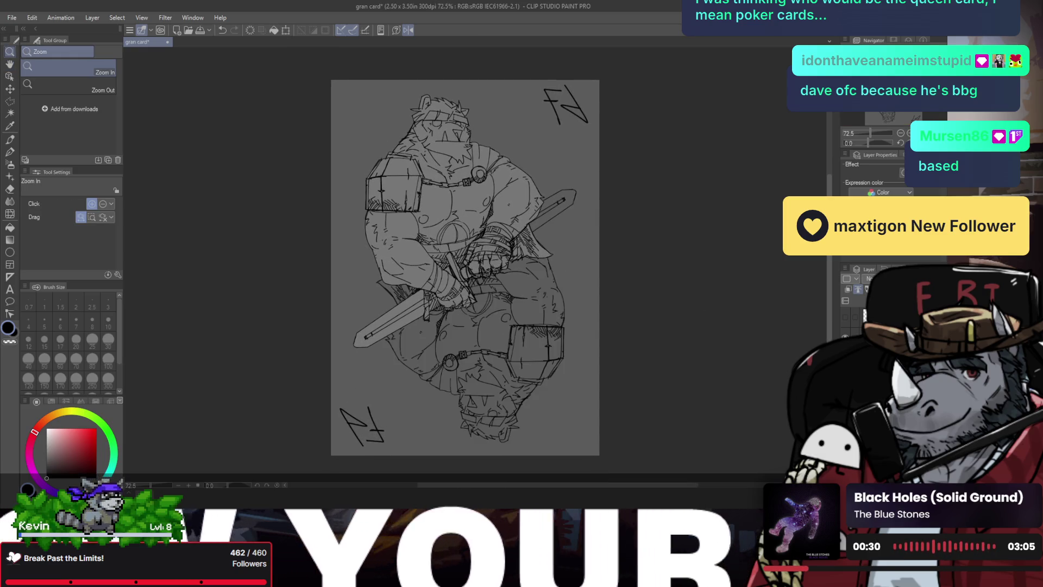
key("h")
key("h")
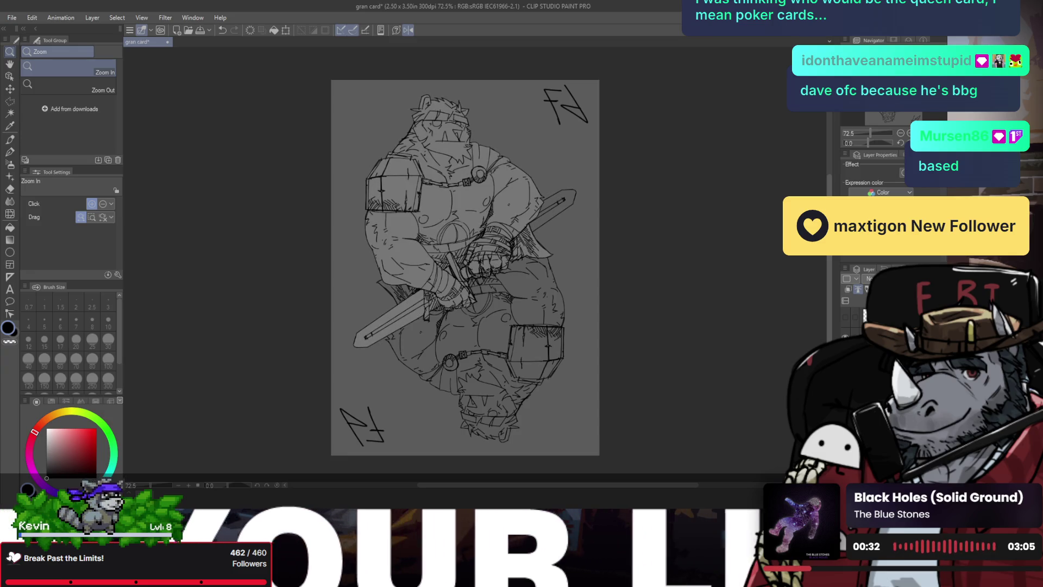
key("ctrl+z")
key("ctrl+y")
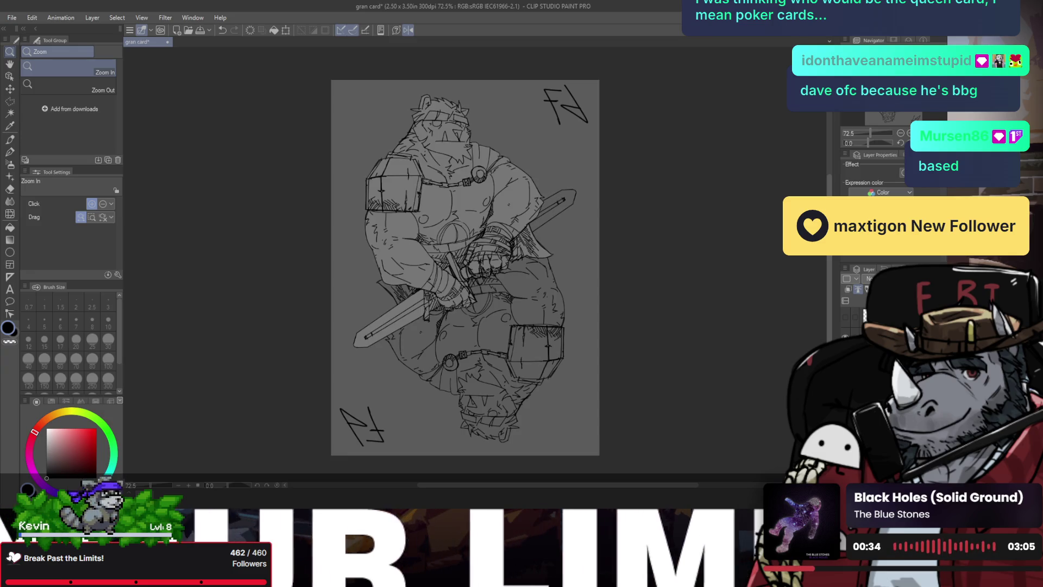
key("h")
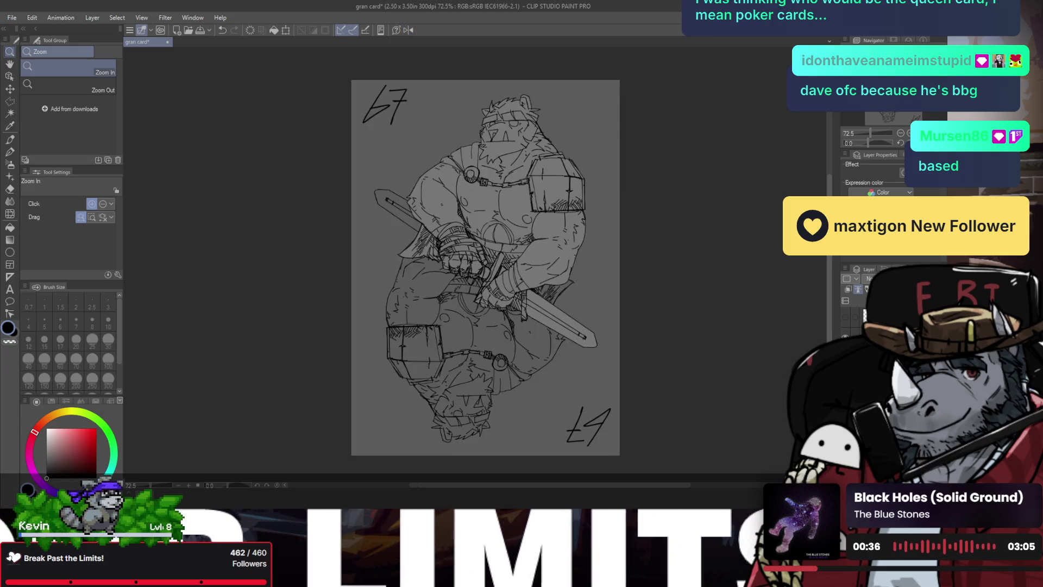
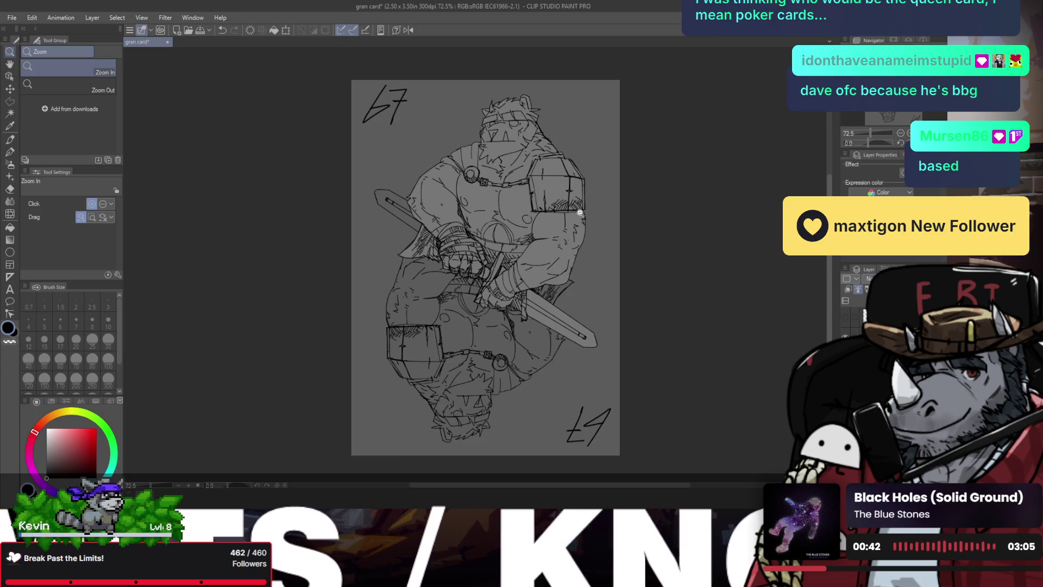
- Save the bear warrior card sketch, then zoom in and back out to see the whole card
key("ctrl+s")
left_click(488, 194)
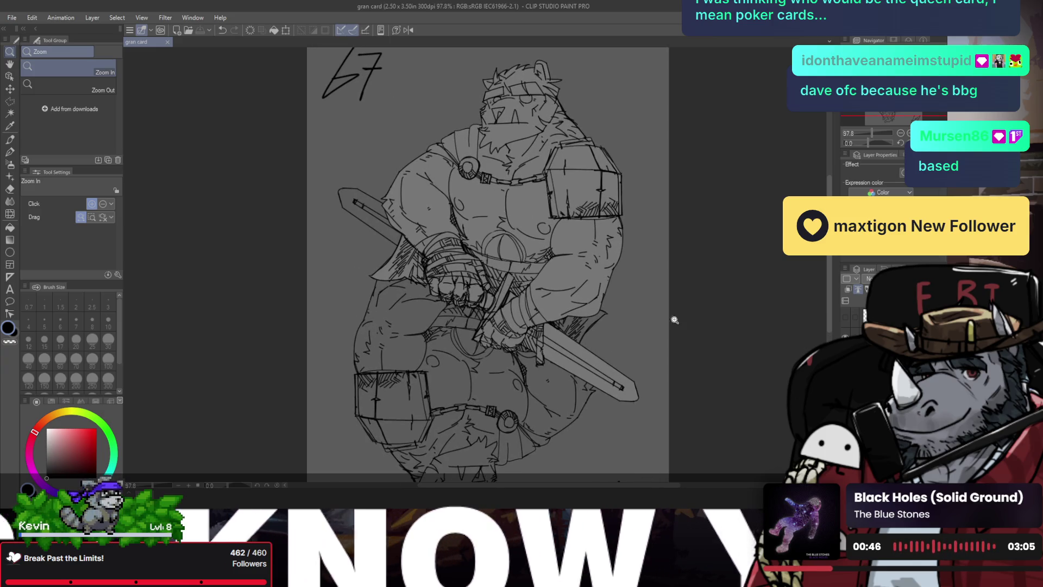
key("ctrl+z")
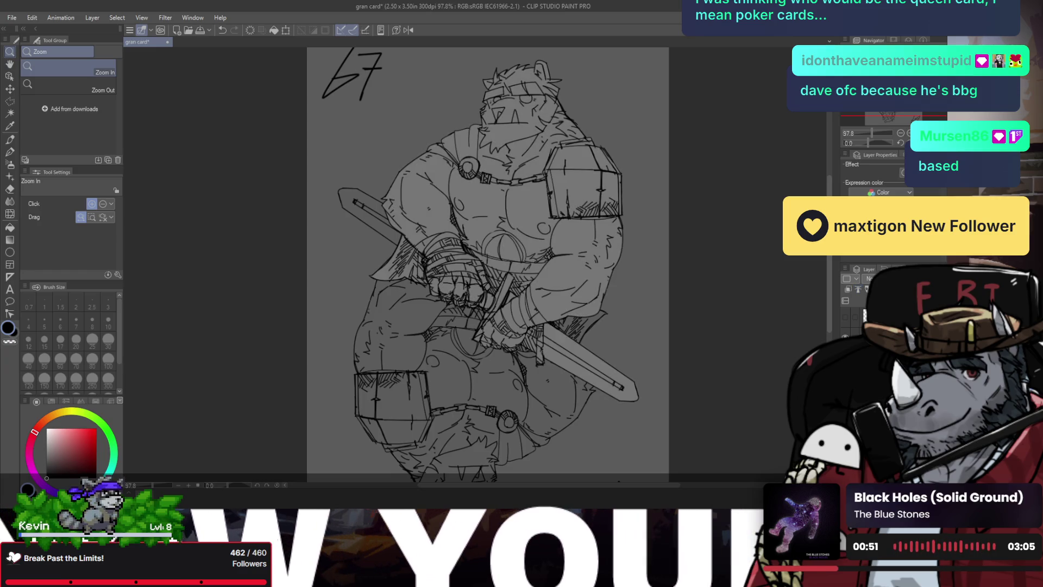
left_click_drag(529, 183, 513, 185)
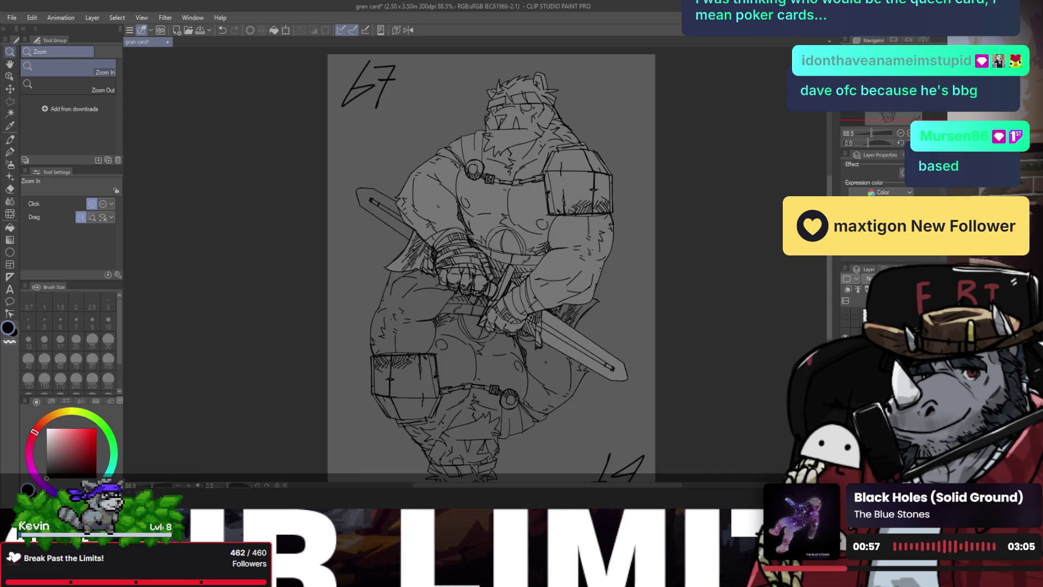
mouse_move(548, 175)
left_mouse_down()
mouse_move(541, 169)
mouse_move(534, 187)
left_mouse_up()
key("h")
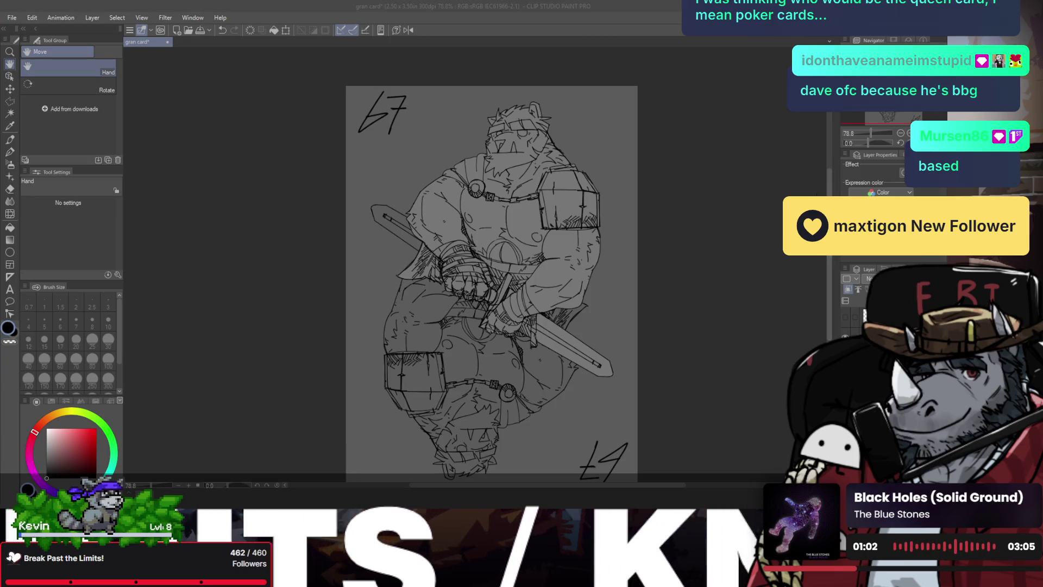
- Paste the coloured tiger reference, scale it to about 47% and place it at the lower left
key("ctrl+v")
key("ctrl+t")
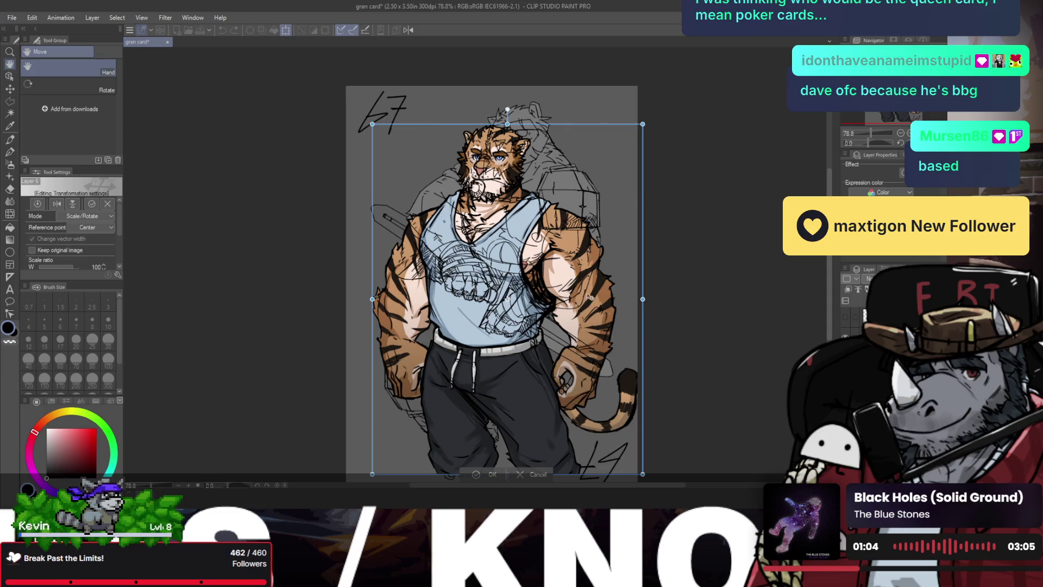
left_click_drag(643, 124, 499, 309)
mouse_move(452, 383)
left_mouse_down()
mouse_move(433, 139)
mouse_move(422, 351)
left_mouse_up()
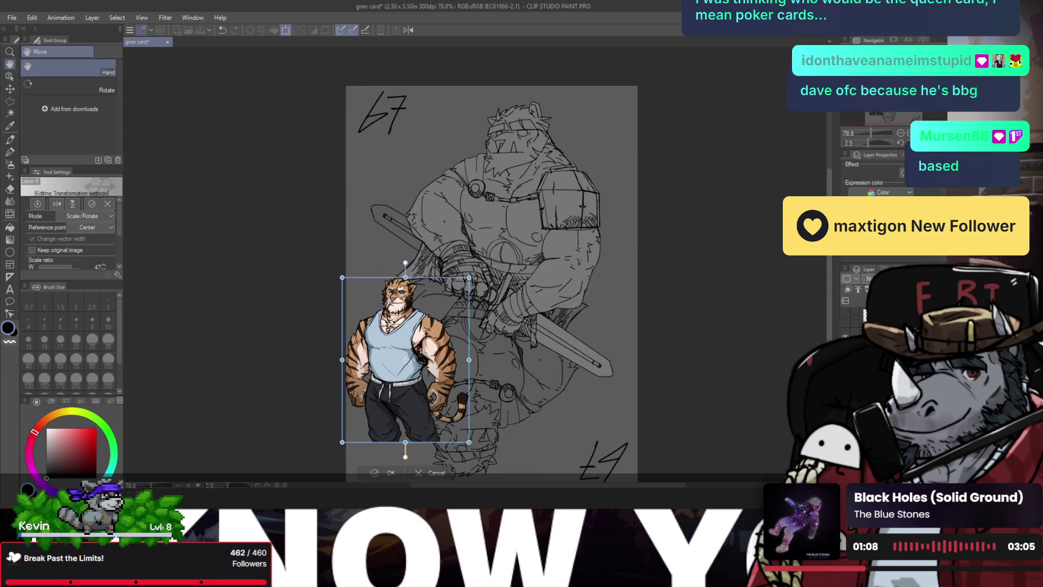
key("Return")
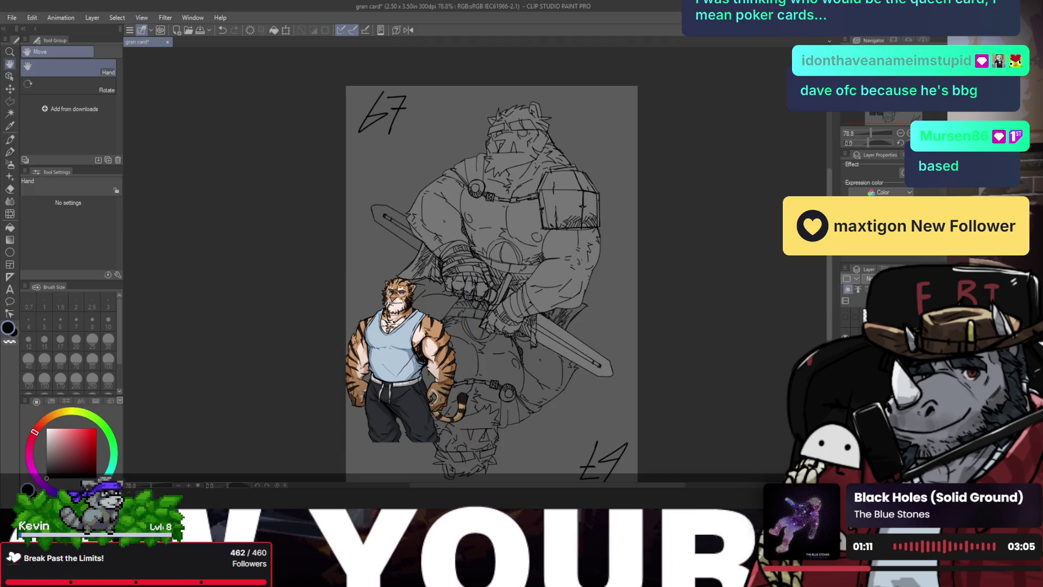
- Sample the light skin tone from the tiger's arm with the pen
key("p")
scroll(528, 295, "up", 2)
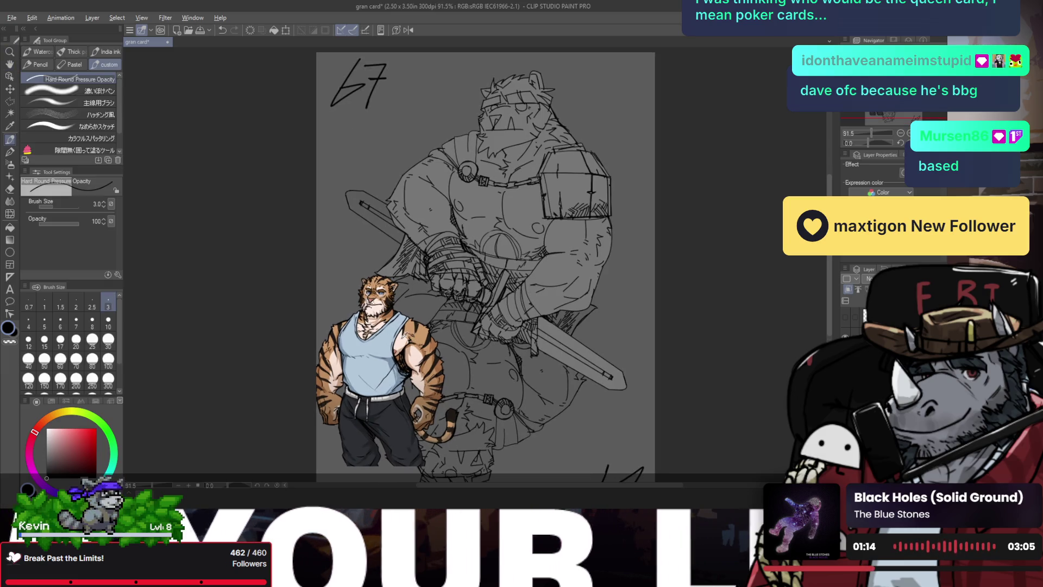
left_click(402, 340, "alt")
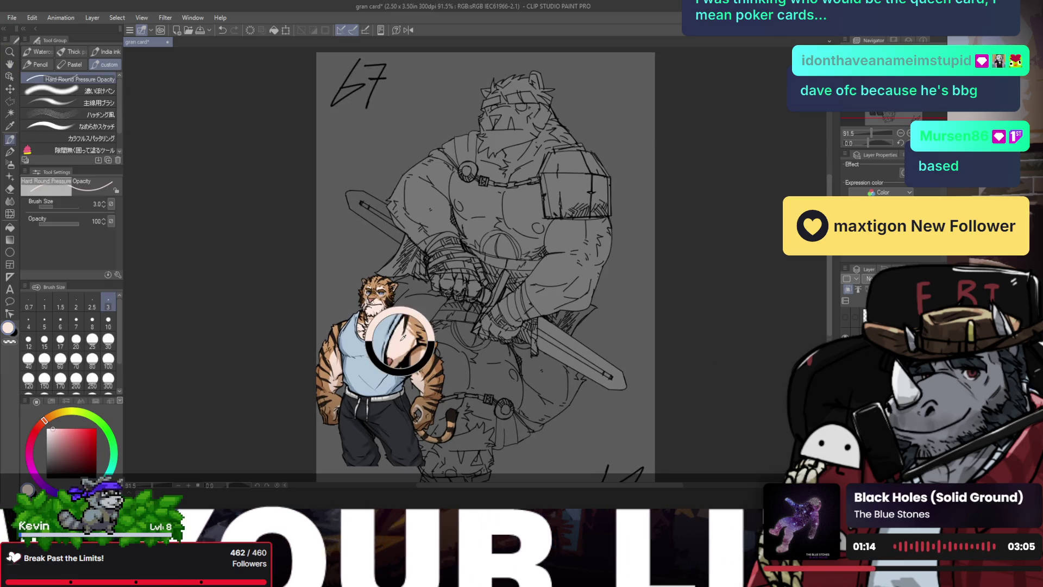
- Flood-fill the warrior's body with the skin tone, then sample the tiger's orange
key("g")
left_click(517, 206)
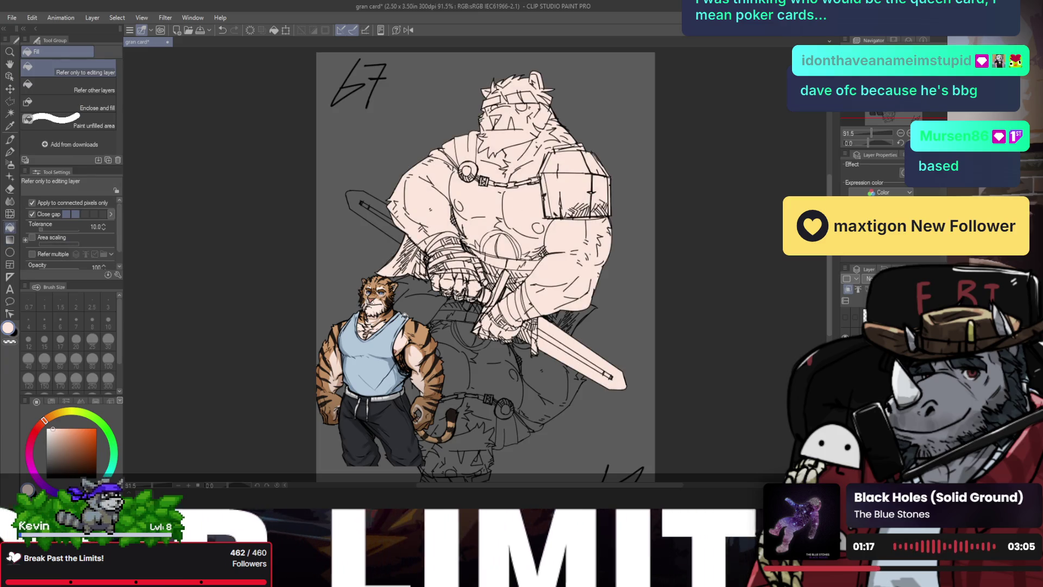
left_click(419, 338, "alt")
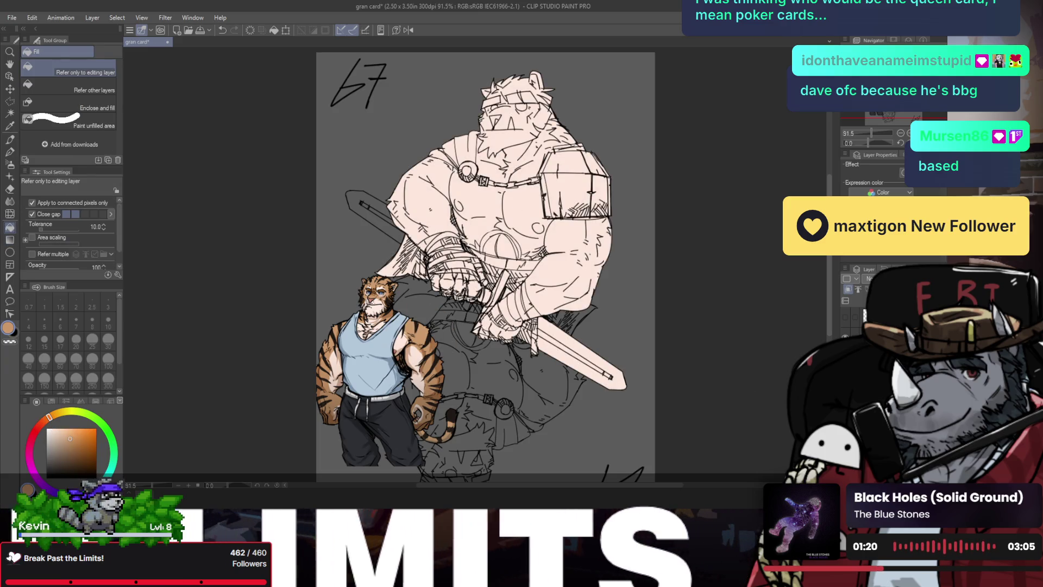
- Paint orange fur over the warrior's shoulder and arm with the smooth sketch brush
key("p")
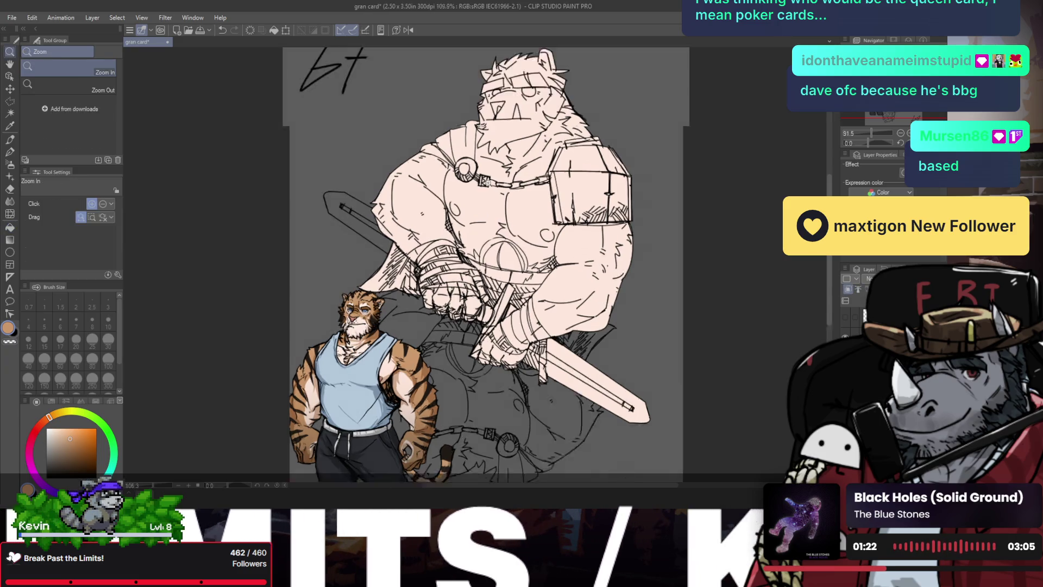
scroll(433, 168, "up", 2)
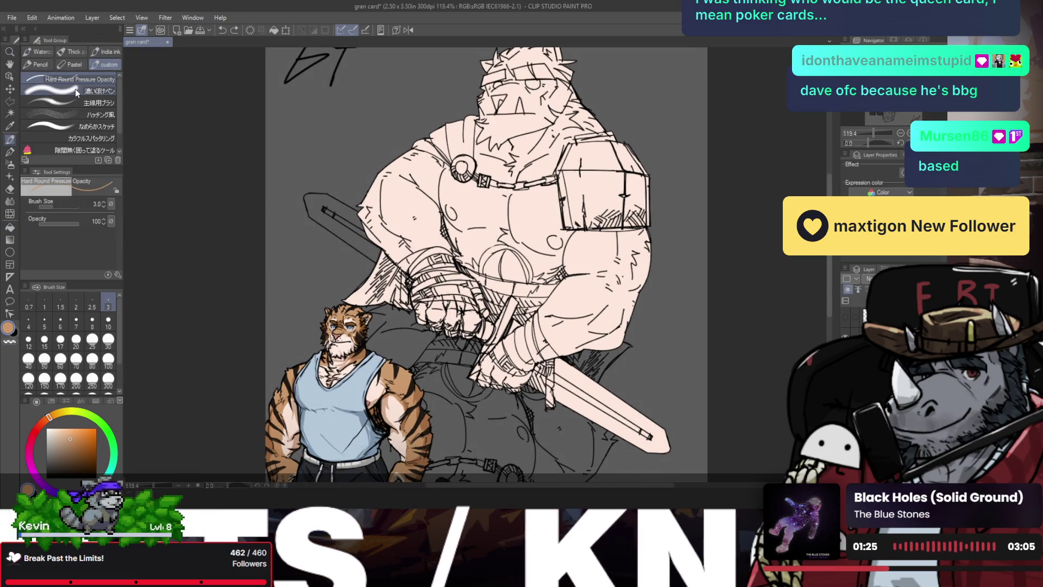
left_click(67, 113)
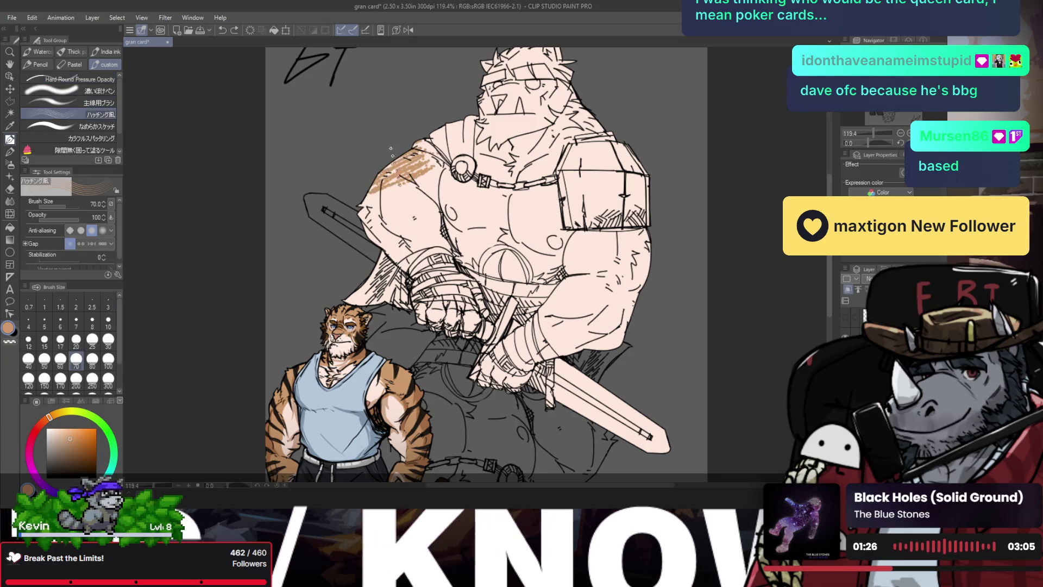
left_click(71, 122)
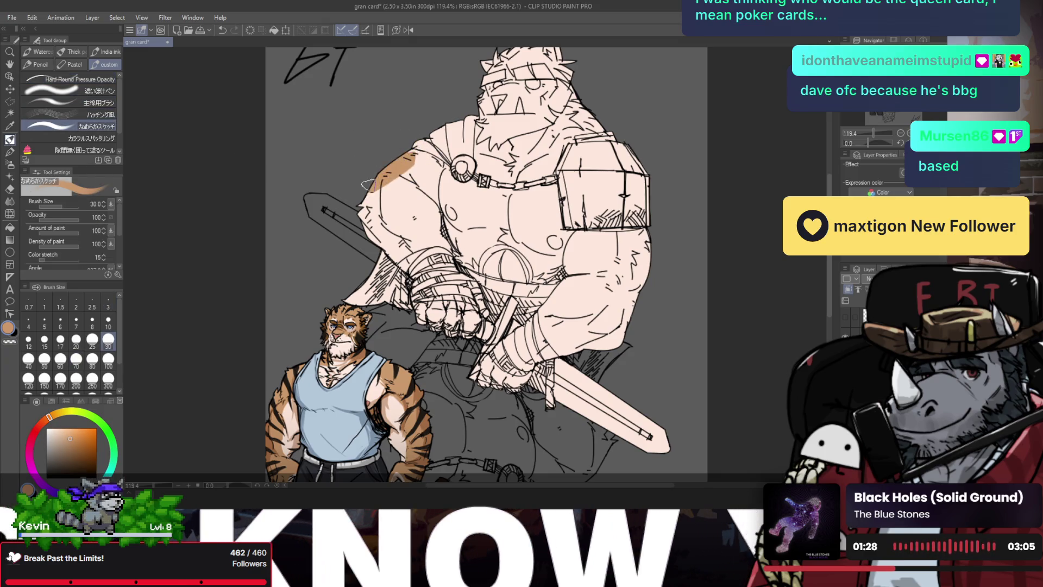
left_click(68, 114)
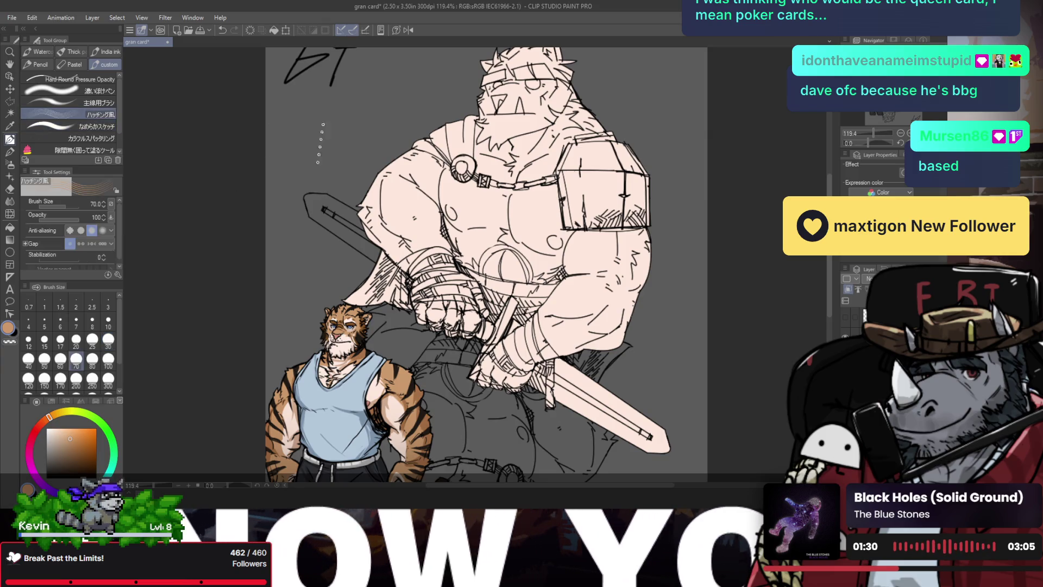
left_click_drag(426, 148, 383, 204)
key("ctrl+z")
key("ctrl+z")
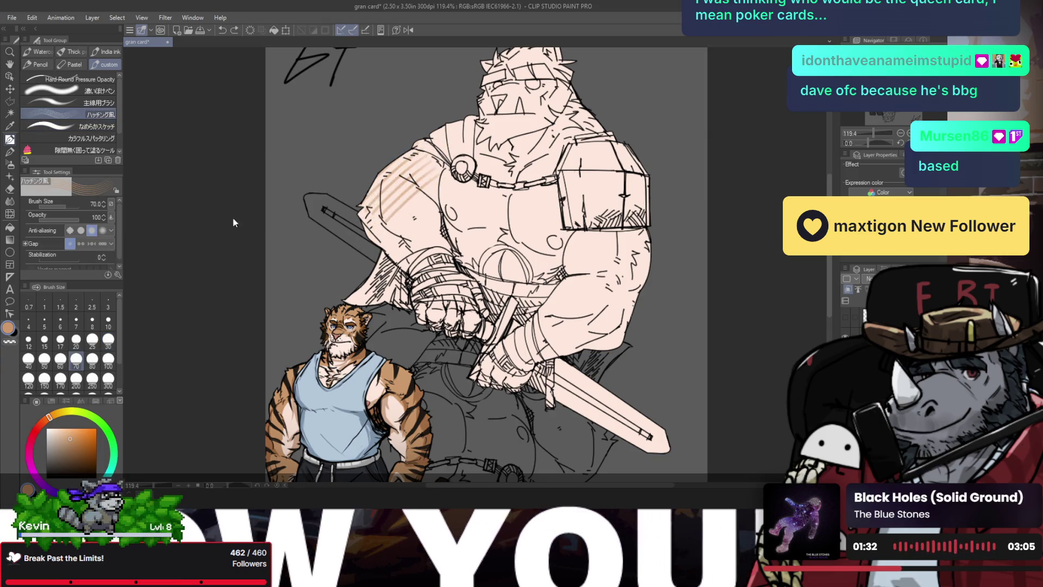
left_click(87, 126)
mouse_move(413, 146)
left_mouse_down()
mouse_move(377, 245)
mouse_move(380, 200)
mouse_move(397, 266)
mouse_move(395, 209)
mouse_move(411, 193)
mouse_move(405, 239)
mouse_move(417, 207)
mouse_move(432, 212)
mouse_move(436, 238)
mouse_move(405, 258)
mouse_move(463, 168)
left_mouse_up()
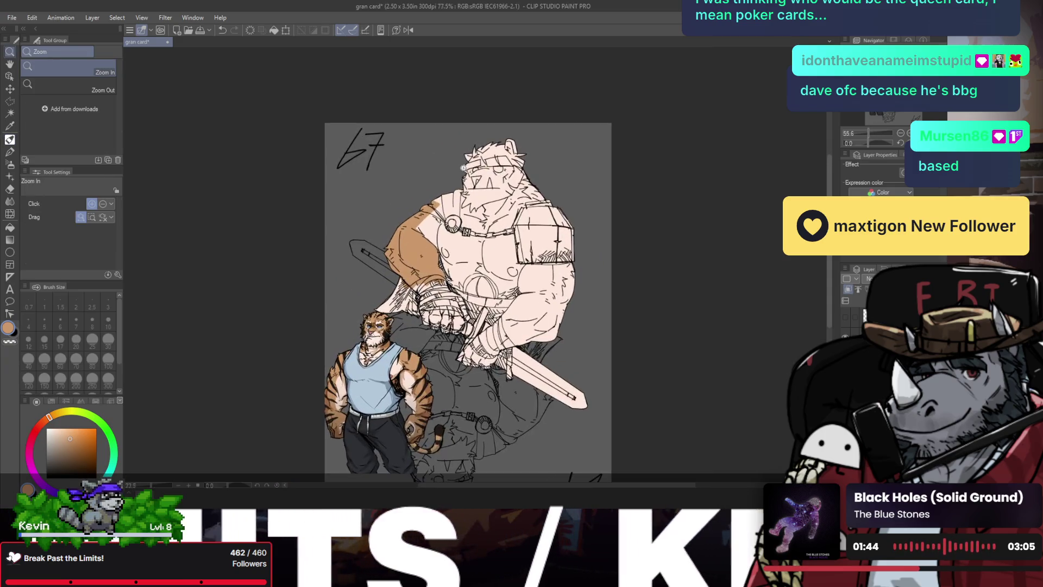
- Paint orange fur across the top of the warrior's head
key("b")
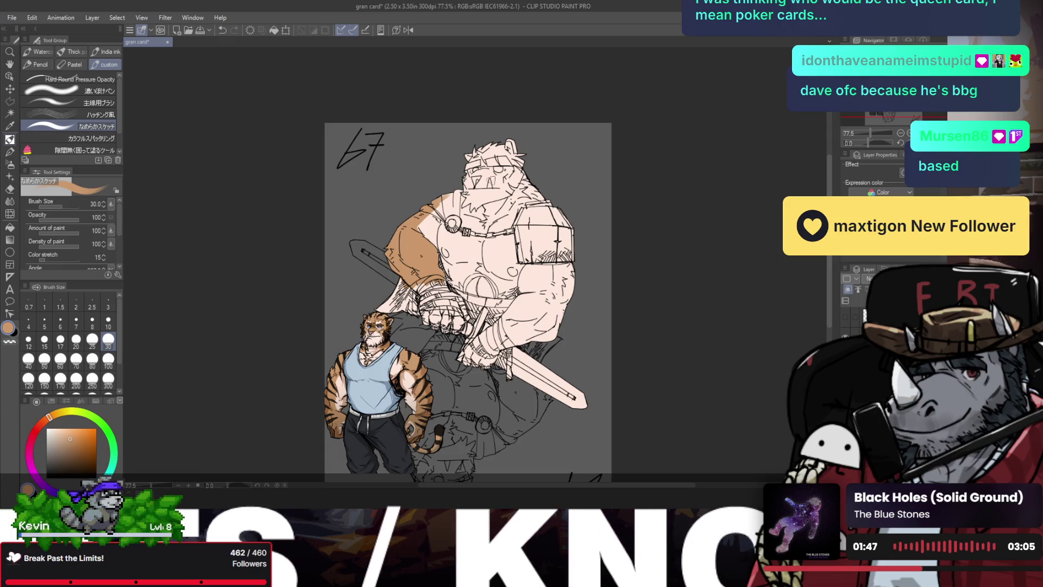
mouse_move(472, 149)
left_mouse_down()
mouse_move(466, 177)
mouse_move(507, 190)
left_mouse_up()
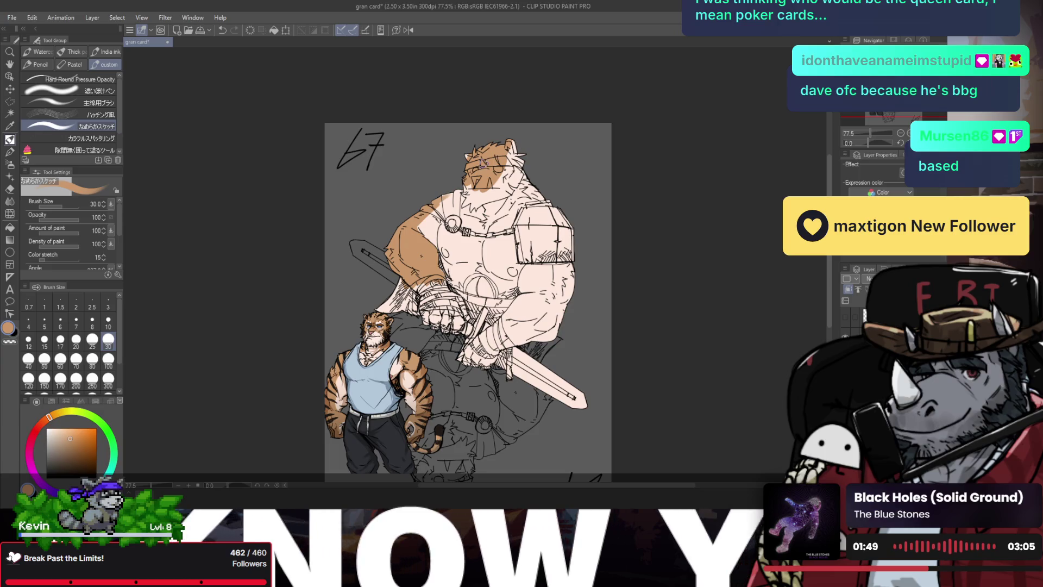
key("e")
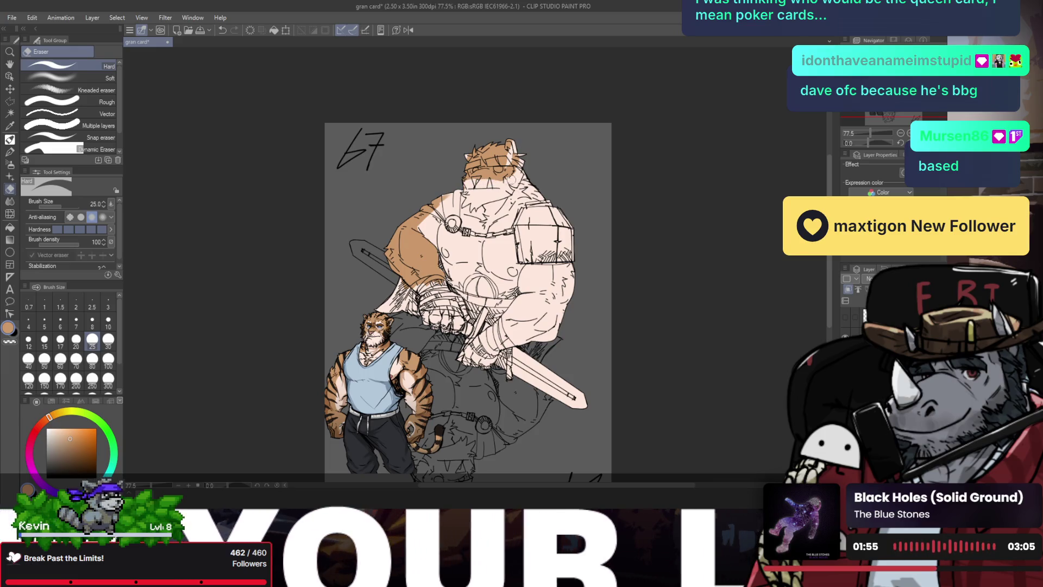
key("b")
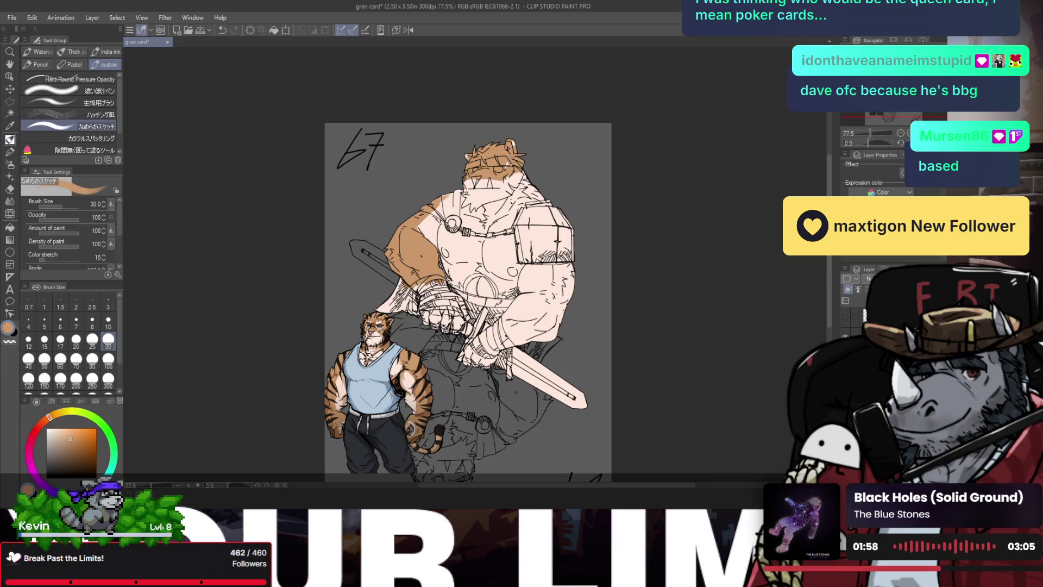
- Erase stray lines near the warrior's right eye and paint brown fur along his cheek
scroll(476, 156, "up", 3)
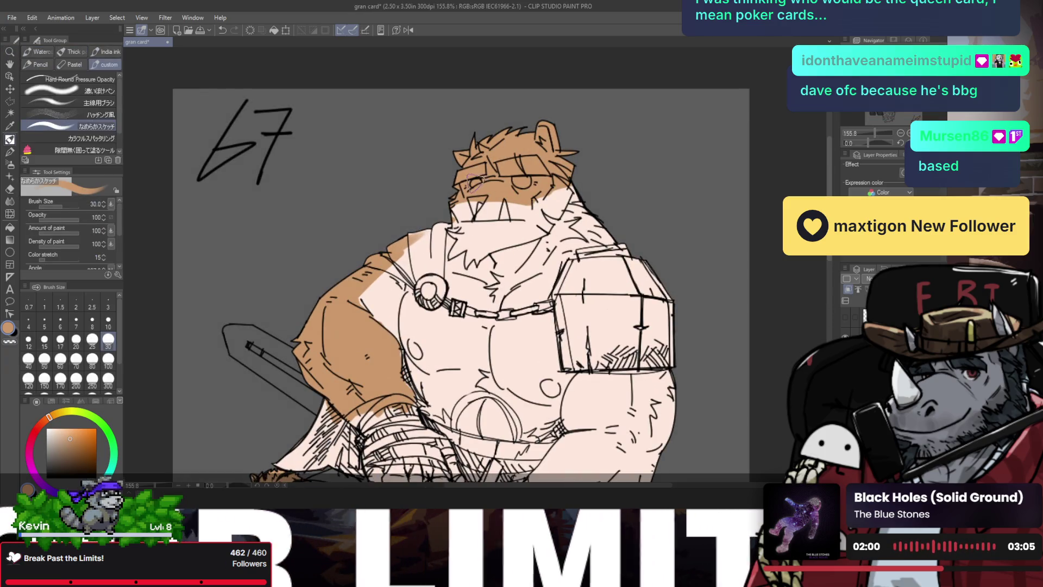
key("e")
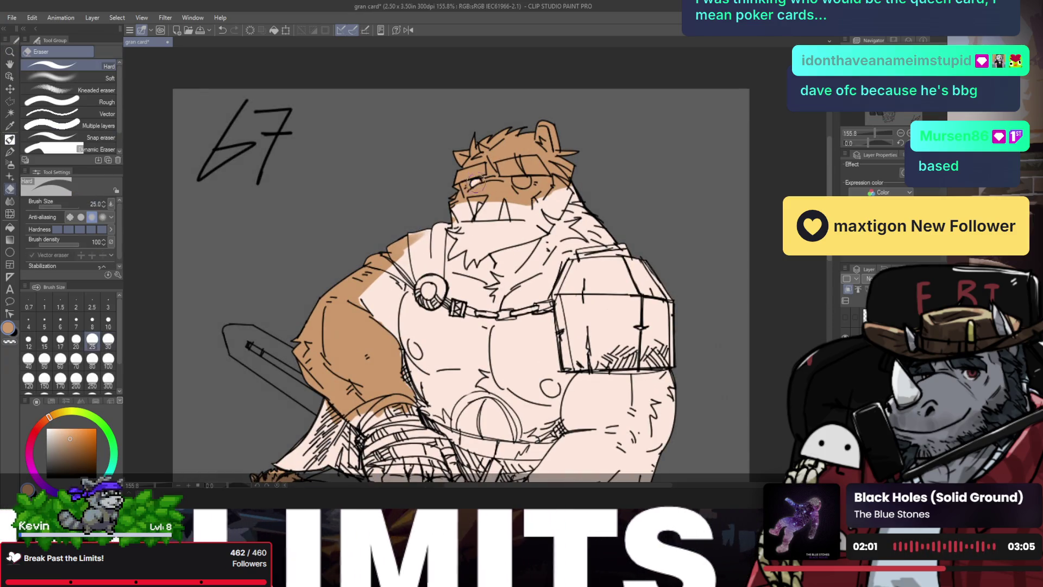
left_click_drag(519, 180, 526, 182)
key("b")
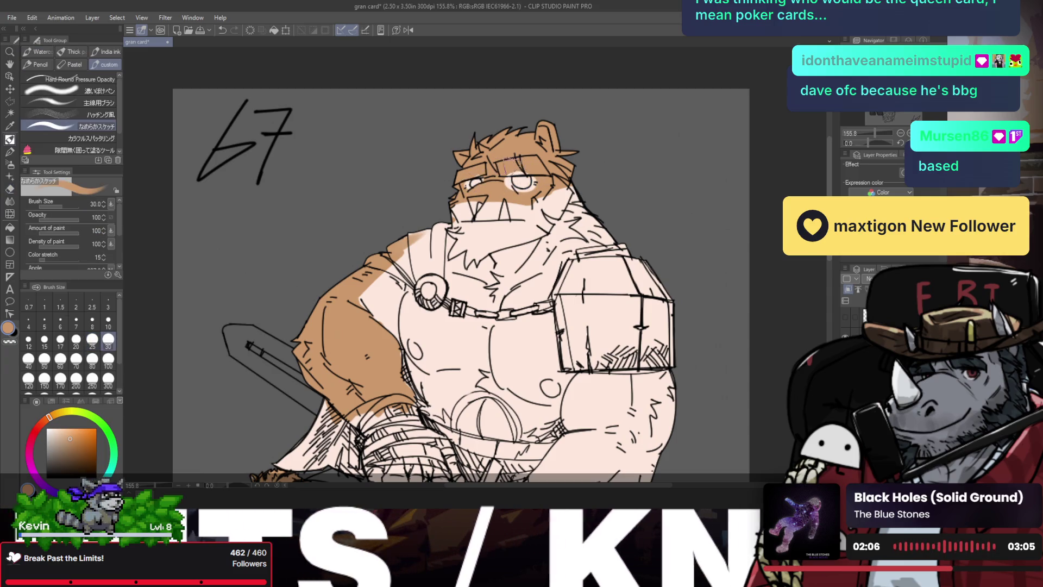
scroll(543, 166, "down", 3)
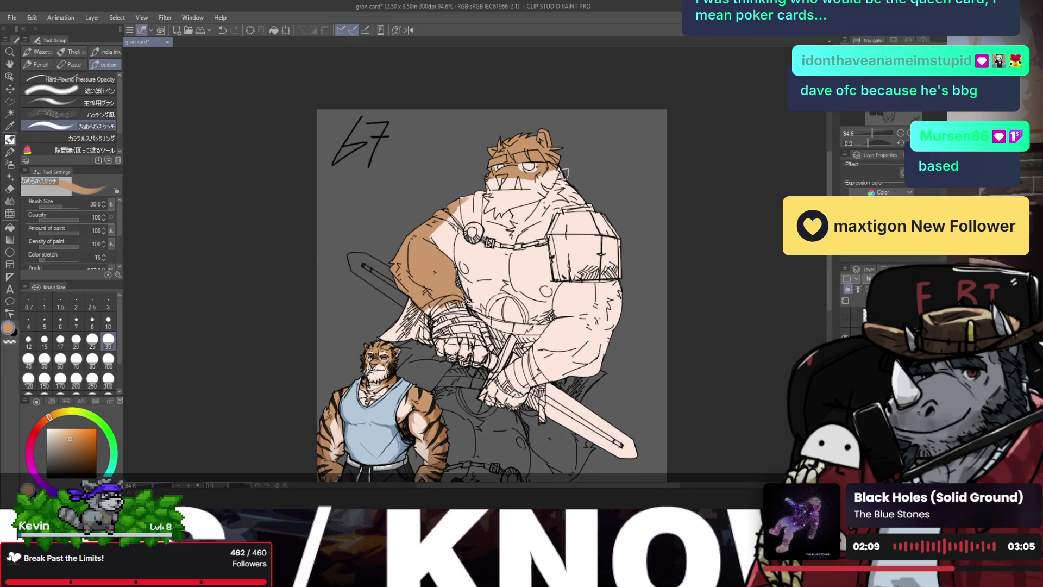
left_click_drag(566, 182, 552, 196)
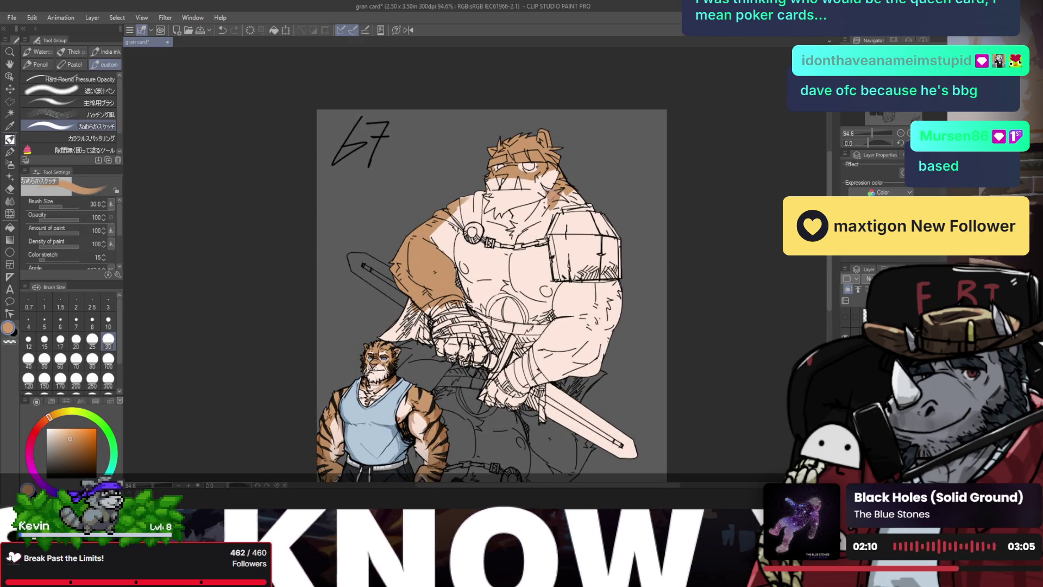
- Zoom out to show the whole card and paint brown shading on the bear's upper arm
key("e")
scroll(544, 188, "up", 3)
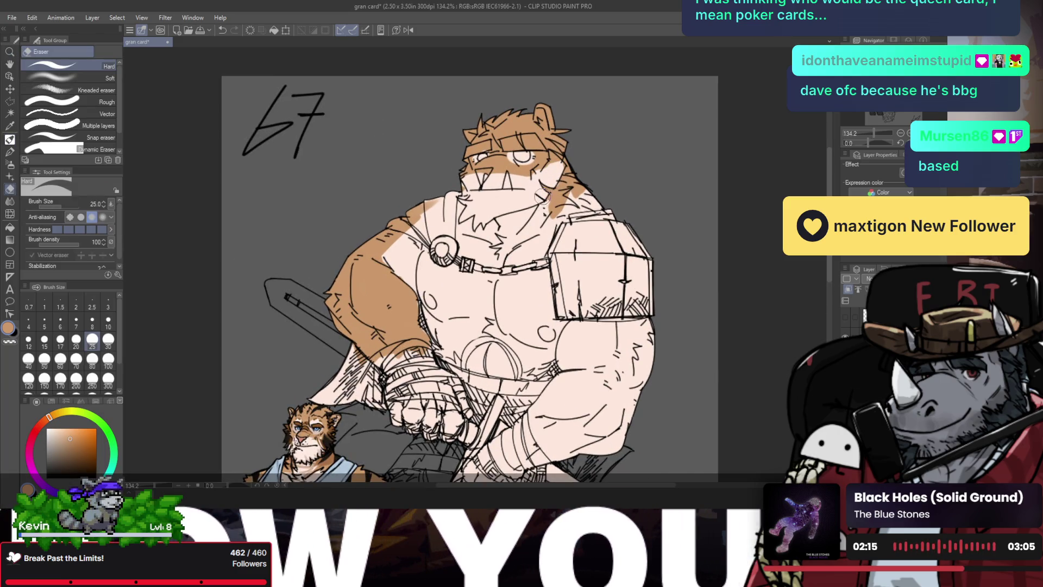
key("b")
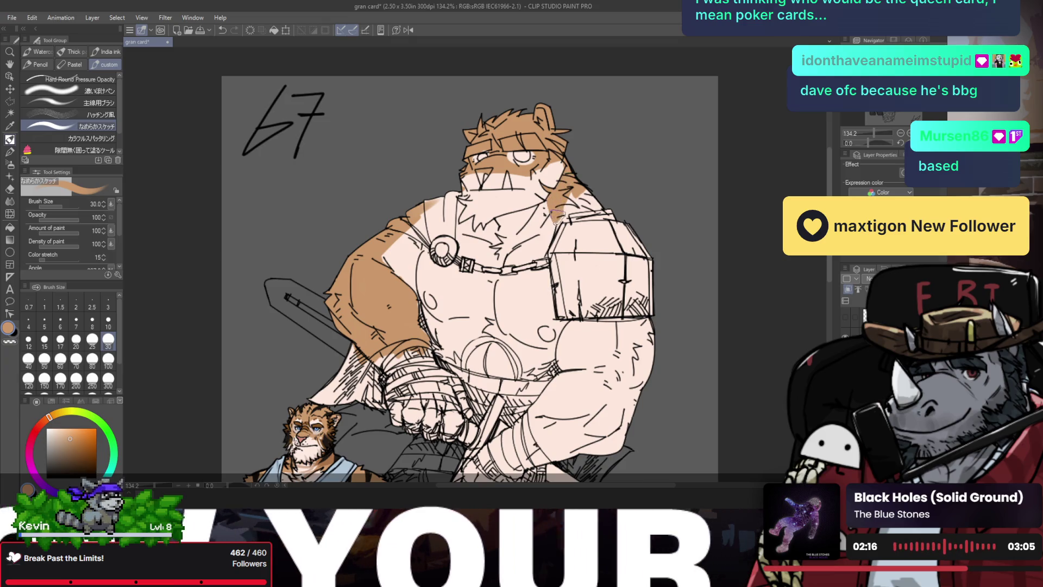
key("ctrl+space")
left_click_drag(630, 193, 597, 190)
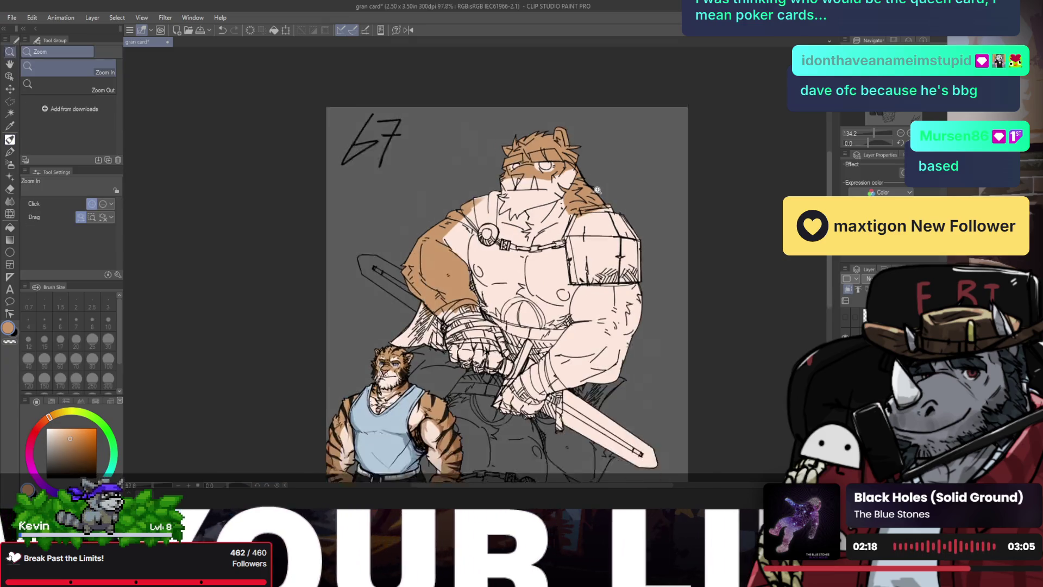
scroll(602, 190, "up", 2)
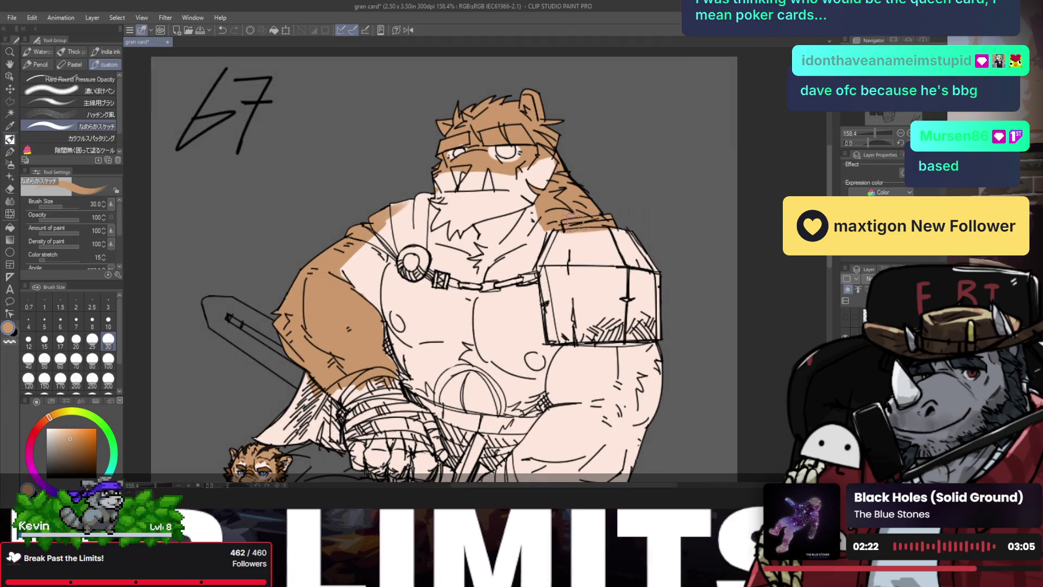
key("ctrl+space")
left_click_drag(572, 220, 609, 219)
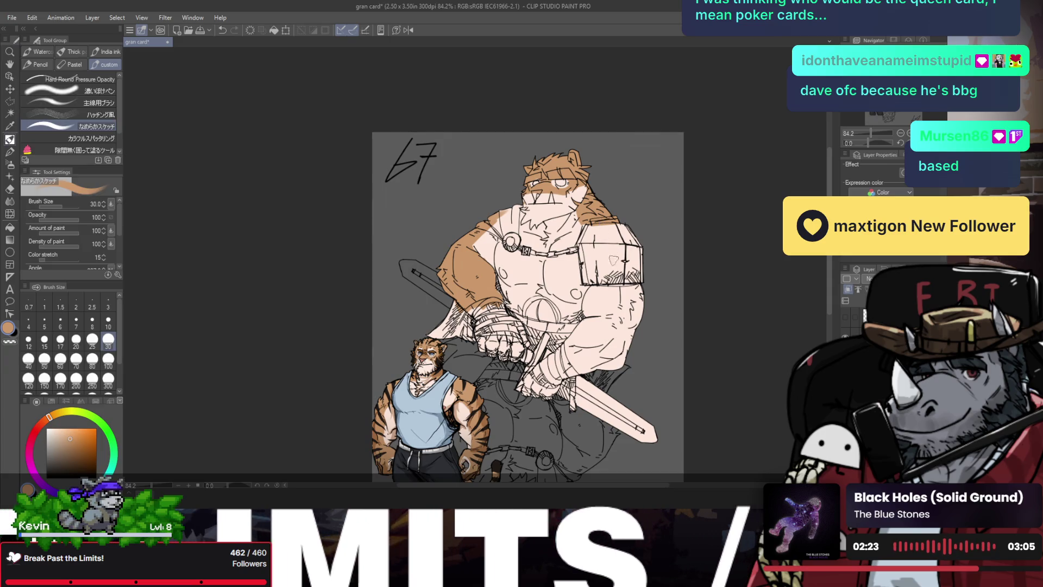
mouse_move(619, 289)
left_mouse_down()
mouse_move(611, 296)
mouse_move(635, 293)
mouse_move(610, 303)
left_mouse_up()
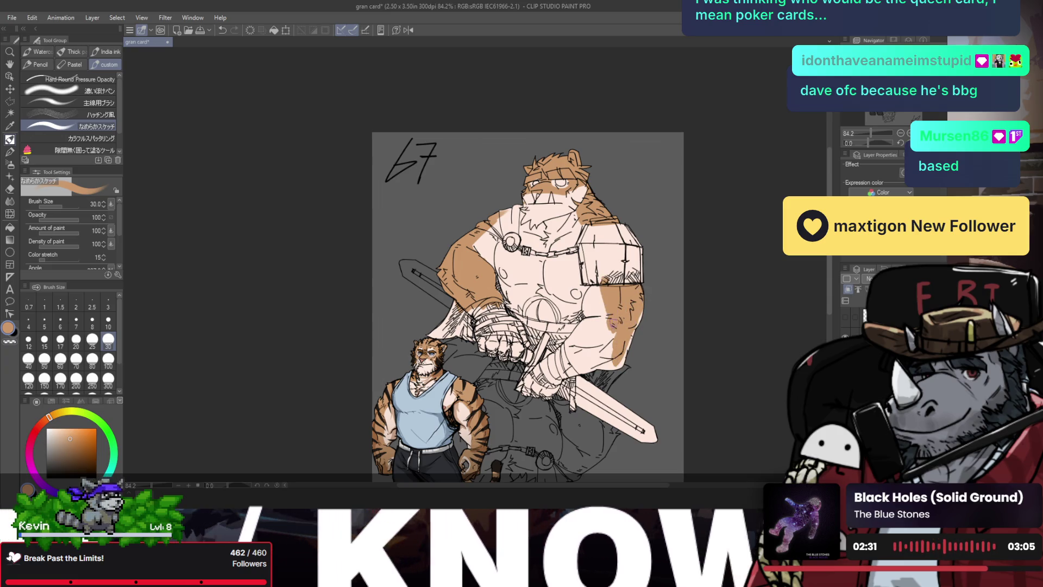
- Fill the bear's right forearm with brown shading, covering the light patch
left_click_drag(621, 338, 636, 323)
left_click_drag(614, 359, 595, 375)
mouse_move(609, 334)
left_mouse_down()
mouse_move(589, 372)
mouse_move(585, 330)
mouse_move(580, 368)
left_mouse_up()
left_click_drag(582, 332, 611, 338)
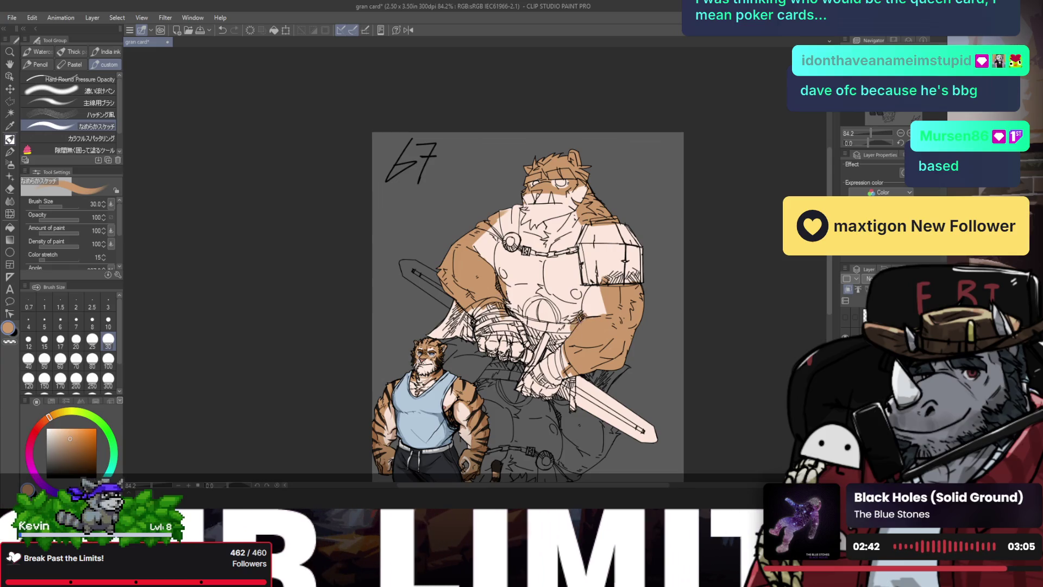
key("e")
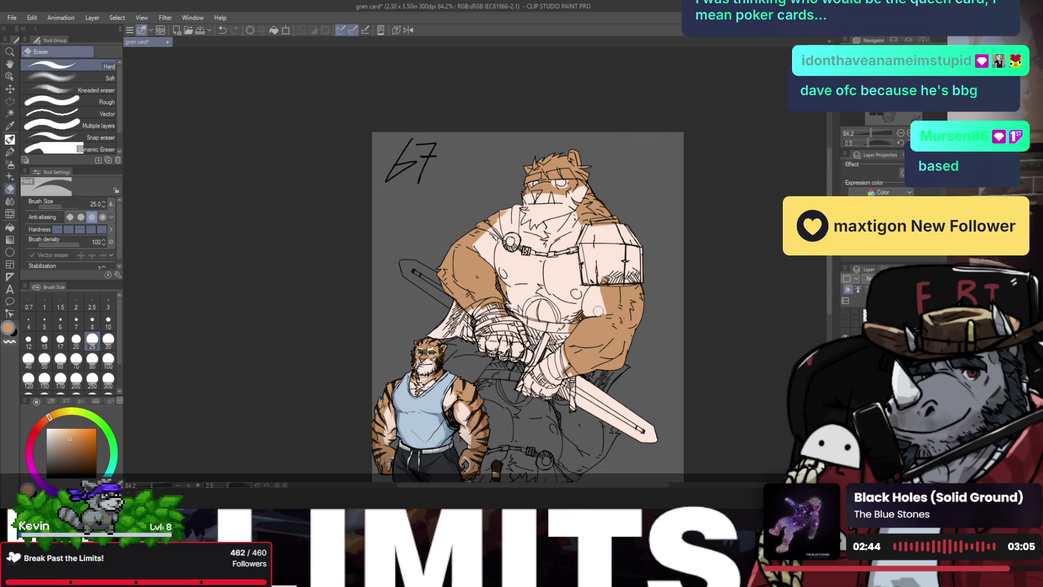
key("b")
scroll(603, 317, "down", 5)
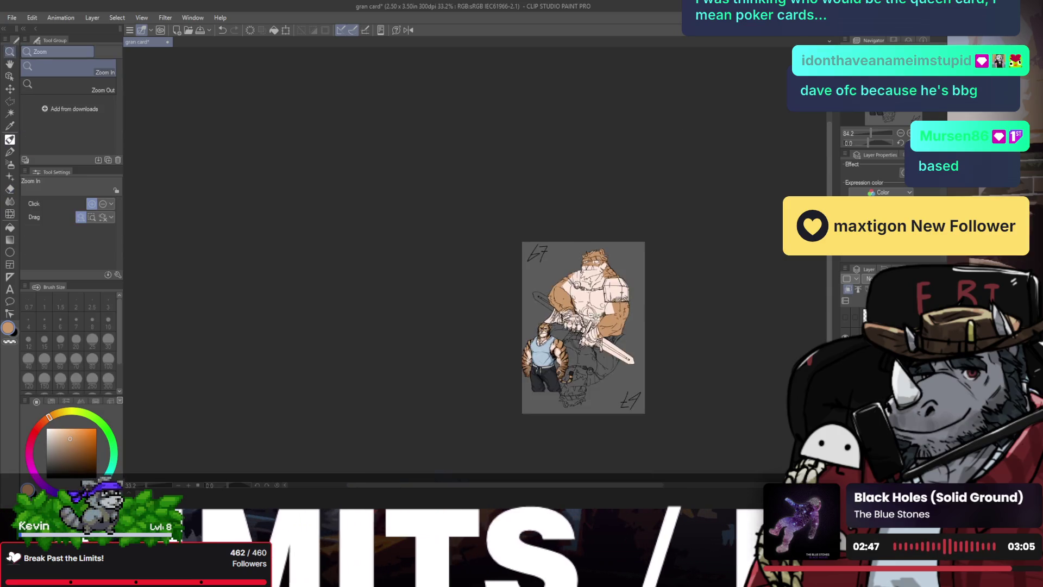
- Mirror the canvas view horizontally and zoom in on the bear's upper body
scroll(603, 317, "up", 4)
key("h")
mouse_move(581, 252)
left_mouse_down()
mouse_move(410, 253)
mouse_move(466, 166)
left_mouse_up()
key("slash")
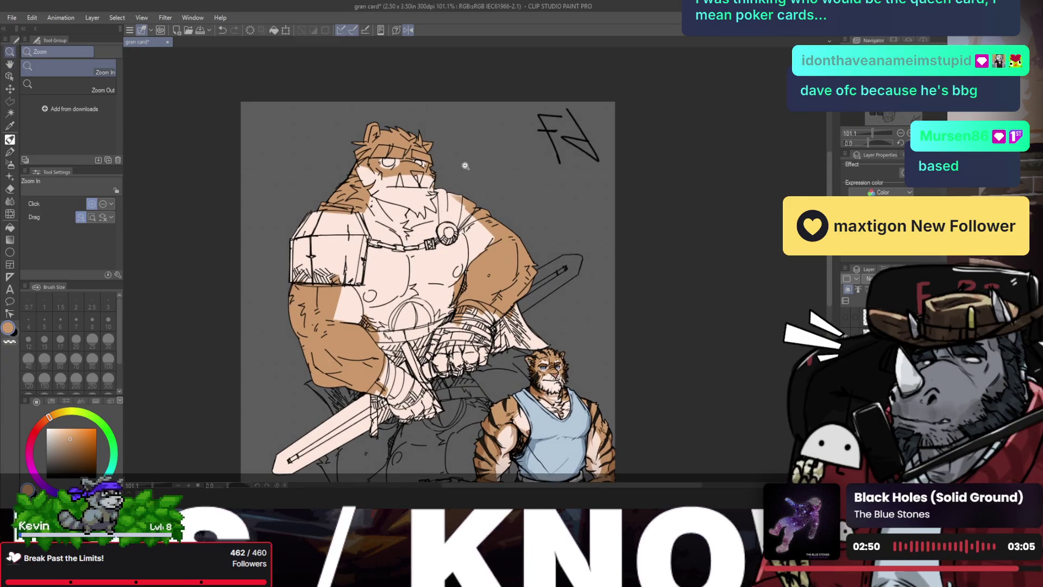
left_click_drag(402, 233, 450, 242)
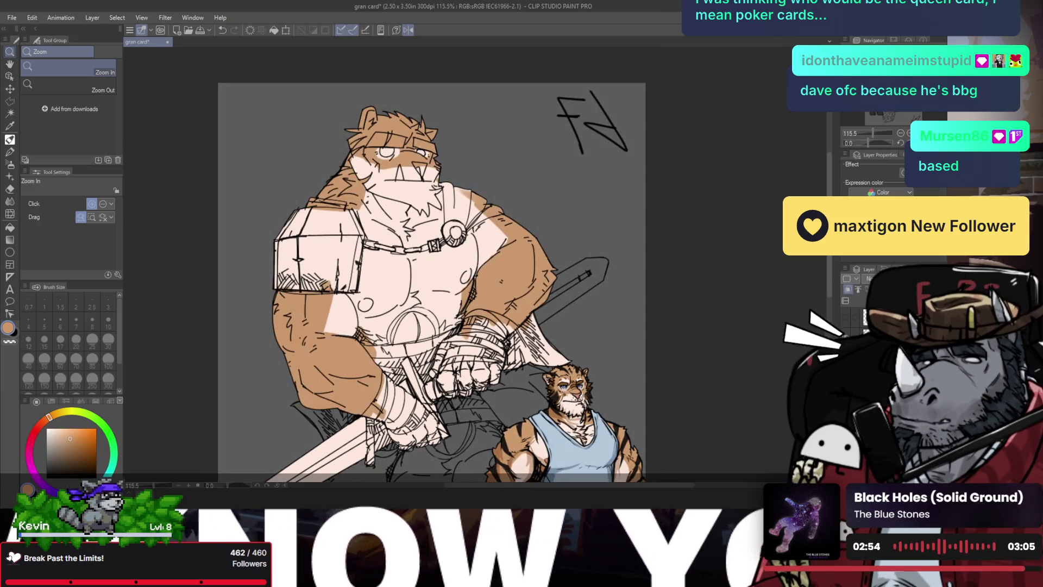
key("ctrl+z")
key("ctrl+y")
mouse_move(403, 293)
left_mouse_down()
mouse_move(384, 287)
mouse_move(421, 280)
left_mouse_up()
key("h")
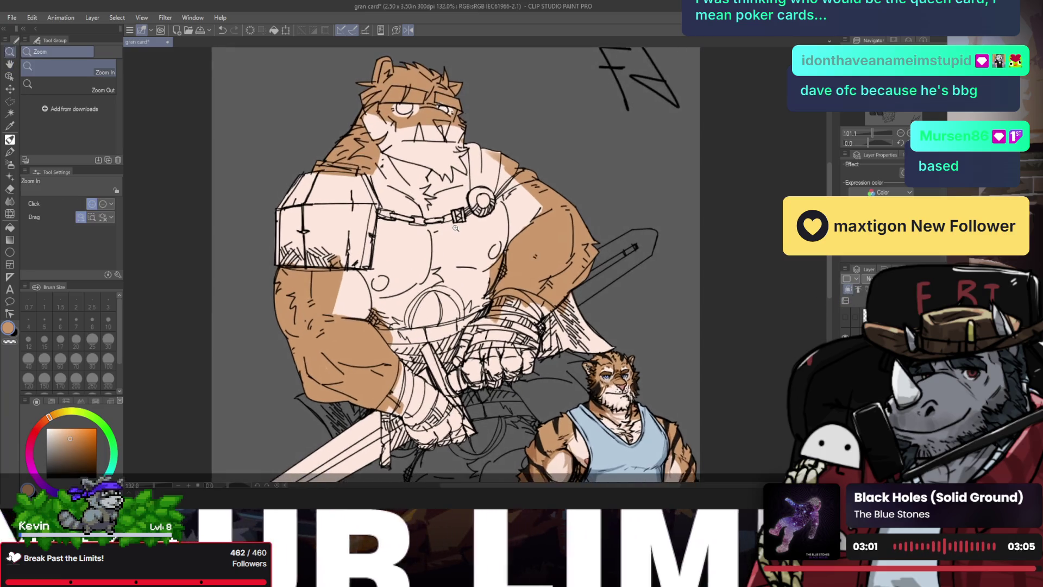
scroll(451, 212, "up", 1)
key("b")
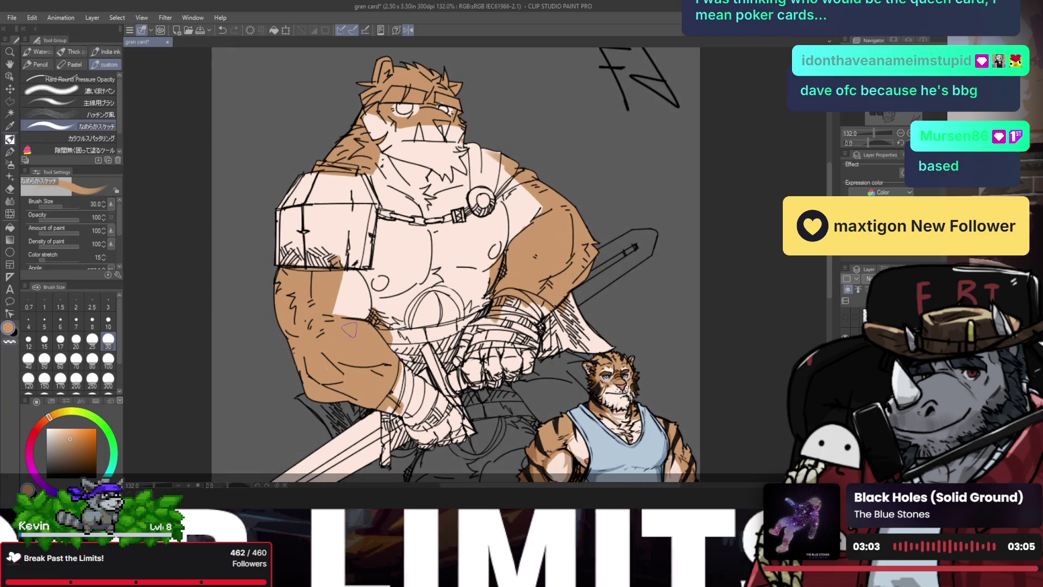
- Pick a pale yellow-orange and paint test strokes near the arm and sword hilt
left_click(53, 438)
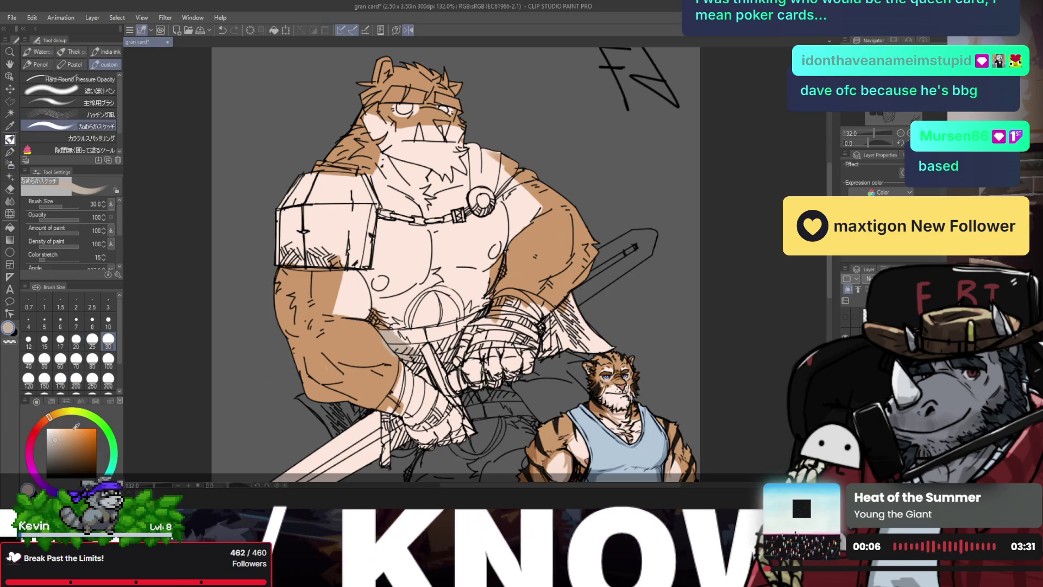
left_click(59, 413)
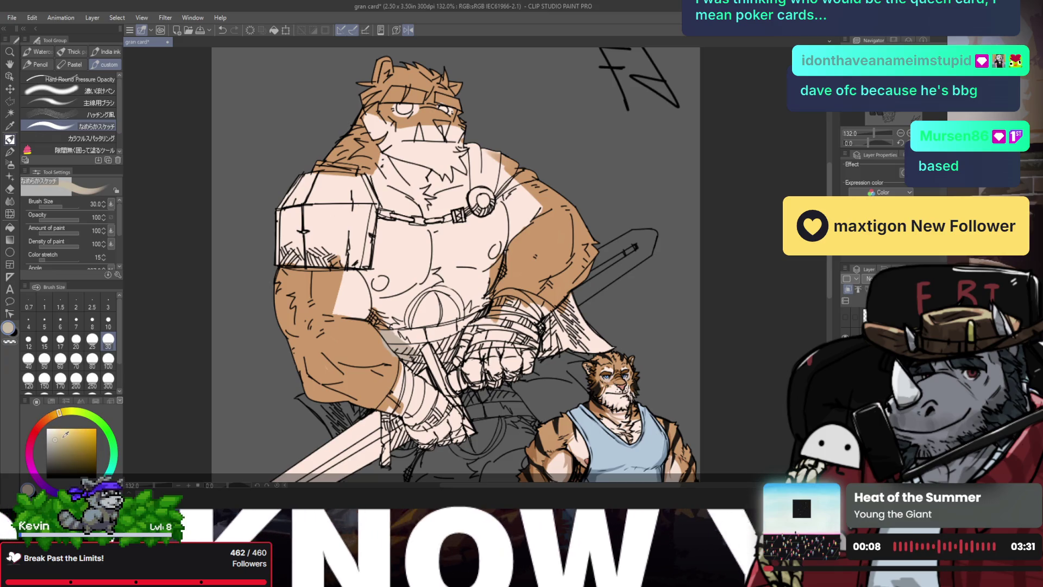
left_click_drag(385, 333, 416, 359)
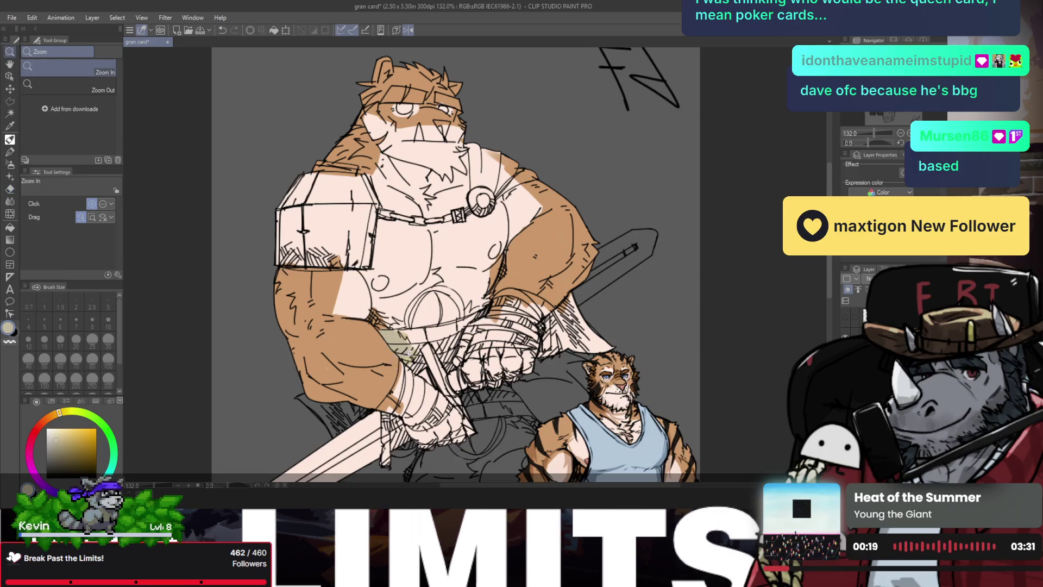
left_click(401, 339, "ctrl+alt")
scroll(401, 339, "down", 3)
scroll(145, 159, "up", 4)
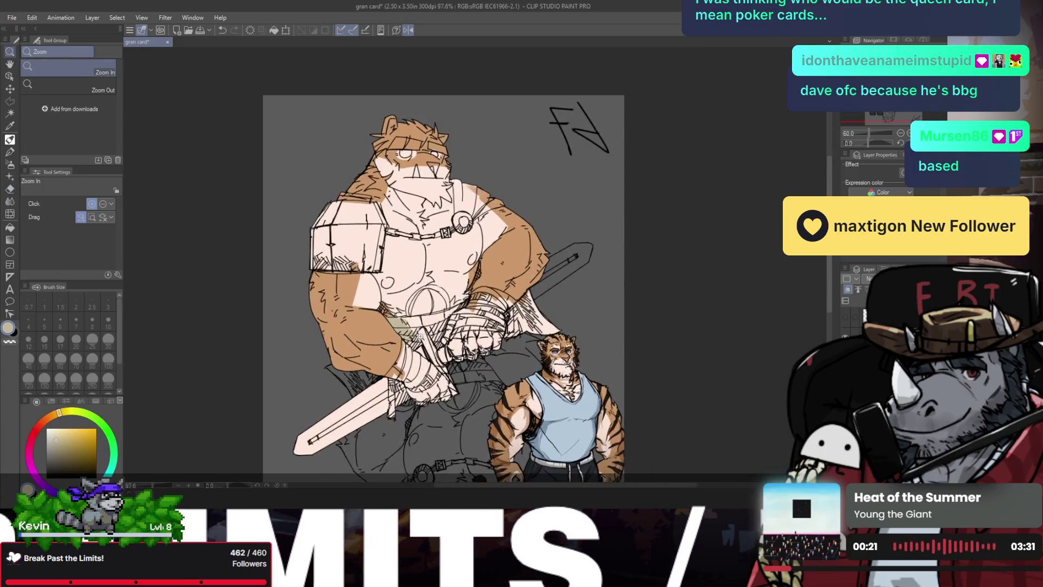
- Lasso-fill the wrapped fist and forearm with beige using the enclose-and-fill sub-tool
left_click(84, 149)
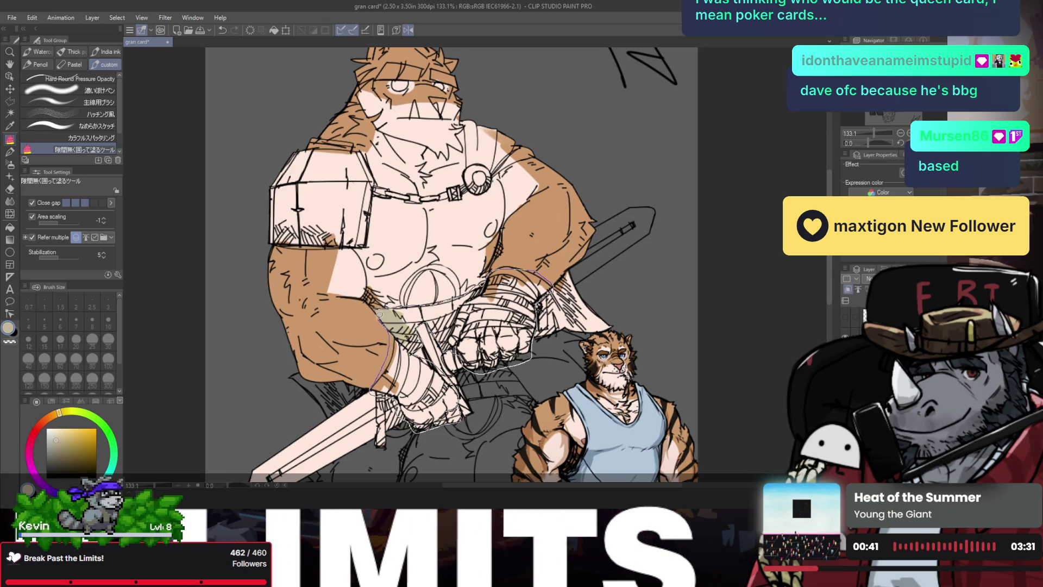
left_click_drag(379, 314, 374, 307)
scroll(427, 344, "down", 1)
scroll(429, 353, "up", 1)
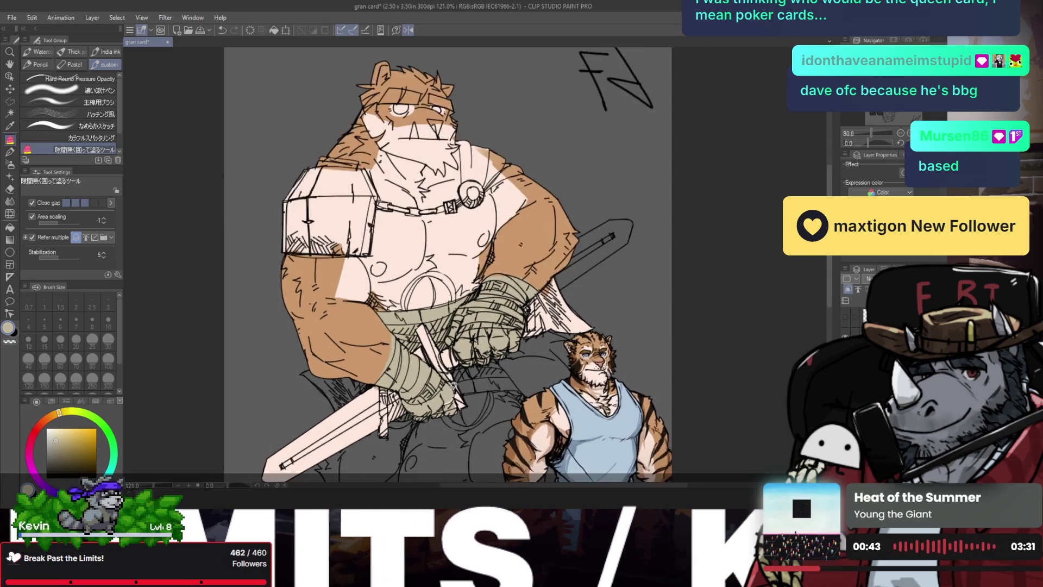
scroll(434, 374, "up", 1)
scroll(443, 407, "up", 1)
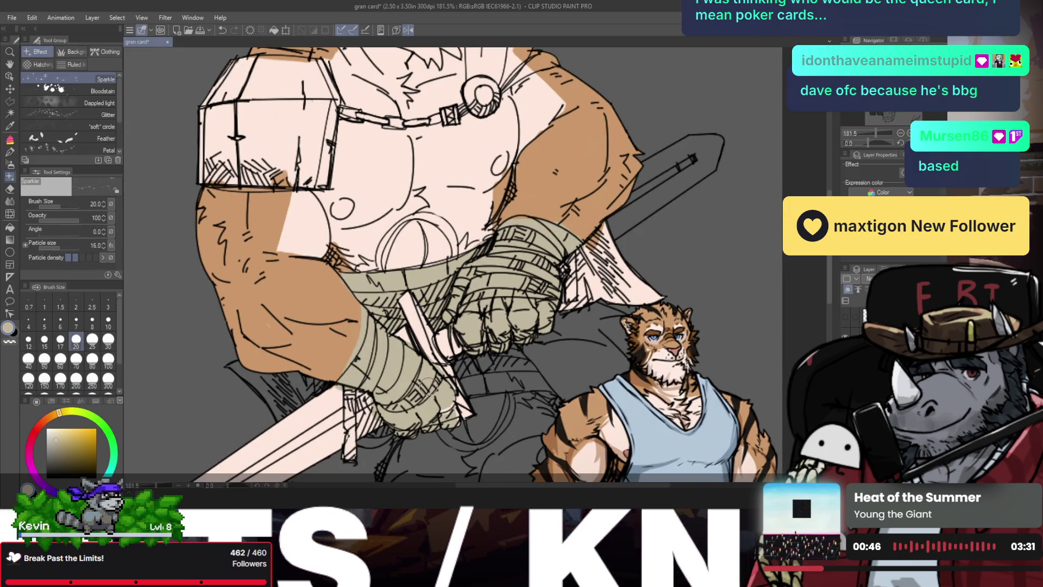
- Touch up the orange fur beside the wrapped forearm with the sketch brush and eraser
left_click(74, 89)
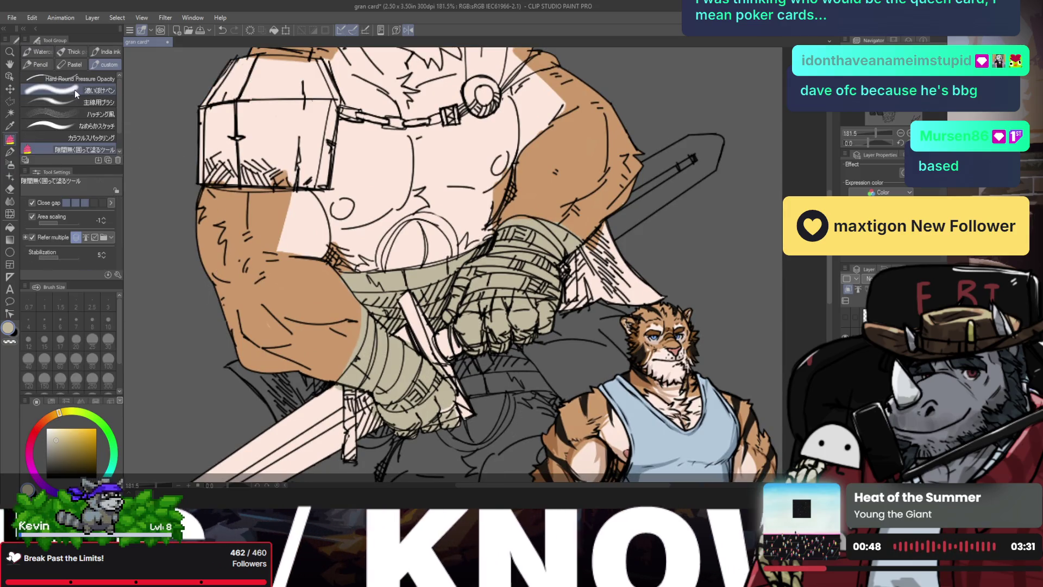
left_click(77, 125)
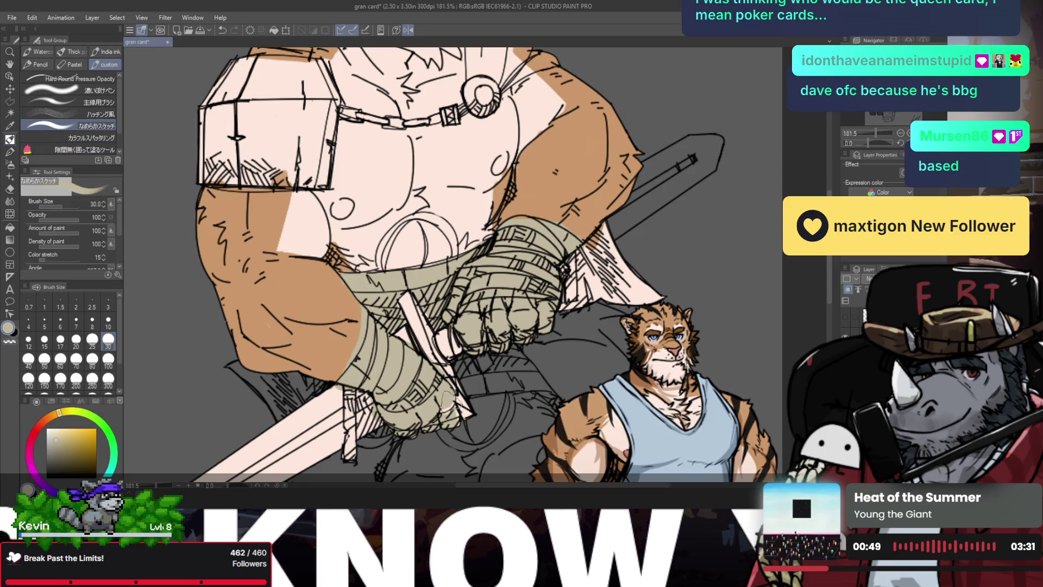
key("e")
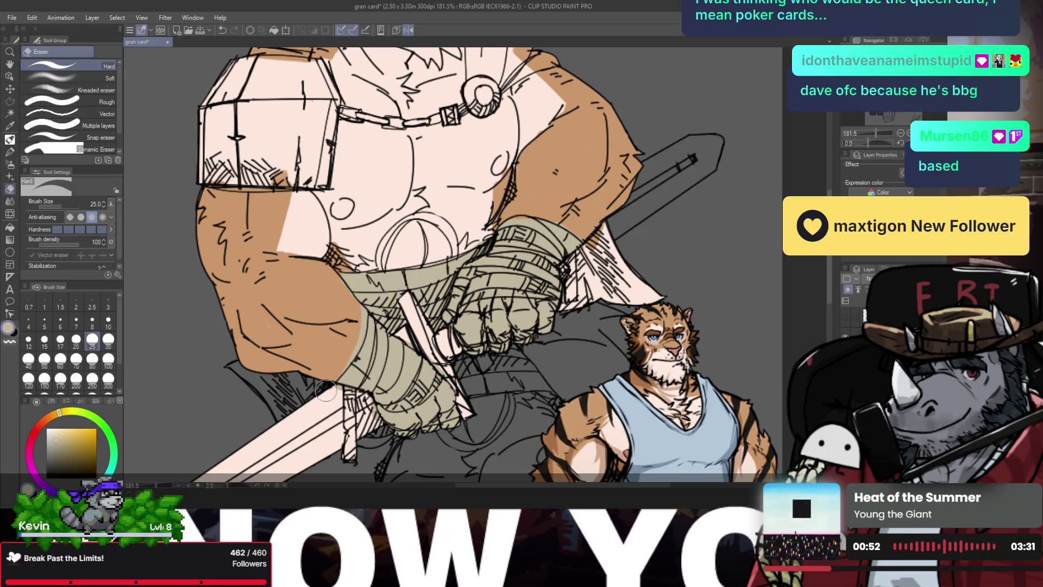
key("b")
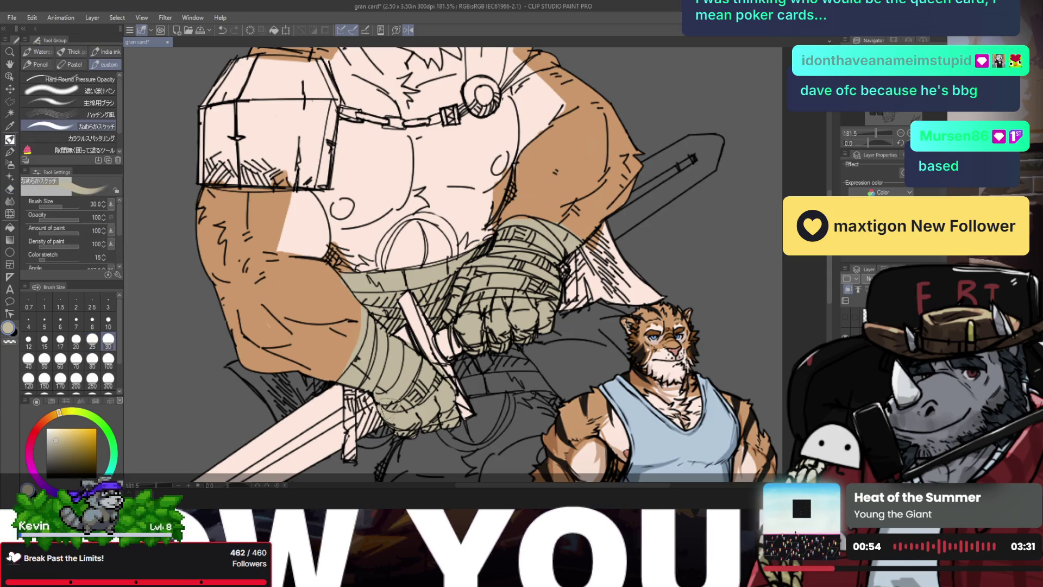
key("e")
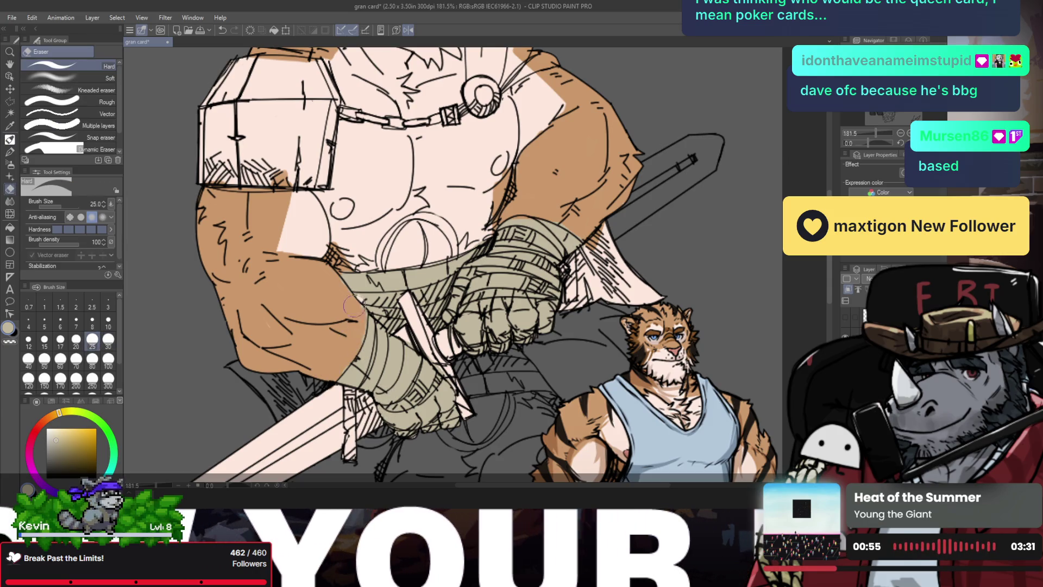
left_click_drag(339, 361, 358, 304)
key("b")
key("e")
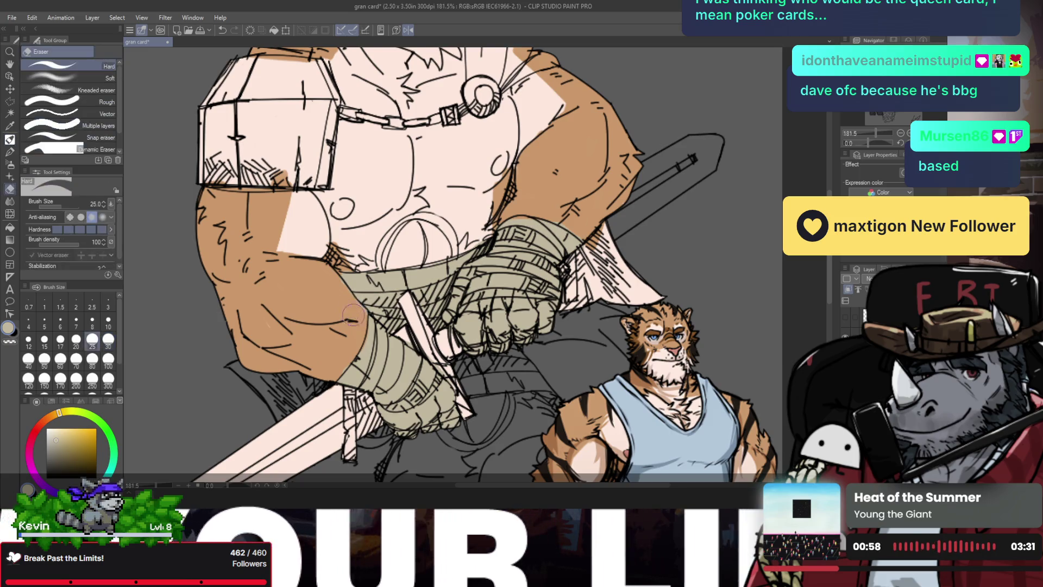
key("b")
key("e")
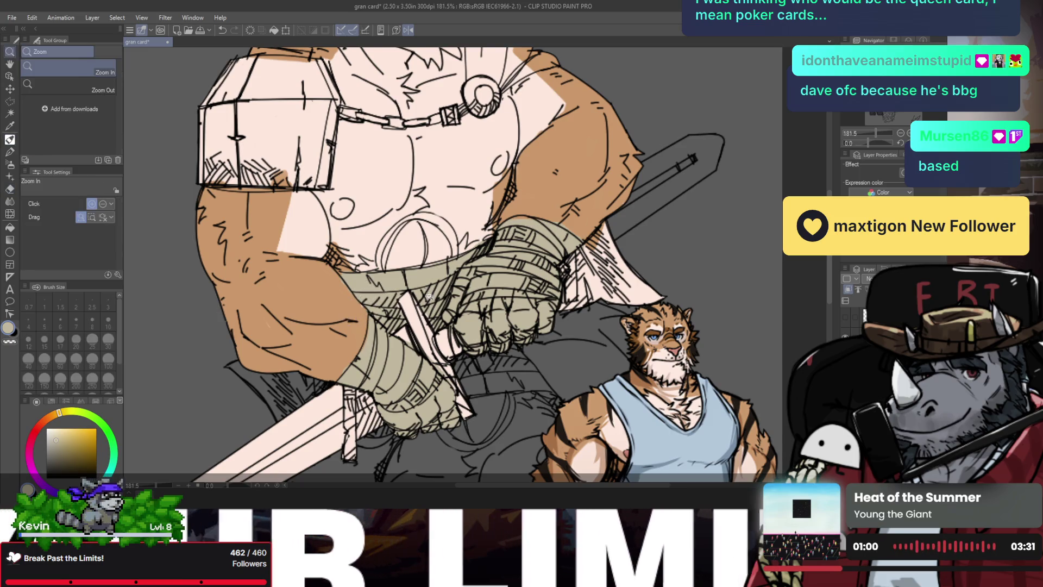
key("b")
key("e")
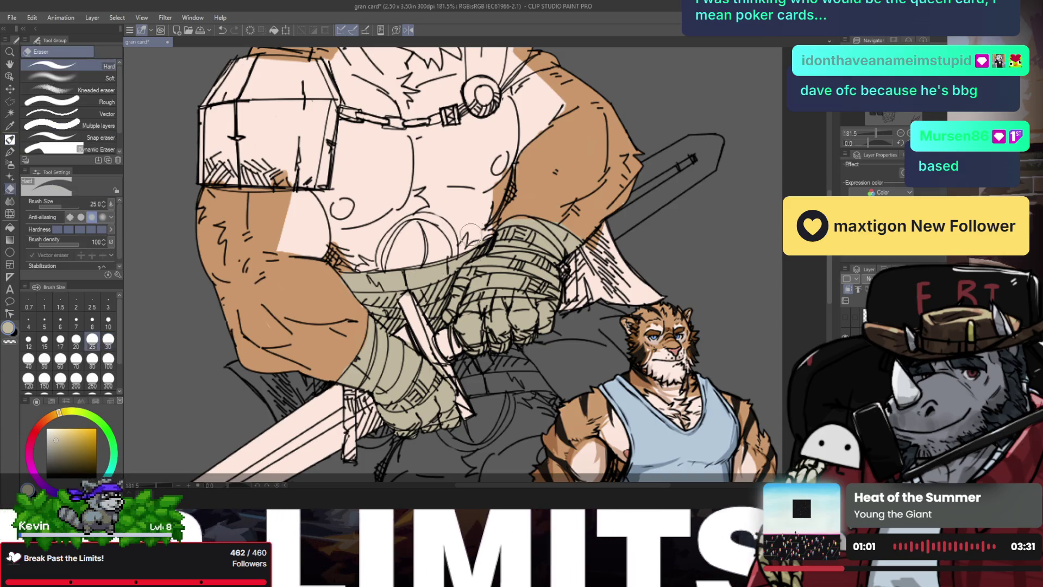
key("b")
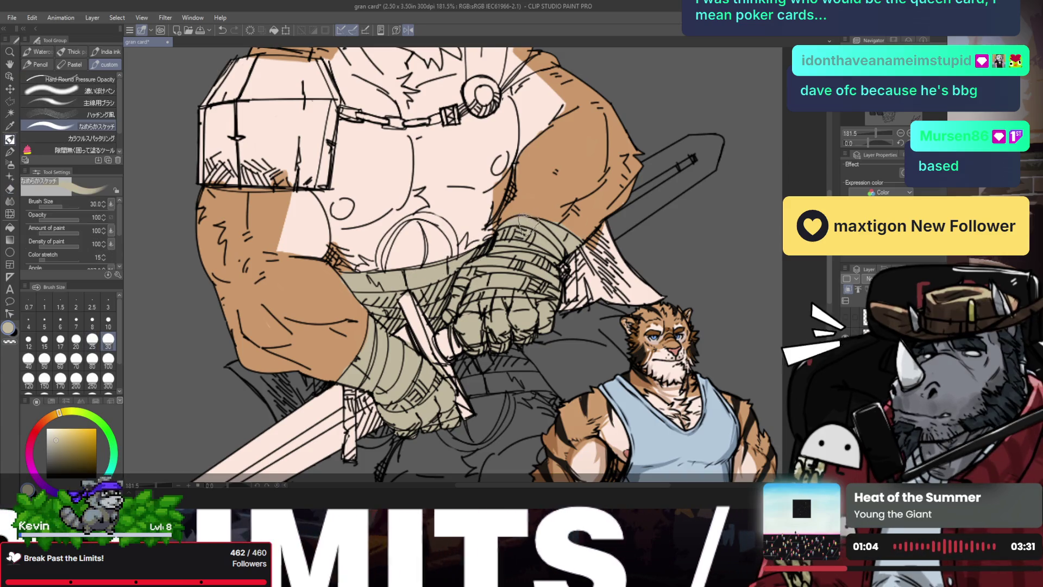
- Fit the whole card in view, pick a slightly darker tone and select the hand-wrap area
key("ctrl+0")
key("e")
key("b")
scroll(551, 244, "up", 2)
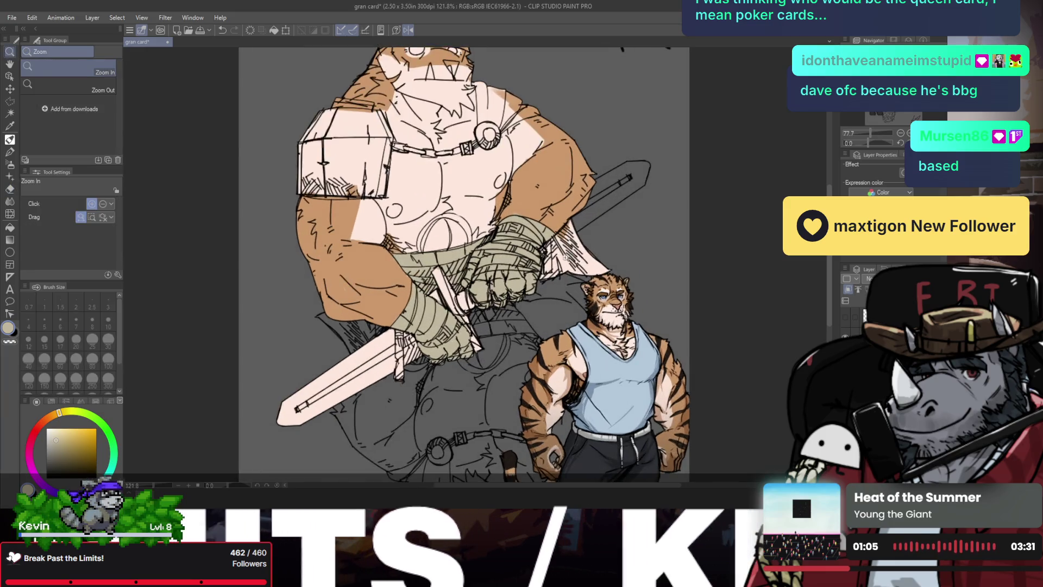
left_click(54, 445)
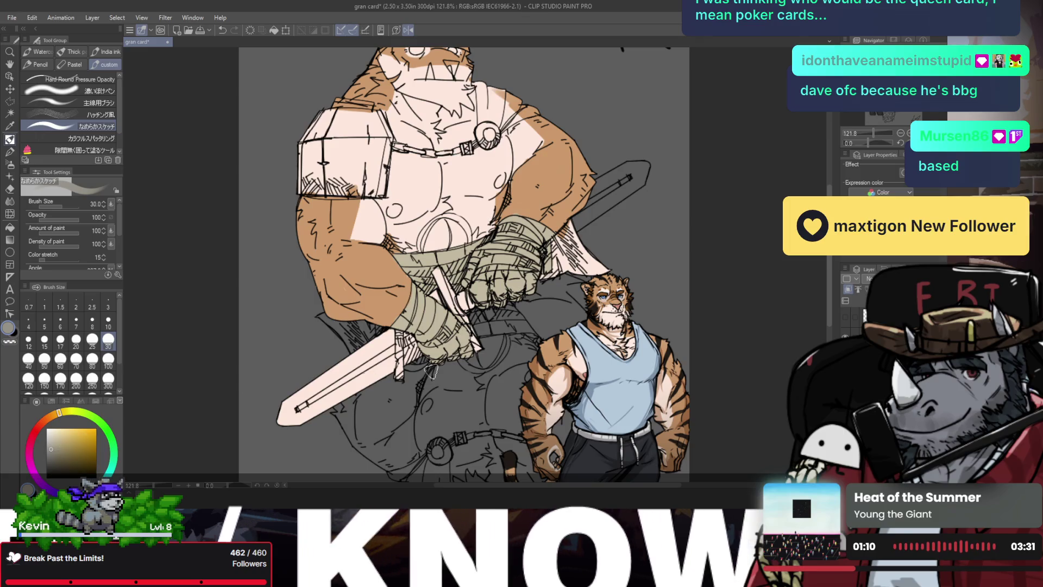
left_click(858, 289, "ctrl")
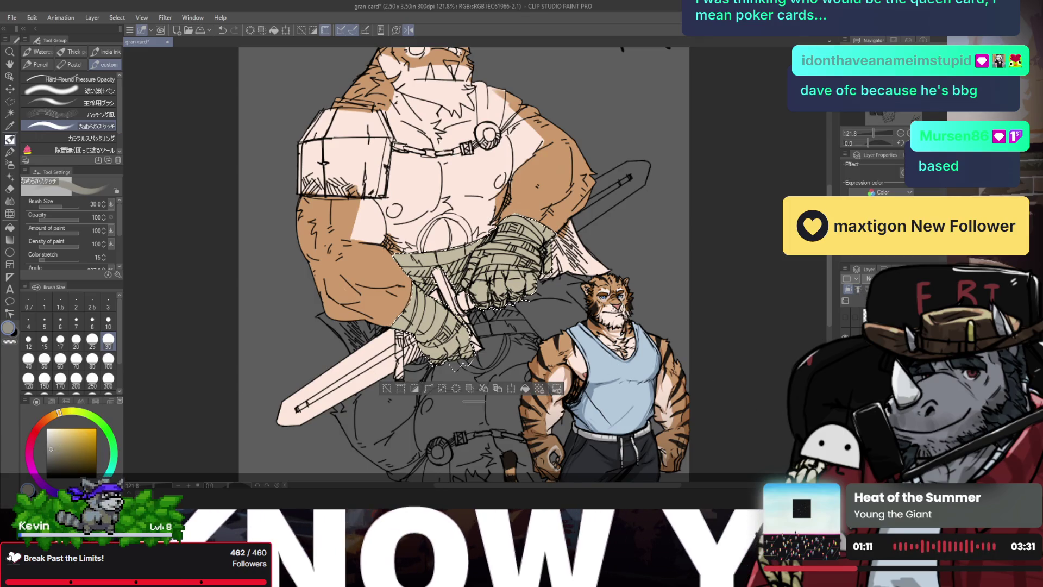
- Hatch darker grey strokes across the selected hand wraps, then deselect
key("b")
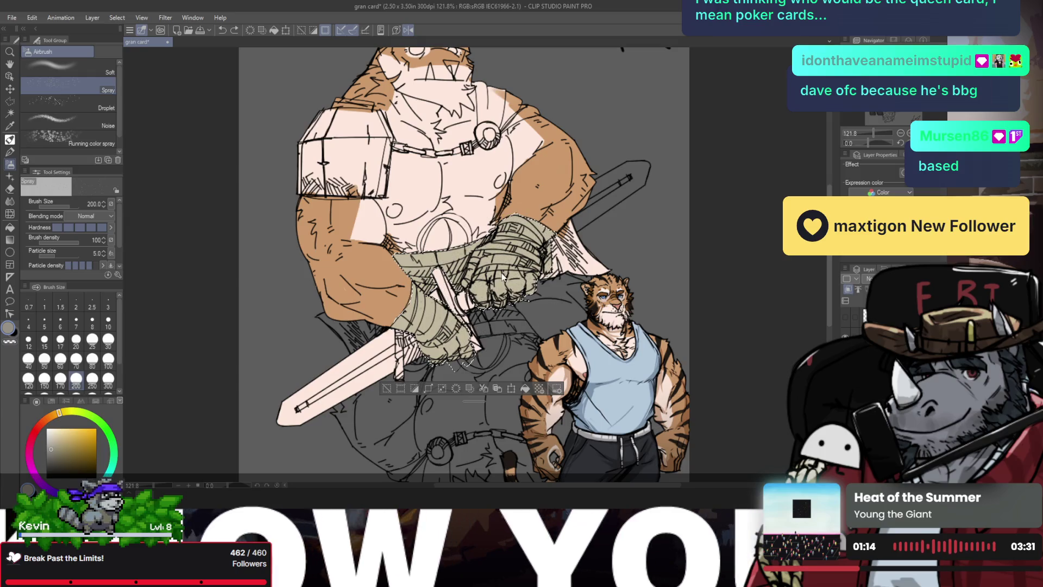
key("b")
mouse_move(527, 218)
left_mouse_down()
mouse_move(461, 296)
mouse_move(497, 304)
left_mouse_up()
left_click_drag(565, 239, 537, 277)
mouse_move(478, 242)
left_mouse_down()
mouse_move(413, 326)
mouse_move(394, 271)
mouse_move(395, 304)
left_mouse_up()
mouse_move(466, 259)
left_mouse_down()
mouse_move(392, 329)
mouse_move(401, 361)
left_mouse_up()
left_click_drag(462, 321, 427, 362)
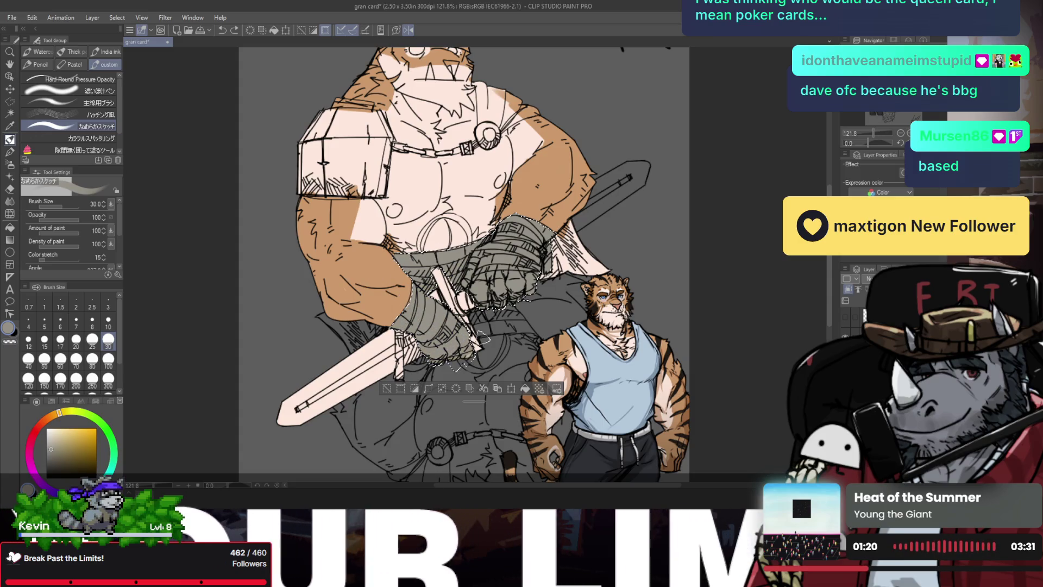
left_click_drag(499, 334, 467, 356)
key("ctrl+d")
- Shade over the white blade edge near the sword hilt
scroll(396, 377, "down", 1)
scroll(413, 337, "up", 2)
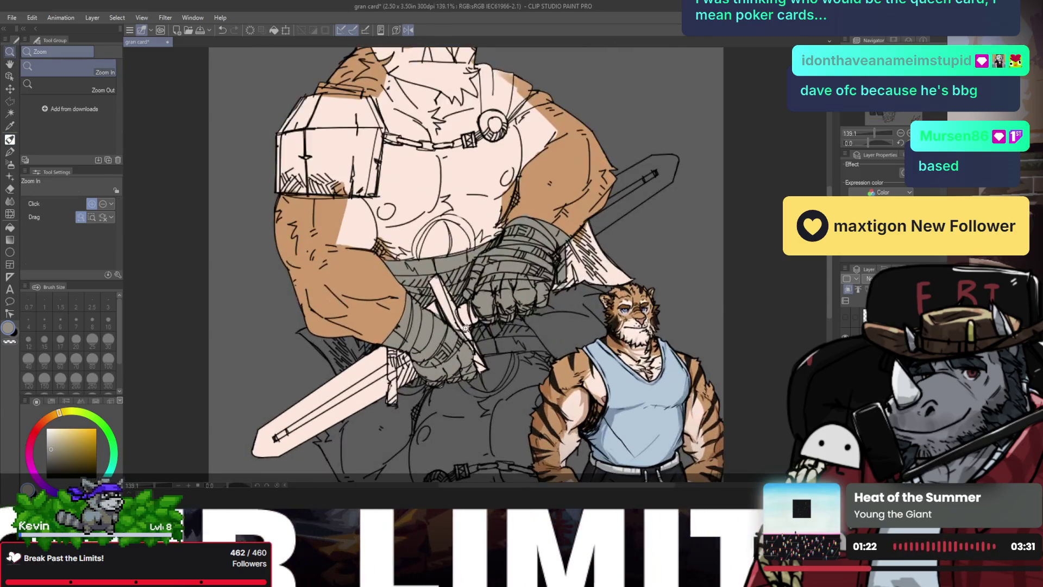
scroll(429, 299, "up", 2)
scroll(444, 261, "up", 2)
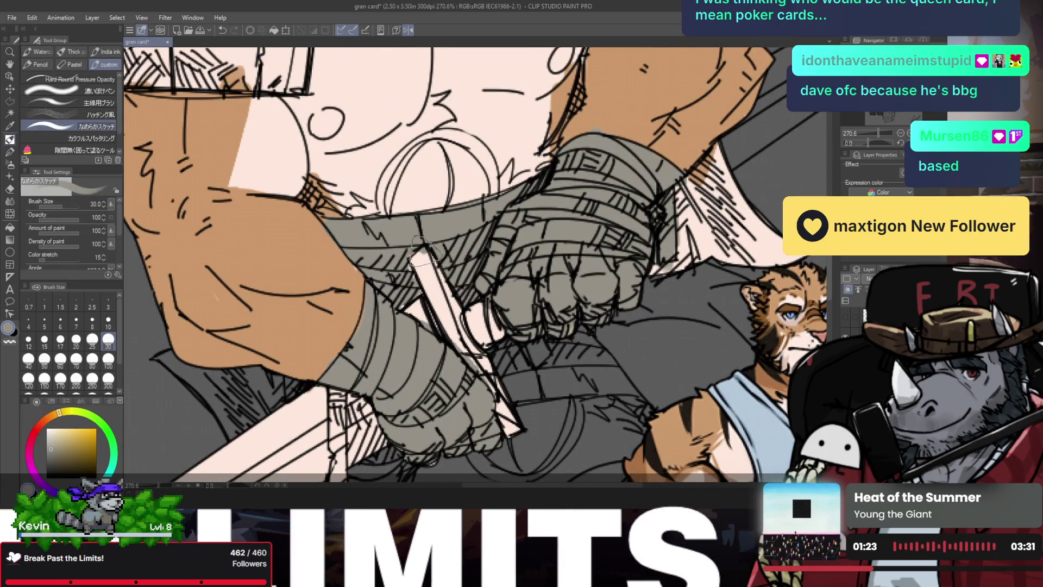
left_click_drag(413, 249, 405, 294)
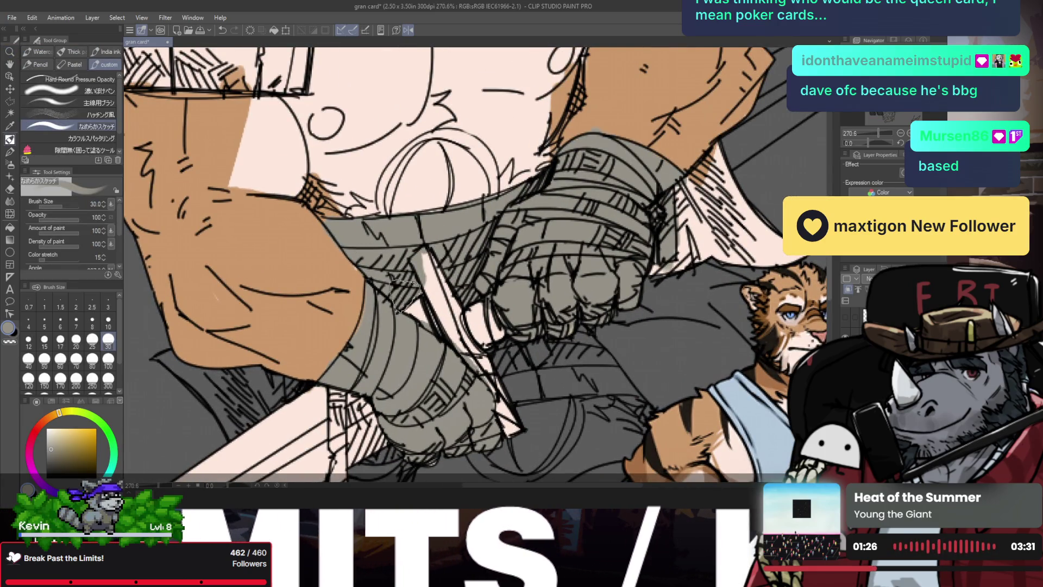
scroll(478, 343, "down", 4)
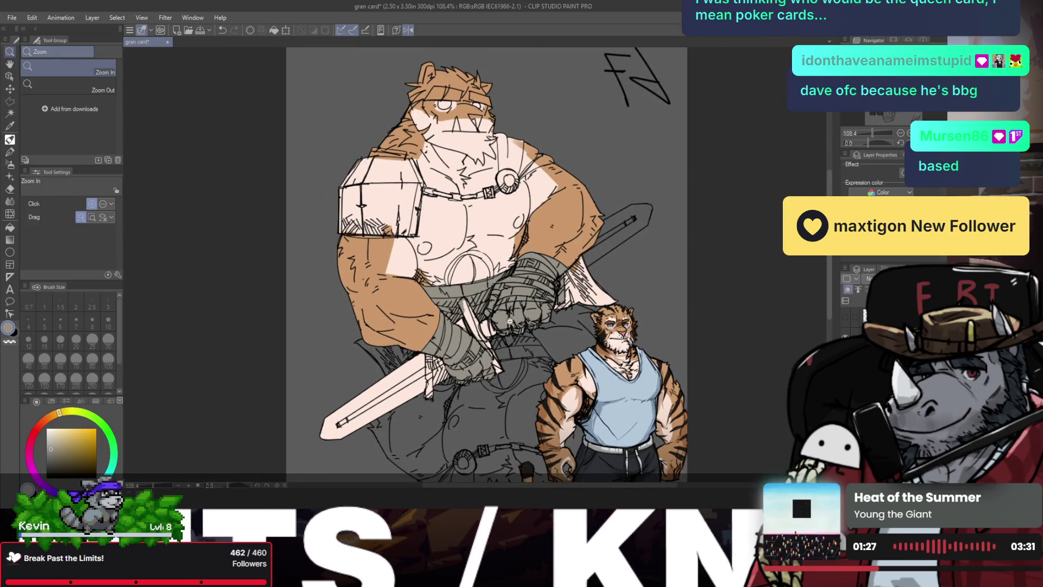
scroll(510, 322, "up", 3)
scroll(513, 320, "up", 3)
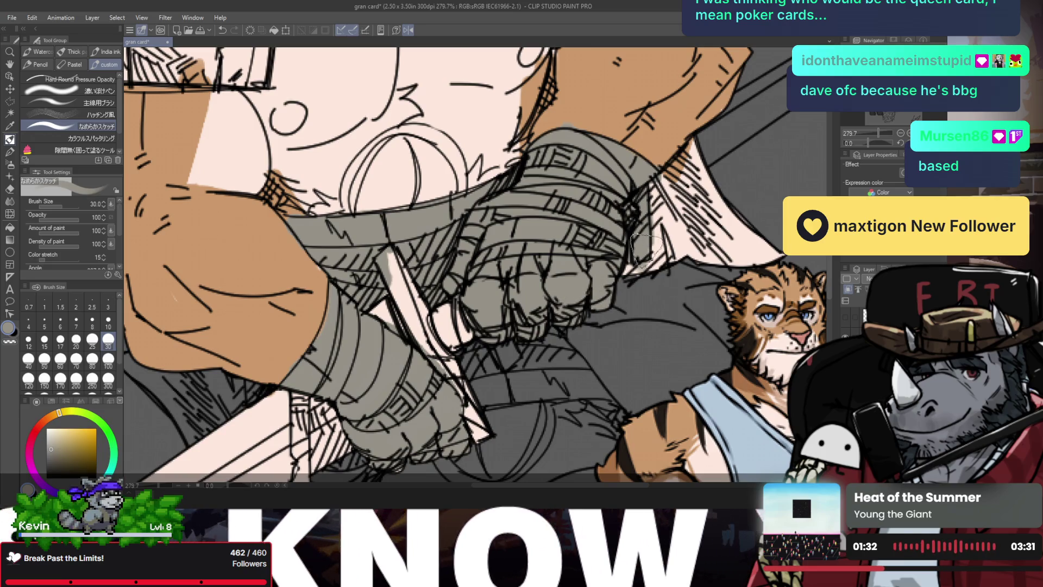
- Erase the stray linework beside the bear's fist and arm
key("e")
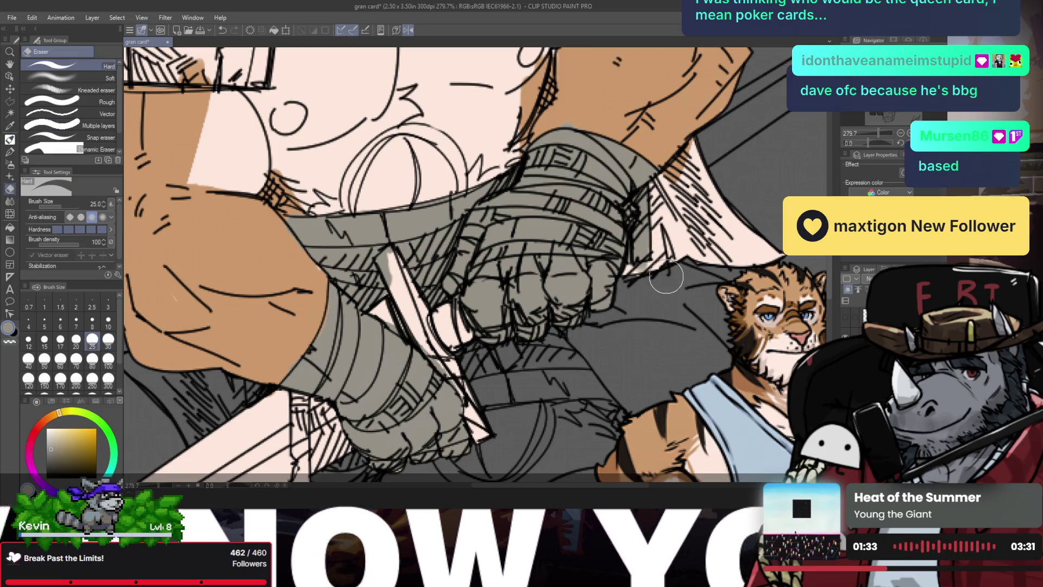
key("p")
mouse_move(655, 230)
left_mouse_down()
mouse_move(630, 271)
mouse_move(663, 274)
mouse_move(586, 284)
left_mouse_up()
key("e")
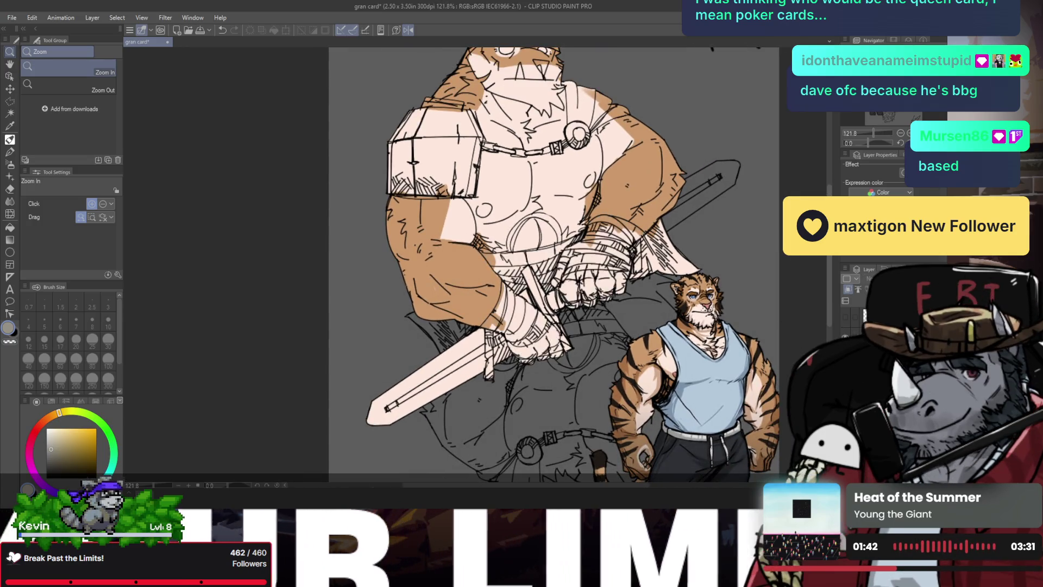
left_click_drag(477, 303, 497, 304)
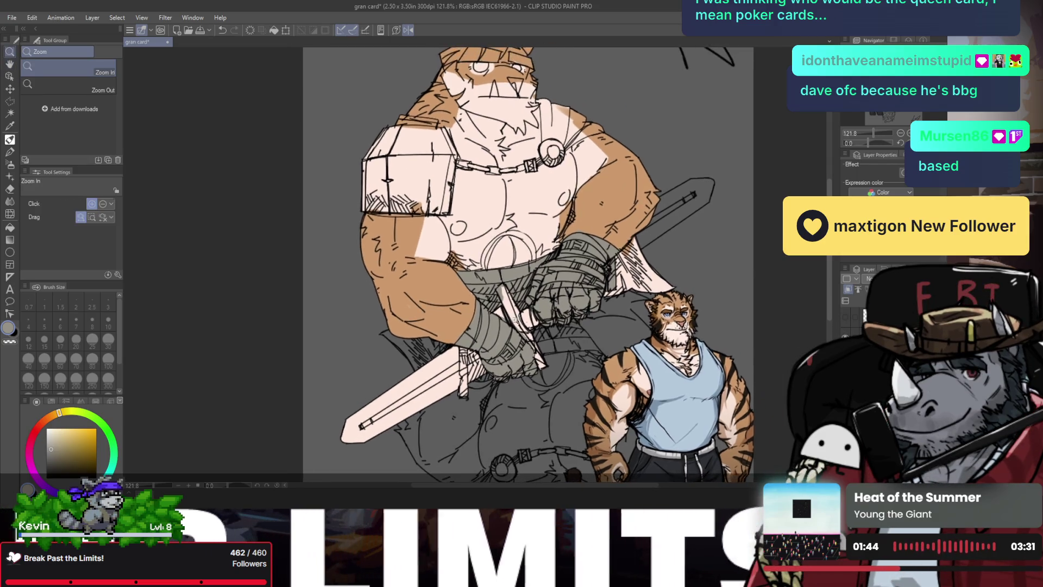
key("e")
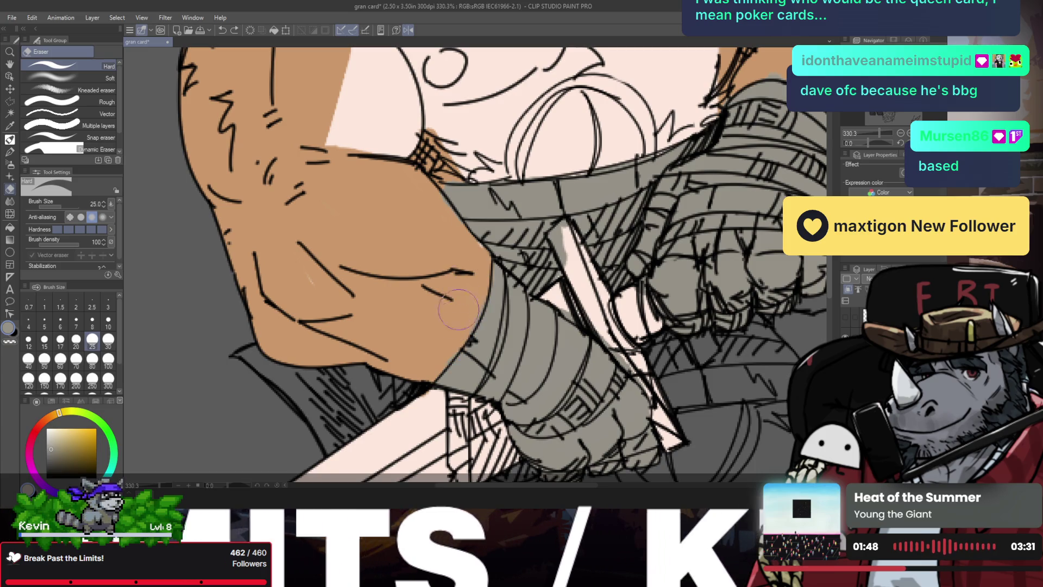
scroll(448, 330, "down", 2)
key("b")
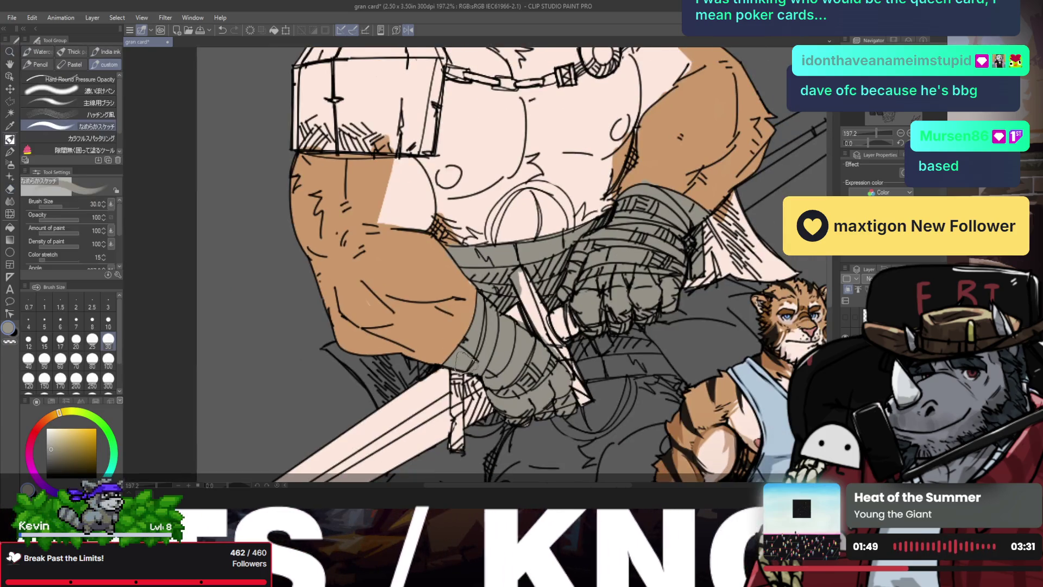
key("e")
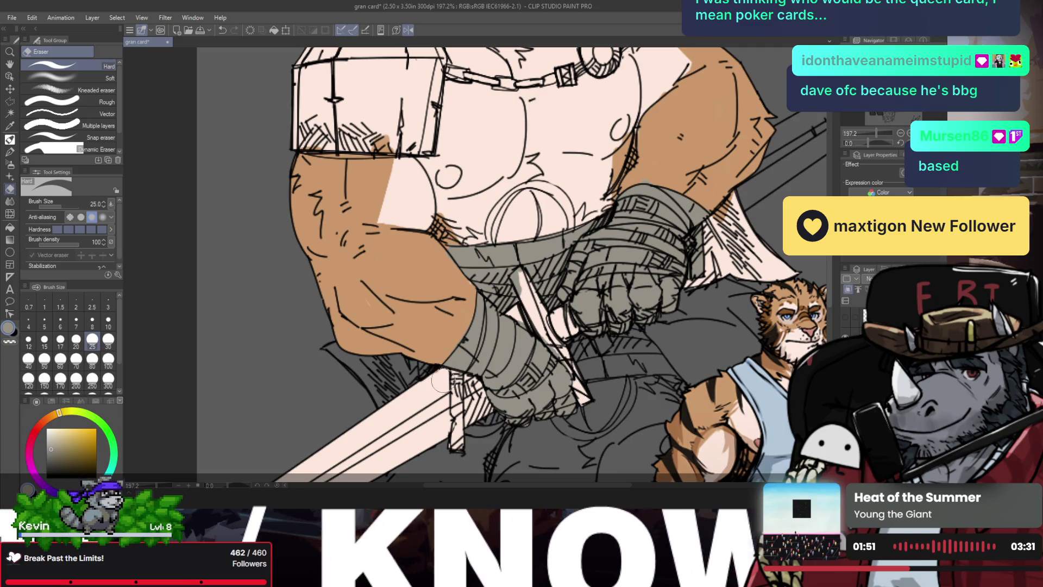
scroll(484, 320, "down", 5)
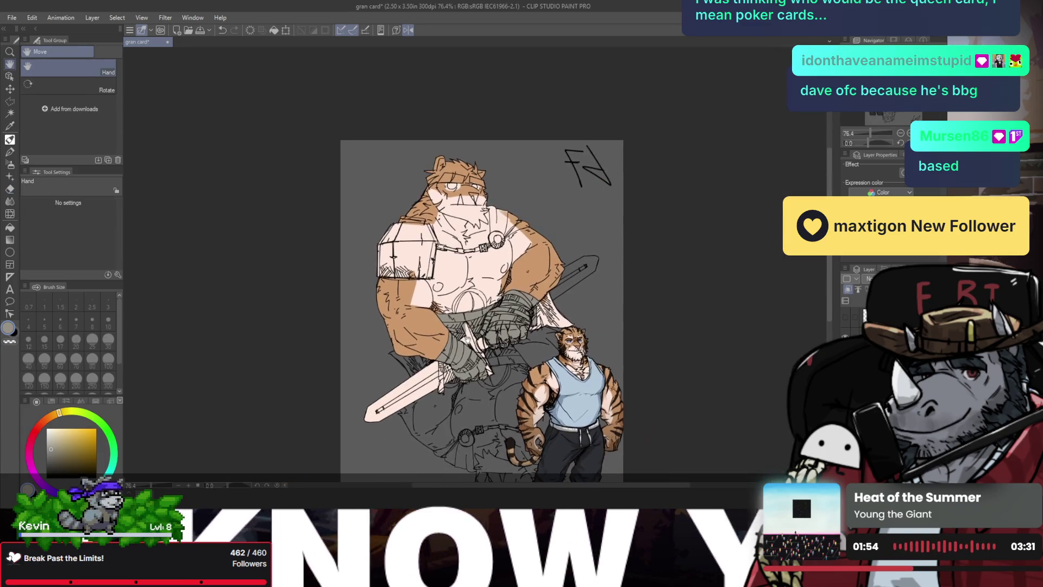
- Zoom in on the bear's chest and sample the pink skin colour from the tiger
scroll(484, 320, "up", 2)
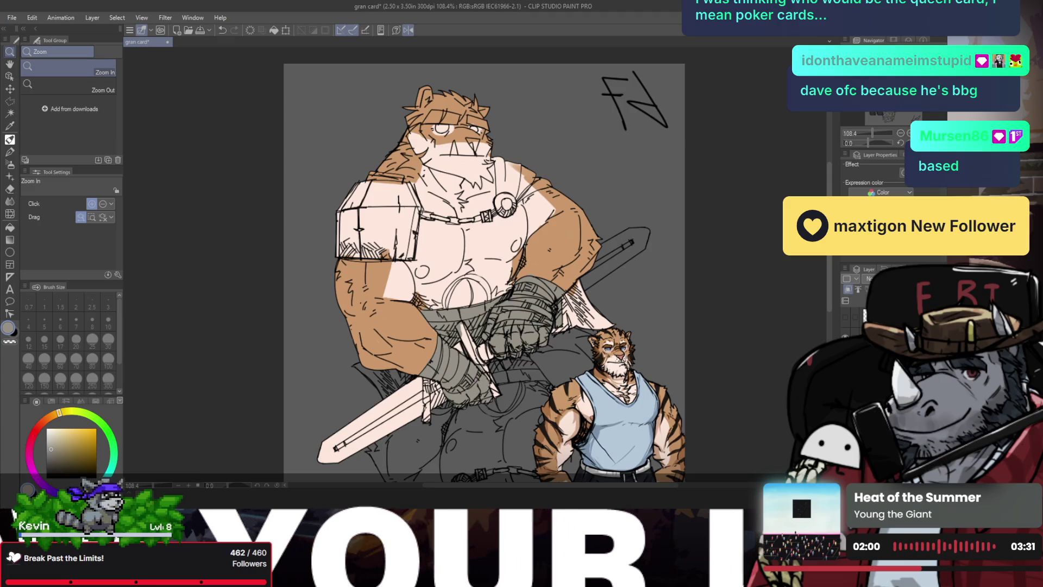
left_click(496, 246)
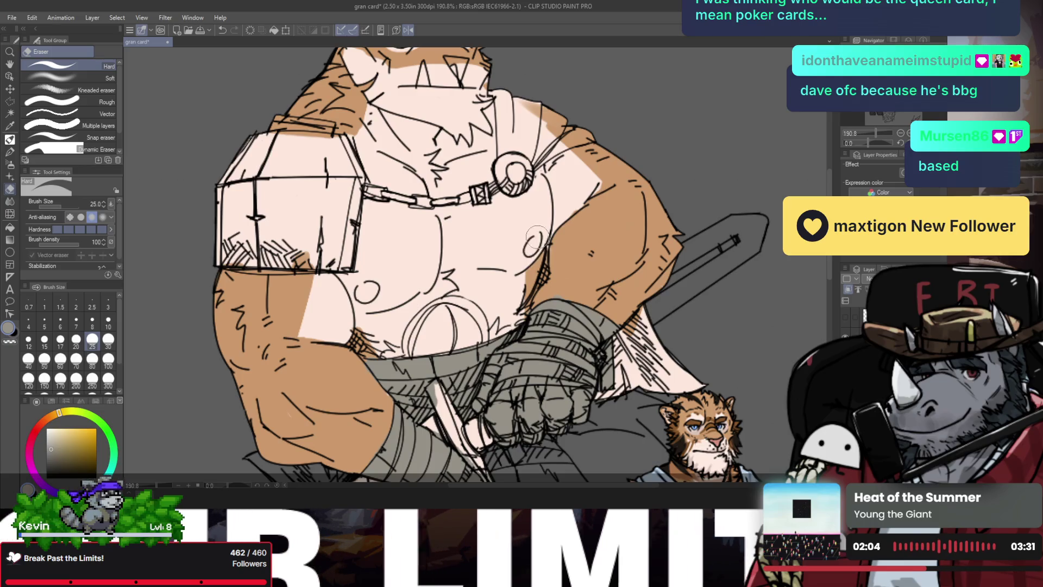
scroll(360, 318, "down", 5)
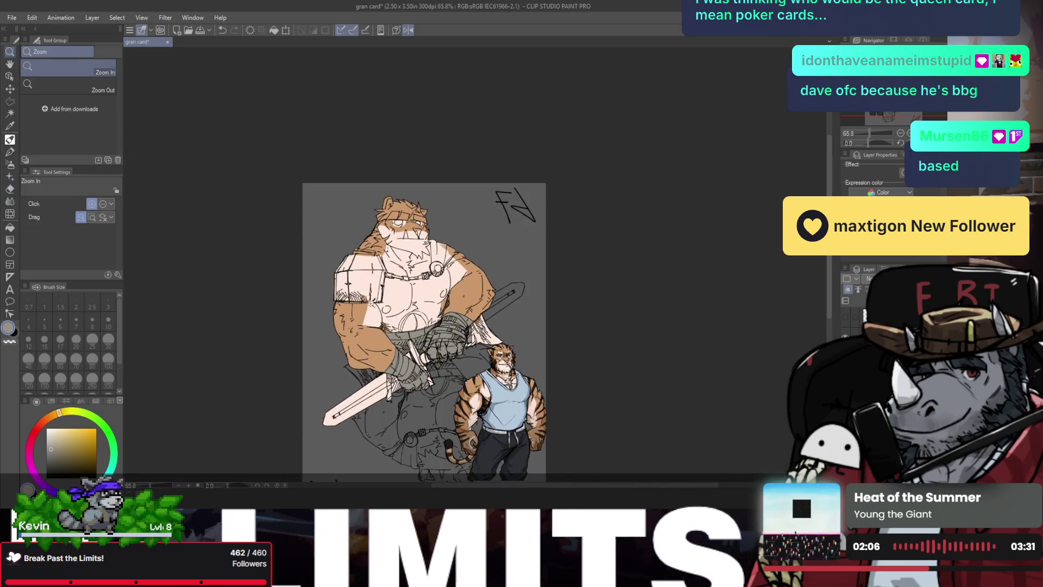
scroll(361, 318, "up", 3)
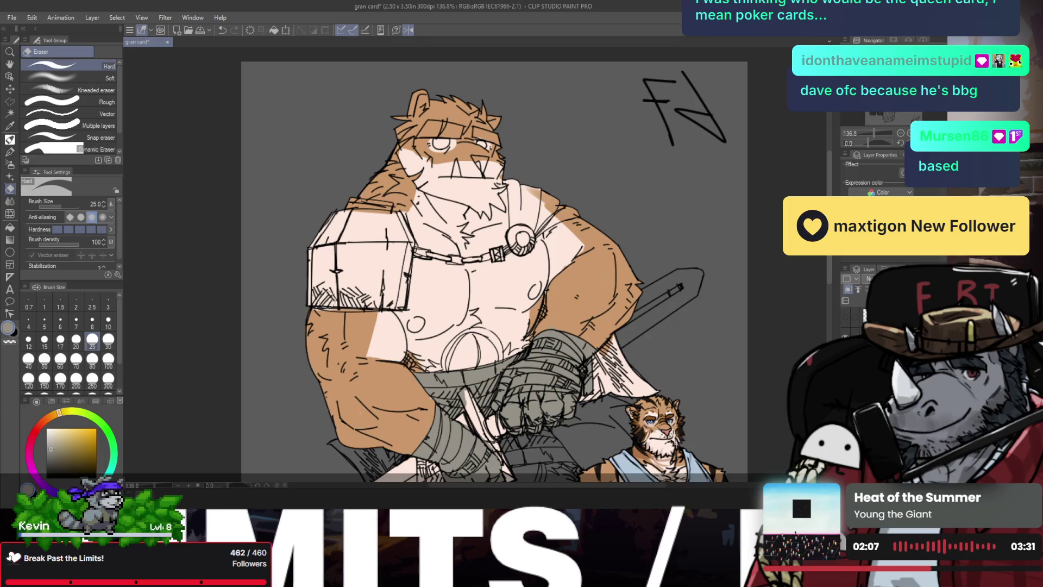
left_click(431, 262, "ctrl+alt")
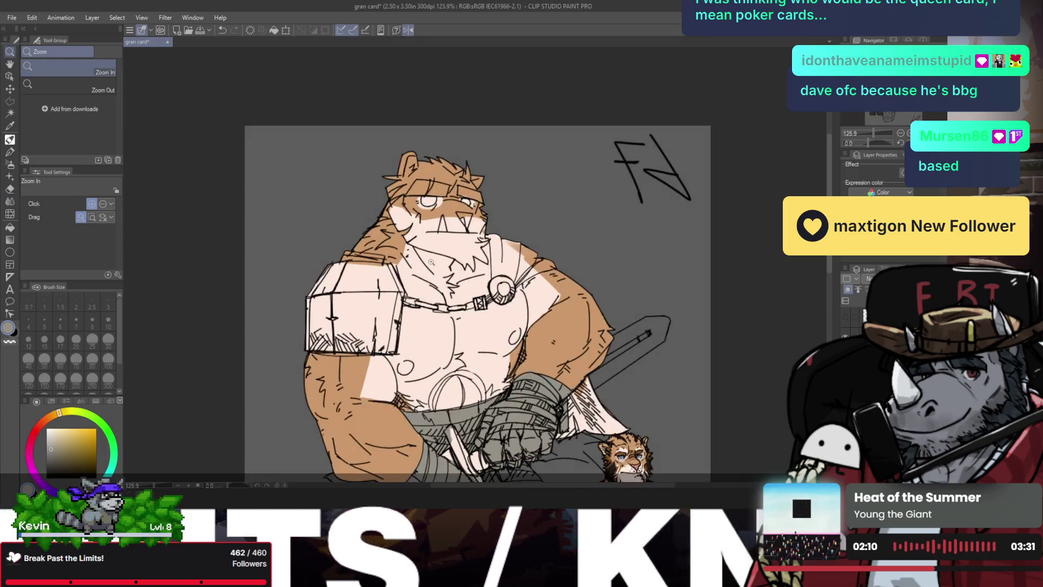
left_click_drag(431, 262, 491, 273)
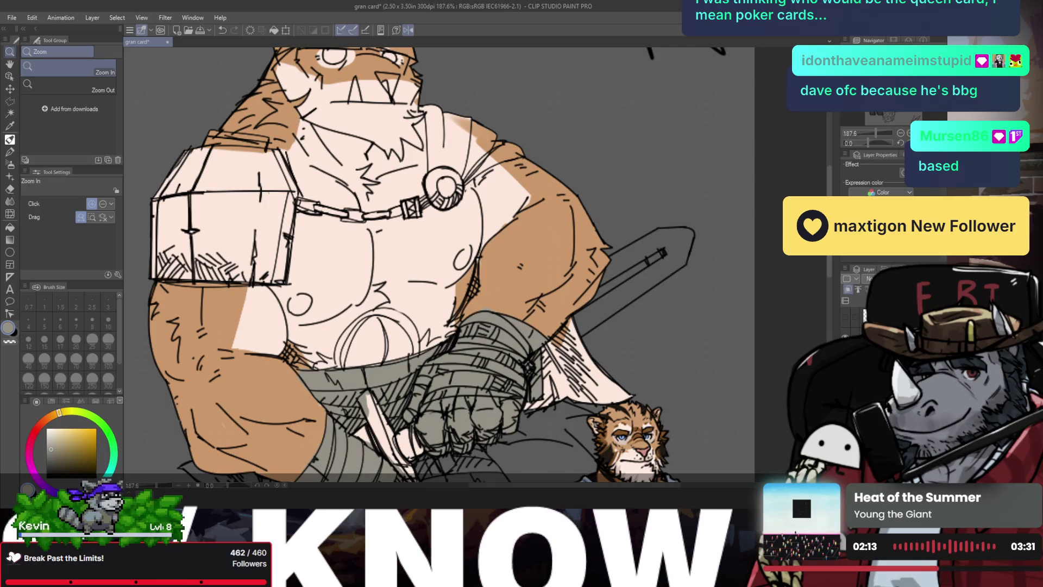
key("e")
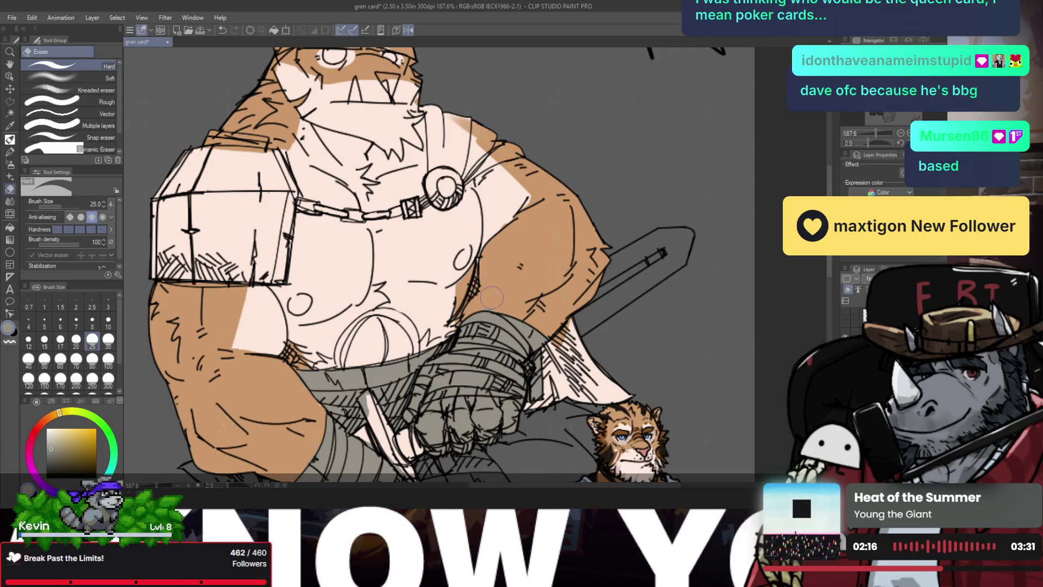
scroll(483, 299, "down", 4)
left_click_drag(475, 321, 480, 298)
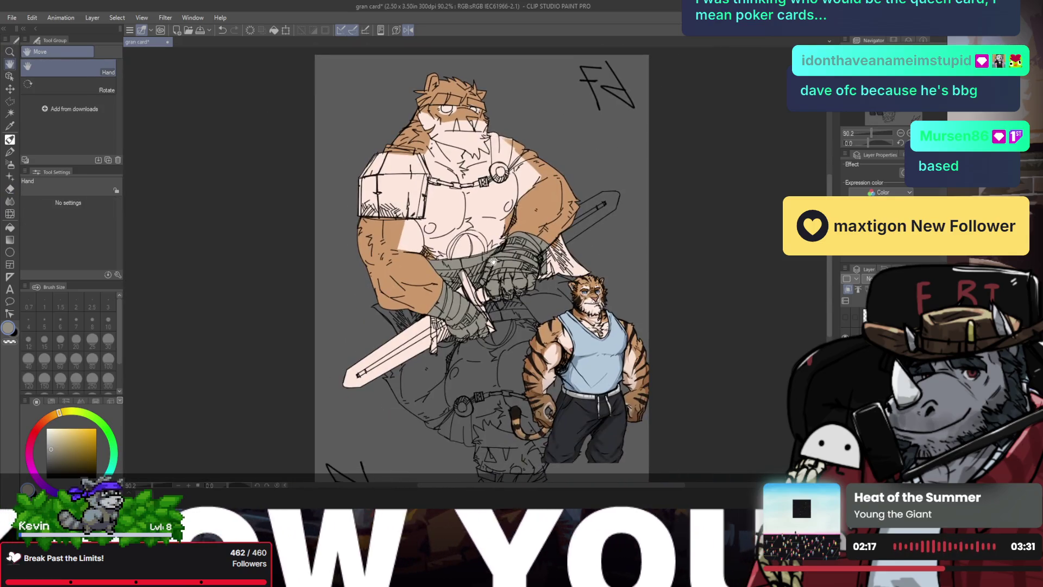
left_click(480, 298)
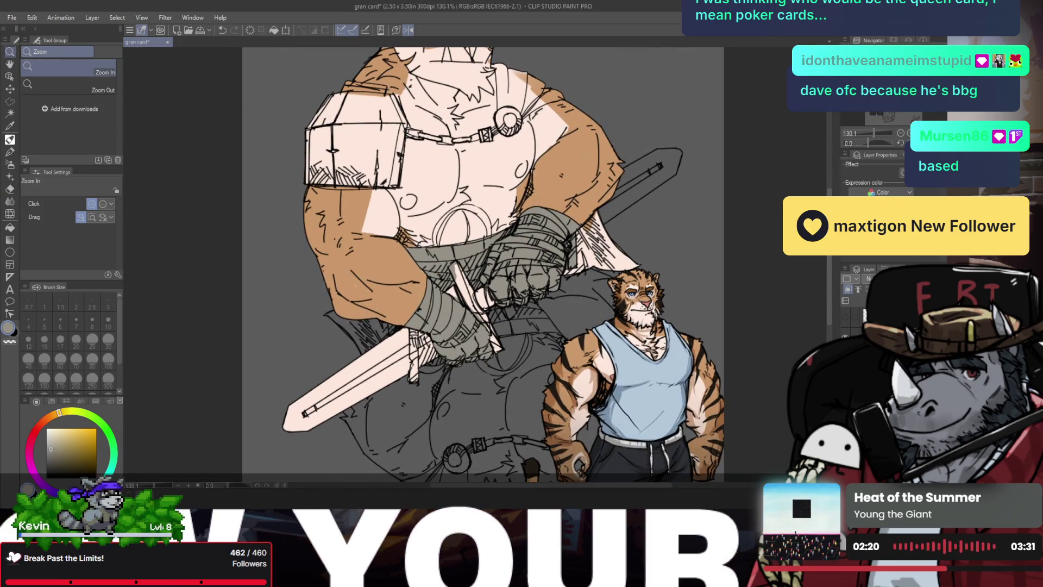
key("b")
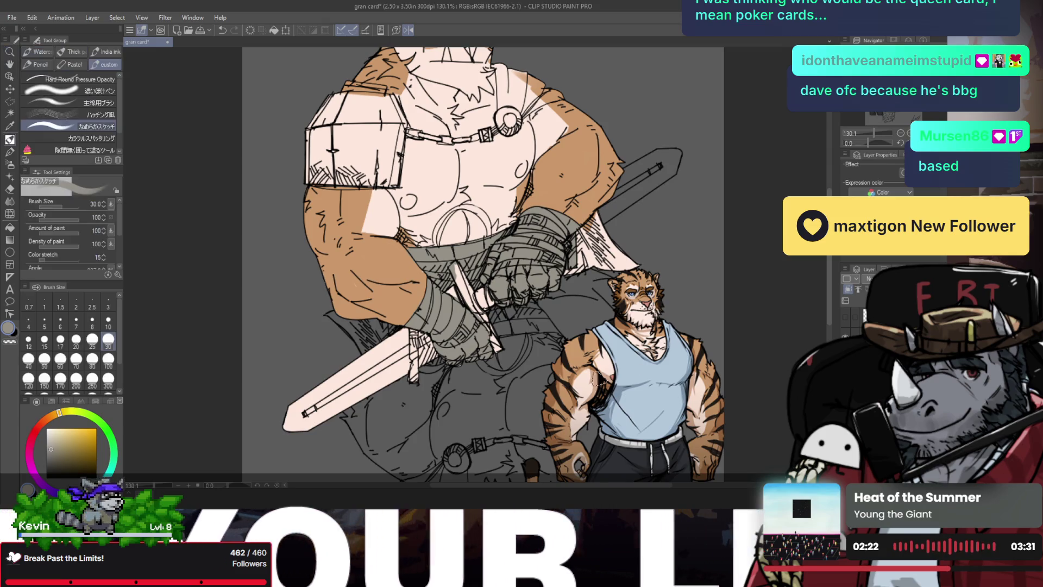
left_click(612, 375, "alt")
- Zoom closer on the chest and dab pink onto the right nipple
key("/")
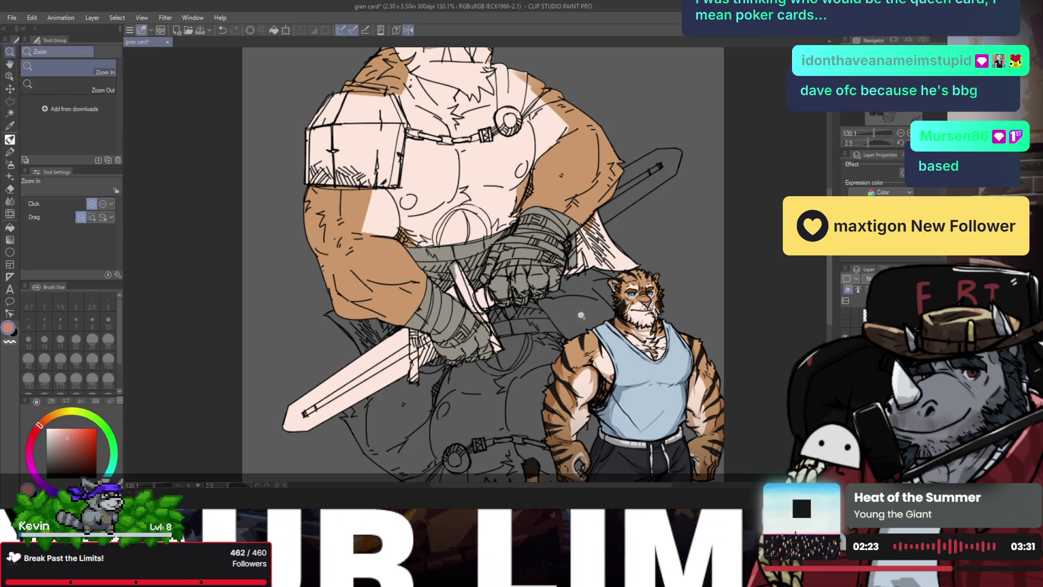
left_click_drag(614, 374, 641, 373)
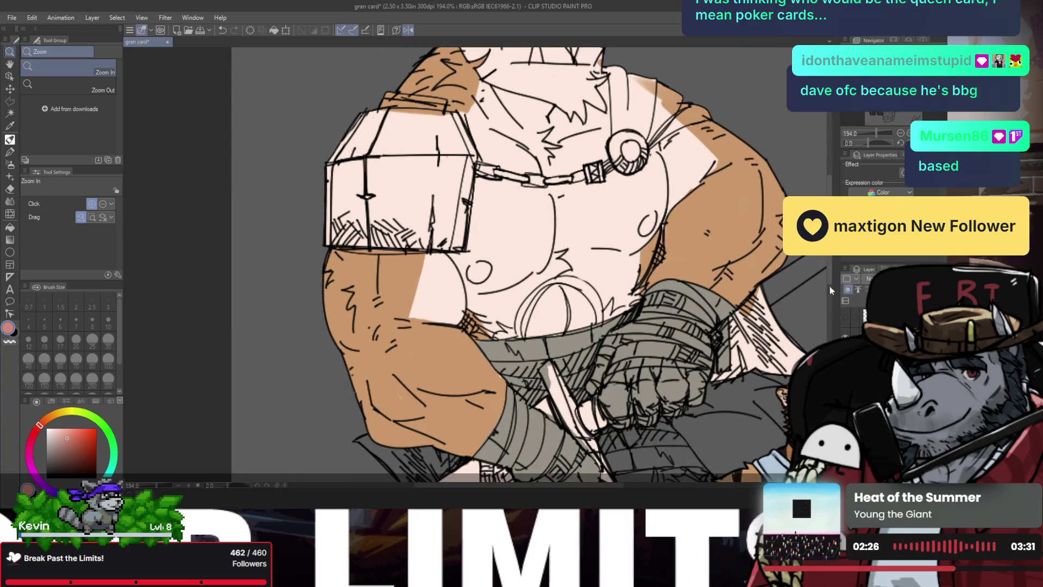
mouse_move(475, 262)
left_mouse_down()
mouse_move(489, 261)
mouse_move(486, 279)
left_mouse_up()
key("b")
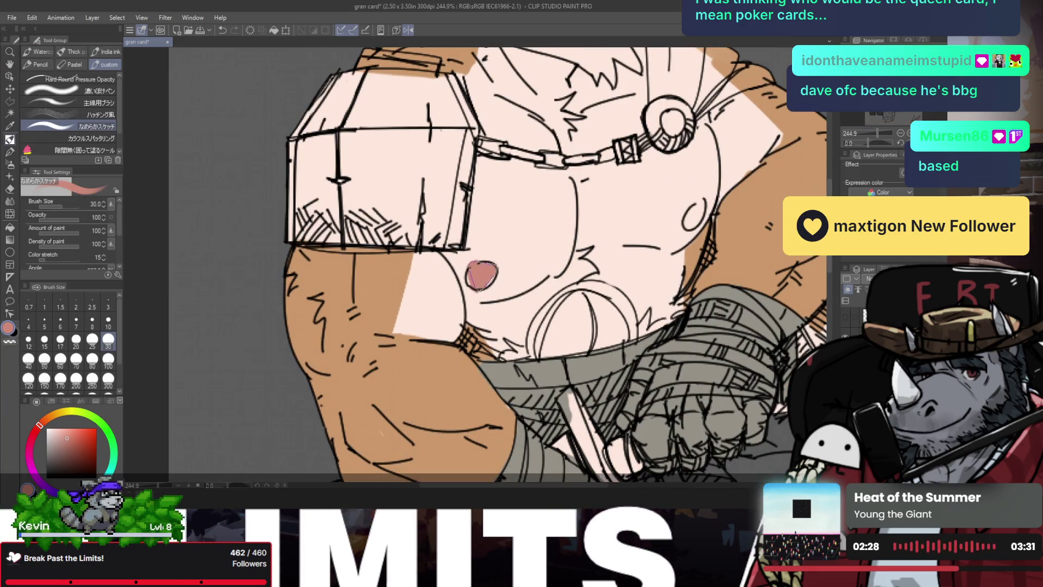
key("e")
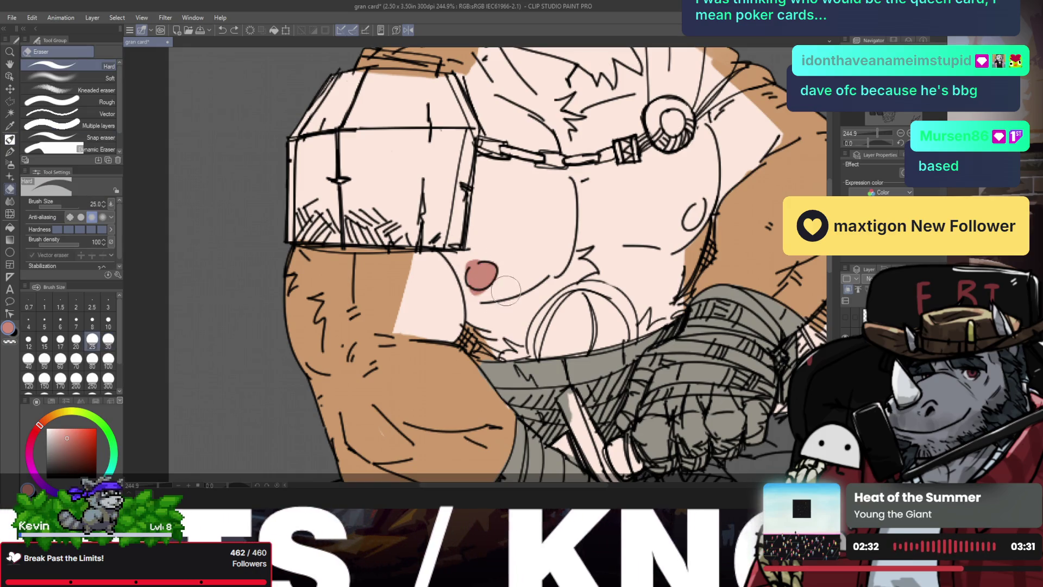
scroll(459, 266, "down", 5)
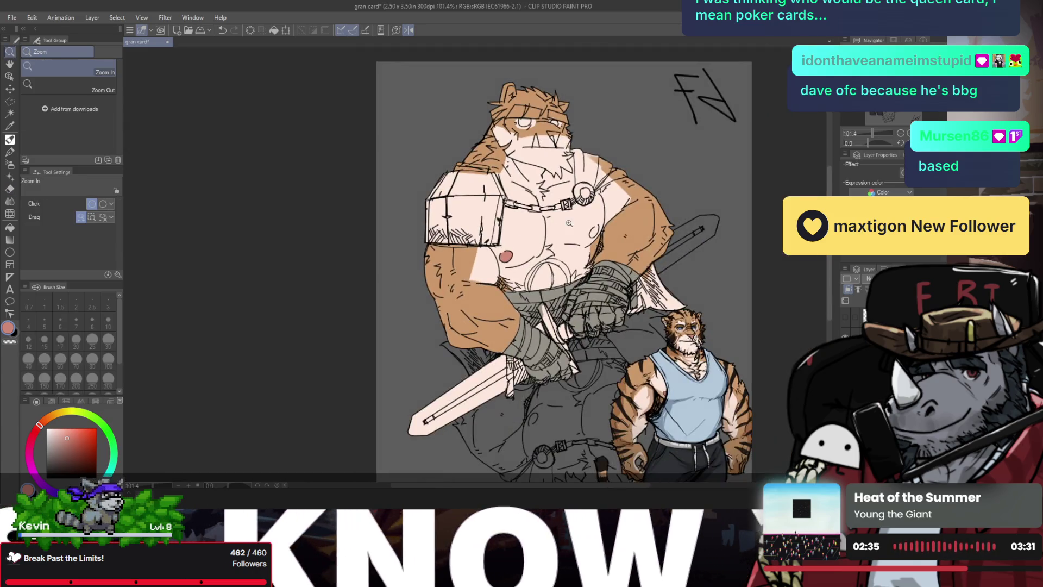
left_click(569, 223)
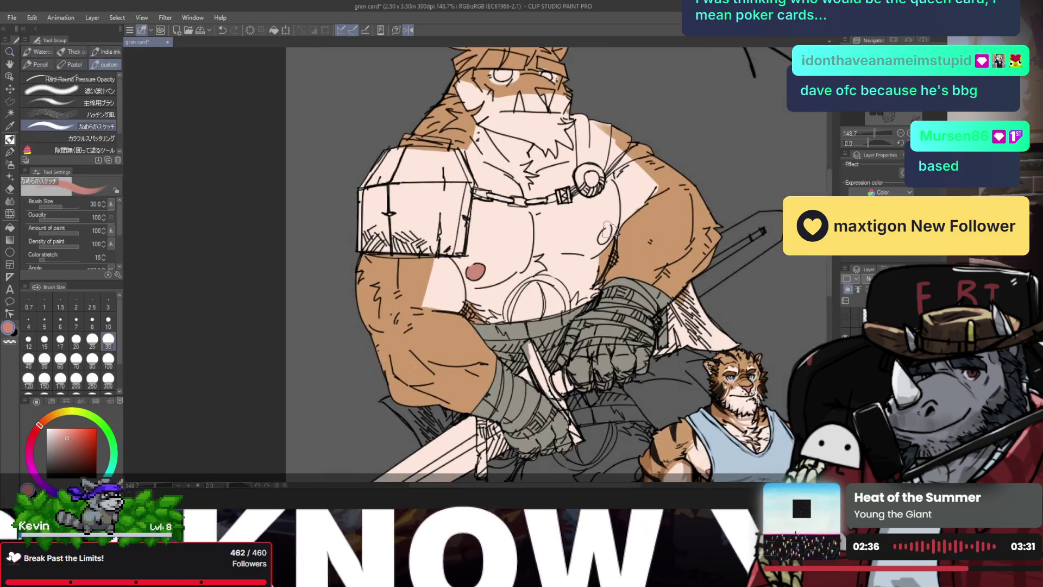
left_click_drag(600, 231, 604, 235)
key("e")
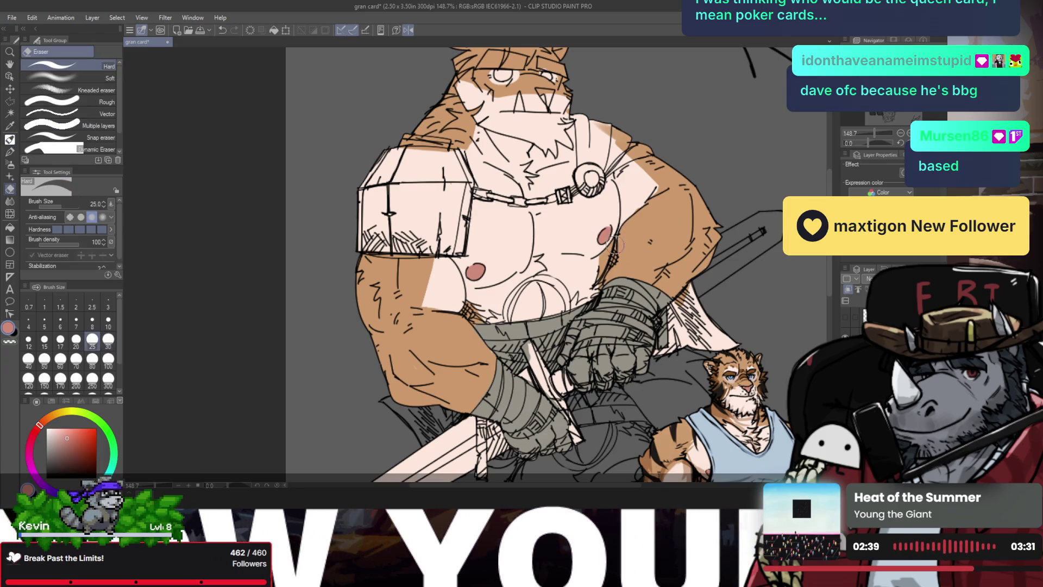
- Zoom out to the whole card, refocus on the bear, and choose a yellow hue
key("ctrl+0")
left_click(580, 247)
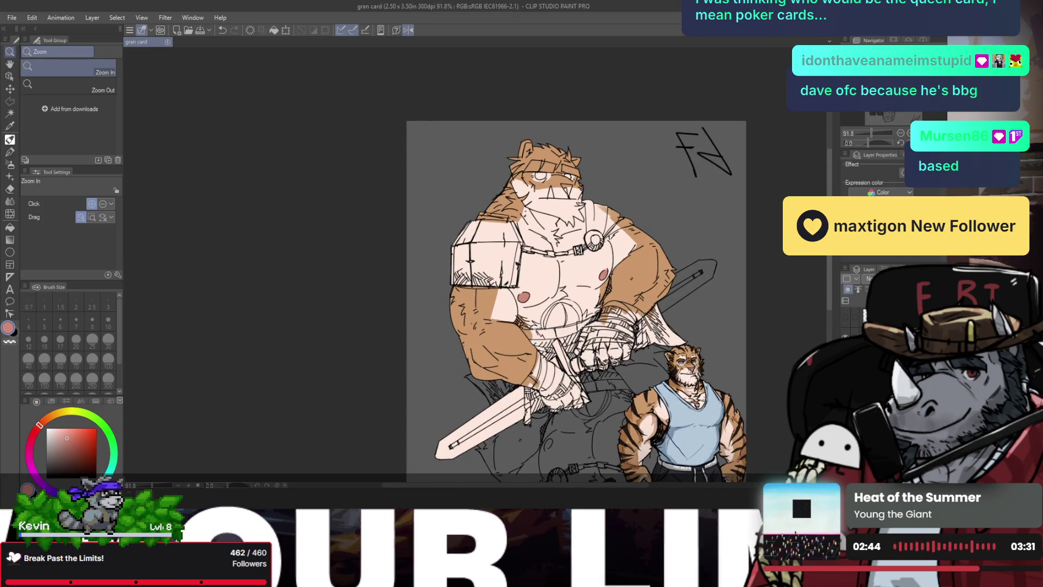
left_click(581, 247)
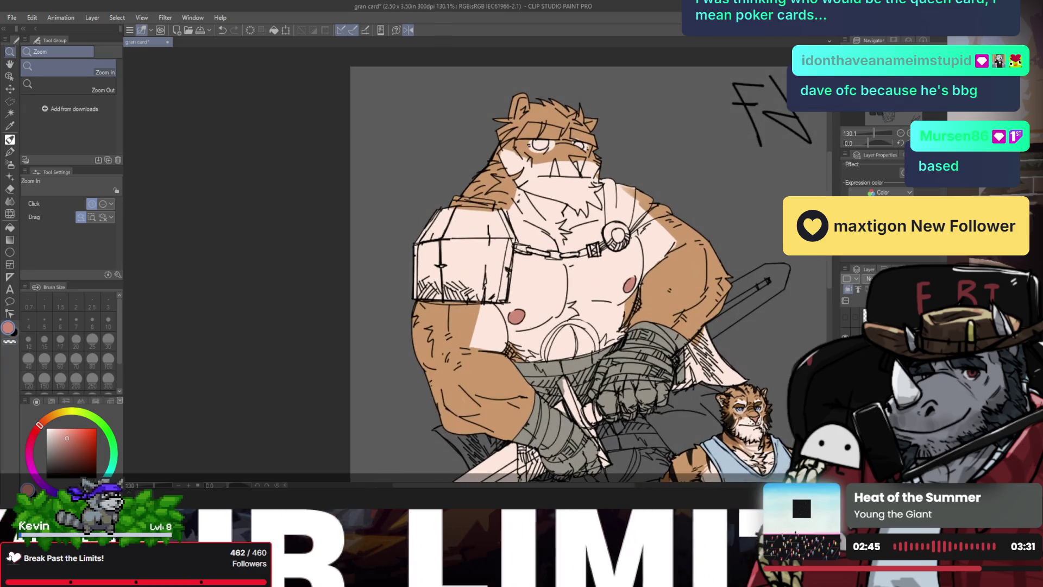
left_click_drag(563, 258, 493, 217)
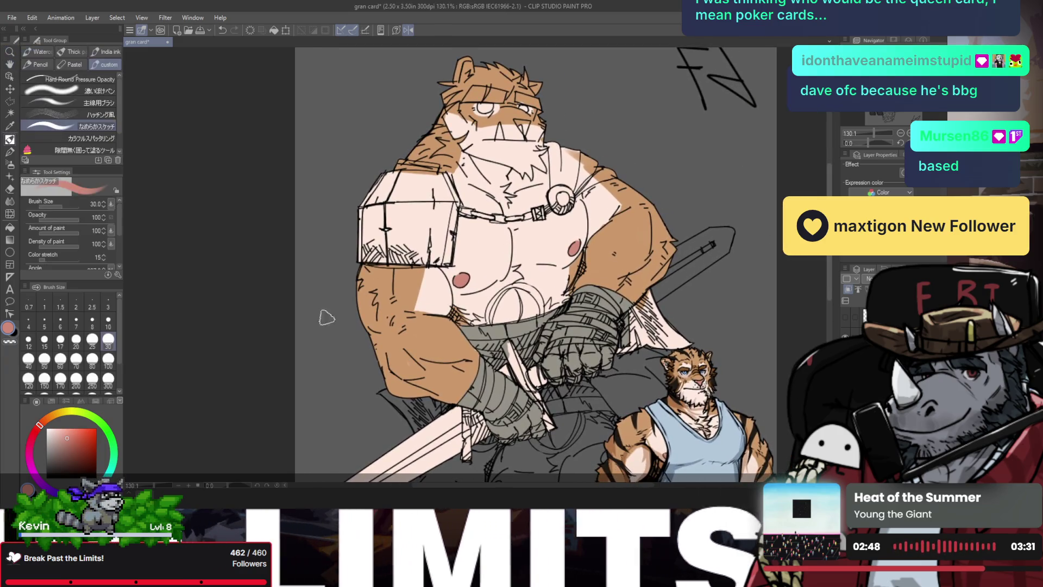
left_click(72, 412)
- Paint the chest medallion yellow-green and lay deep red cape above it
left_click(79, 433)
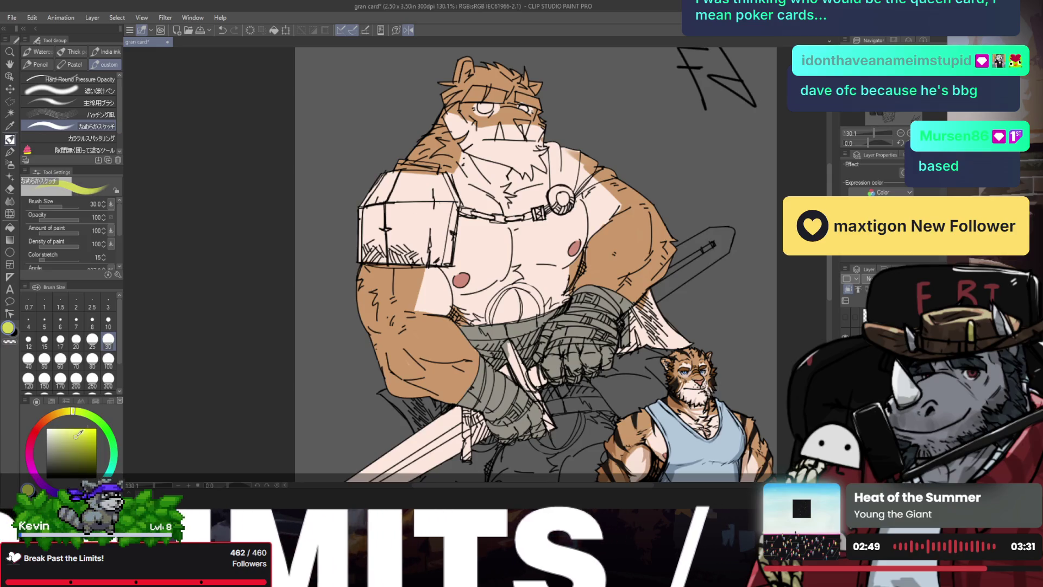
left_click_drag(558, 193, 562, 199)
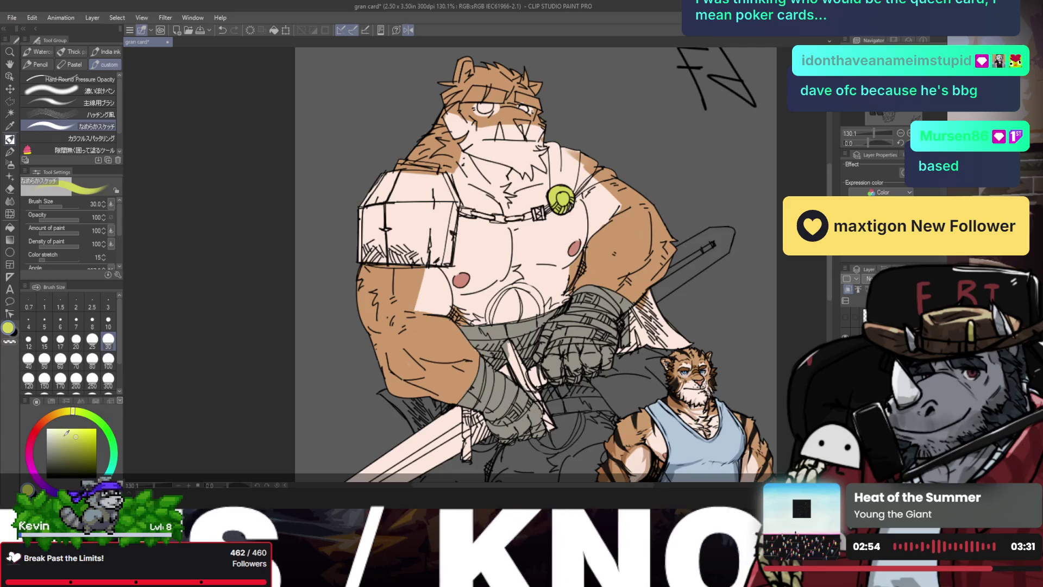
left_click(37, 430)
left_click(81, 441)
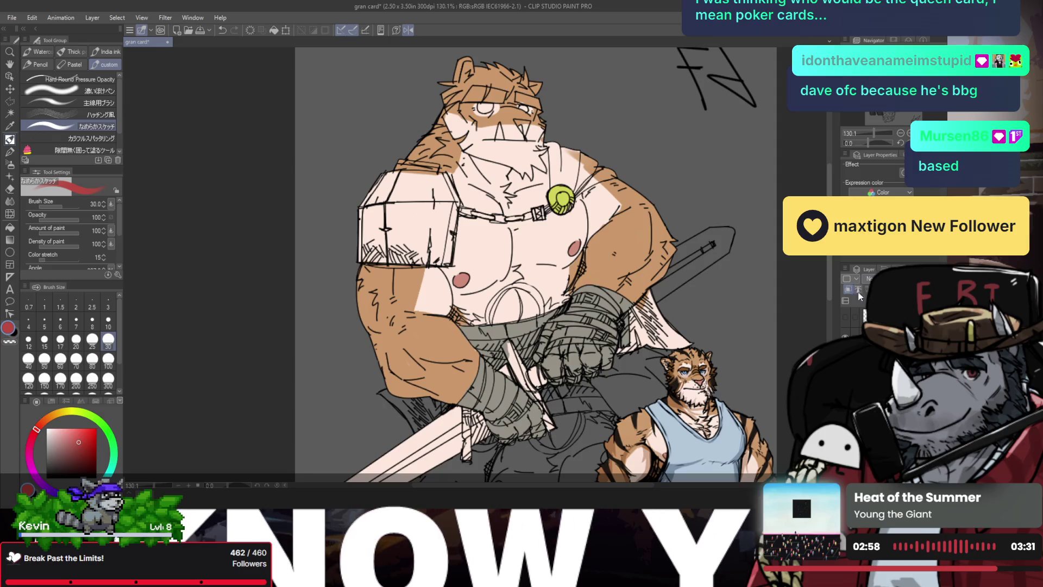
scroll(546, 166, "up", 3)
mouse_move(567, 190)
left_mouse_down()
mouse_move(559, 125)
mouse_move(565, 193)
mouse_move(582, 135)
mouse_move(619, 163)
mouse_move(589, 204)
mouse_move(646, 173)
mouse_move(592, 201)
mouse_move(625, 171)
mouse_move(586, 162)
left_mouse_up()
- Extend the red cape down behind the arm, then sample the medallion's yellow-green
scroll(586, 161, "down", 4)
key("e")
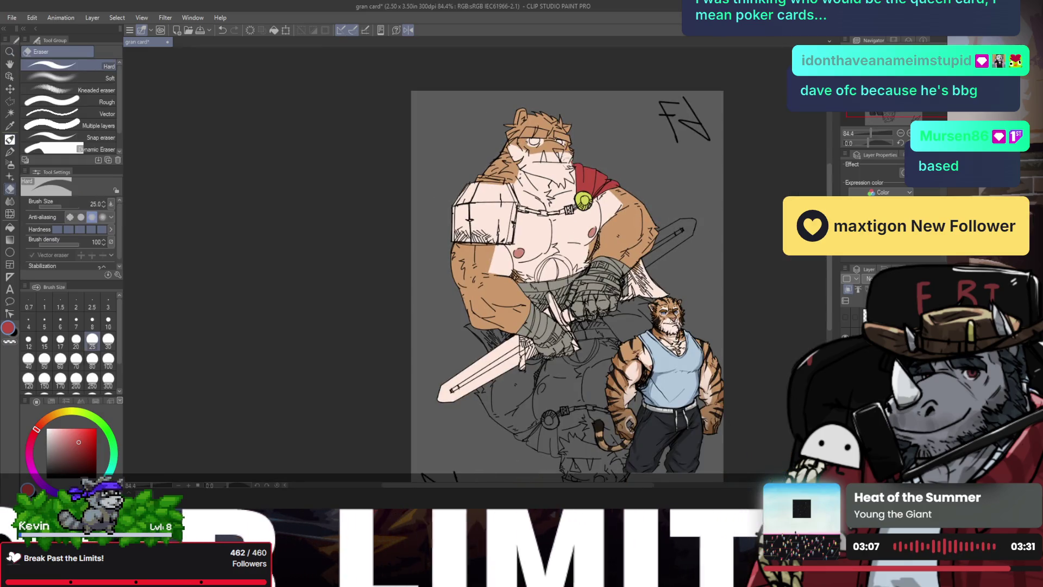
scroll(646, 252, "up", 1)
key("b")
mouse_move(642, 266)
left_mouse_down()
mouse_move(636, 291)
mouse_move(666, 304)
left_mouse_up()
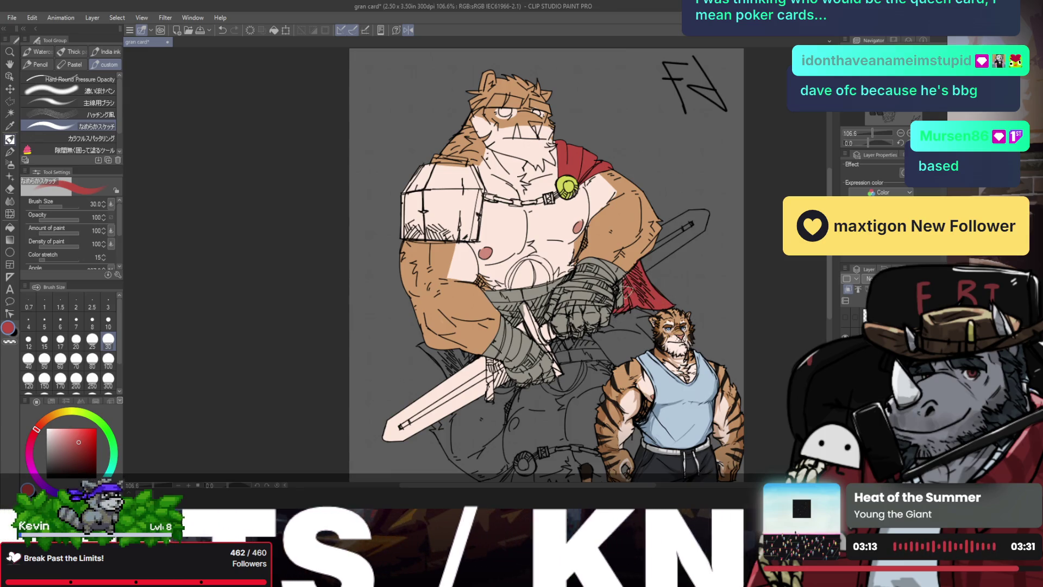
scroll(627, 291, "up", 1)
left_click(647, 239, "alt")
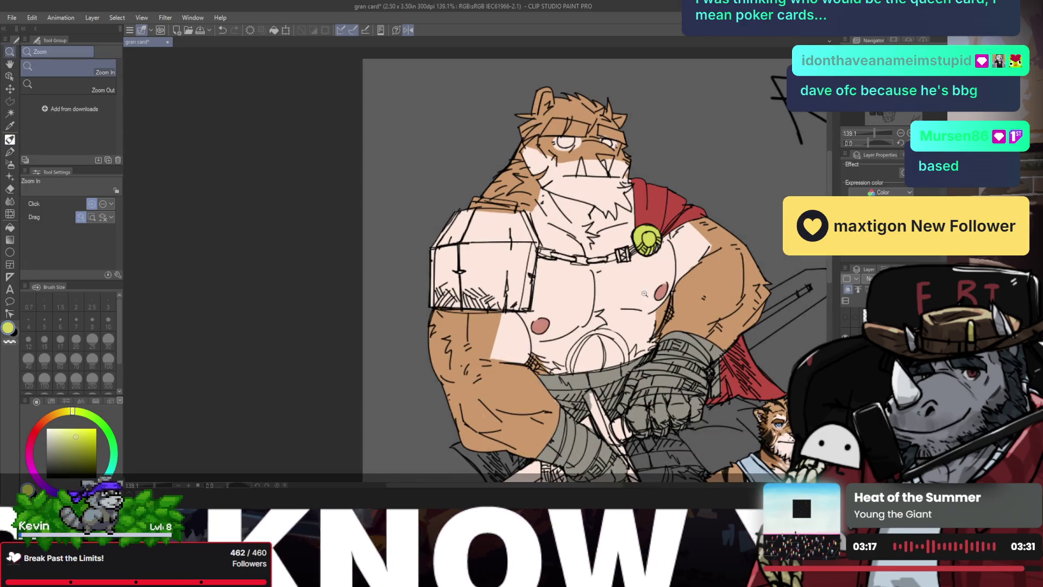
- Paint the chest chain yellow-green with the hard round pen at size 5
scroll(596, 252, "up", 3)
key("p")
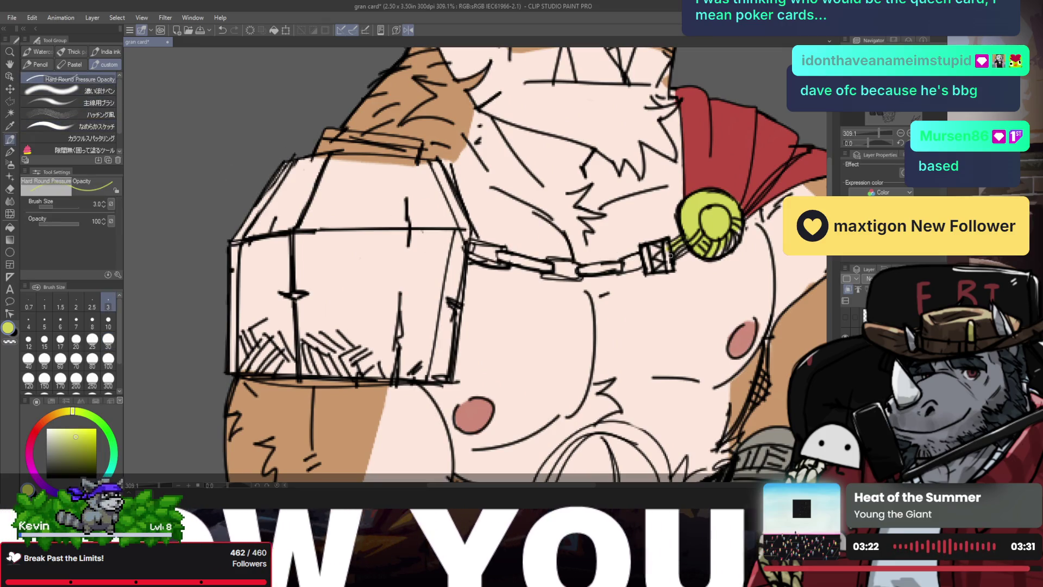
key("bracketright")
key("bracketright")
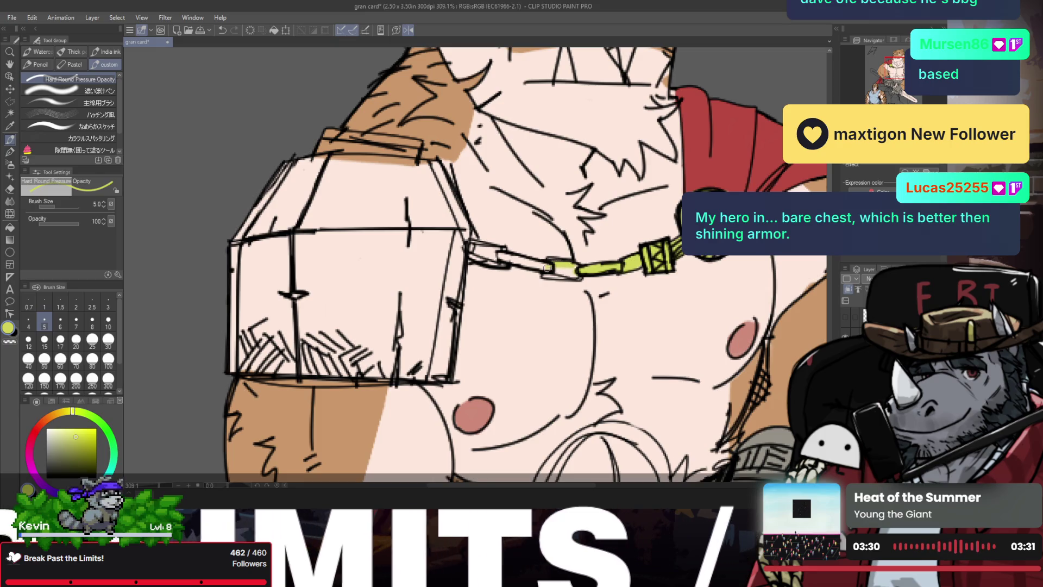
left_click_drag(553, 265, 505, 260)
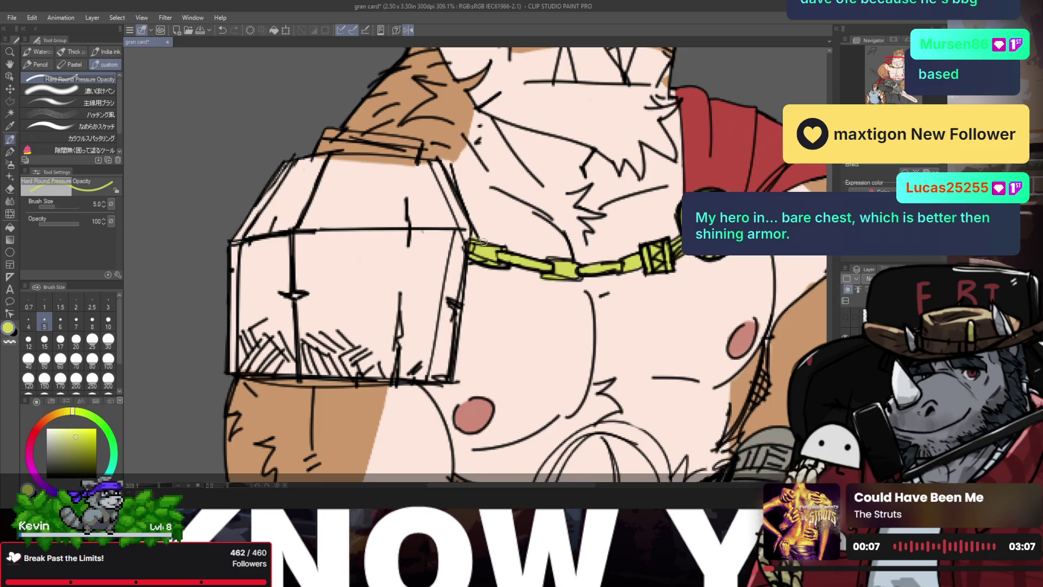
- Turn off the mirrored view, readjust the zoom, and pick light grey for the shoulder armour
key("h")
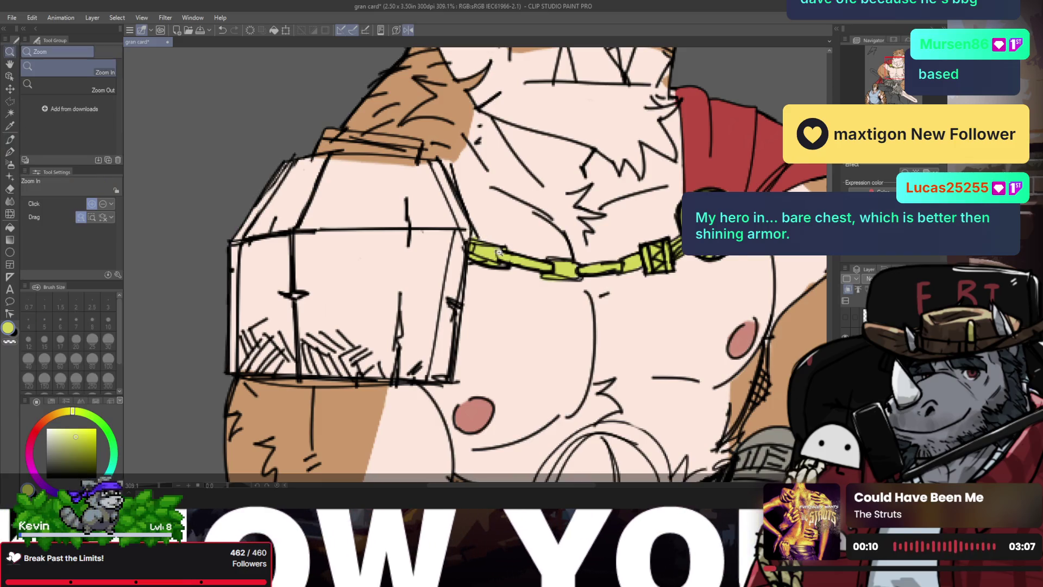
scroll(478, 234, "down", 5)
key("ctrl+shift+h")
scroll(466, 251, "up", 2)
key("/")
scroll(466, 251, "down", 2)
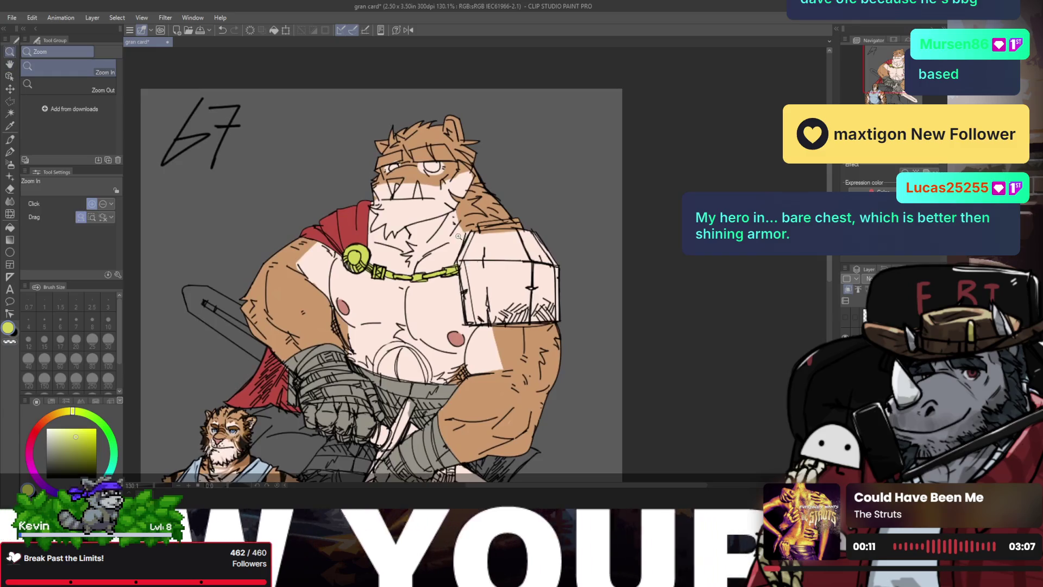
scroll(462, 244, "up", 4)
scroll(459, 239, "down", 4)
scroll(458, 236, "up", 1)
scroll(458, 236, "up", 1)
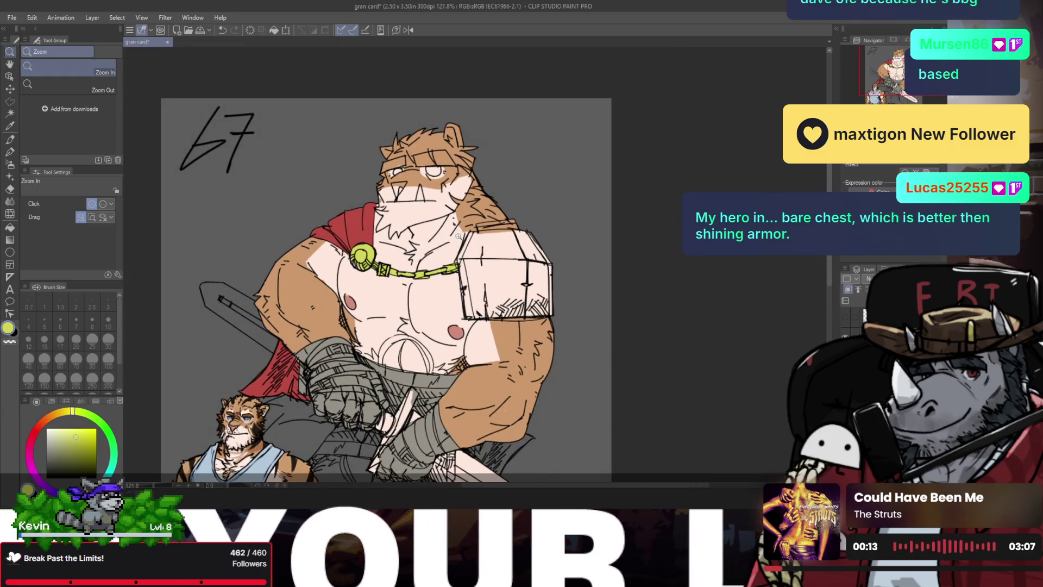
key("p")
left_click(49, 440)
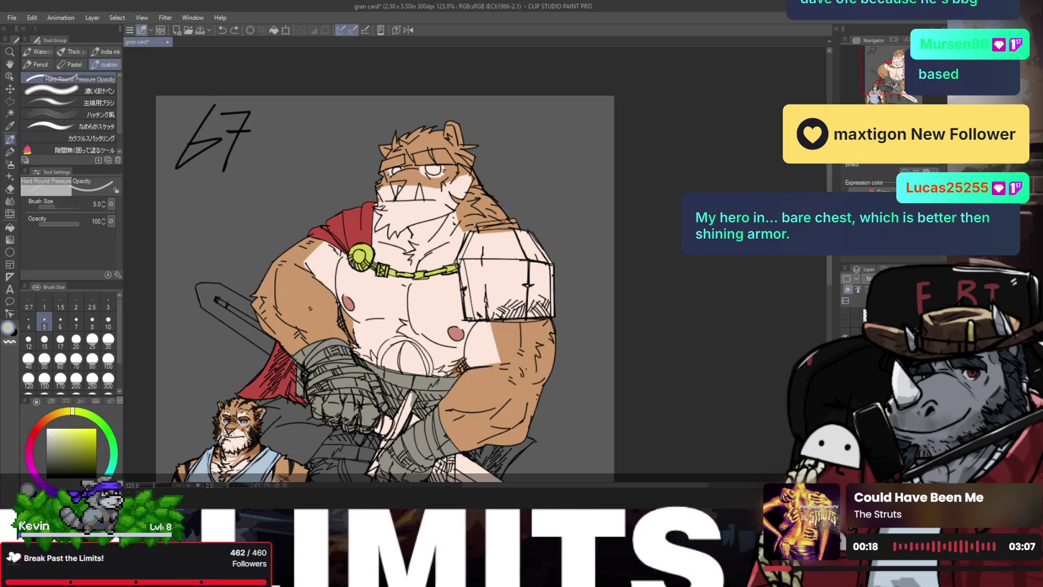
left_click(605, 336)
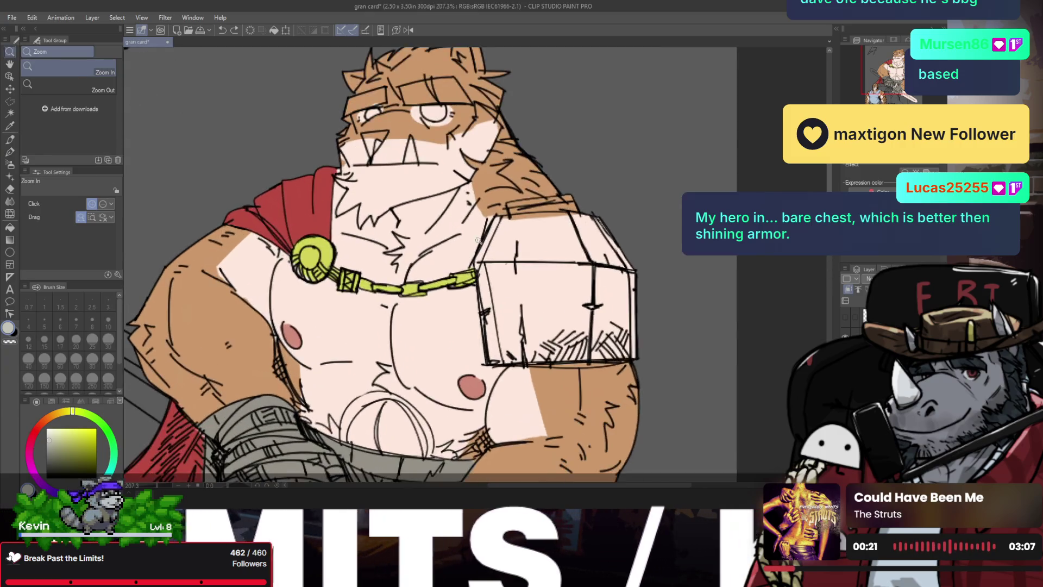
- Scribble-fill the pauldron's left edge, middle and right side with light grey at size 12
key("bracketright")
key("bracketright")
key("bracketright")
key("bracketright")
left_click_drag(502, 223, 502, 219)
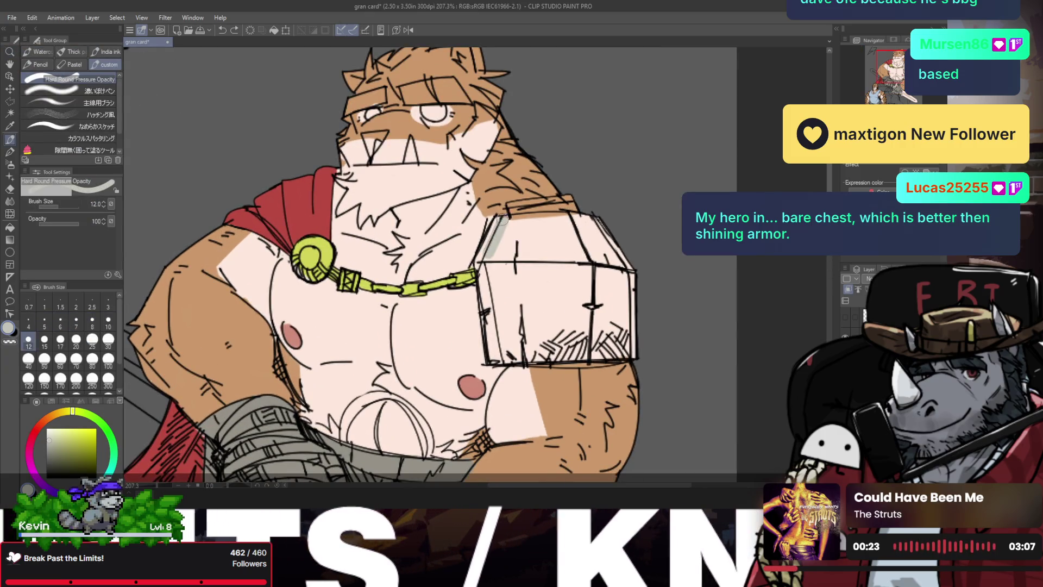
mouse_move(484, 267)
left_mouse_down()
mouse_move(494, 356)
mouse_move(559, 358)
left_mouse_up()
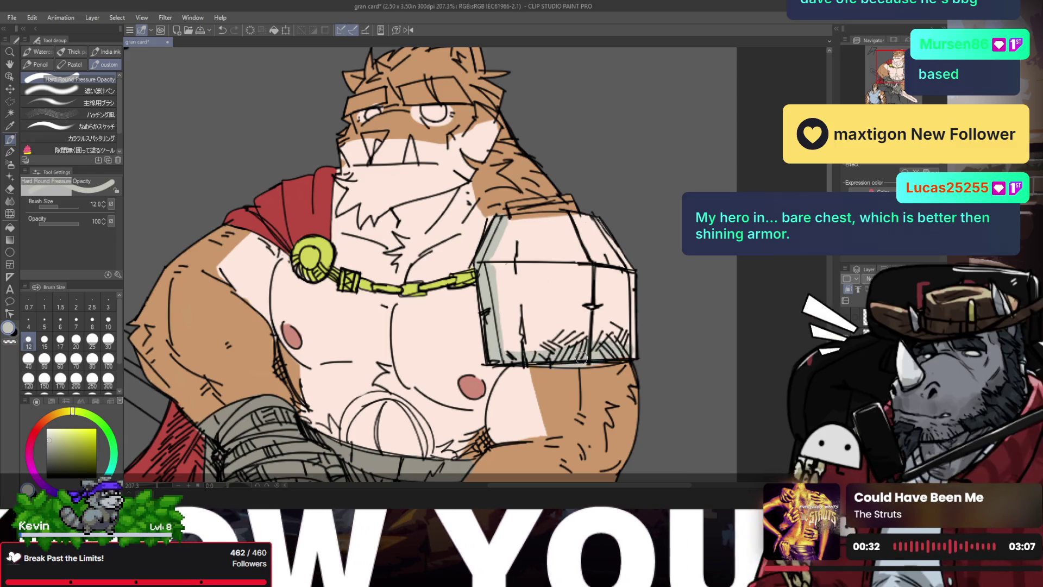
mouse_move(631, 284)
left_mouse_down()
mouse_move(633, 269)
mouse_move(596, 252)
left_mouse_up()
mouse_move(620, 311)
left_mouse_down()
mouse_move(580, 253)
mouse_move(554, 326)
mouse_move(535, 261)
mouse_move(552, 328)
left_mouse_up()
mouse_move(489, 269)
left_mouse_down()
mouse_move(506, 326)
mouse_move(519, 266)
mouse_move(565, 239)
mouse_move(522, 255)
mouse_move(510, 223)
mouse_move(565, 206)
mouse_move(532, 239)
mouse_move(590, 225)
left_mouse_up()
- Zoom out and recentre the whole card in view
key("ctrl+space")
scroll(593, 211, "down", 3)
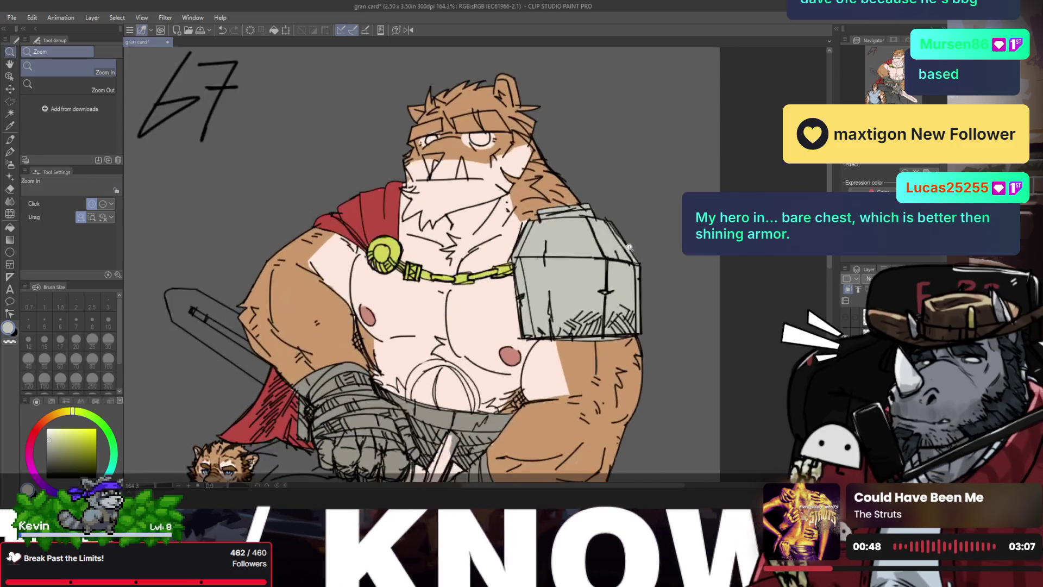
key("e")
scroll(526, 204, "up", 4)
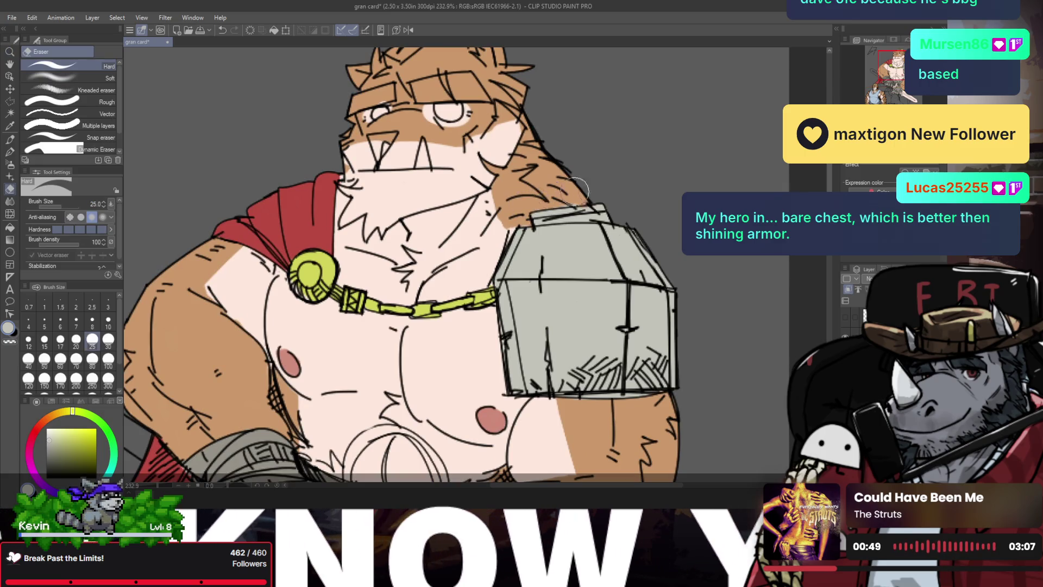
key("h")
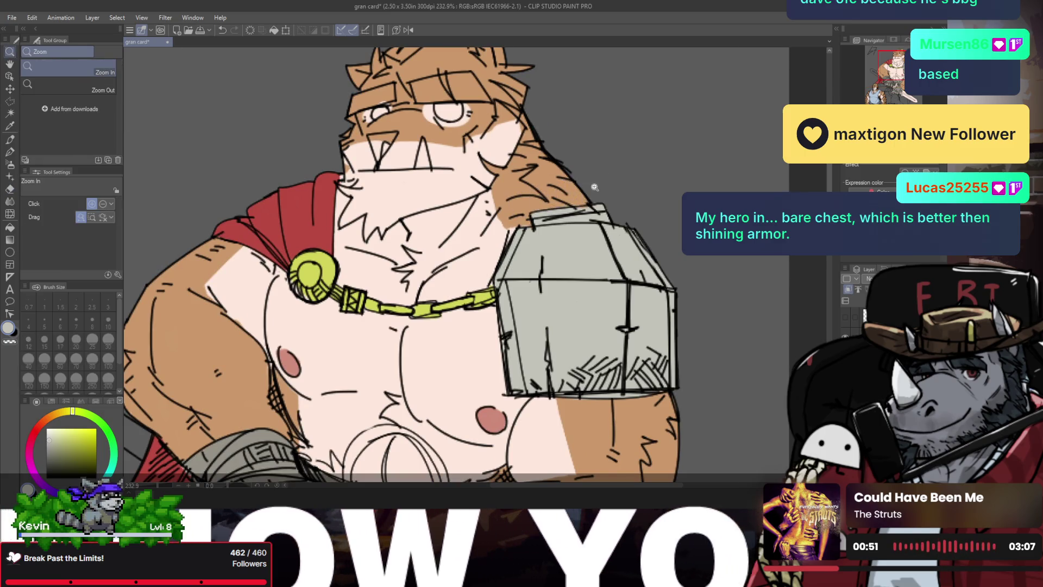
key("ctrl+0")
key("h")
scroll(483, 217, "up", 3)
left_click_drag(483, 217, 594, 247)
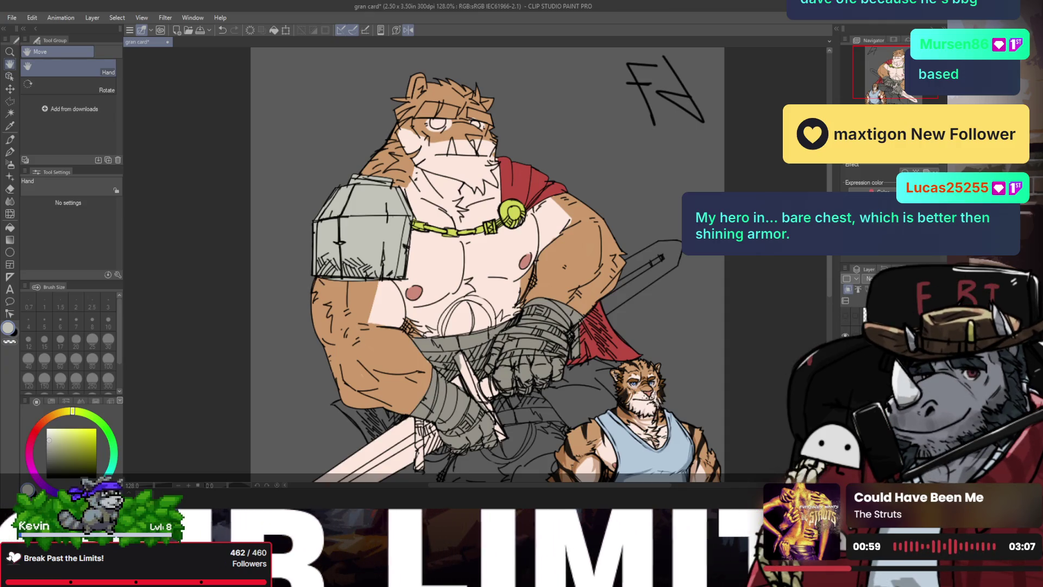
- Bring the bear's head into view and paint both thick brows brown
left_click(657, 369)
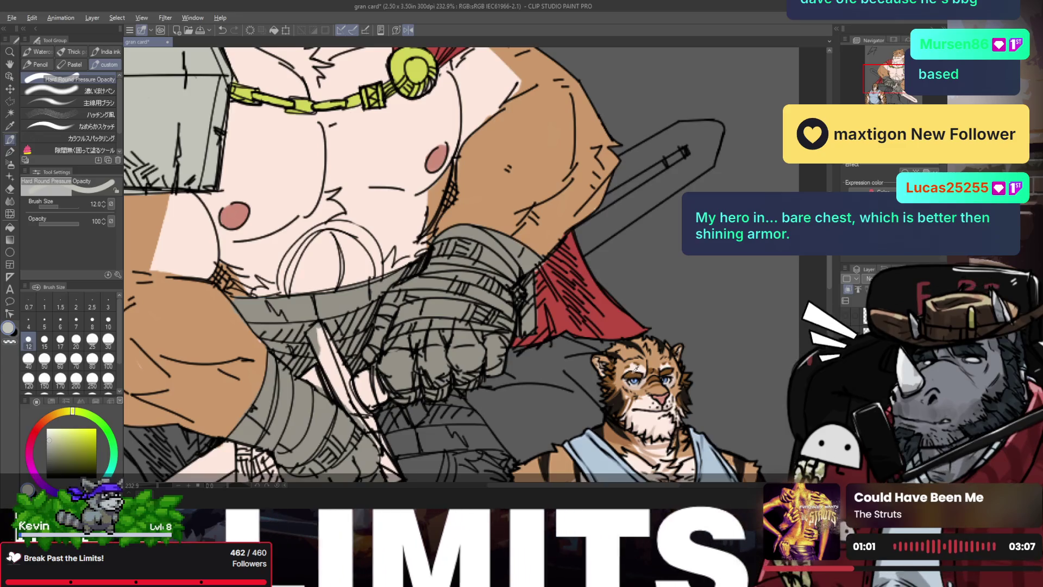
key("ctrl+0")
left_click_drag(434, 169, 602, 288)
key("p")
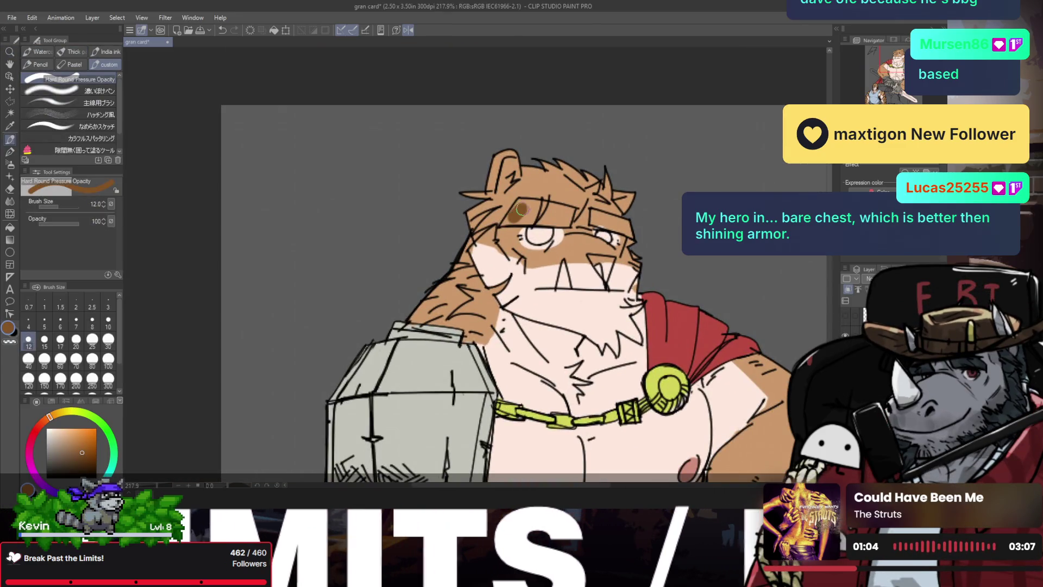
left_click_drag(509, 219, 532, 215)
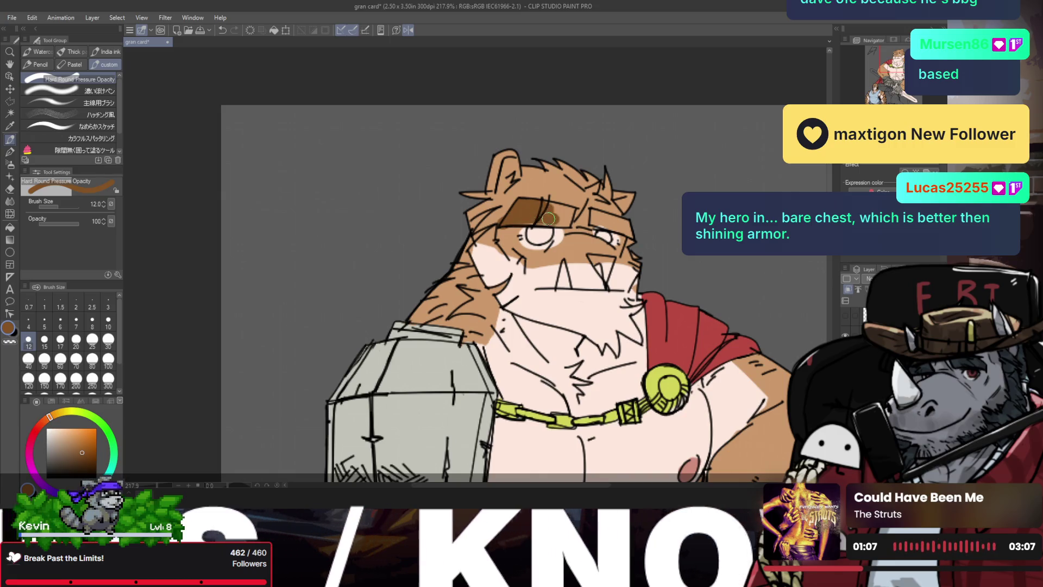
mouse_move(565, 222)
left_mouse_down()
mouse_move(555, 208)
mouse_move(624, 231)
left_mouse_up()
- Trim the brow edges with the eraser at size 10, then return to the pen
key("e")
scroll(586, 207, "up", 4)
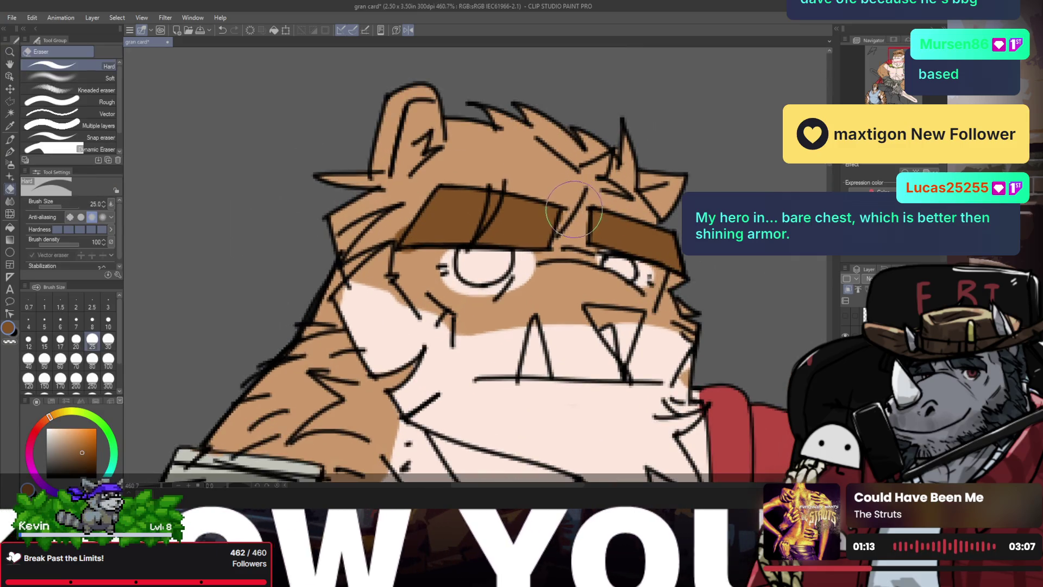
key("bracketleft")
key("bracketleft")
key("bracketleft")
key("bracketleft")
key("bracketleft")
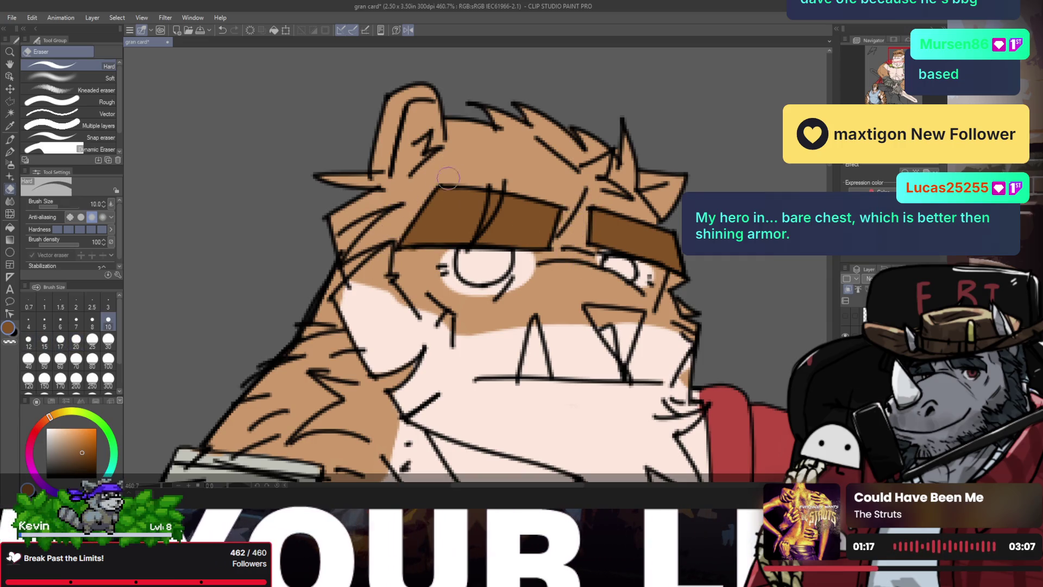
key("p")
scroll(456, 228, "down", 6)
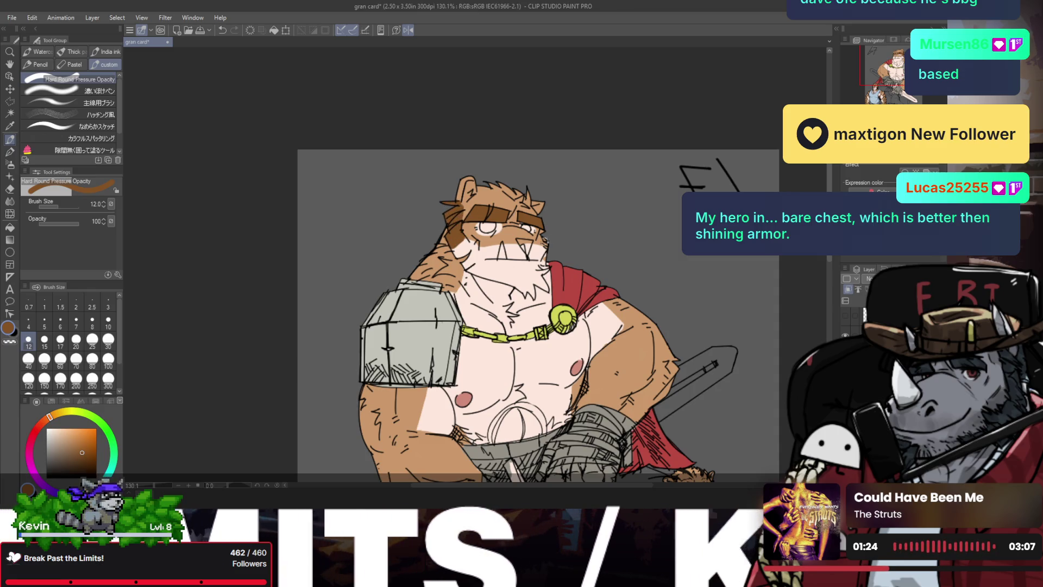
key("space")
scroll(548, 251, "down", 3)
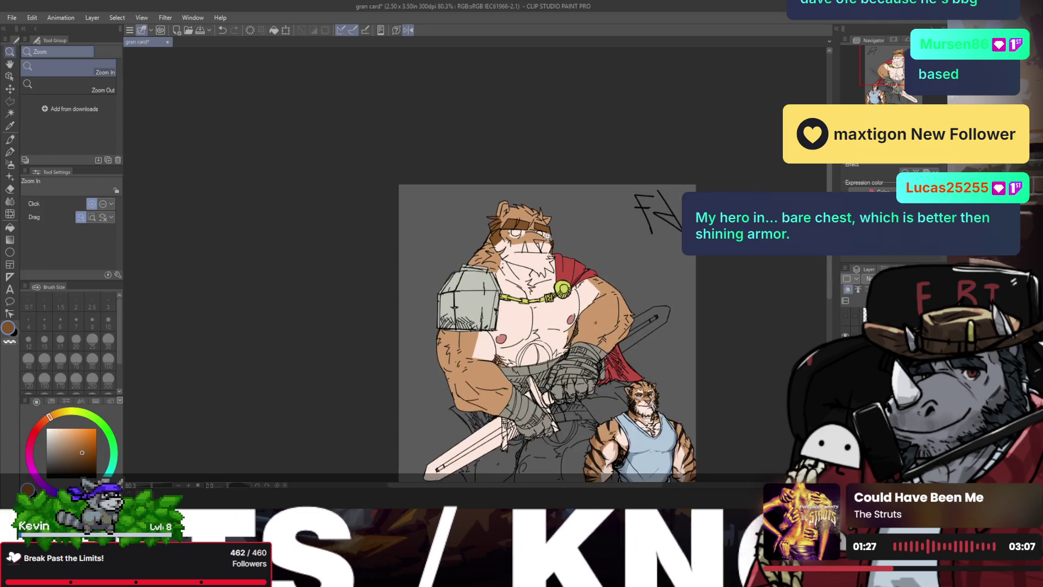
- Set the pen to size 4 and dab two brown spots on the bear's head
mouse_move(549, 252)
left_mouse_down()
mouse_move(529, 193)
mouse_move(503, 180)
mouse_move(515, 212)
left_mouse_up()
key("ctrl+space")
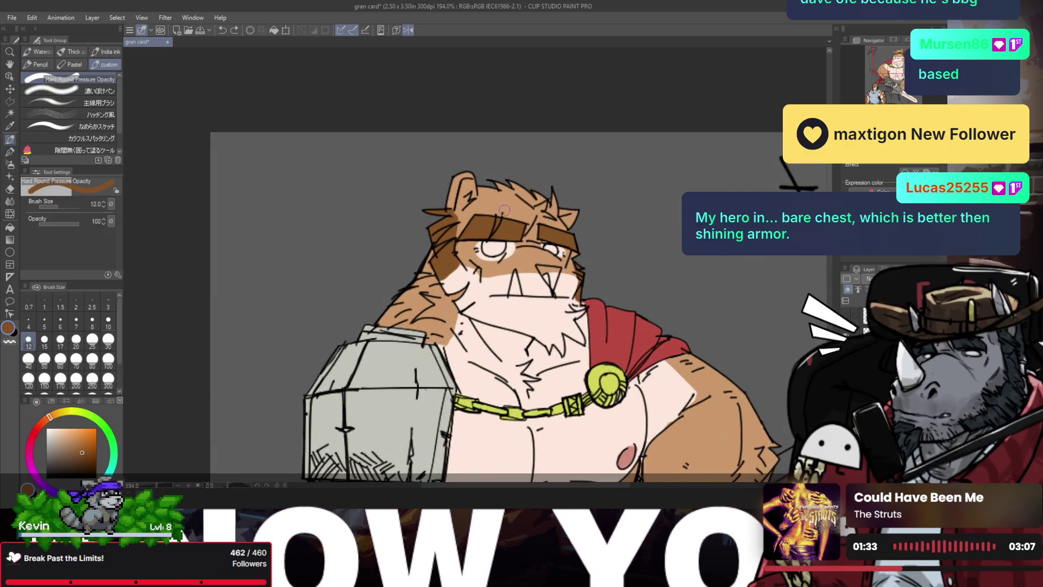
key("bracketleft")
key("bracketleft")
key("bracketleft")
key("bracketleft")
key("bracketleft")
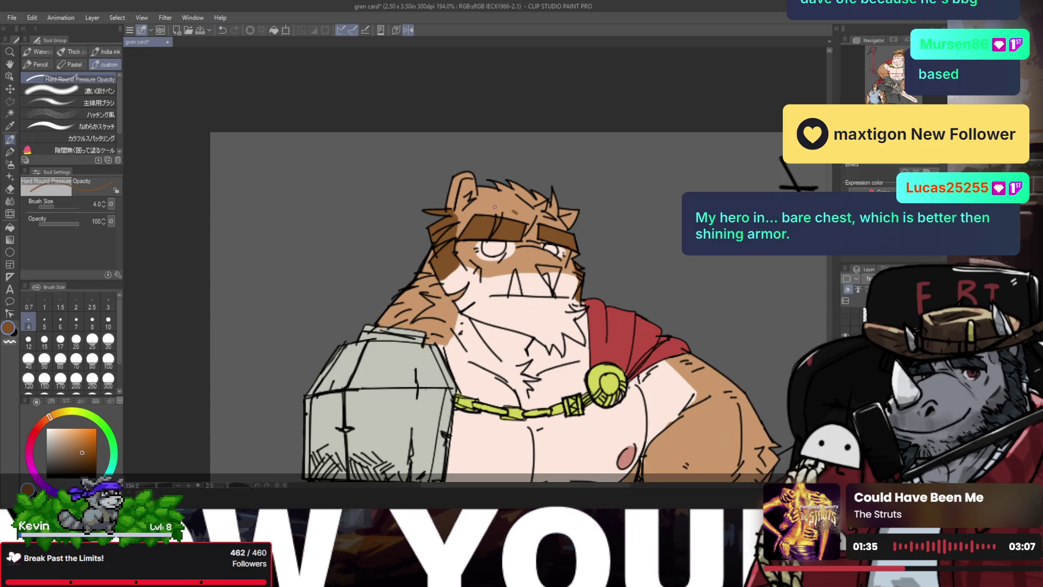
key("ctrl+space")
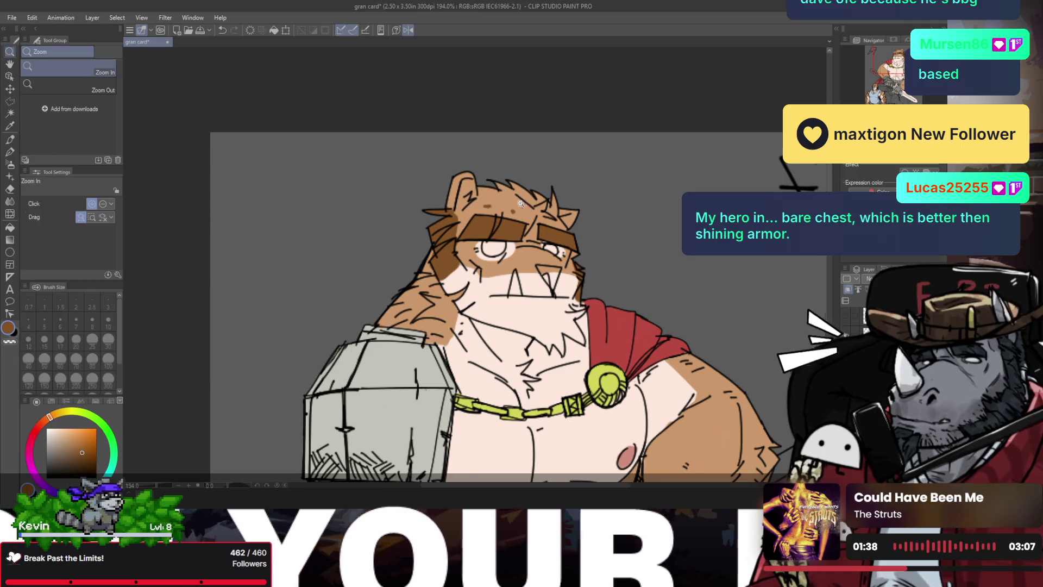
scroll(520, 203, "down", 3)
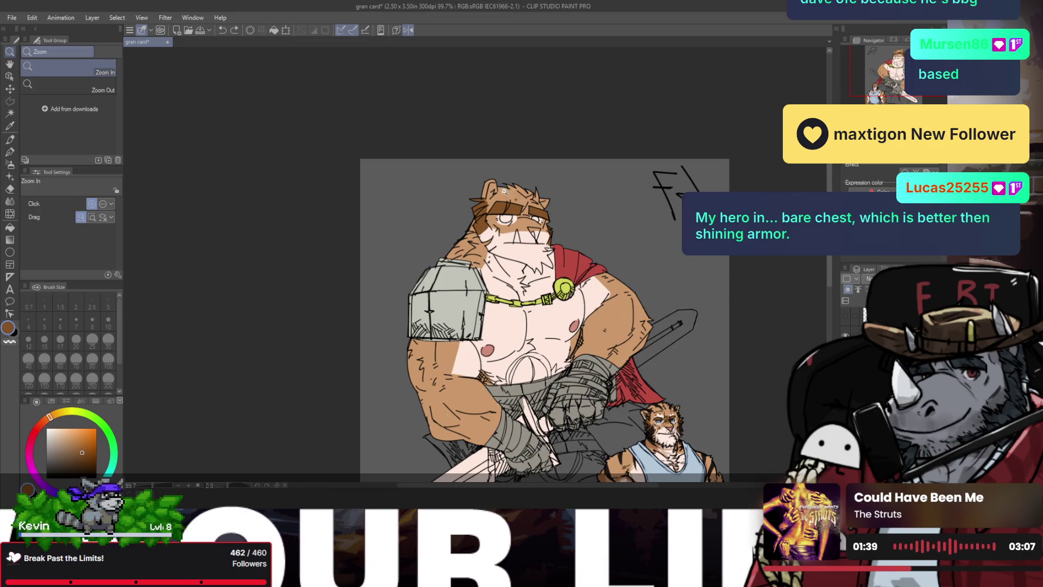
scroll(504, 192, "up", 3)
key("p")
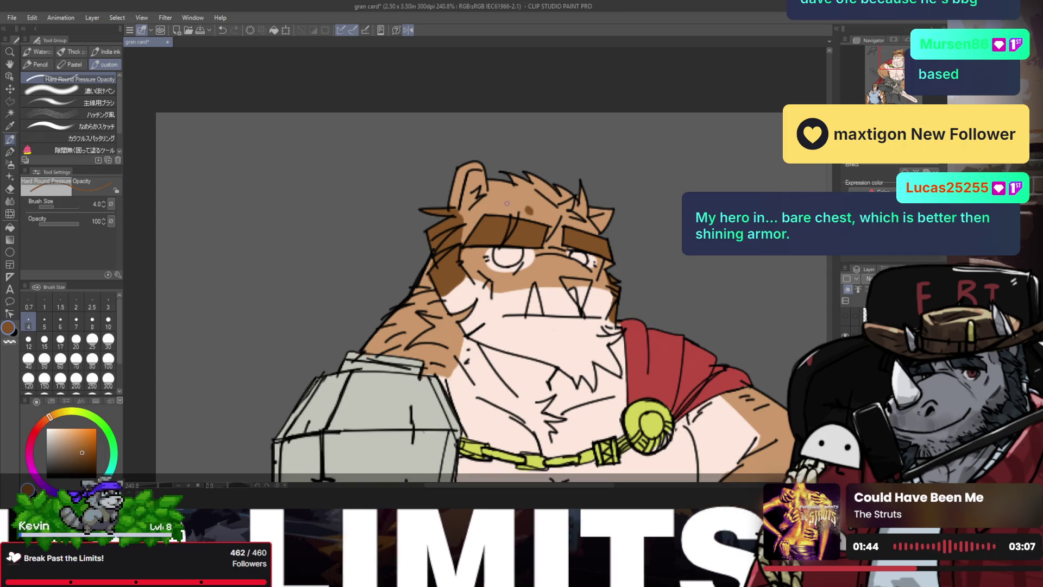
left_click(506, 203)
left_click(579, 226)
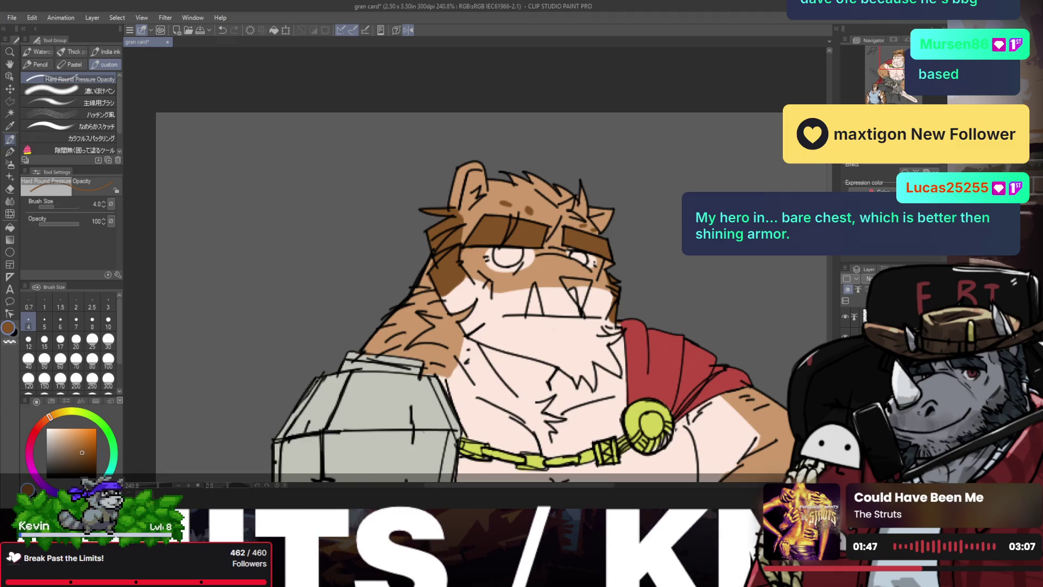
- Erase linework above the brow, flip the canvas horizontally to check, and recentre the figure
key("e")
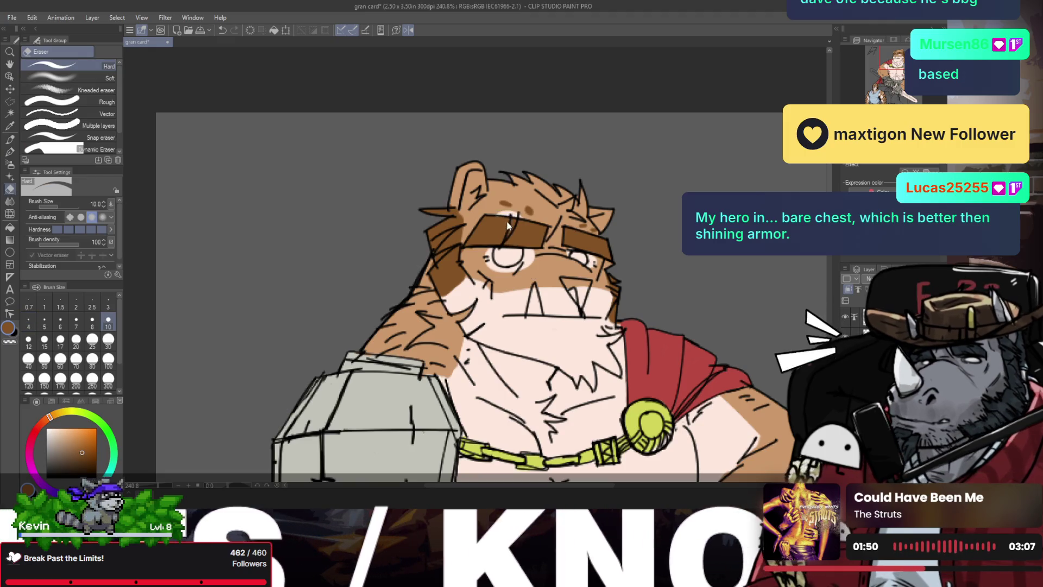
left_click_drag(503, 239, 517, 228)
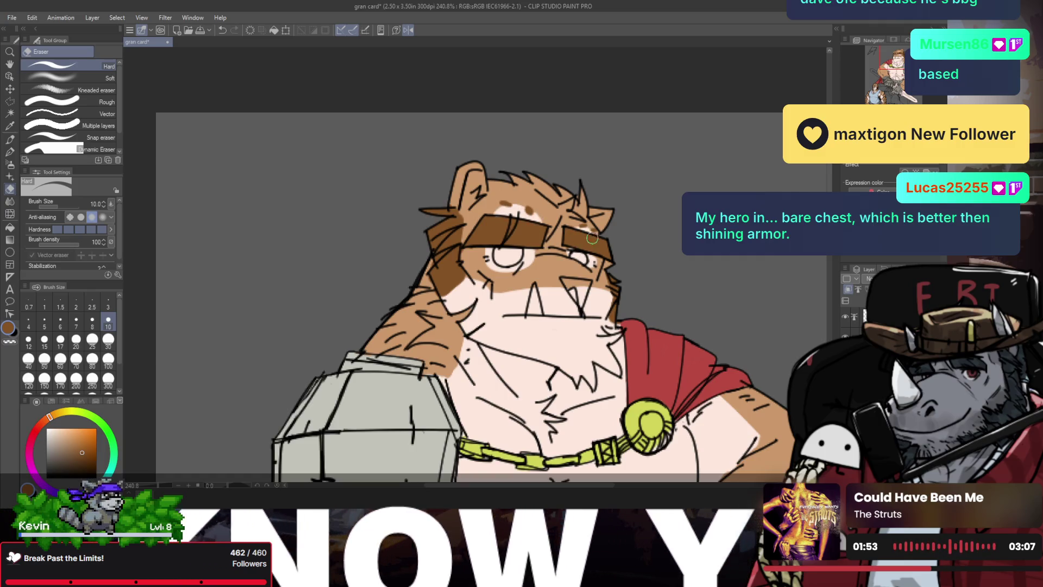
key("/")
key("ctrl+minus")
key("ctrl+minus")
key("h")
left_click_drag(508, 259, 670, 213)
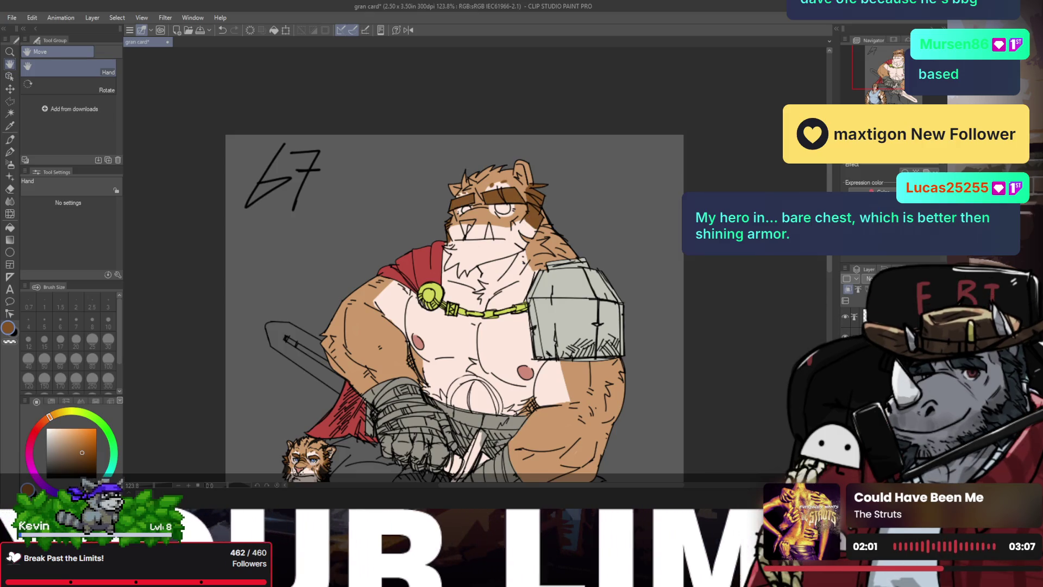
key("ctrl+space")
mouse_move(472, 281)
left_mouse_down()
mouse_move(345, 447)
mouse_move(364, 433)
left_mouse_up()
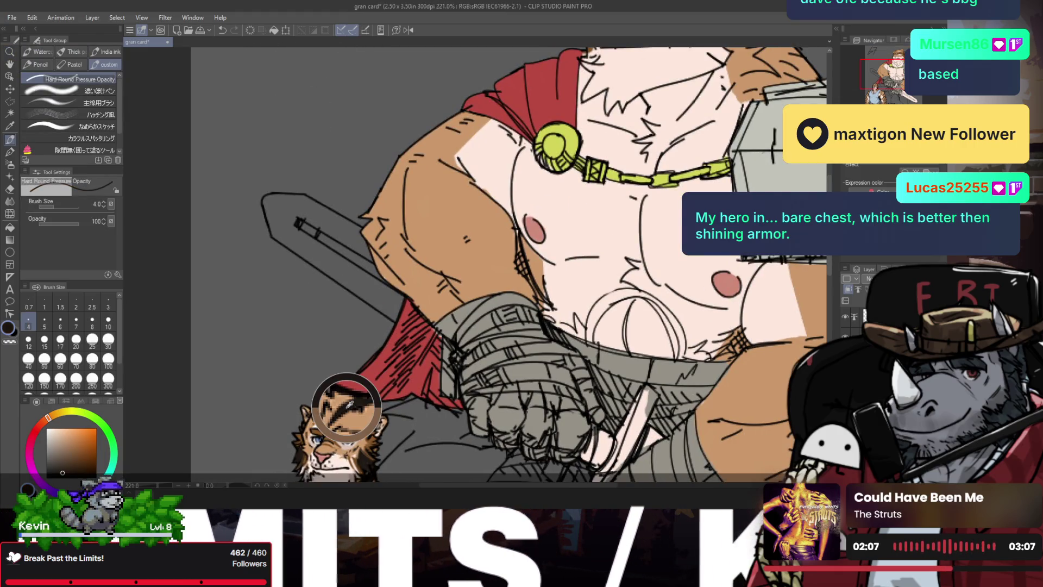
left_click_drag(364, 433, 526, 155)
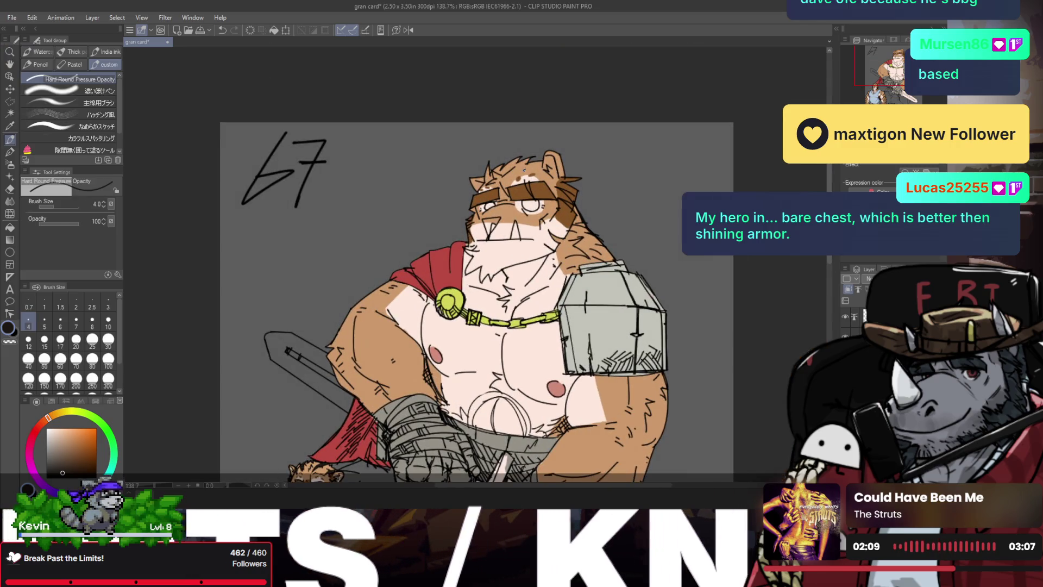
- Try hatching stripes near the ear, undo, and draw a dark tiger stripe across the forehead
left_click(92, 126)
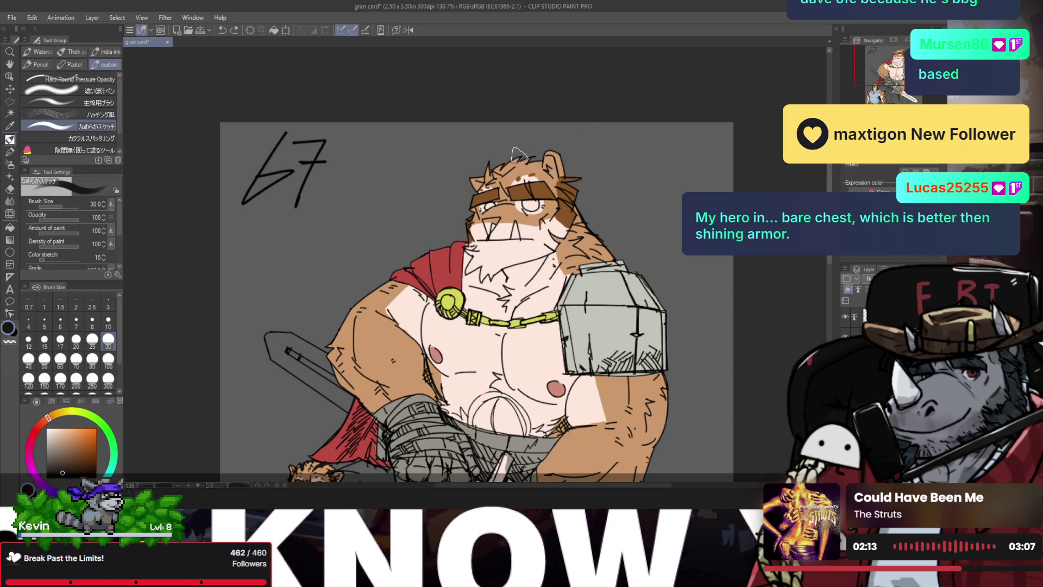
key("bracketleft")
key("bracketleft")
key("bracketleft")
key("bracketleft")
key("bracketleft")
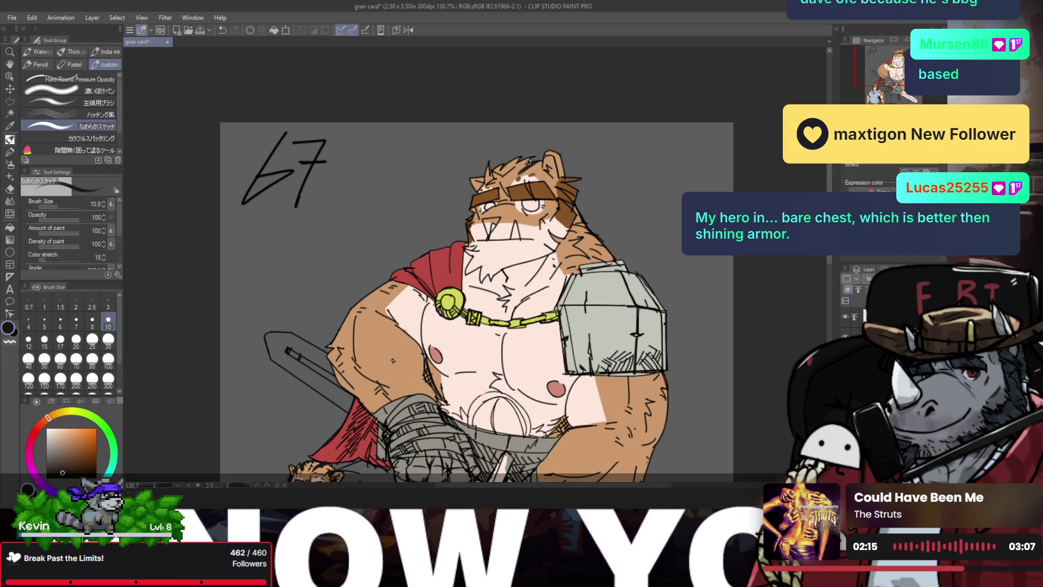
left_click_drag(528, 161, 559, 123)
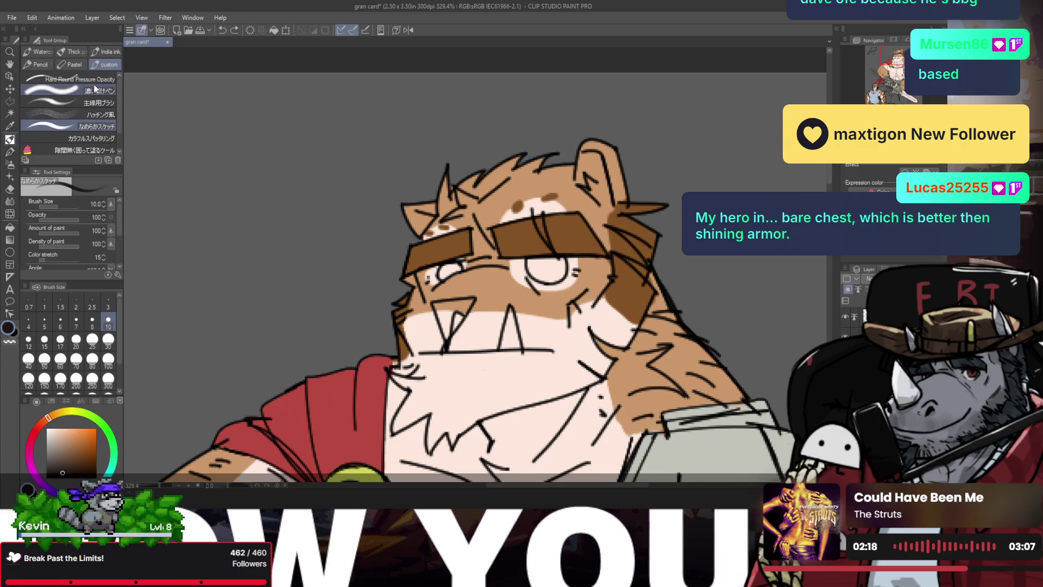
left_click(95, 90)
left_click(98, 114)
left_click_drag(580, 157, 592, 190)
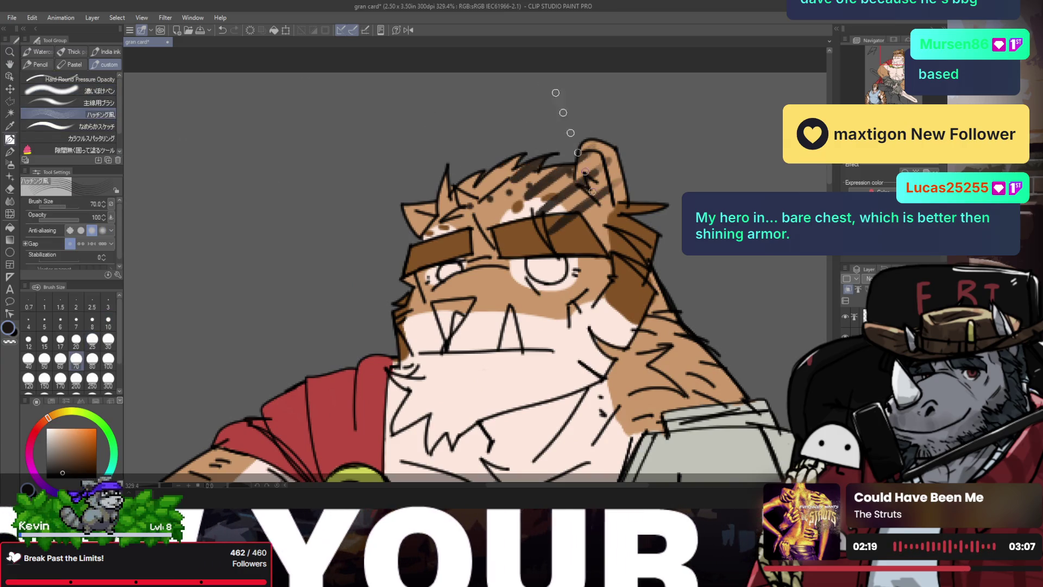
key("ctrl+z")
left_click(98, 79)
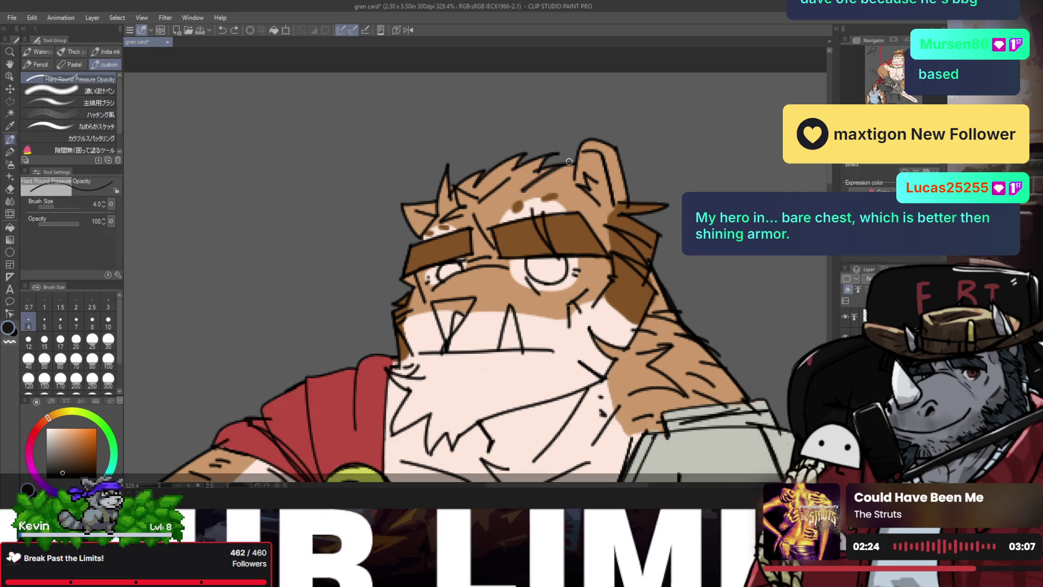
left_click_drag(565, 163, 518, 195)
key("ctrl+z")
mouse_move(562, 166)
left_mouse_down()
mouse_move(509, 200)
mouse_move(547, 188)
left_mouse_up()
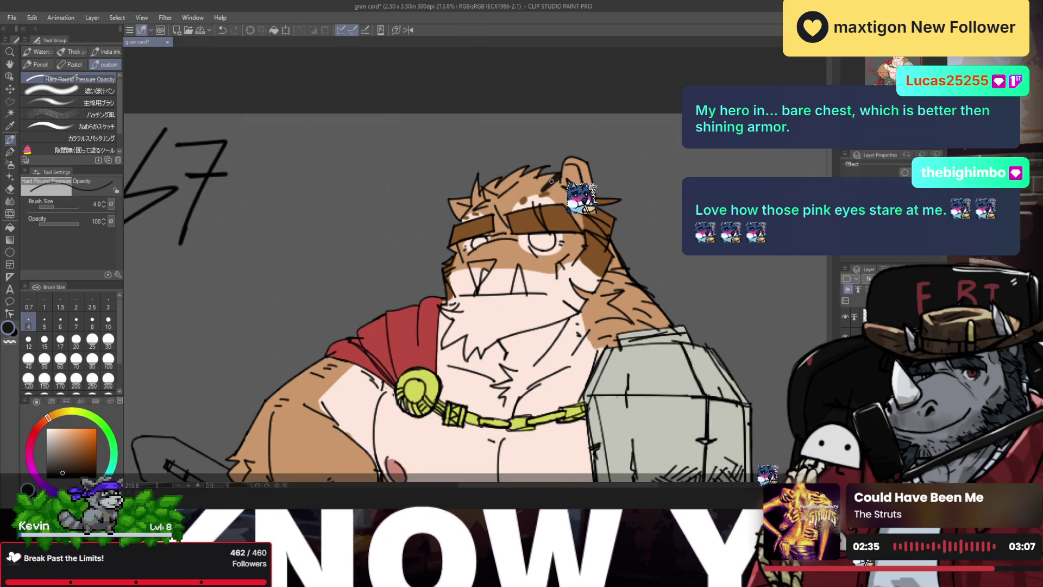
- Erase stray strokes on top of the head and lighten a patch of hair linework
key("e")
mouse_move(532, 204)
left_mouse_down()
mouse_move(570, 176)
mouse_move(513, 197)
left_mouse_up()
key("p")
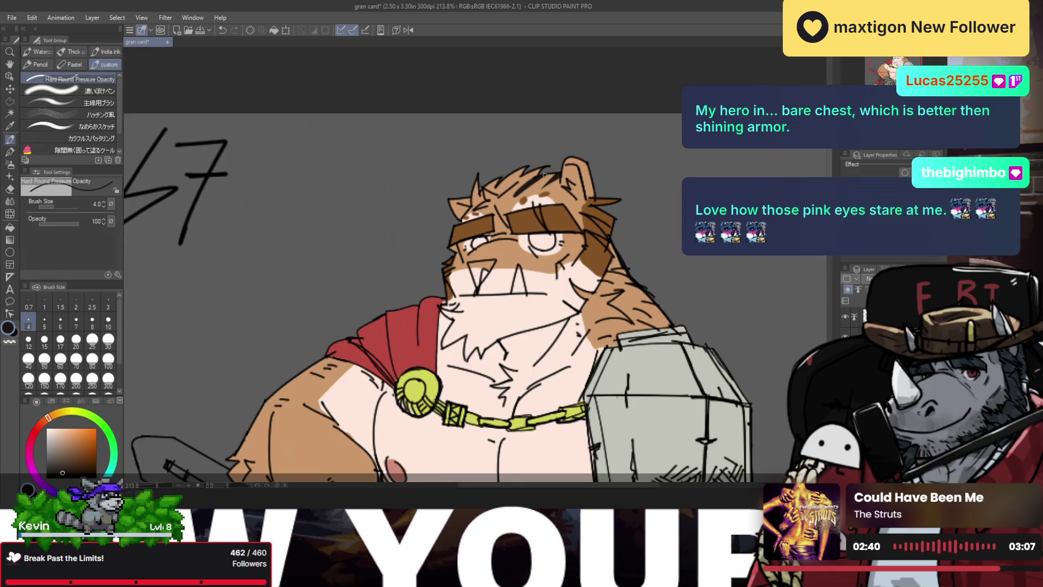
key("e")
key("p")
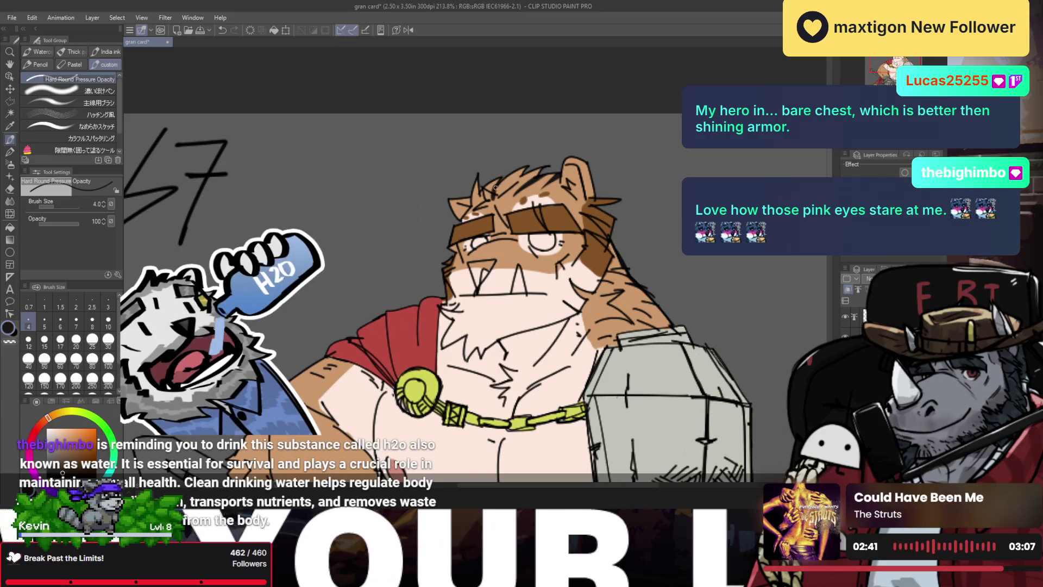
key("e")
left_click_drag(495, 194, 480, 221)
key("p")
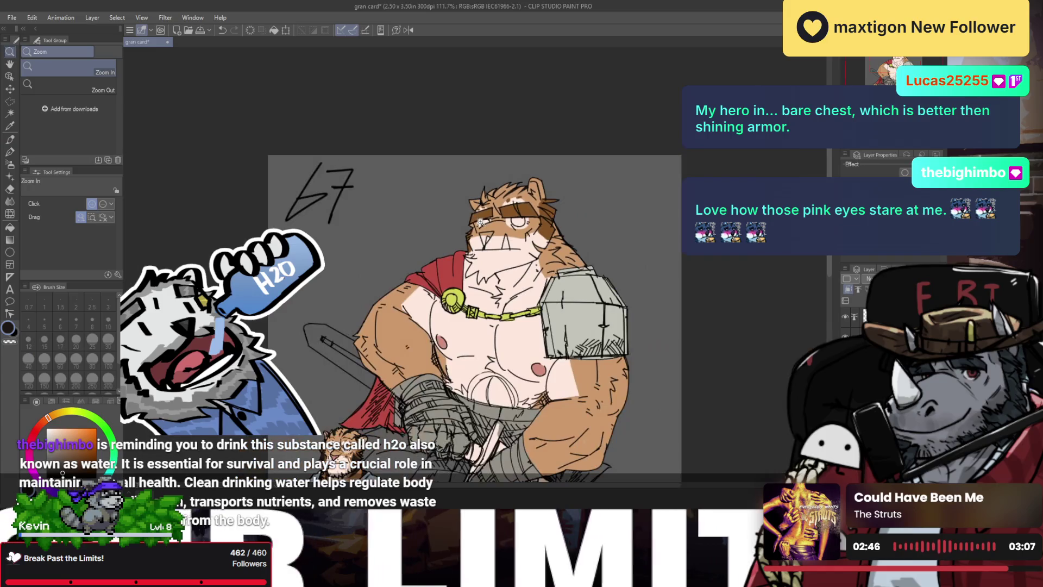
- Flip and zoom in on the upper body, then redraw a thinner size-6 stroke beside the left eye
key("h")
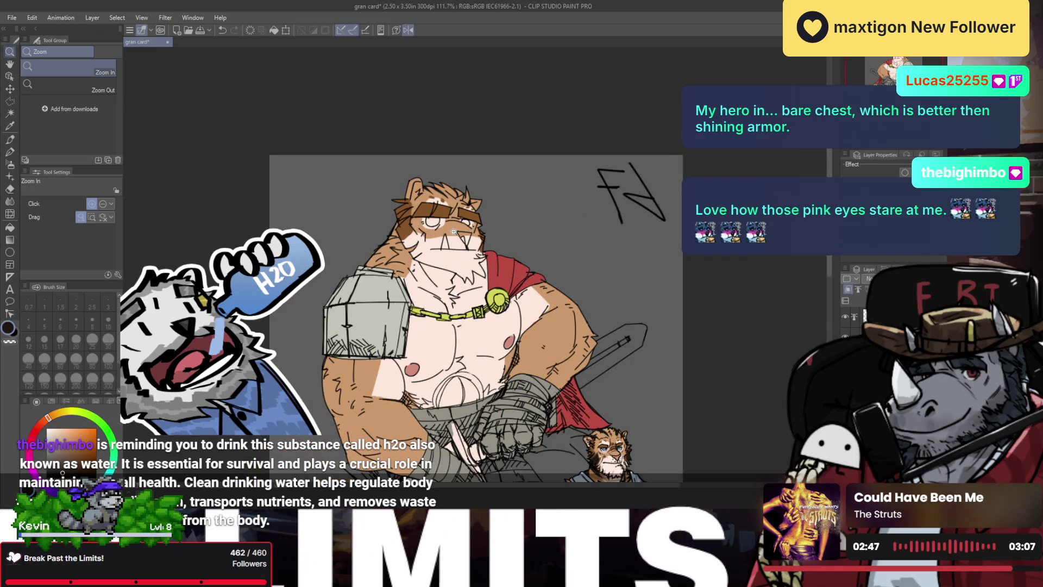
left_click_drag(456, 235, 460, 195)
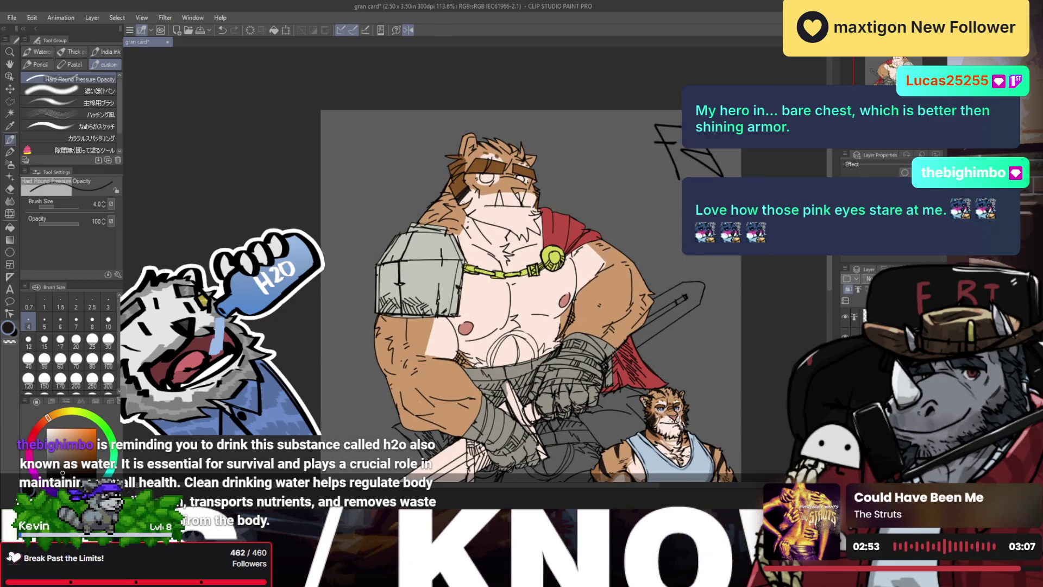
left_click_drag(460, 195, 465, 197)
key("bracketright")
key("bracketright")
key("bracketright")
key("bracketright")
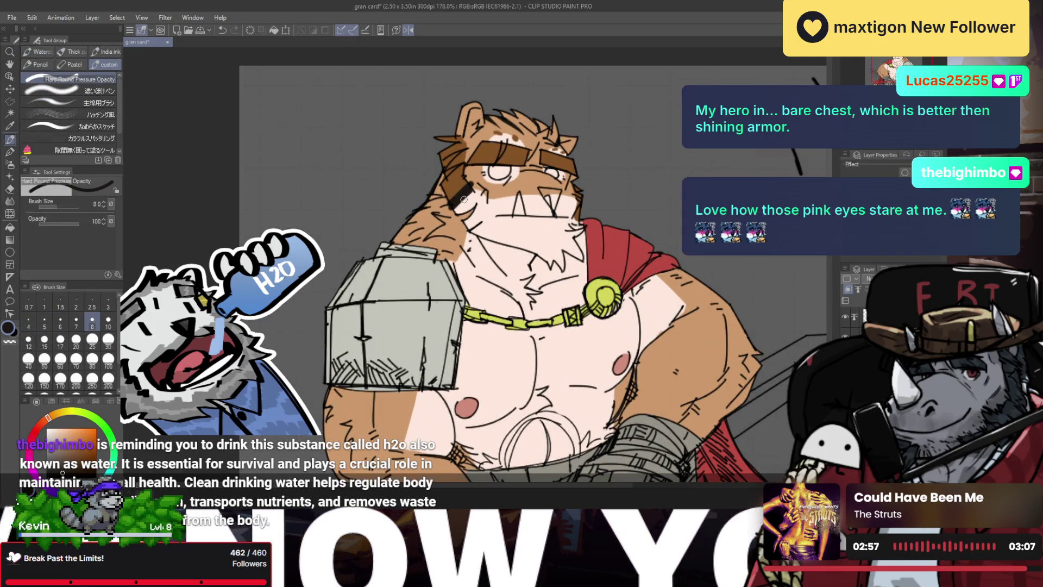
key("ctrl+z")
key("bracketleft")
key("bracketleft")
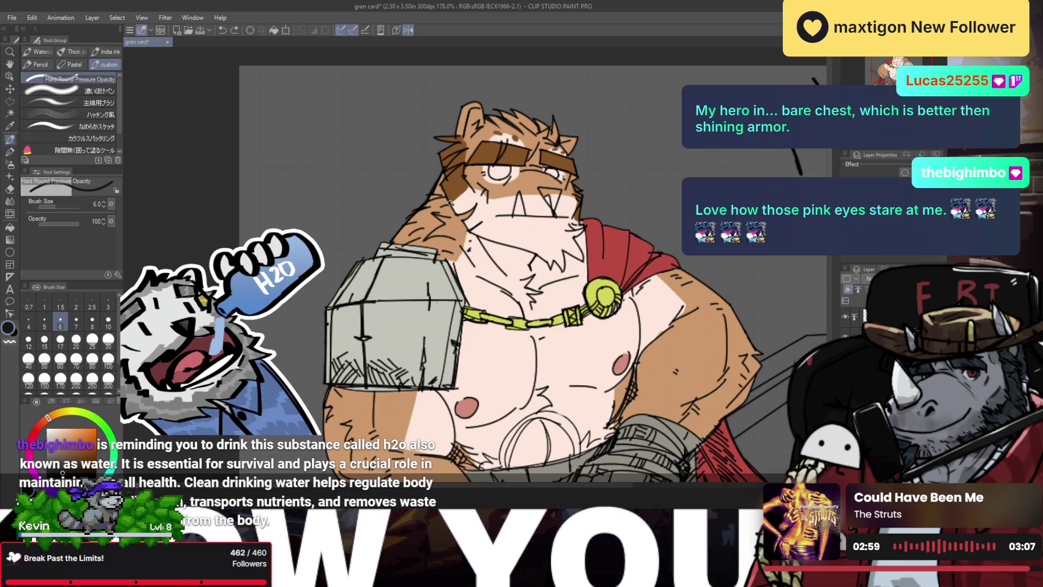
left_click_drag(448, 183, 452, 206)
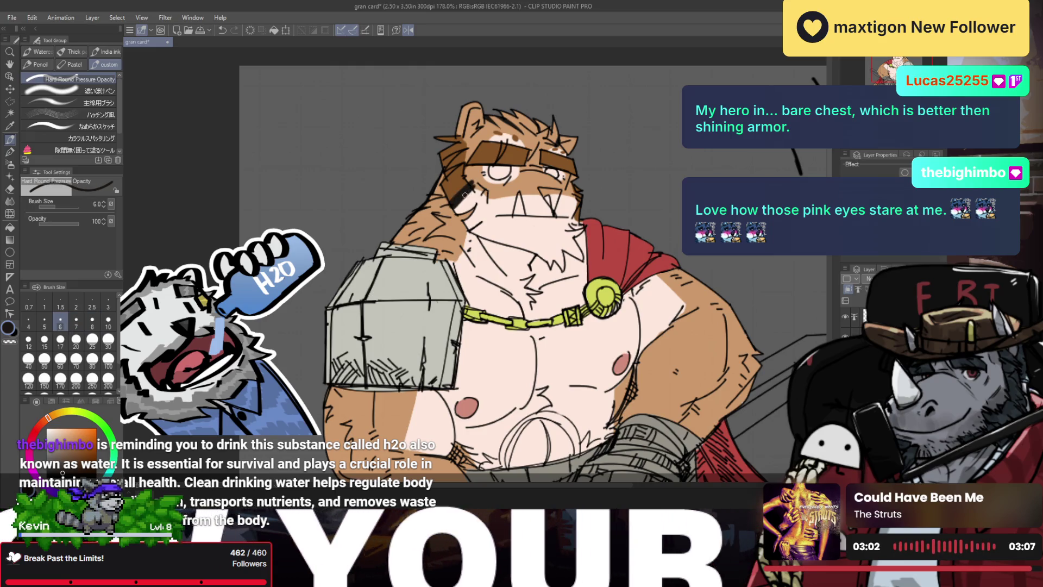
- Draw a dark tiger stripe beside the bear's eye, refining it by switching between eraser and pen
mouse_move(457, 212)
left_mouse_down()
mouse_move(473, 191)
mouse_move(468, 203)
left_mouse_up()
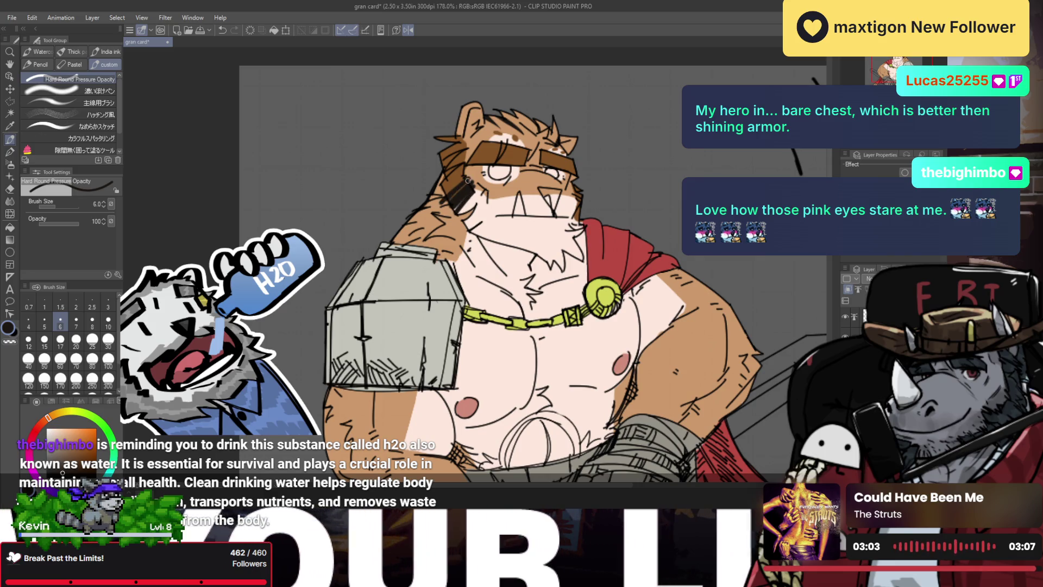
key("e")
key("p")
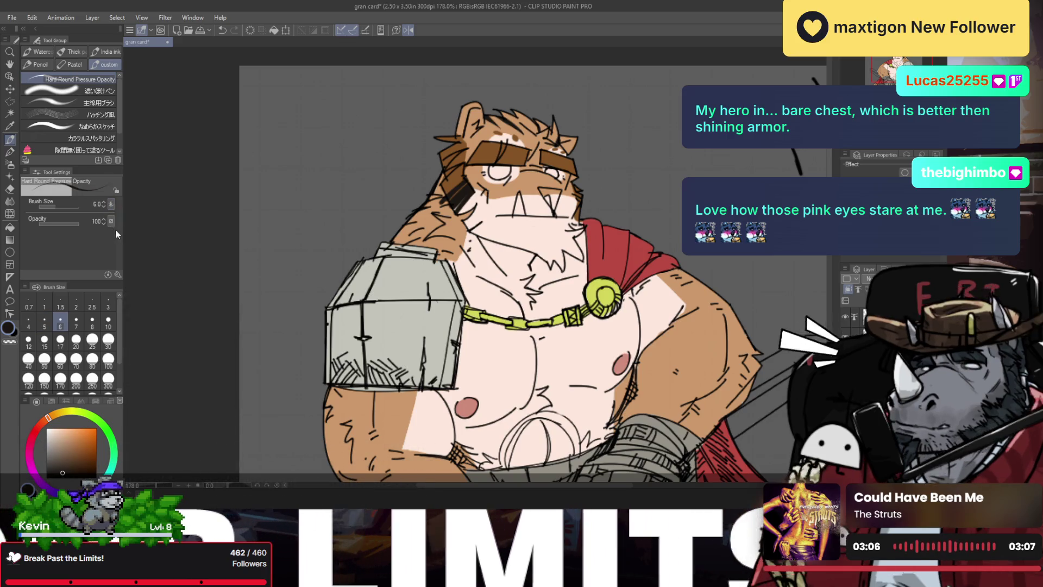
key("e")
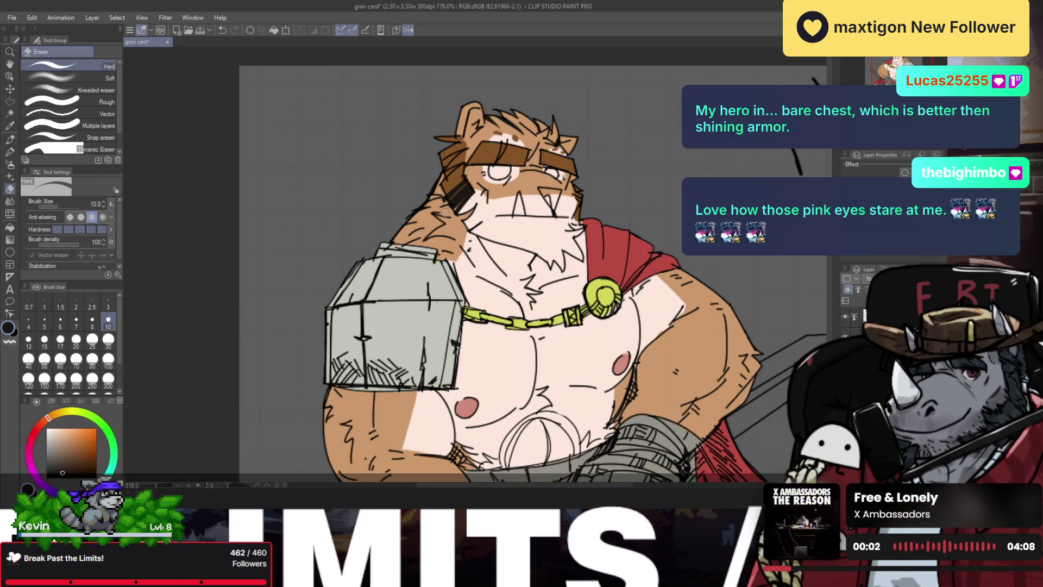
key("p")
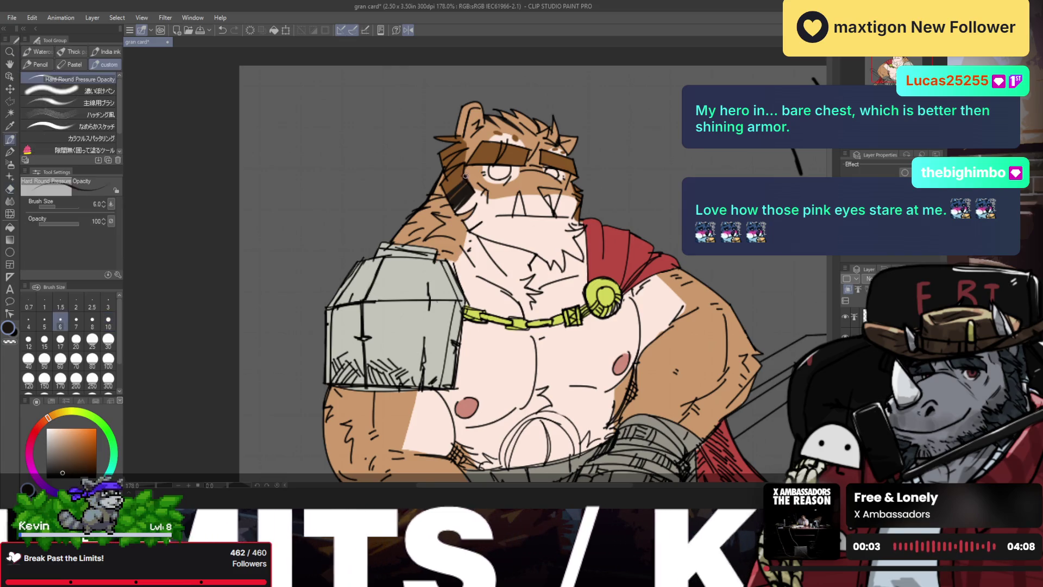
key("e")
key("p")
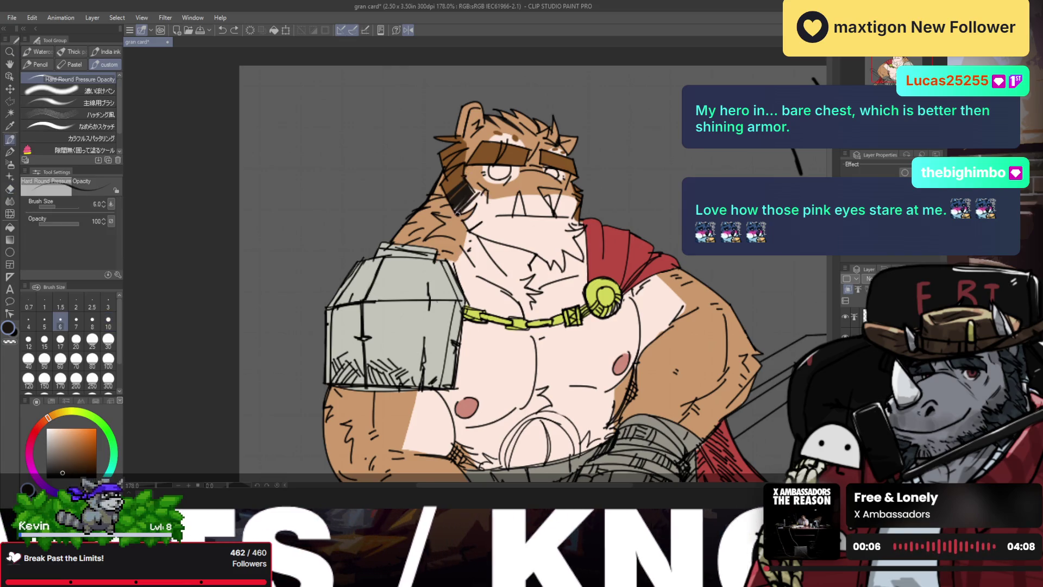
- Check proportions in a zoomed-out mirrored view, then ink a stroke along the bear's neck edge
left_click(480, 211, "ctrl+alt")
key("h")
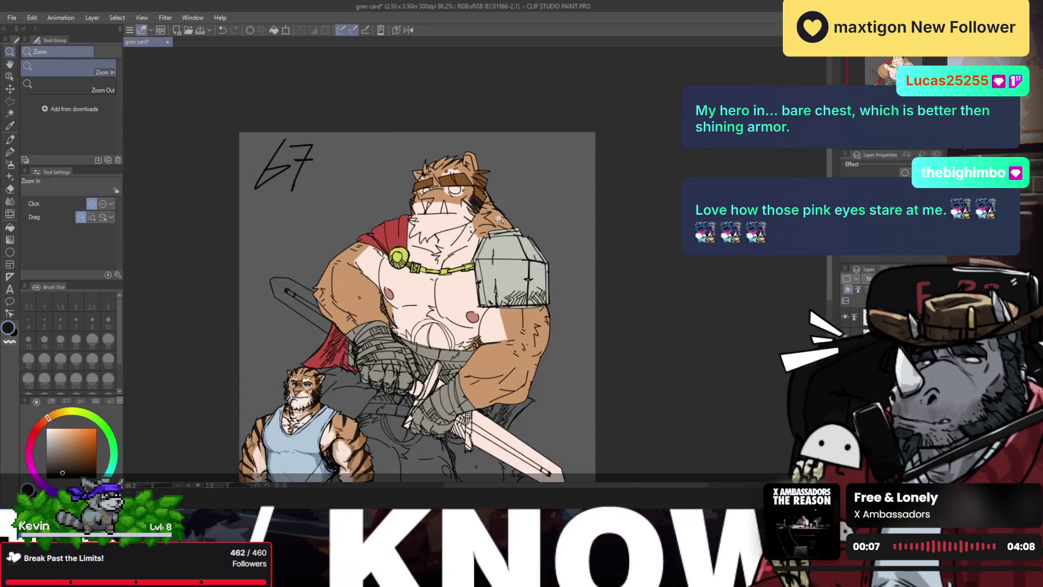
left_click(396, 203)
key("p")
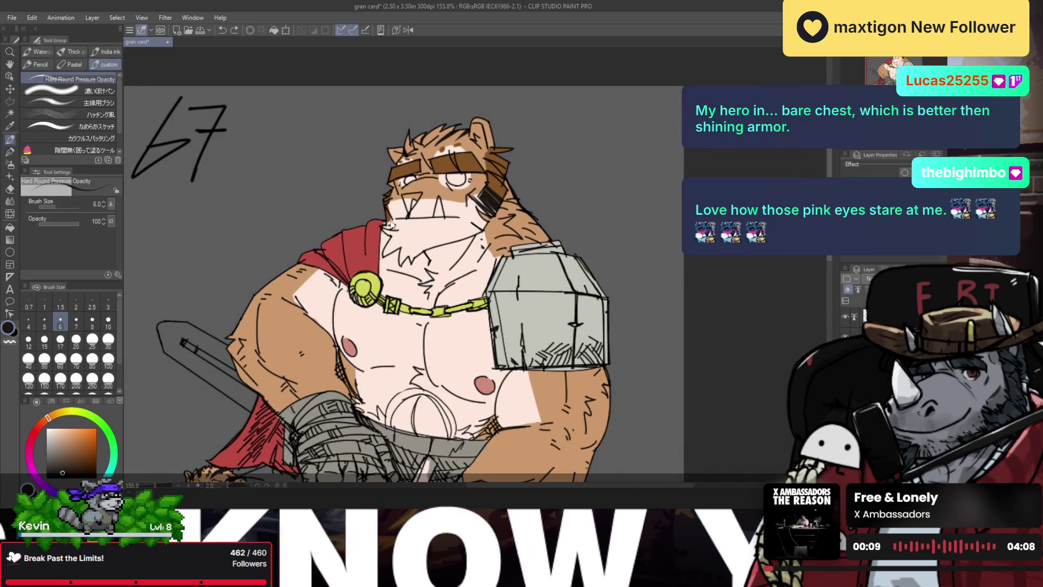
key("h")
scroll(394, 217, "down", 2)
scroll(407, 239, "down", 2)
key("p")
scroll(416, 247, "up", 2)
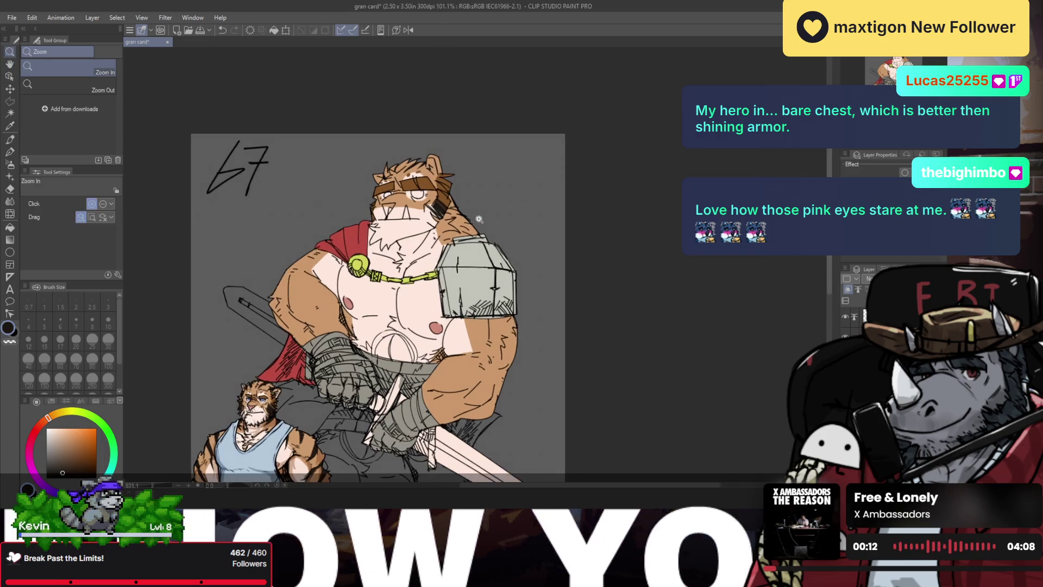
left_click_drag(433, 236, 462, 213)
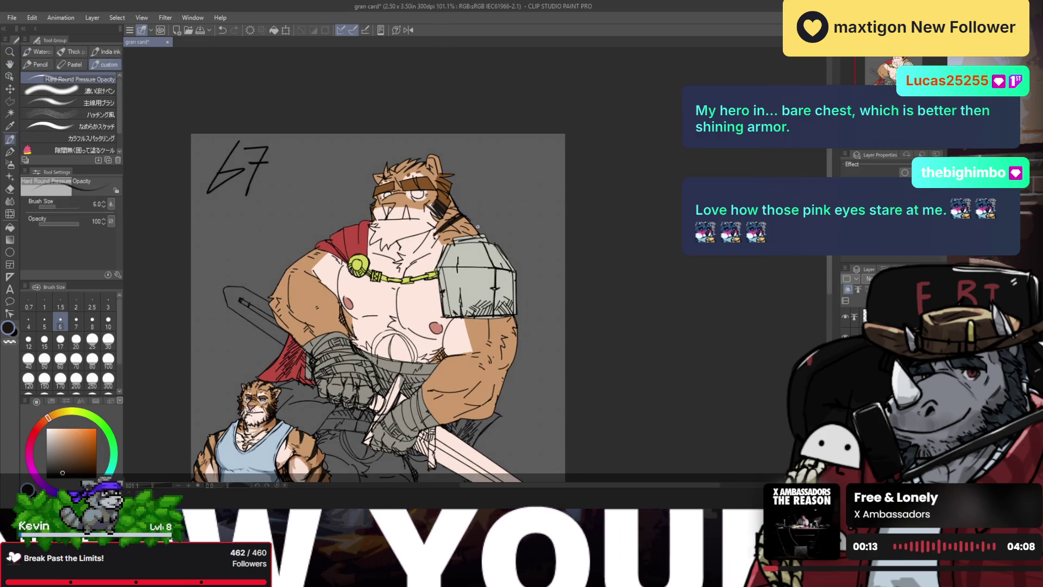
scroll(481, 264, "up", 2)
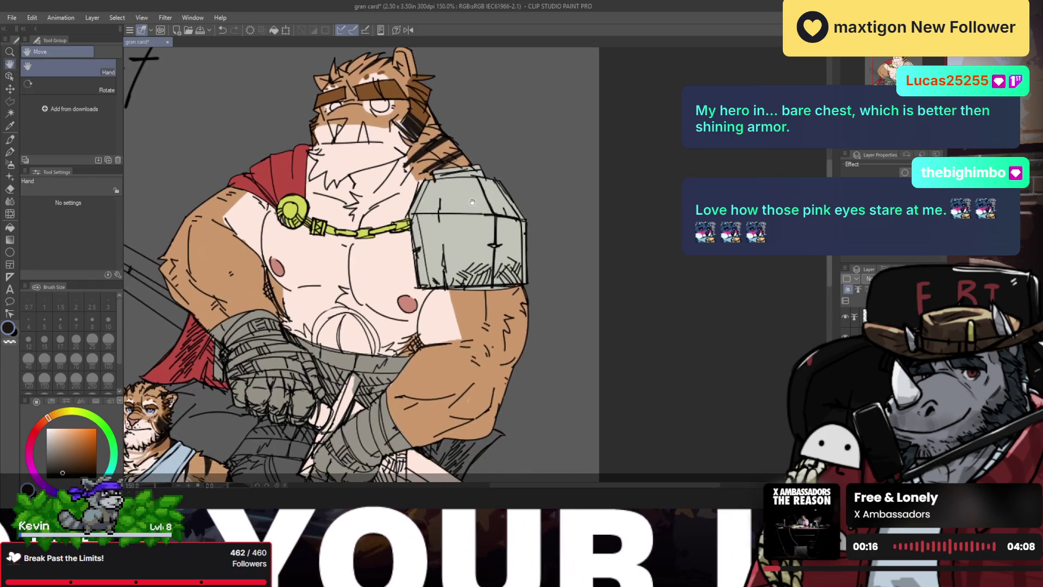
- Tilt the canvas view about 10 degrees and return to the inking pen
key("r")
scroll(543, 294, "down", 2)
left_click_drag(555, 306, 560, 262)
key("p")
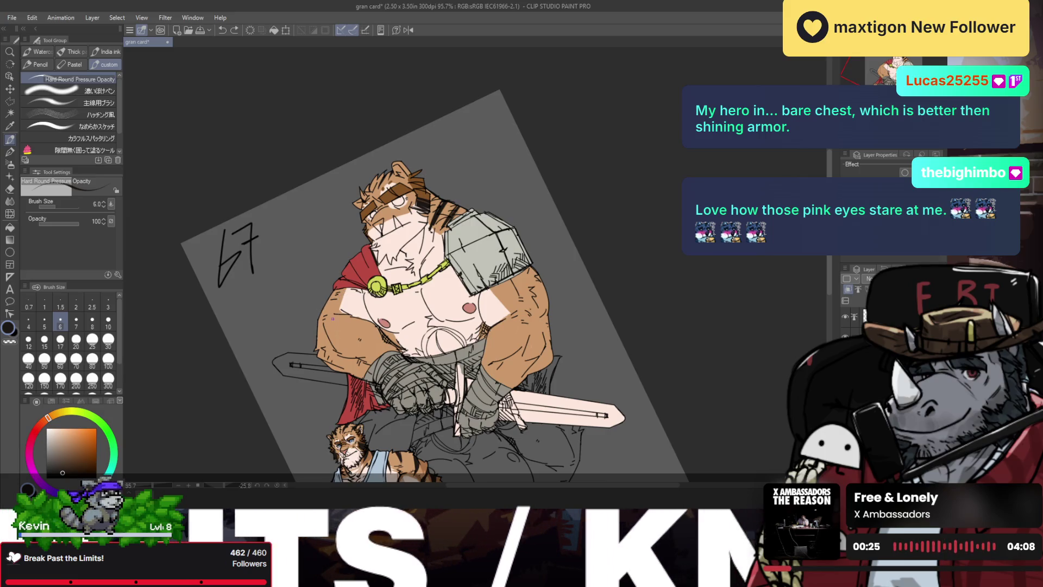
- Try size-10 stripes on the upper arm, undo them, and straighten the mirrored view upright
key("bracketright")
key("bracketright")
key("bracketright")
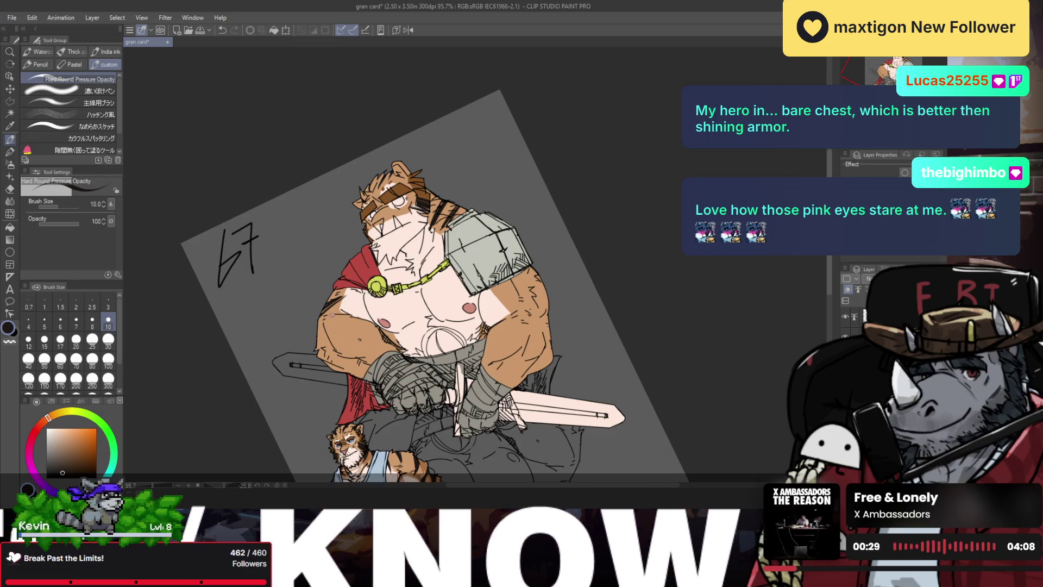
key("ctrl+z")
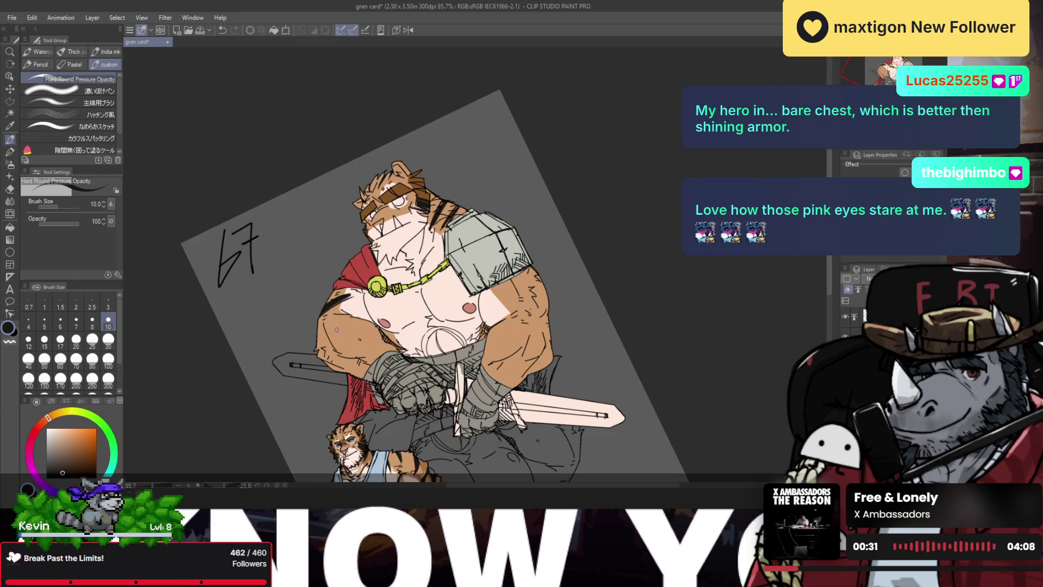
left_click_drag(325, 343, 365, 325)
key("ctrl+z")
key("ctrl+z")
key("ctrl+z")
key("ctrl+z")
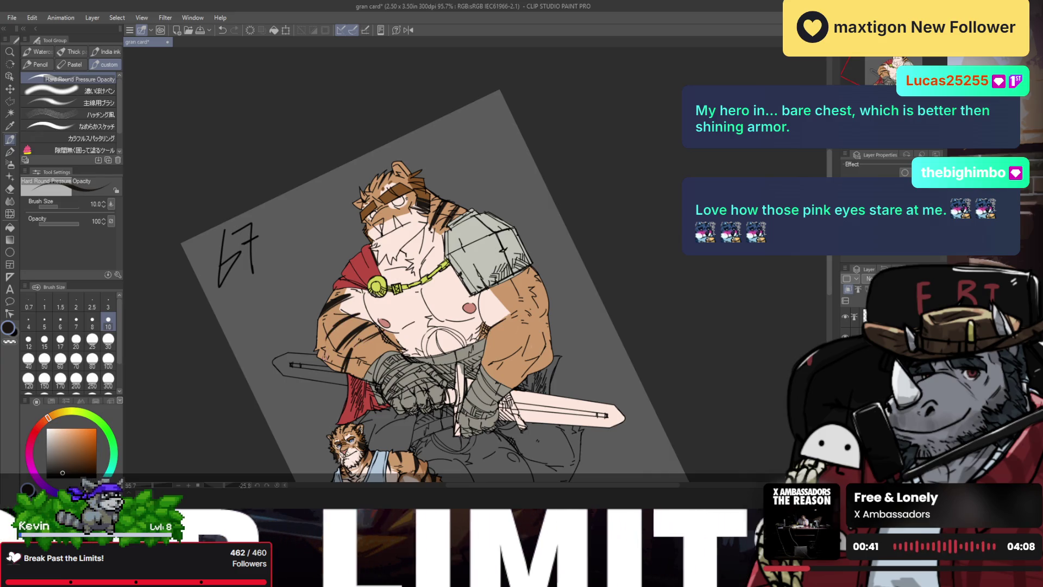
key("h")
key("ctrl+z")
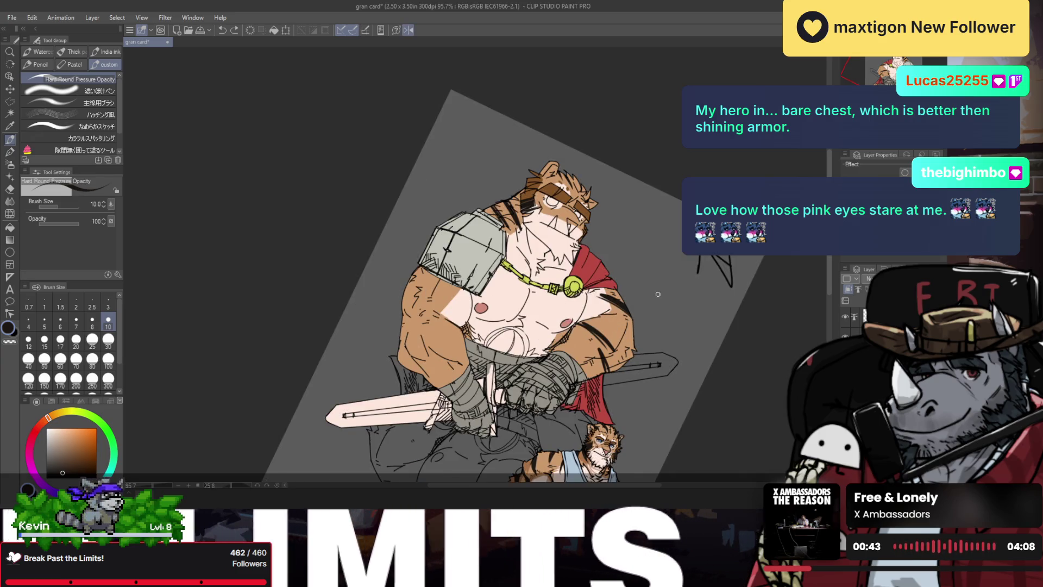
mouse_move(657, 293)
left_mouse_down()
mouse_move(472, 309)
mouse_move(438, 329)
left_mouse_up()
key("ctrl+z")
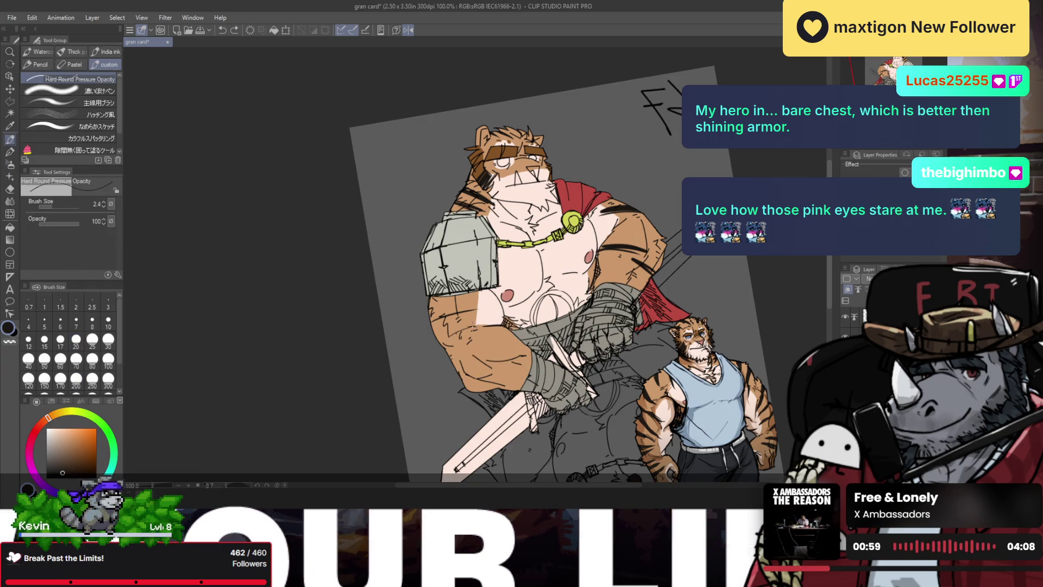
- Paint dark size-6 stripes on the bear's arm, undoing and restoring strokes to compare
scroll(470, 337, "up", 3)
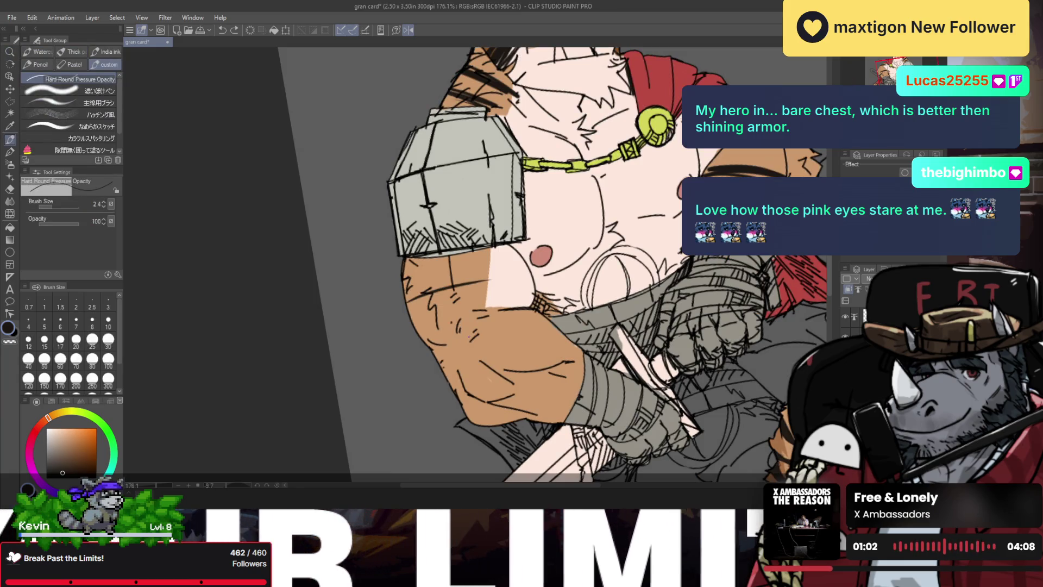
left_click(60, 323)
left_click_drag(419, 304, 455, 286)
left_click_drag(426, 300, 489, 280)
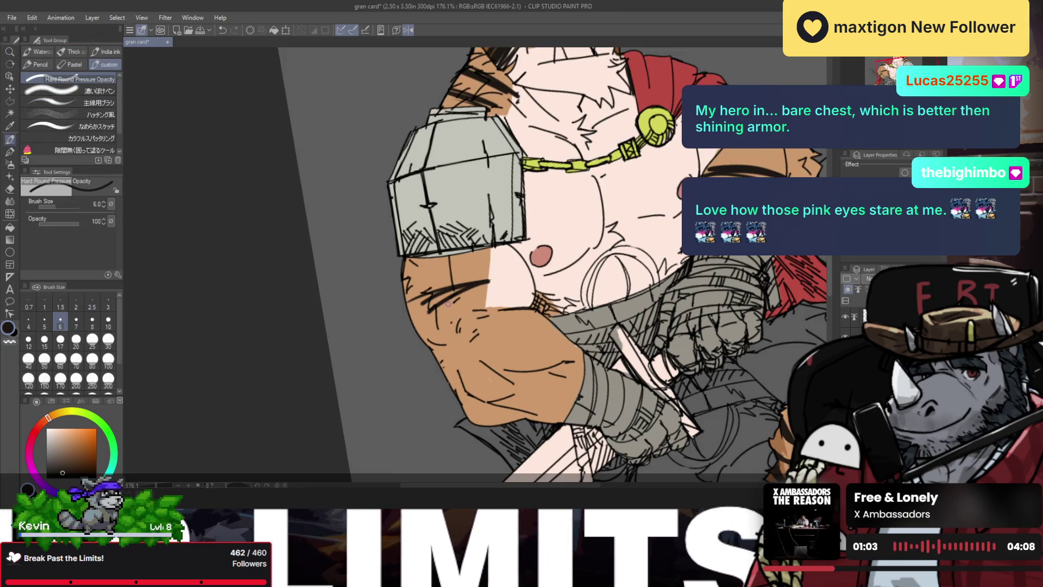
key("bracketleft")
key("bracketleft")
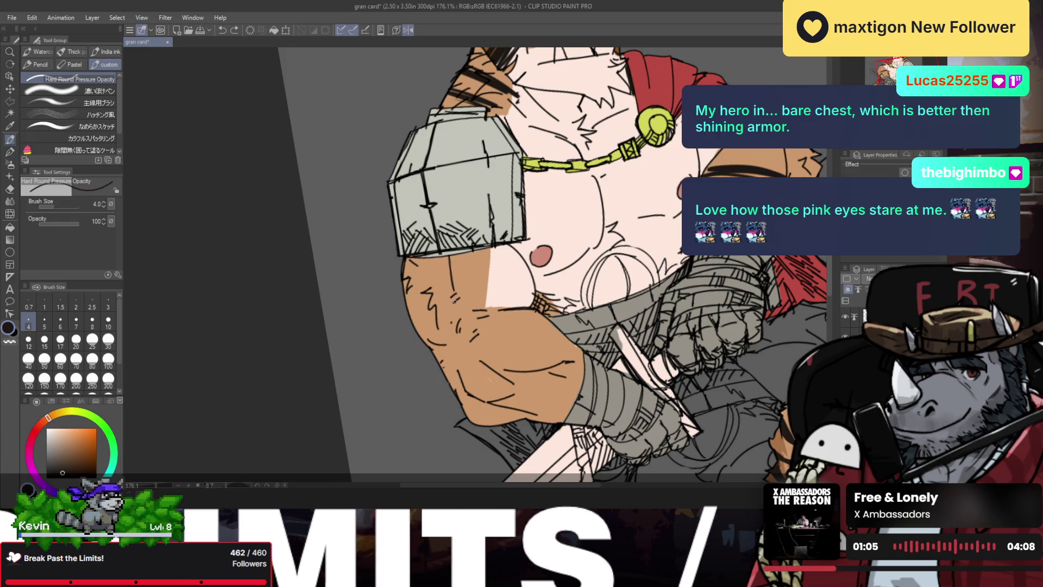
key("ctrl+y")
key("ctrl+z")
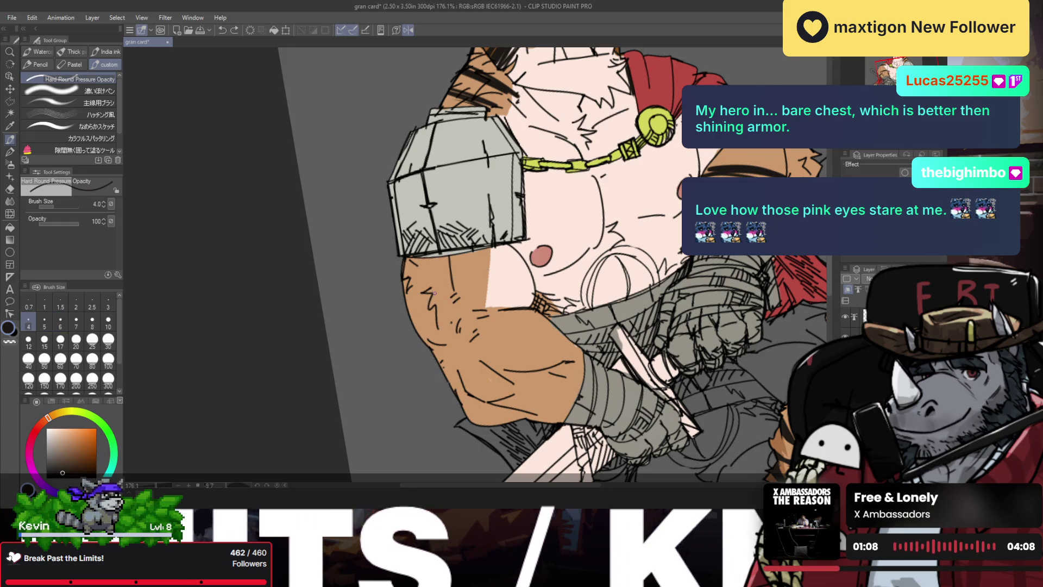
key("bracketright")
key("bracketright")
- Hatch diagonal stripes across the upper arm, undoing the latest hatch strokes
mouse_move(427, 298)
left_mouse_down()
mouse_move(505, 273)
mouse_move(484, 279)
left_mouse_up()
mouse_move(422, 311)
left_mouse_down()
mouse_move(508, 286)
mouse_move(461, 300)
left_mouse_up()
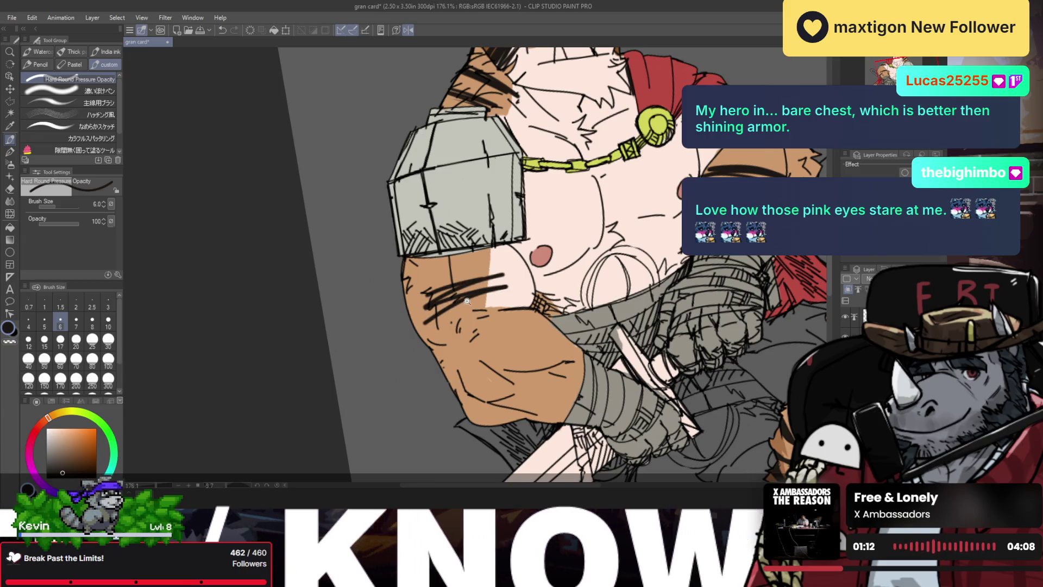
scroll(467, 301, "down", 5)
scroll(478, 302, "up", 3)
key("ctrl+z")
key("ctrl+z")
- Turn the view sideways and ink contour stripes along the shoulder edge
key("ctrl+z")
scroll(496, 303, "up", 1)
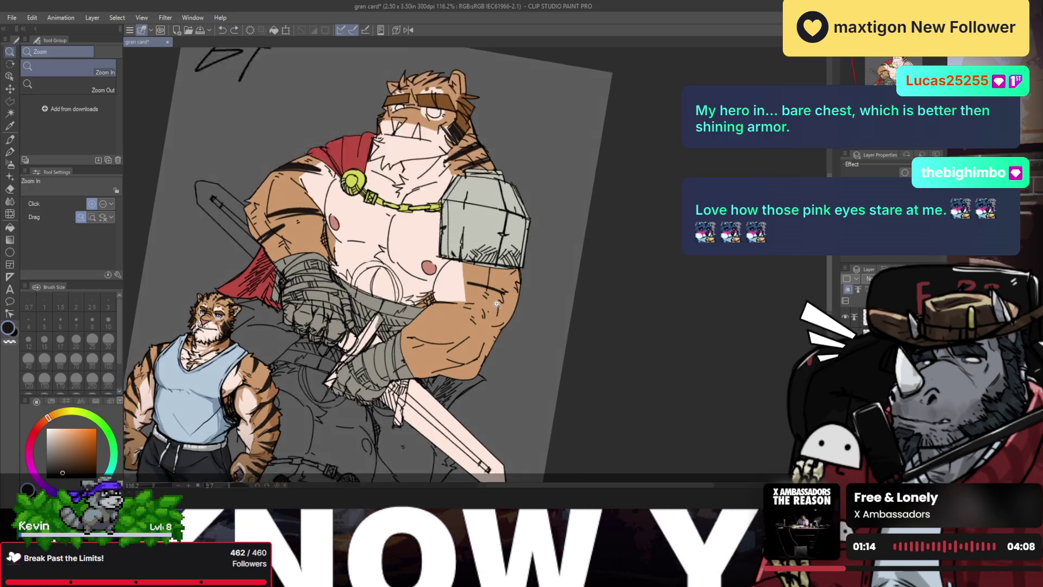
left_click_drag(496, 303, 480, 265)
left_click_drag(493, 217, 477, 273)
key("ctrl+z")
key("ctrl+z")
left_click_drag(498, 216, 476, 273)
left_click_drag(504, 217, 481, 265)
key("ctrl+z")
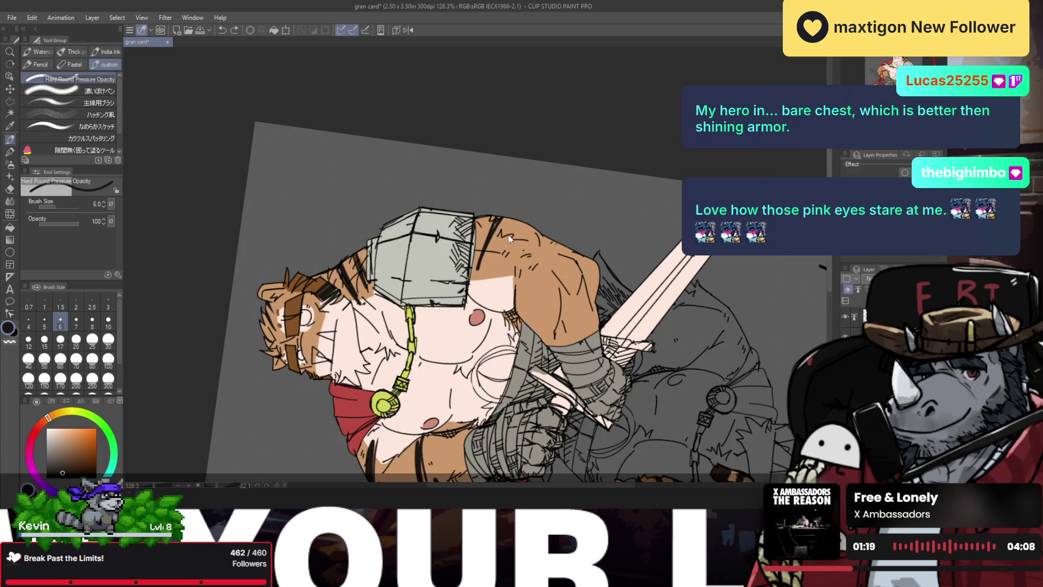
- Add more dark stripes across the shoulder, then rotate the view upright and mirror it
left_click_drag(535, 230, 513, 253)
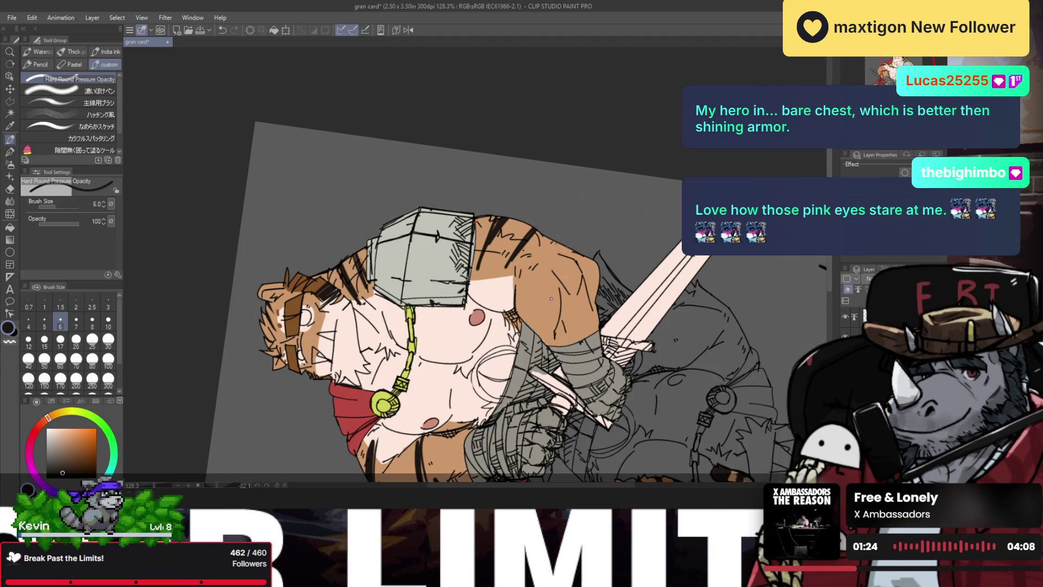
mouse_move(519, 319)
left_mouse_down()
mouse_move(570, 296)
mouse_move(567, 304)
left_mouse_up()
key("ctrl+z")
key("ctrl+z")
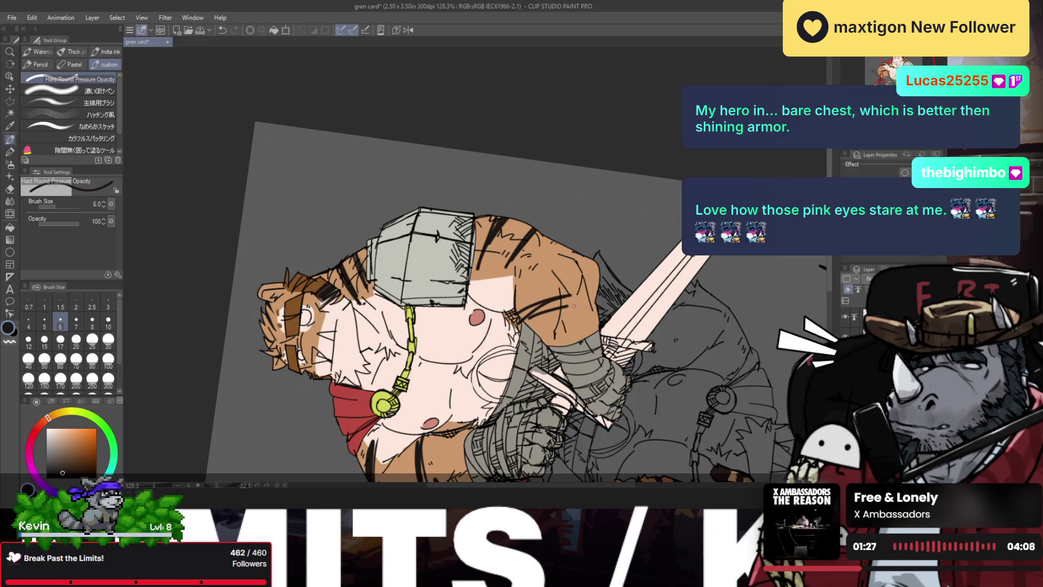
key("r")
mouse_move(570, 238)
left_mouse_down()
mouse_move(498, 356)
mouse_move(535, 305)
left_mouse_up()
left_click(407, 30)
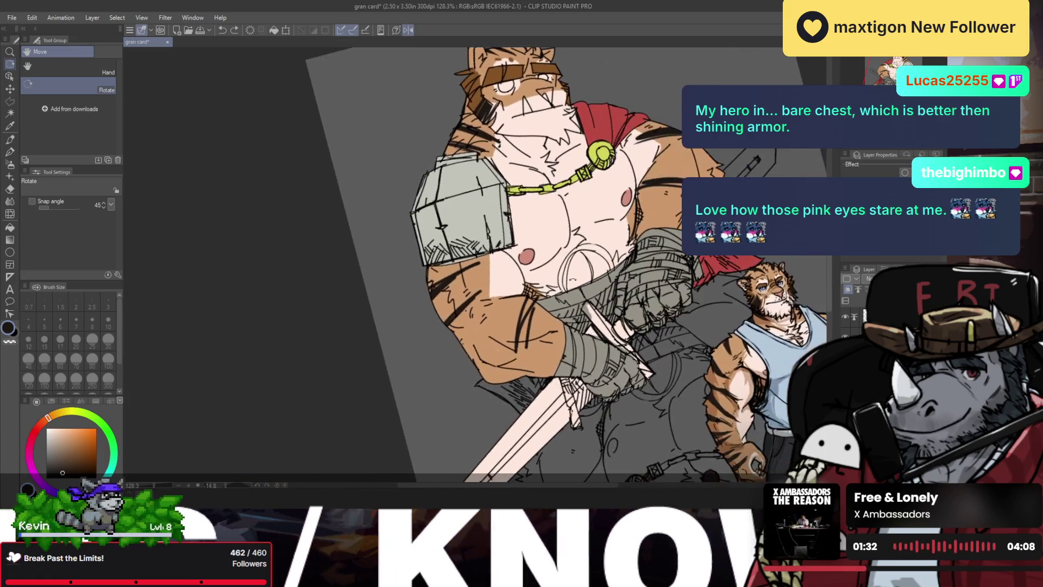